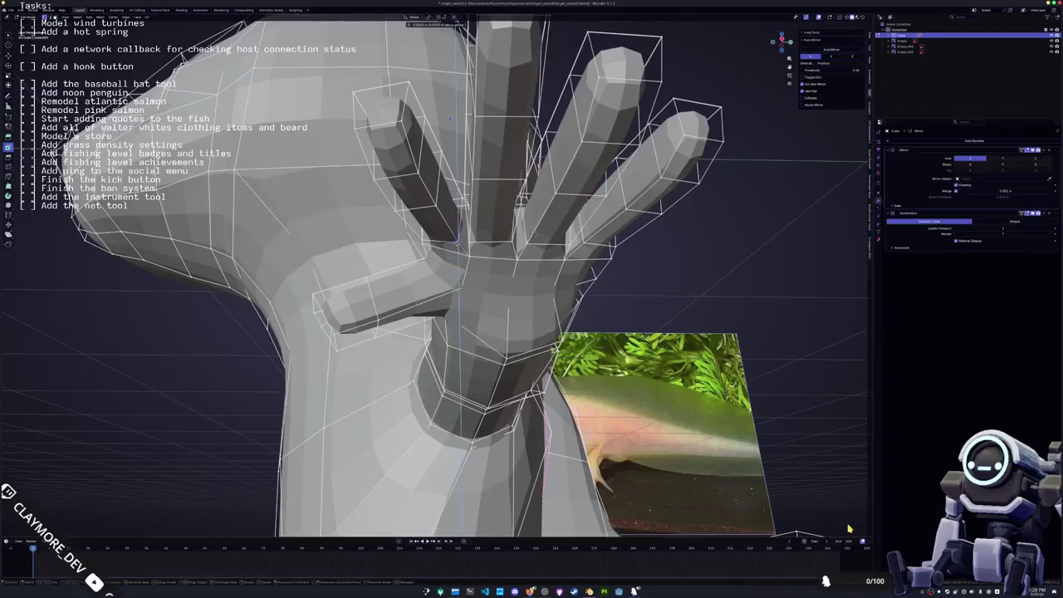
- With X-ray on, box-select the thumb face and move it vertically along Z
middle_click_drag(849, 529, 849, 528)
middle_click_drag(515, 286, 515, 286)
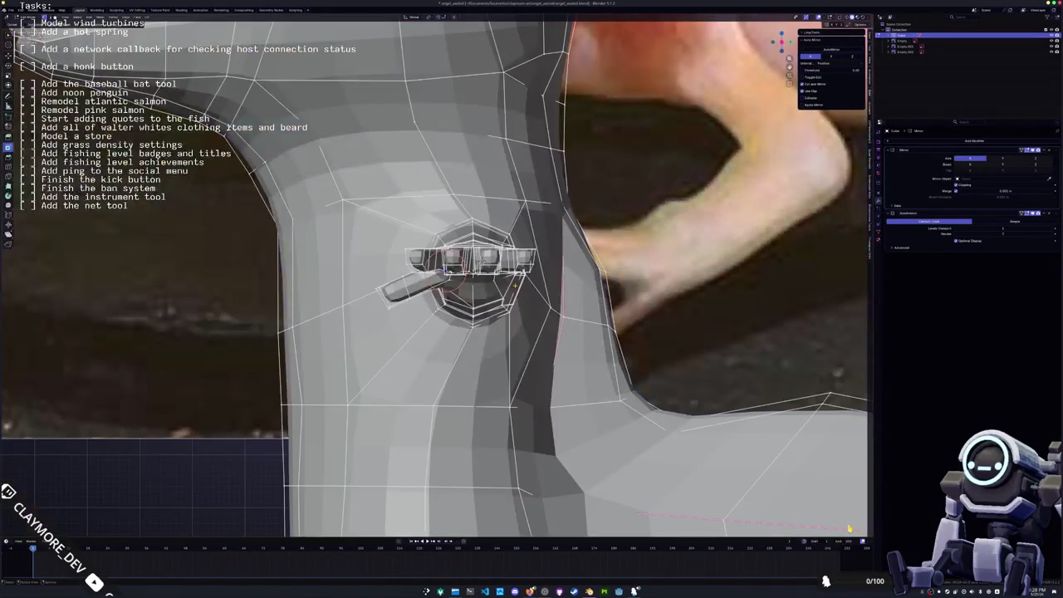
scroll(849, 528, "up", 3)
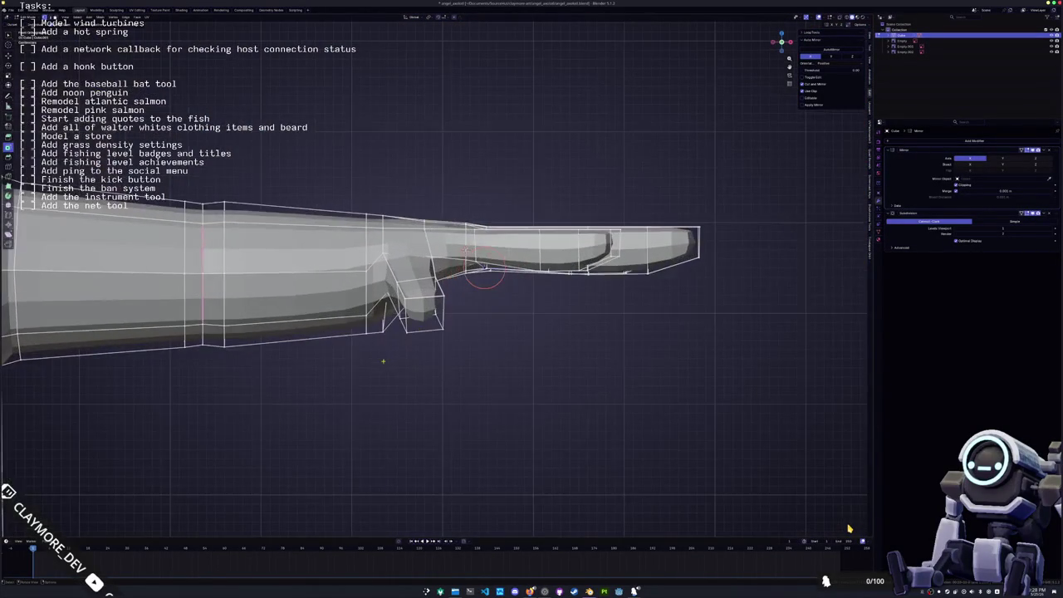
left_click_drag(373, 325, 392, 333)
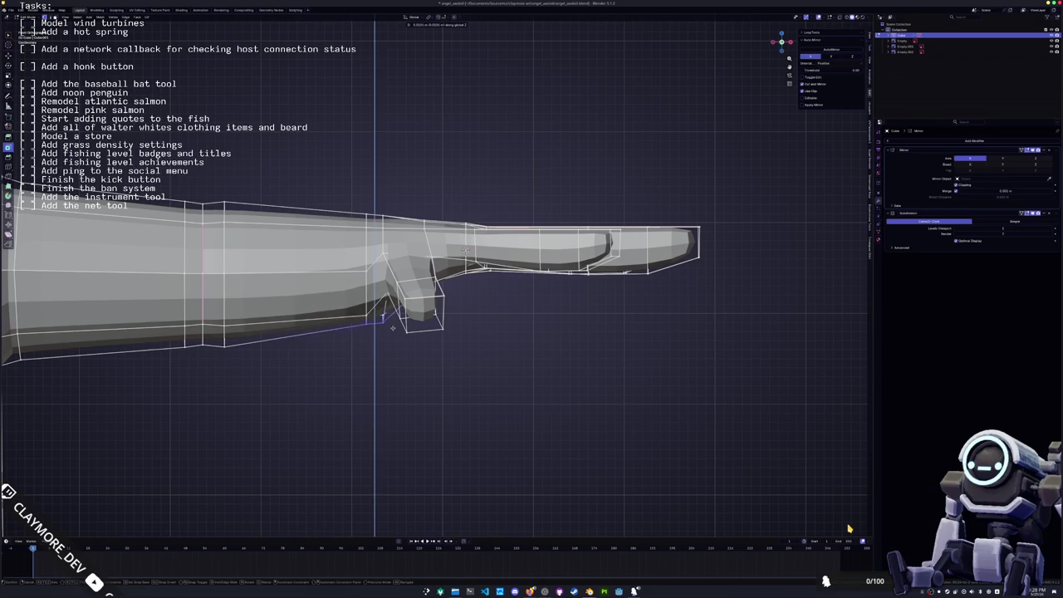
key("alt+z")
mouse_move(386, 340)
middle_mouse_down()
mouse_move(418, 387)
mouse_move(505, 379)
middle_mouse_up()
left_click_drag(490, 384, 443, 292)
key("g")
key("z")
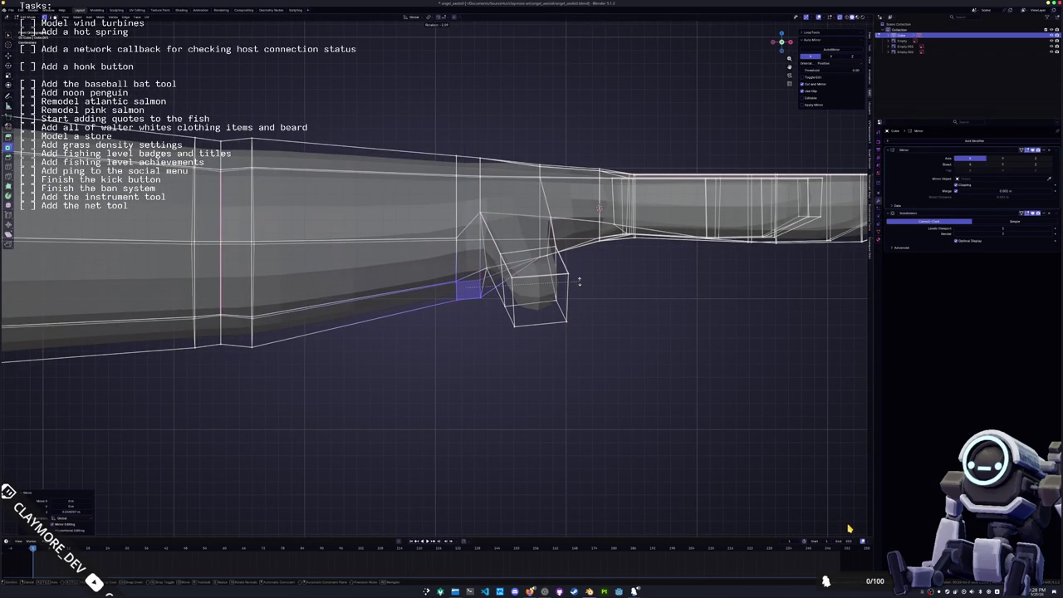
left_click(566, 332)
key("Tab")
mouse_move(567, 331)
middle_mouse_down()
mouse_move(521, 345)
mouse_move(547, 322)
middle_mouse_up()
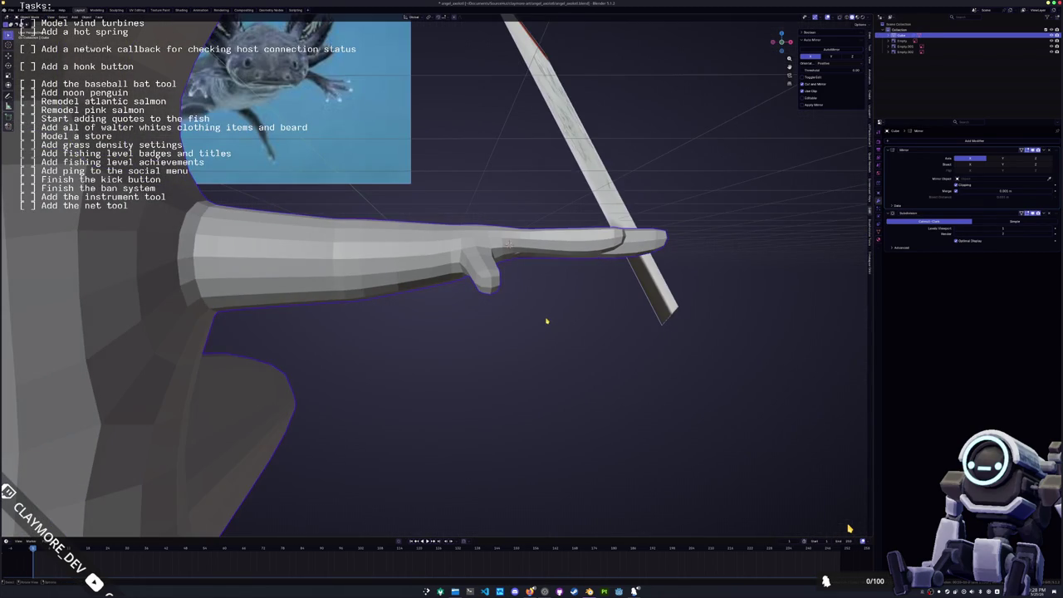
- From the side view, nudge the finger geometry and a single vertex vertically along Z
key("Tab")
key("KP_3")
key("KP_Decimal")
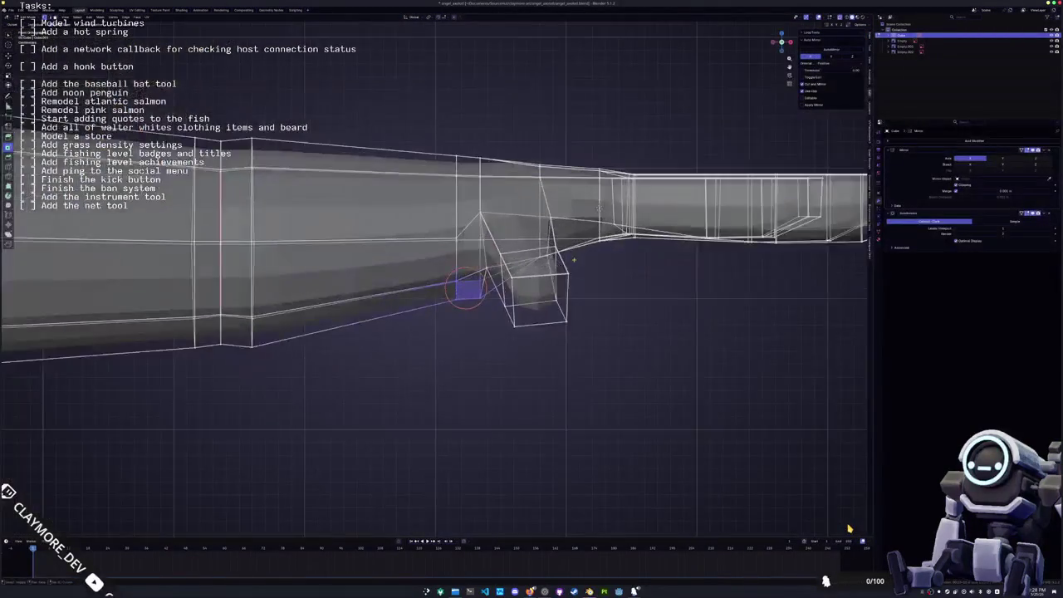
middle_click_drag(316, 334, 485, 272)
key("g")
key("z")
left_click(475, 280)
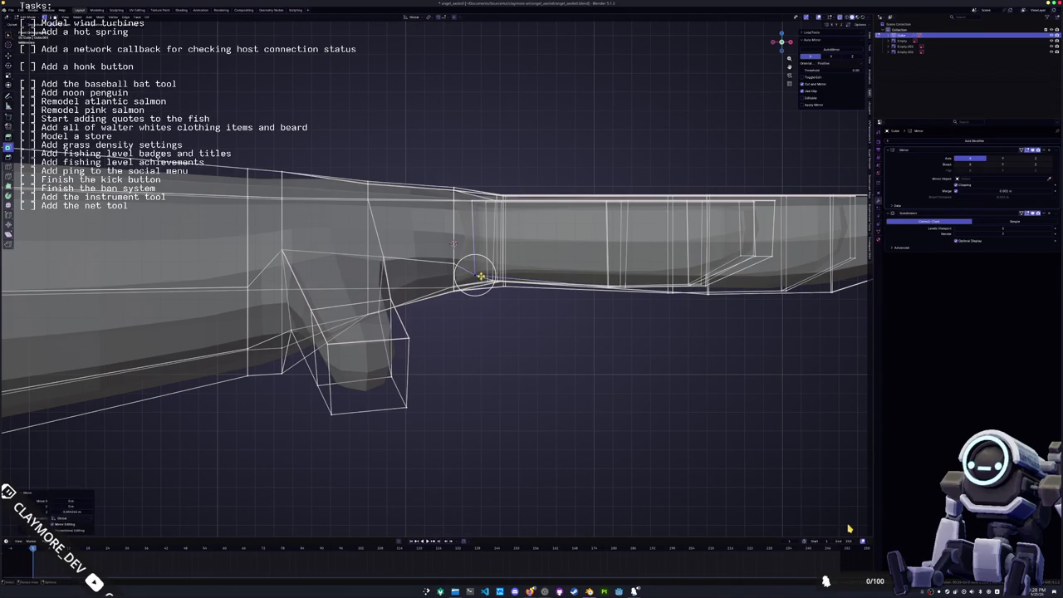
key("alt+z")
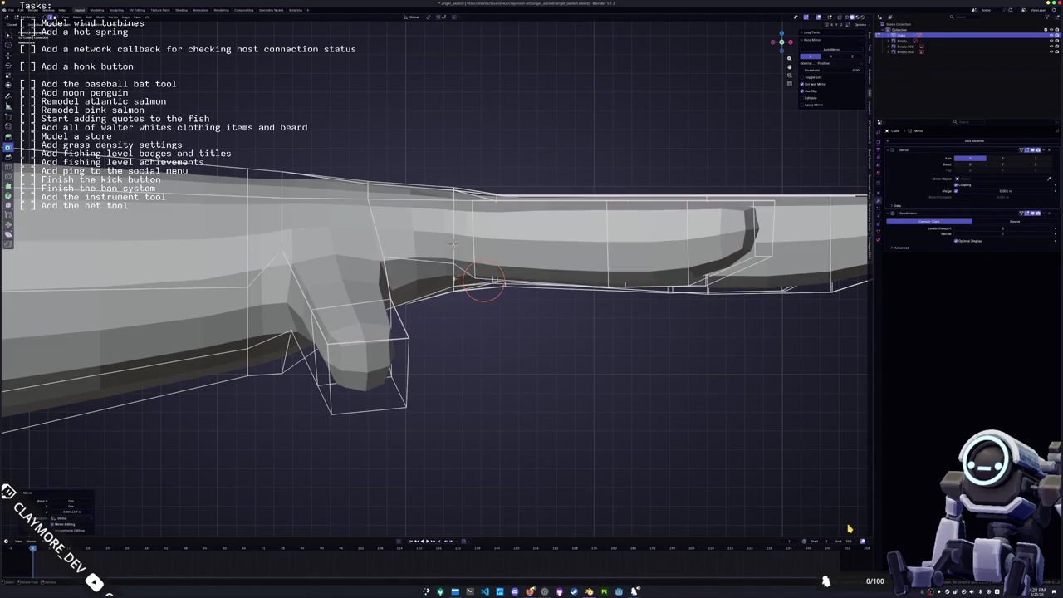
key("g")
key("z")
left_click(449, 276)
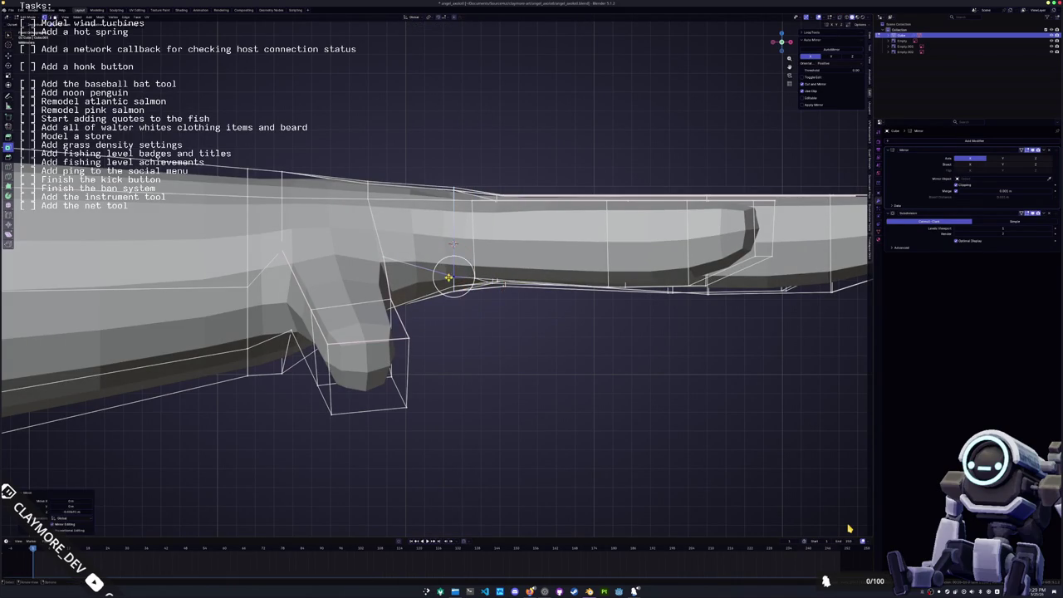
- Inspect the reshaped fingers and thumb from an angled close-up of the hand
mouse_move(452, 243)
middle_mouse_down()
mouse_move(377, 297)
mouse_move(434, 380)
mouse_move(432, 403)
mouse_move(453, 299)
mouse_move(457, 316)
middle_mouse_up()
key("Tab")
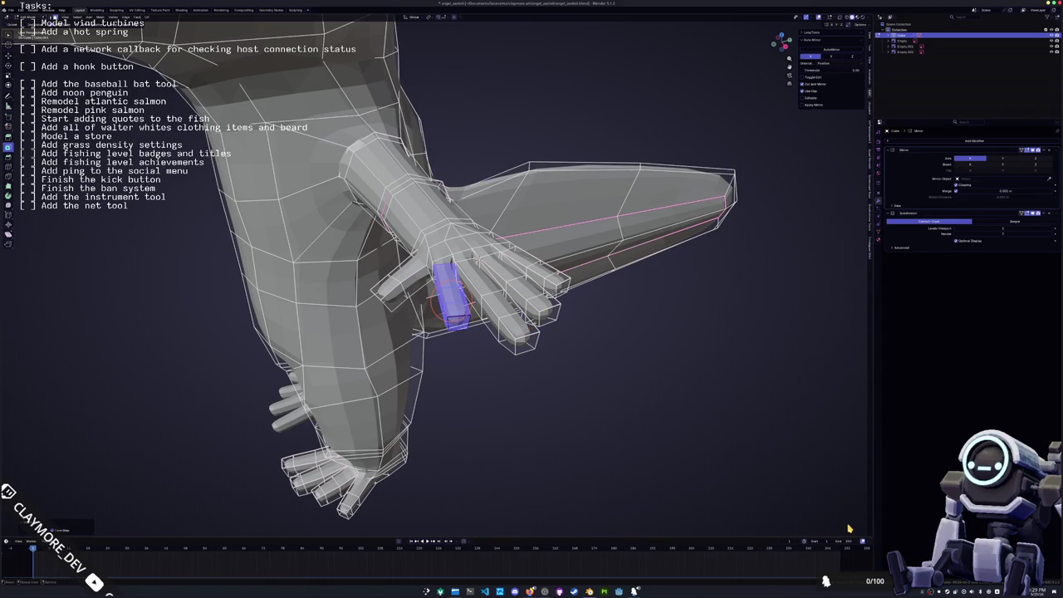
scroll(437, 283, "up", 3)
mouse_move(457, 316)
middle_mouse_down()
mouse_move(461, 332)
mouse_move(543, 301)
middle_mouse_up()
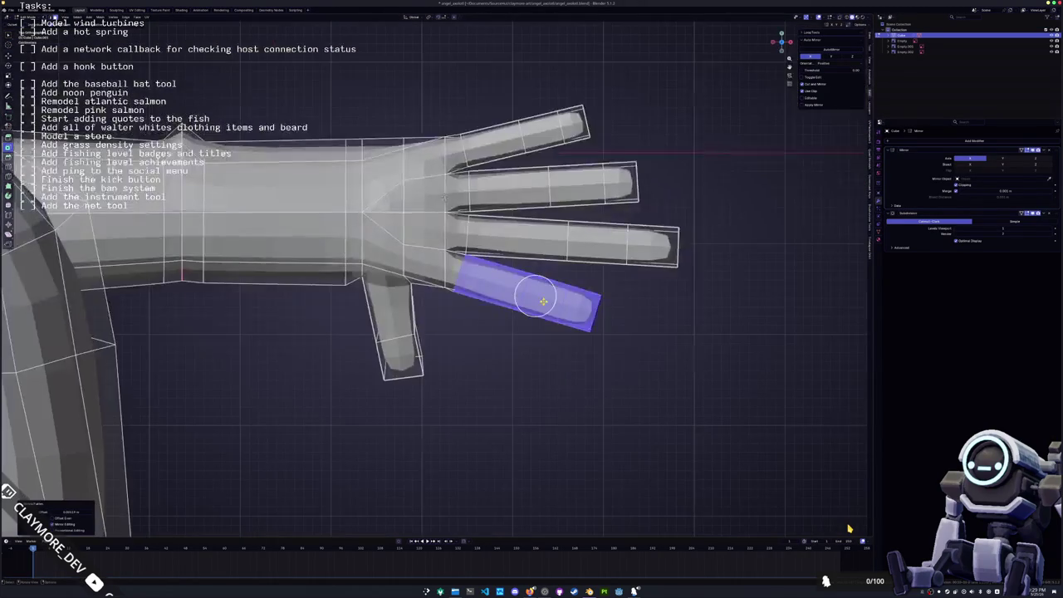
key("Tab")
mouse_move(535, 310)
middle_mouse_down("shift")
mouse_move(510, 332)
mouse_move(380, 373)
mouse_move(408, 203)
mouse_move(451, 302)
mouse_move(426, 304)
mouse_move(442, 292)
middle_mouse_up("shift")
scroll(369, 373, "down", 4)
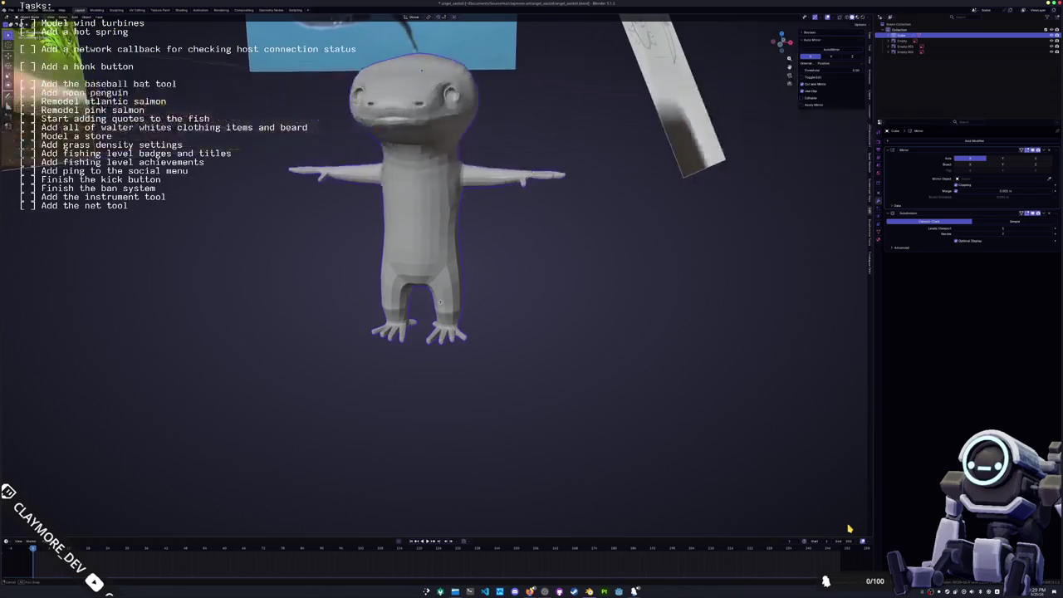
- In front view, select the linked head geometry and raise it along Z
key("KP_1")
key("Tab")
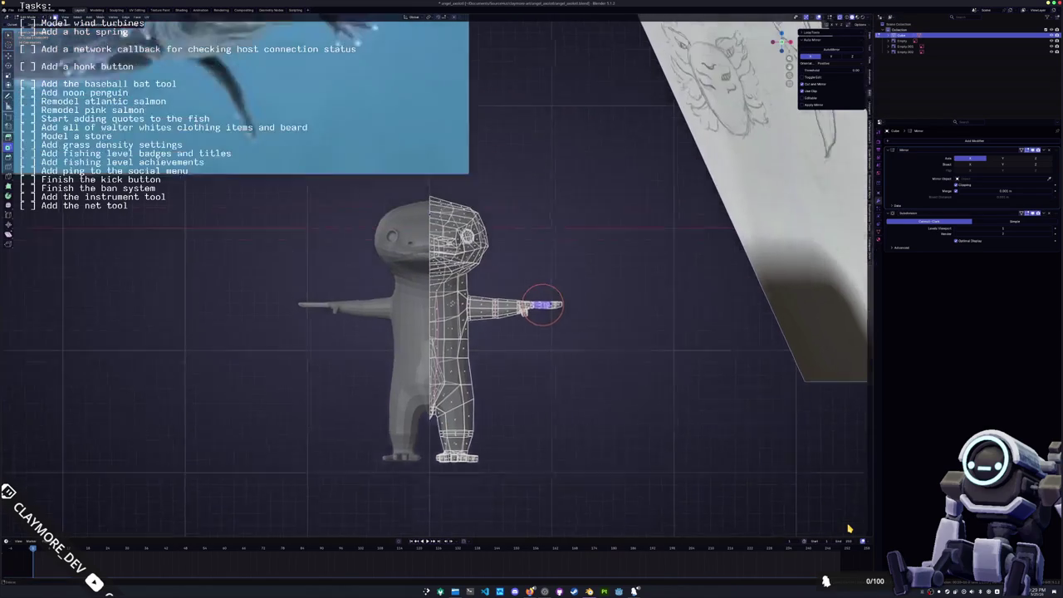
scroll(536, 302, "up", 3)
key("Escape")
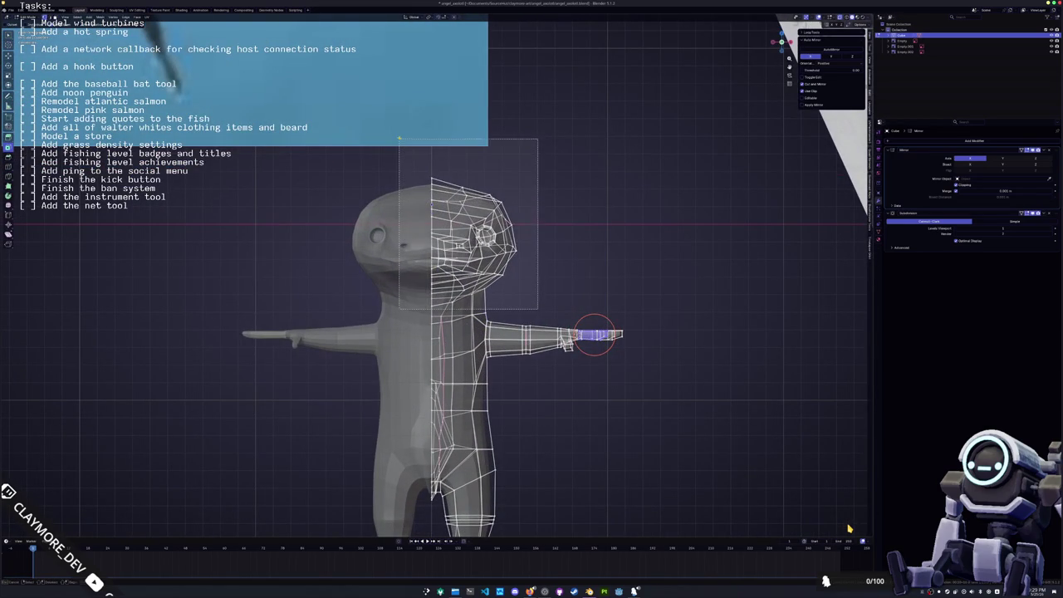
key("l")
key("g")
key("z")
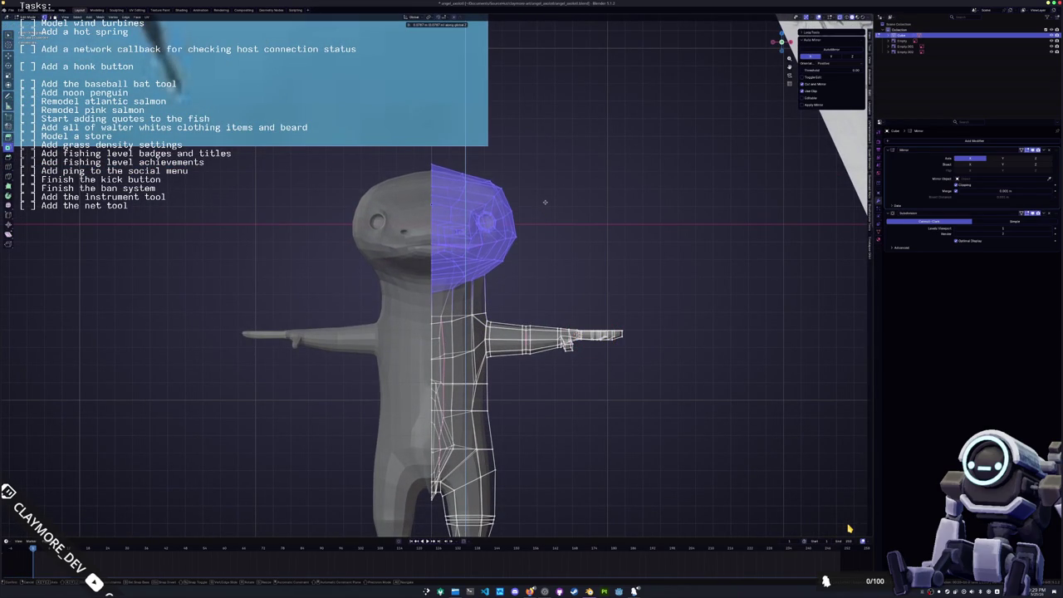
left_click(545, 201)
- Shrink the head slightly and adjust it vertically to its final height
key("s")
left_click(575, 208)
key("g")
key("z")
left_click(573, 208)
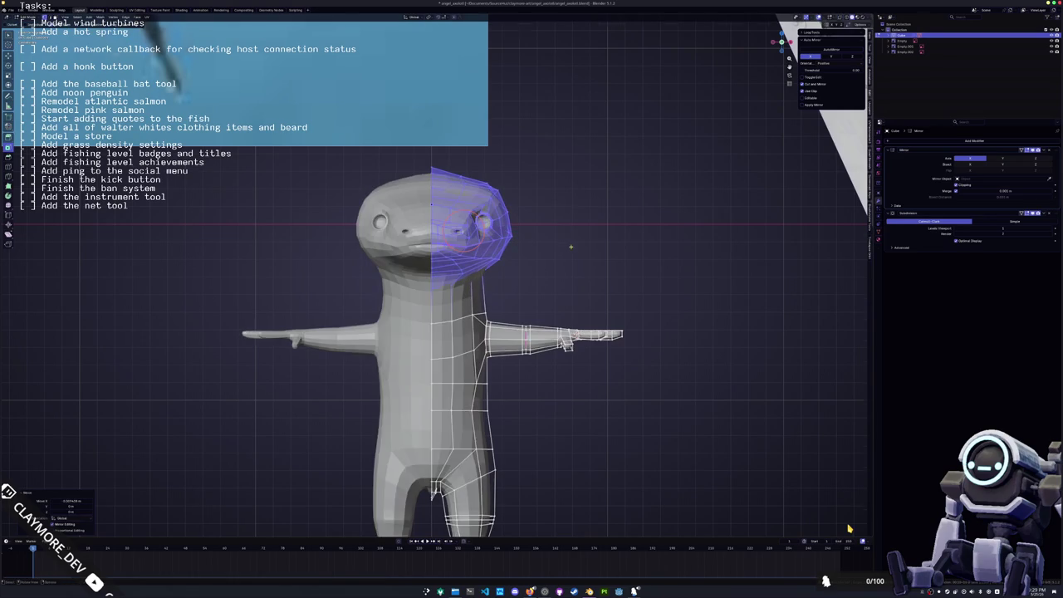
scroll(576, 233, "up", 2)
key("g")
key("z")
left_click(578, 249)
- Circle-select the neck vertices and shift them sideways along X
key("alt+a")
key("c")
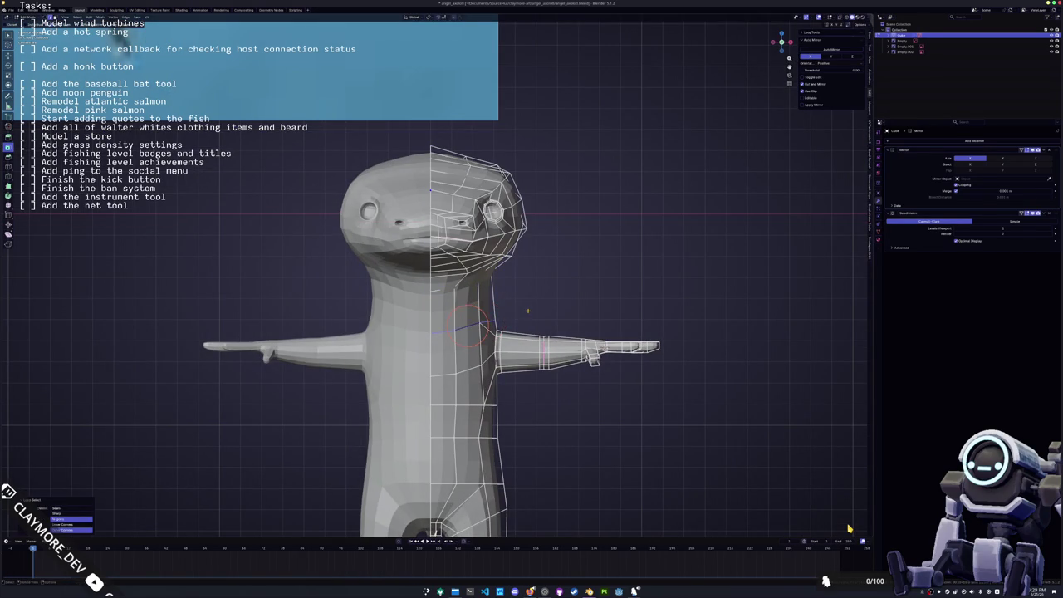
key("g")
key("x")
left_click(527, 309)
mouse_move(527, 309)
middle_mouse_down()
mouse_move(465, 299)
mouse_move(515, 315)
mouse_move(482, 332)
mouse_move(465, 324)
mouse_move(524, 320)
mouse_move(457, 324)
mouse_move(466, 299)
mouse_move(475, 340)
middle_mouse_up()
scroll(482, 332, "down", 3)
key("Tab")
- Select the right arm faces in front view, then review the model from an angle
key("KP_1")
key("Tab")
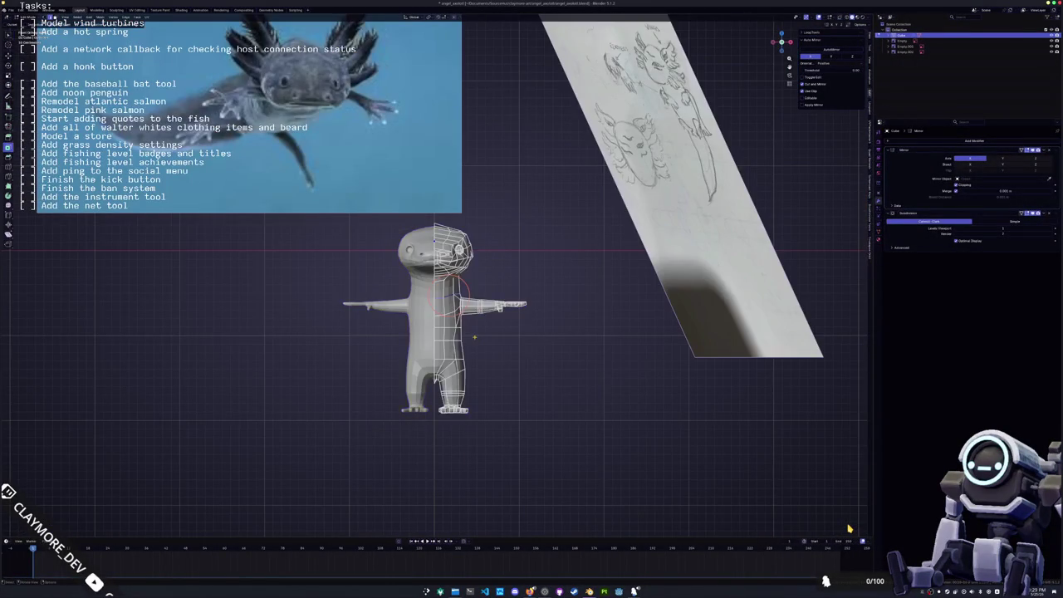
scroll(465, 332, "up", 3)
left_click_drag(648, 382, 518, 303)
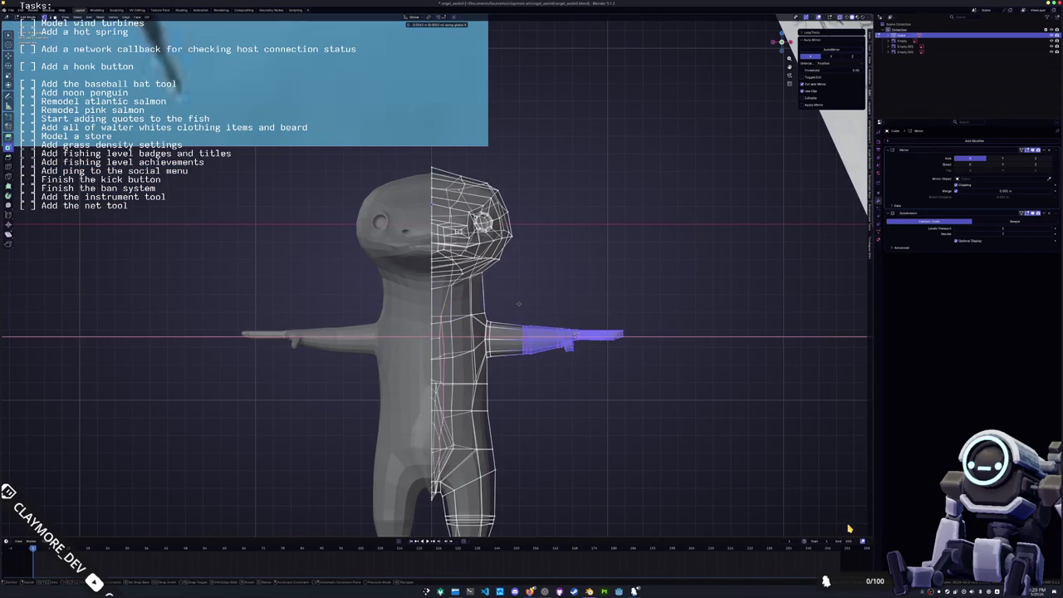
key("Tab")
scroll(543, 298, "down", 4)
middle_click_drag(543, 298, 477, 293)
key("KP_1")
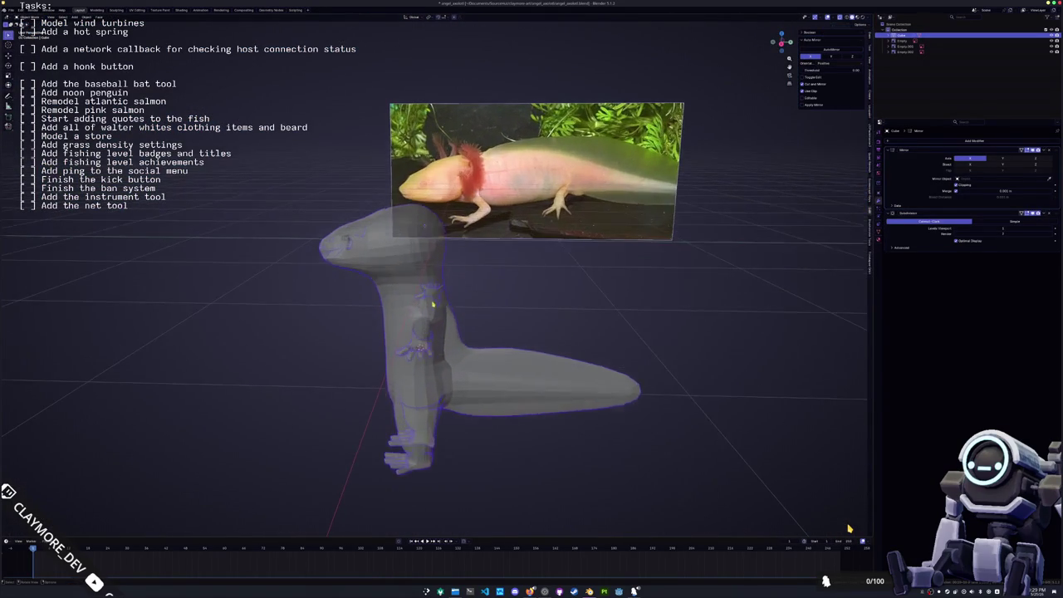
- Select the head geometry and raise it again along Z
key("Tab")
scroll(465, 332, "up", 3)
scroll(449, 281, "up", 2)
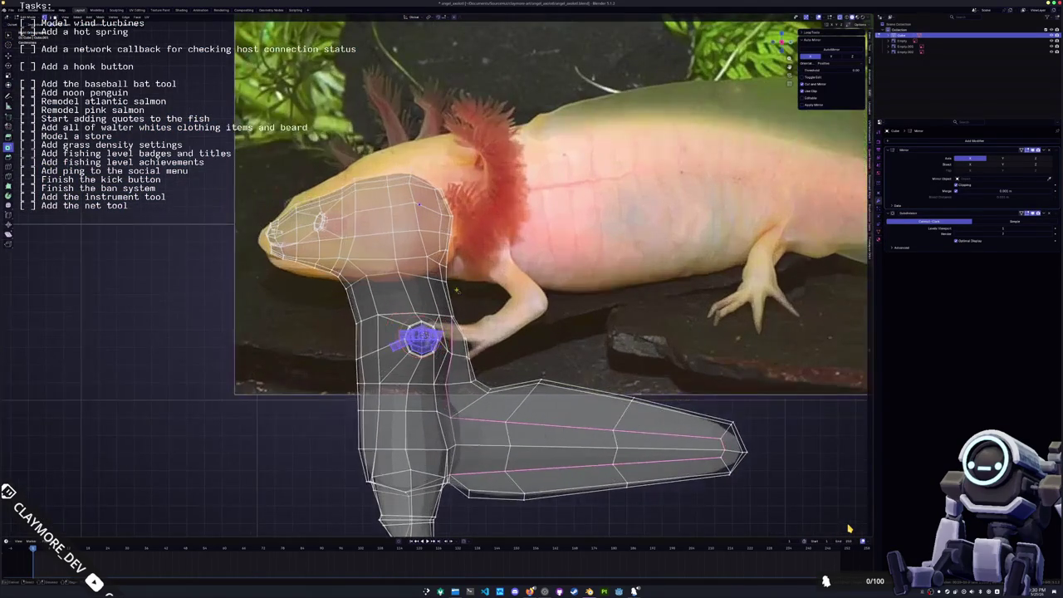
key("l")
key("g")
key("z")
left_click(429, 174)
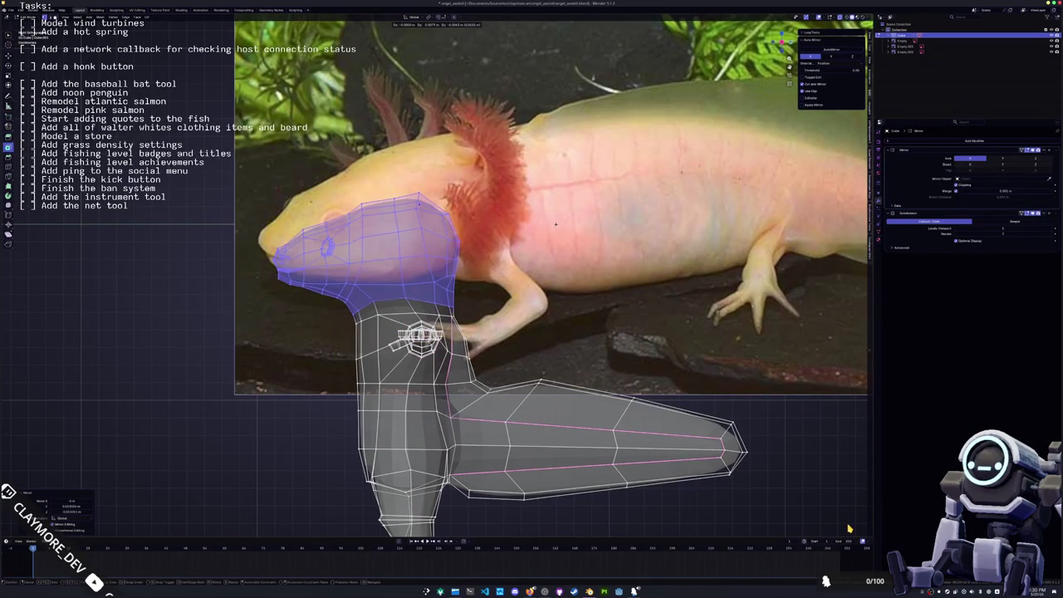
- Shift the head sideways along X and slide an edge loop along the body
mouse_move(557, 223)
middle_mouse_down()
mouse_move(521, 295)
mouse_move(499, 274)
middle_mouse_up()
key("KP_1")
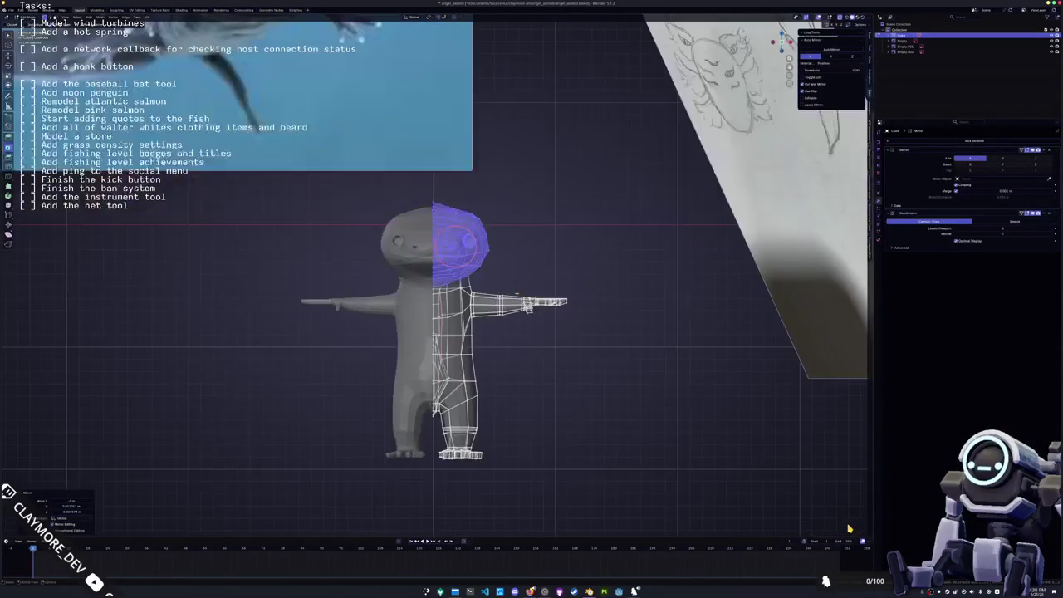
scroll(516, 294, "up", 1)
key("s")
key("g")
key("x")
left_click(631, 252)
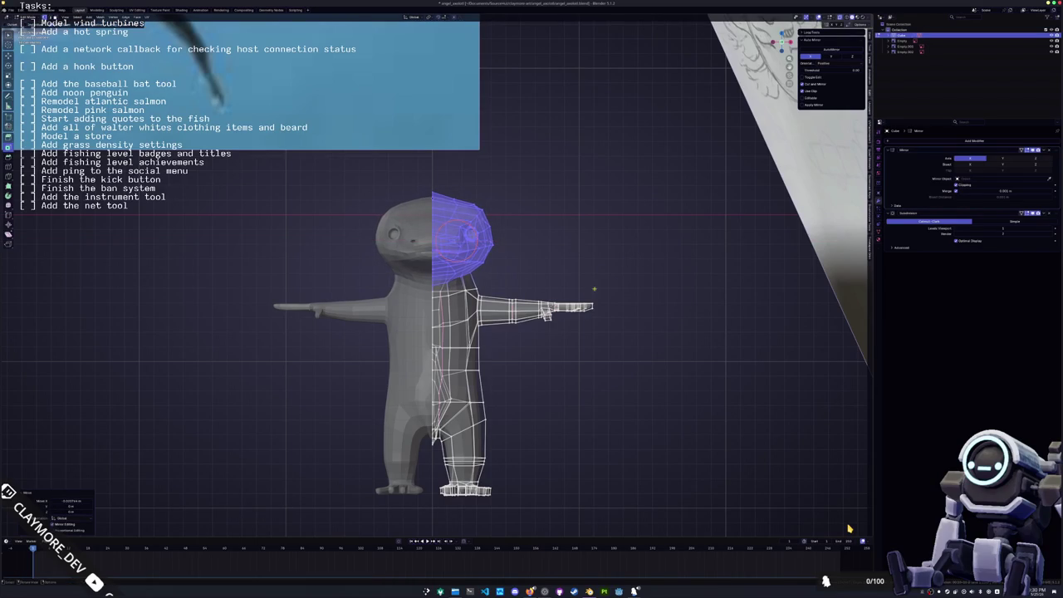
scroll(584, 308, "down", 1)
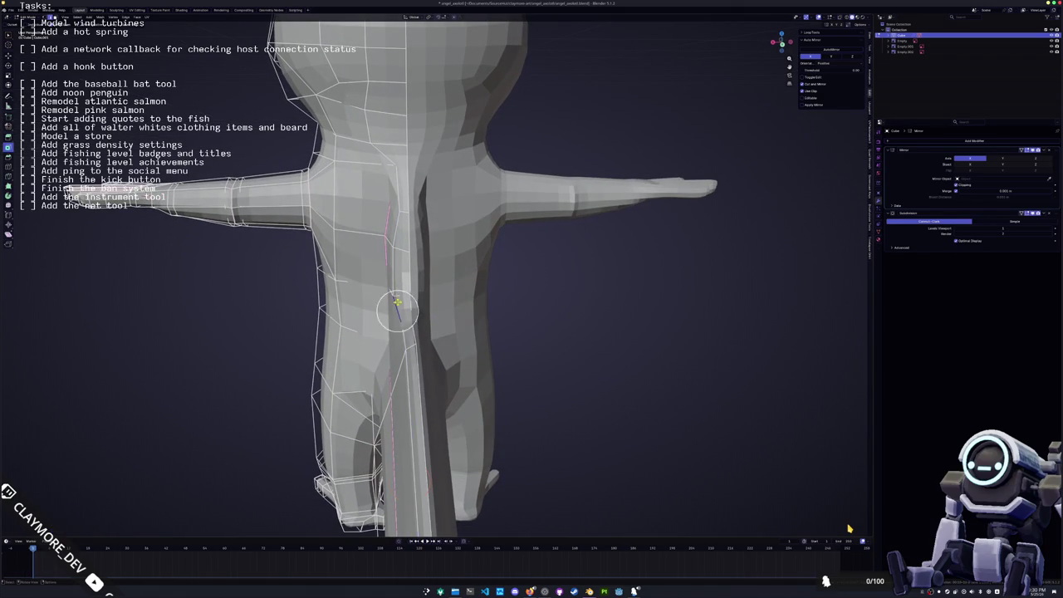
key("g")
key("g")
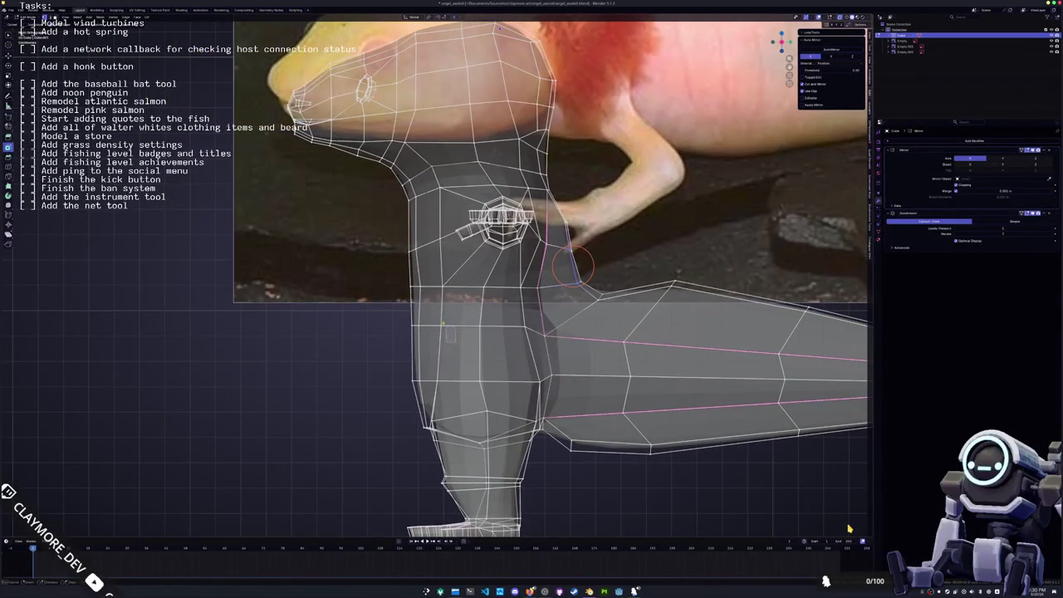
left_click(392, 276)
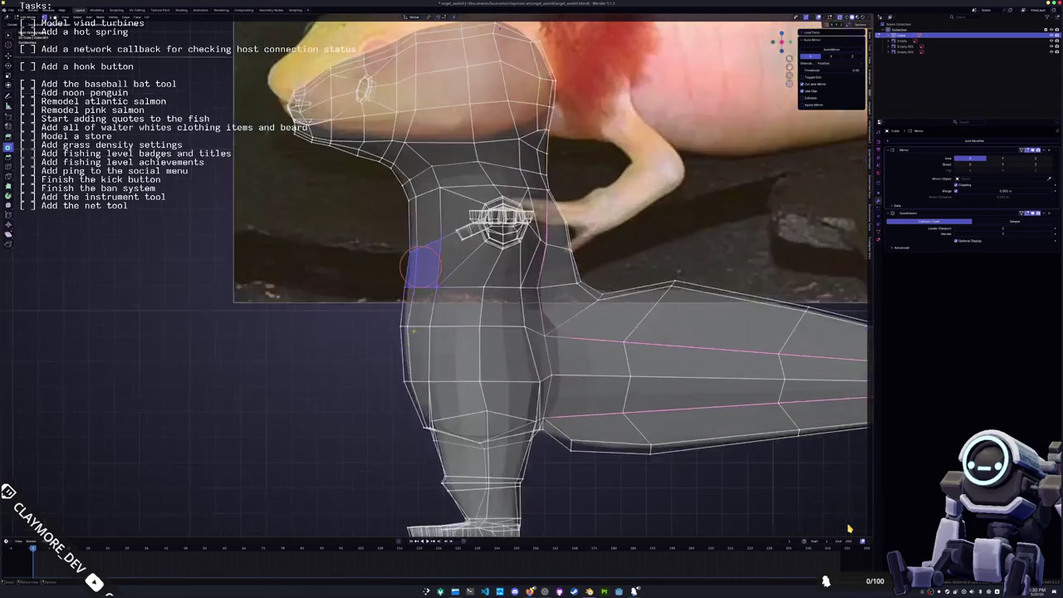
- Move the neck faces along Y and the back-of-neck edge along X
left_click_drag(446, 308, 388, 217)
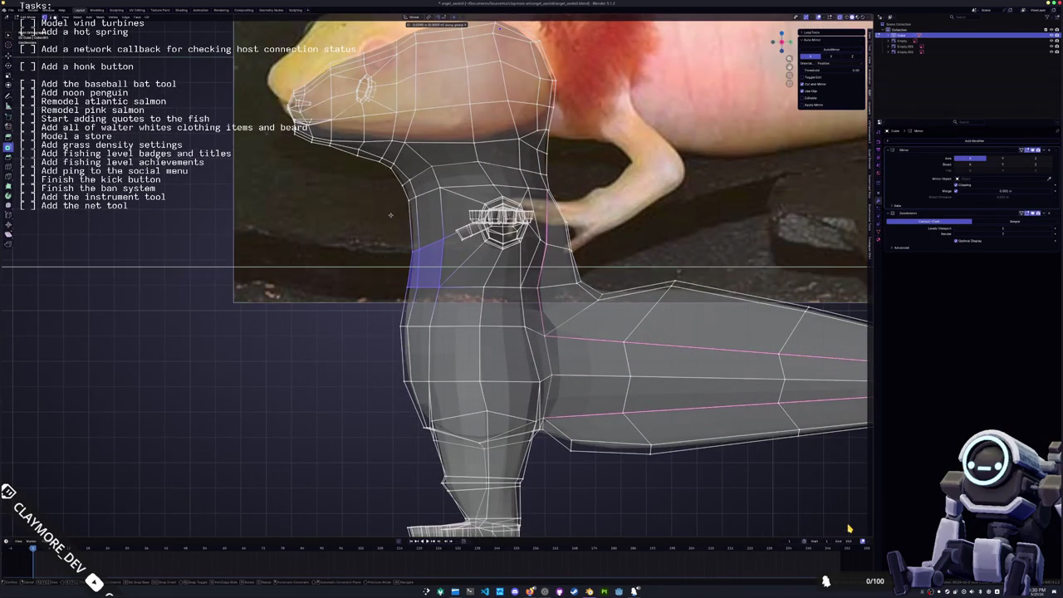
key("alt+a")
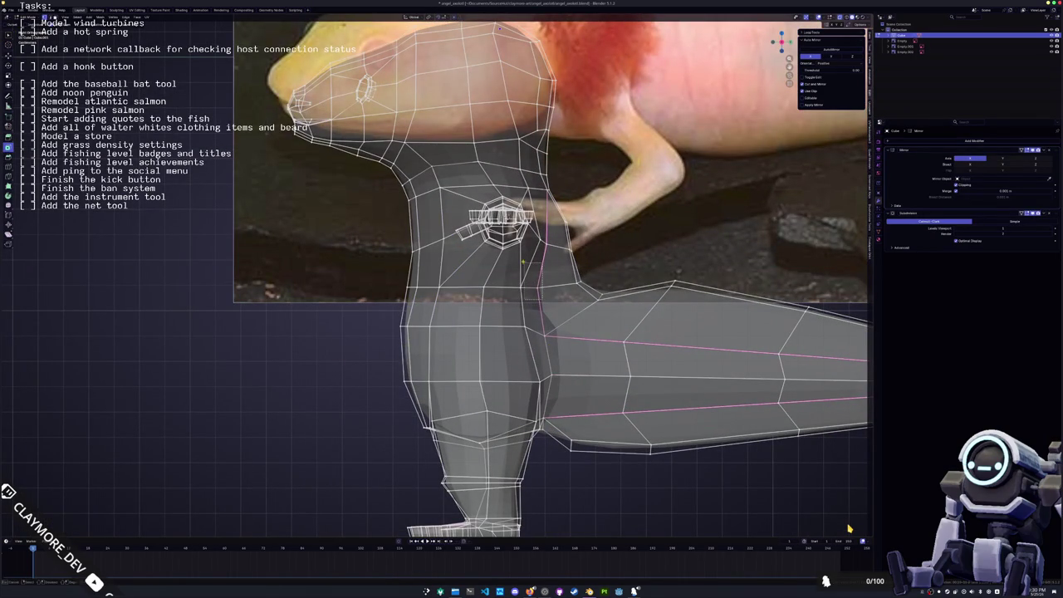
left_click(511, 253)
key("g")
key("y")
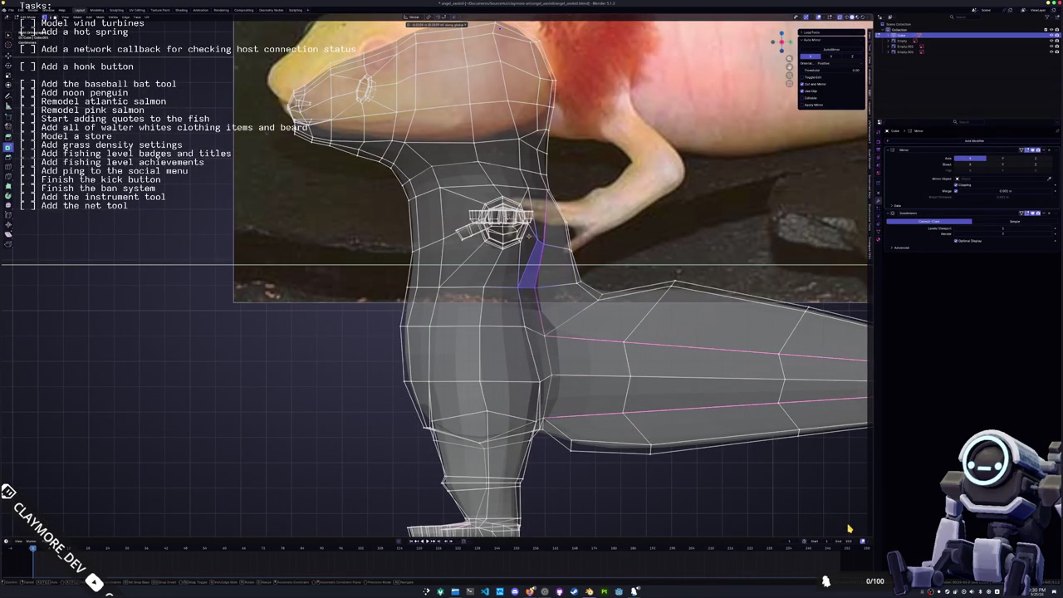
left_click(534, 265)
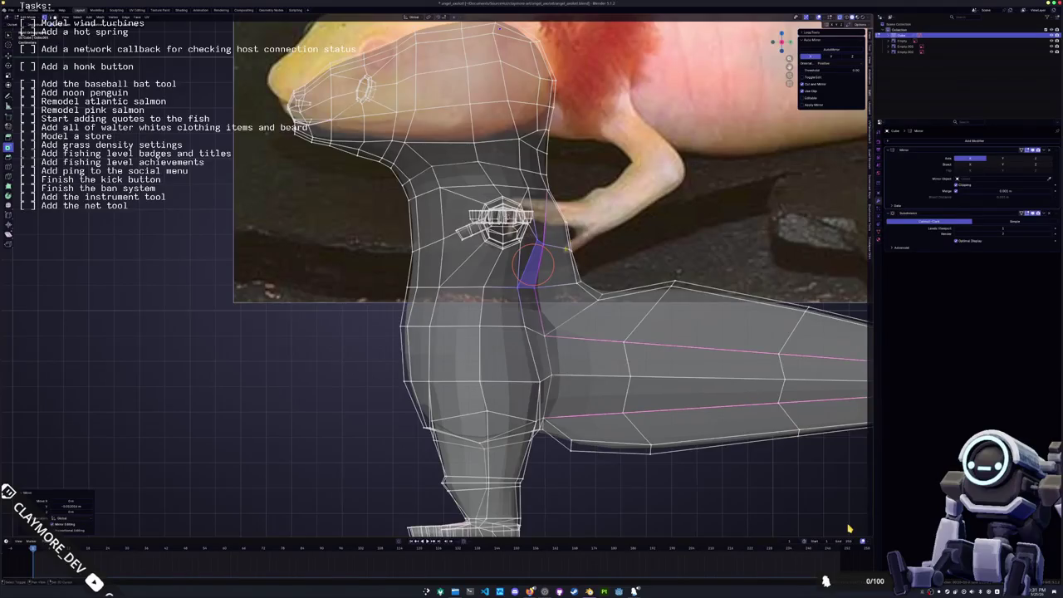
middle_click_drag(535, 265, 515, 295, "shift")
left_click(520, 295)
key("g")
key("x")
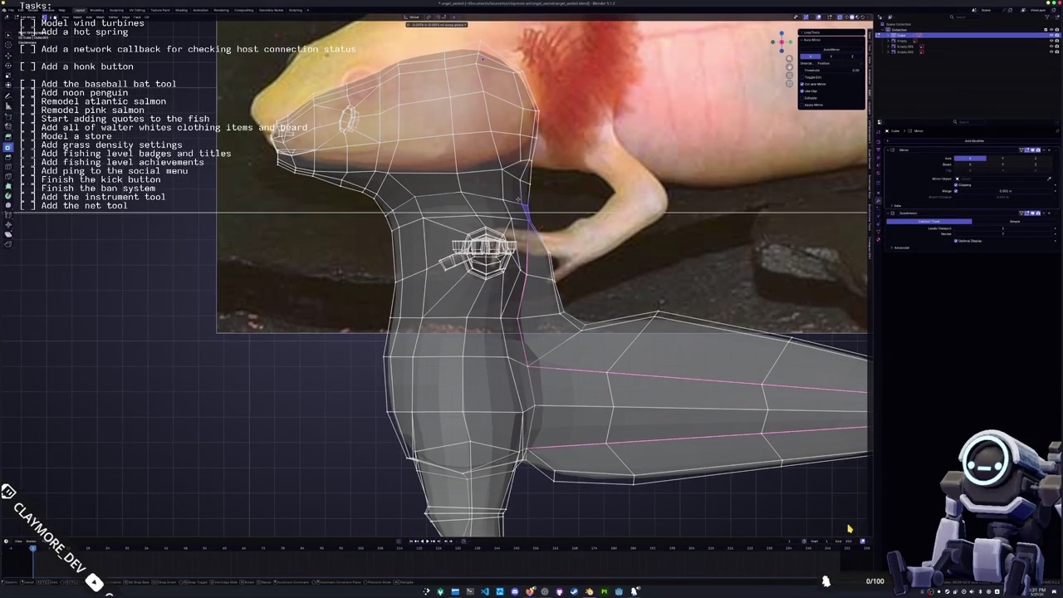
left_click(524, 207)
- Reposition the back-of-head faces and fine-tune a single head vertex, ending with X-ray off
middle_click_drag(523, 208, 567, 245, "shift")
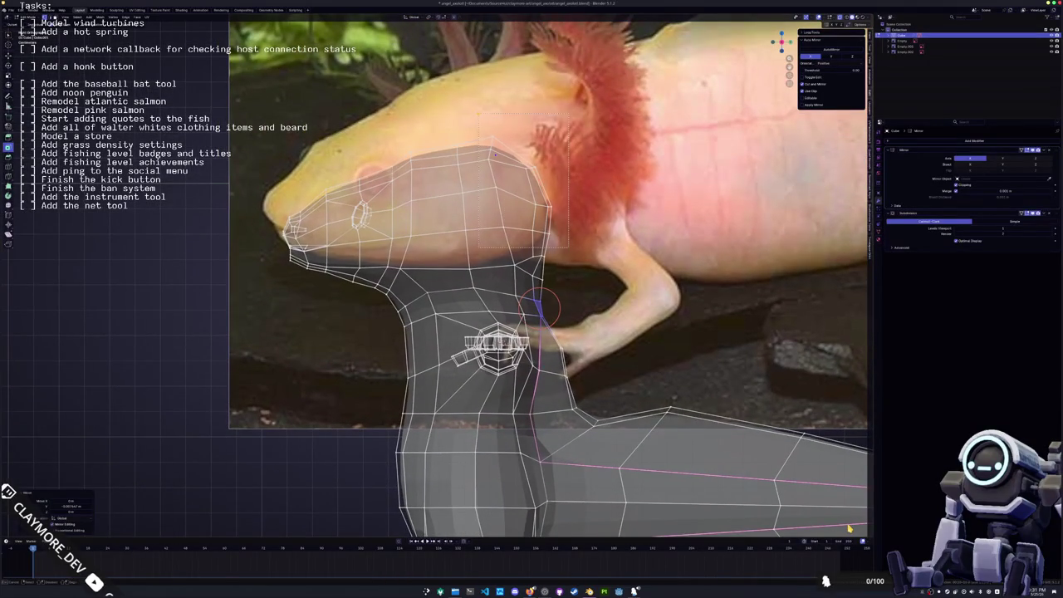
left_click_drag(478, 114, 569, 246)
key("g")
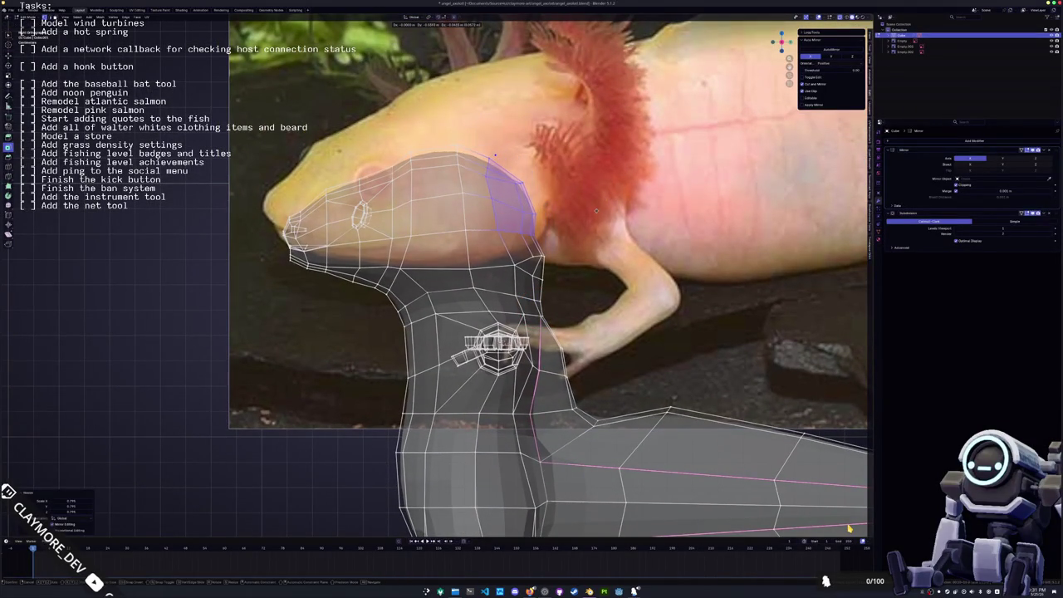
left_click(596, 211)
left_click(532, 260)
key("g")
left_click(546, 284)
key("g")
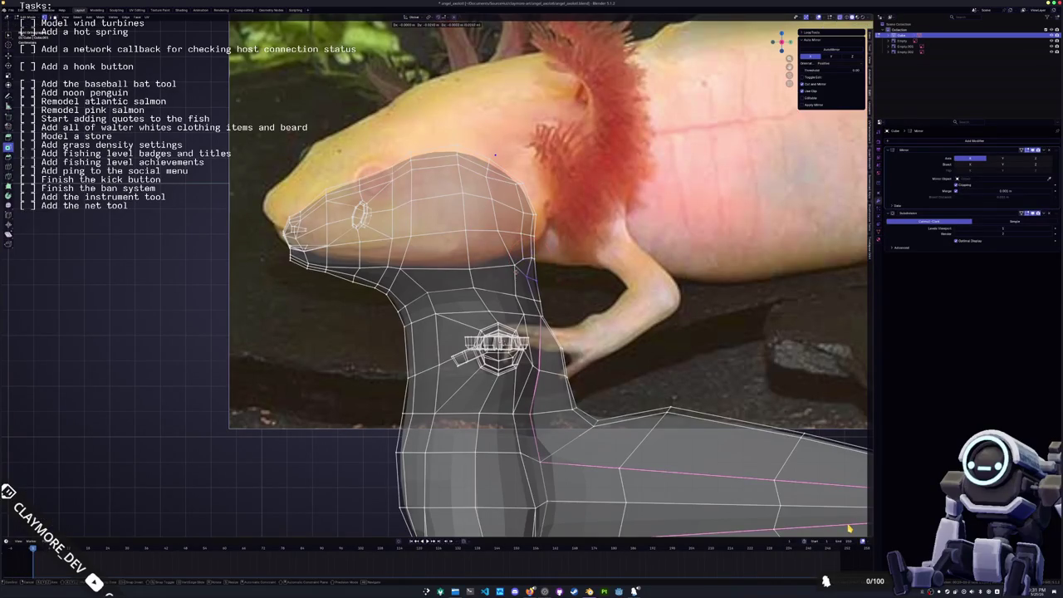
left_click(544, 283)
scroll(544, 284, "down", 5)
key("Tab")
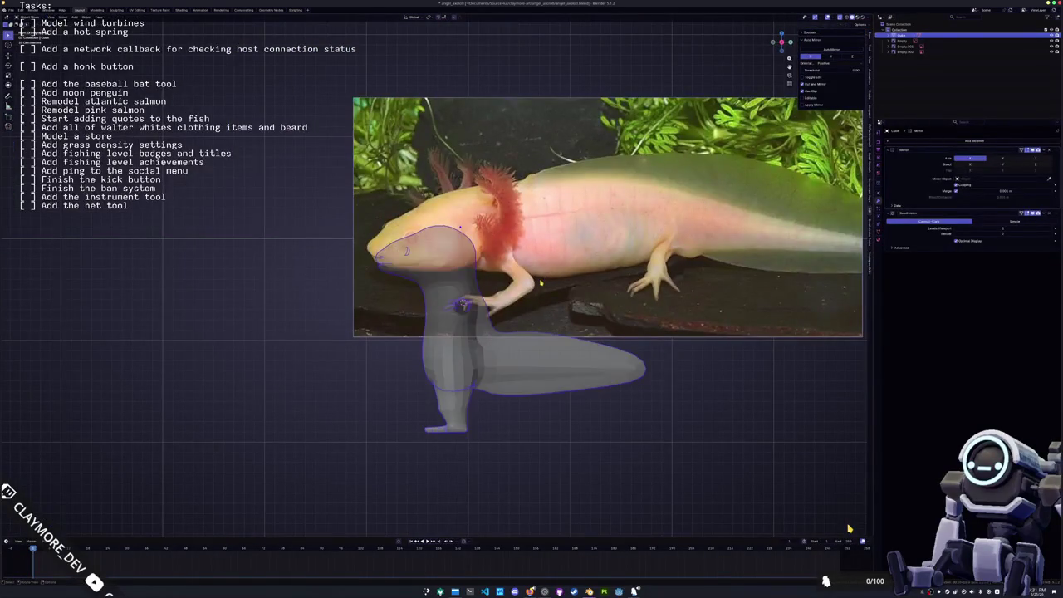
key("alt+z")
mouse_move(544, 283)
middle_mouse_down()
mouse_move(574, 296)
mouse_move(593, 283)
mouse_move(504, 300)
middle_mouse_up()
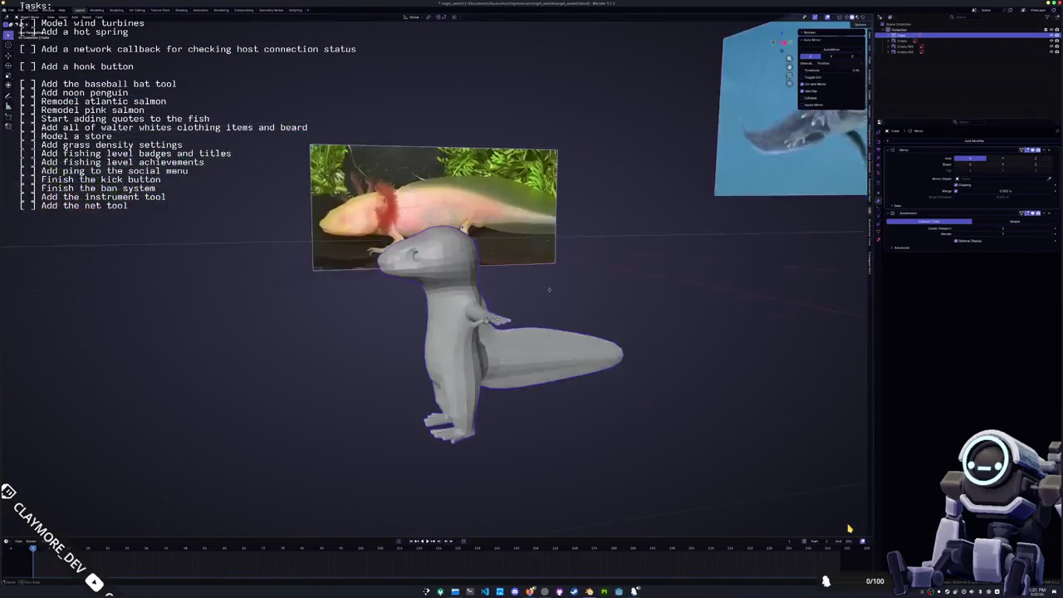
key("Tab")
scroll(503, 301, "up", 3)
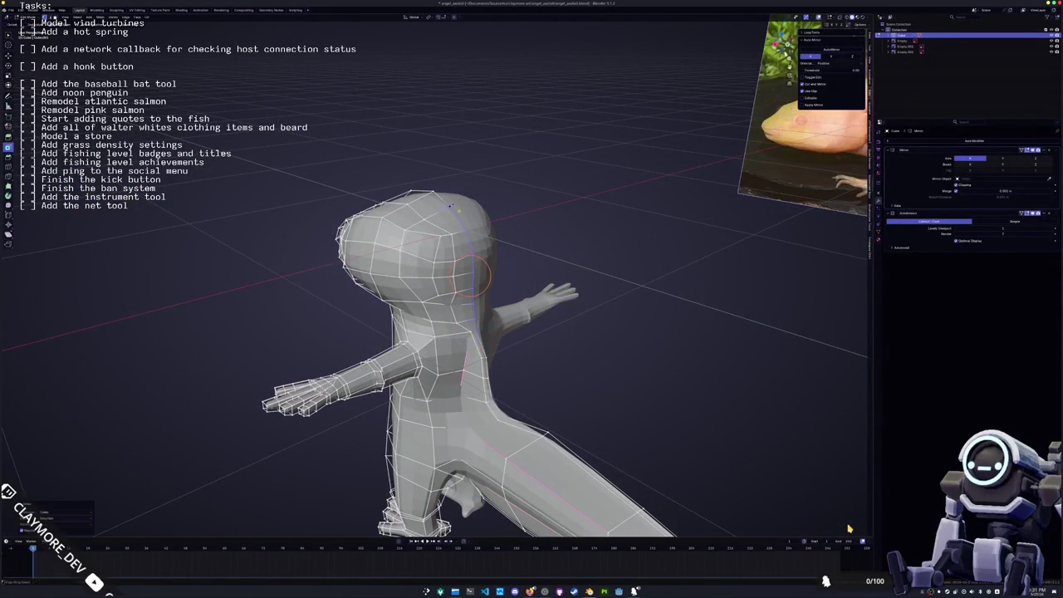
middle_click_drag(478, 328, 478, 273)
left_click(485, 328)
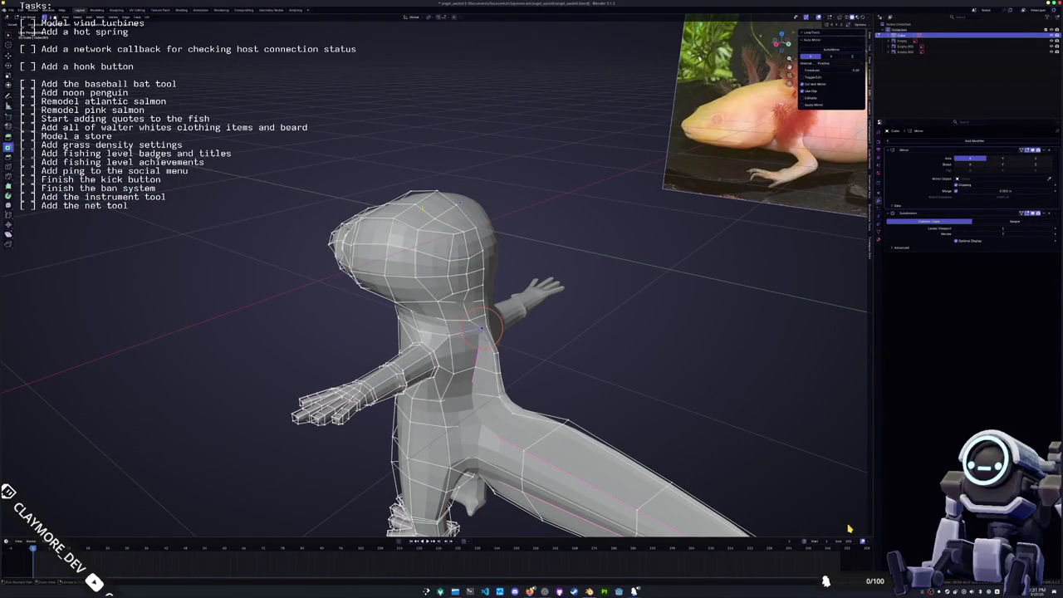
left_click(465, 253, "alt")
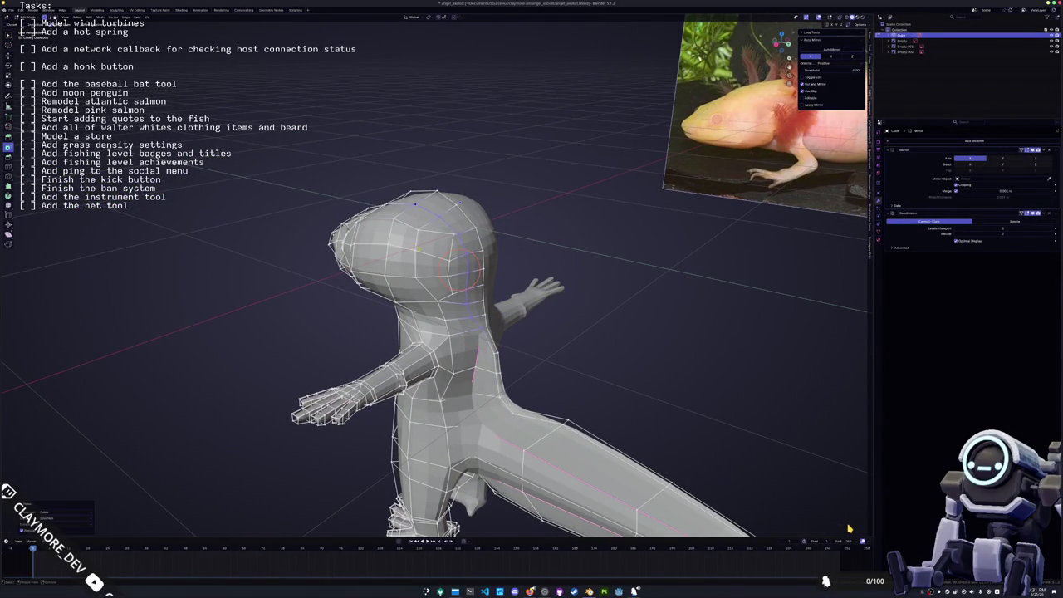
middle_click_drag(414, 241, 476, 280)
left_click(417, 207, "alt")
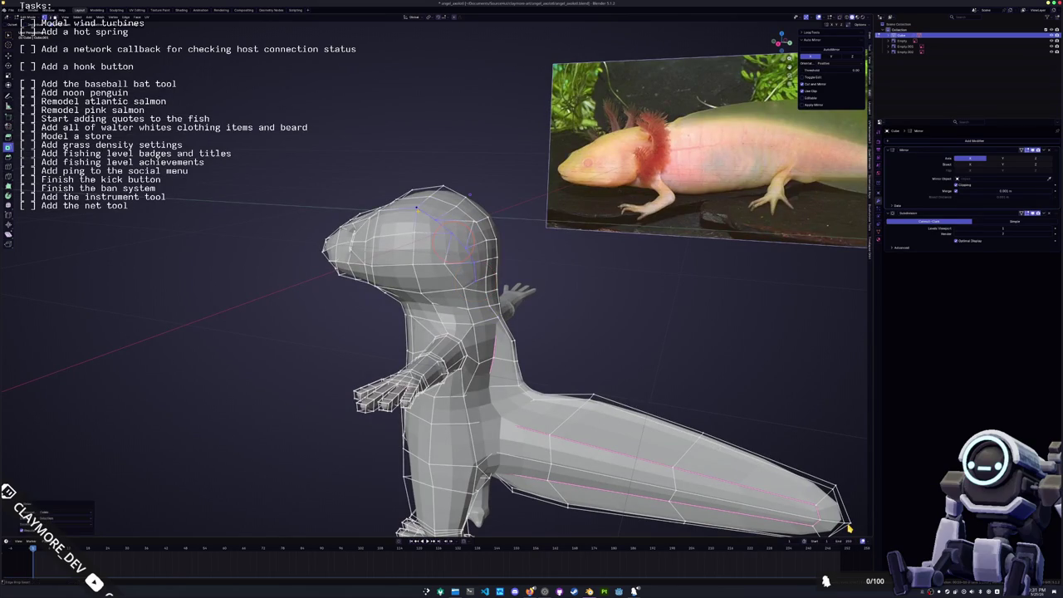
middle_click_drag(454, 241, 465, 243)
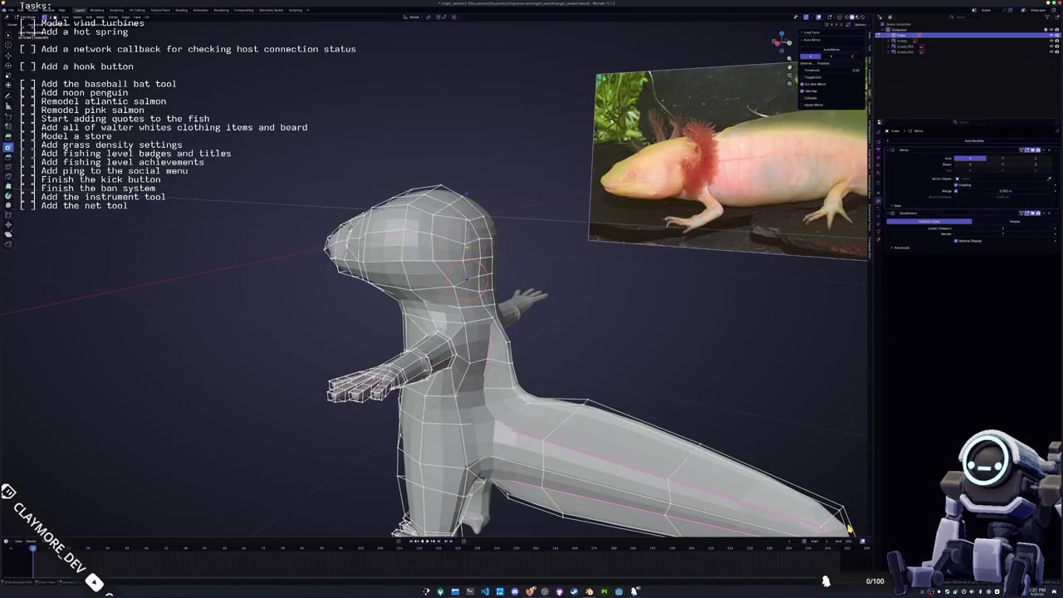
middle_click_drag(849, 529, 849, 528)
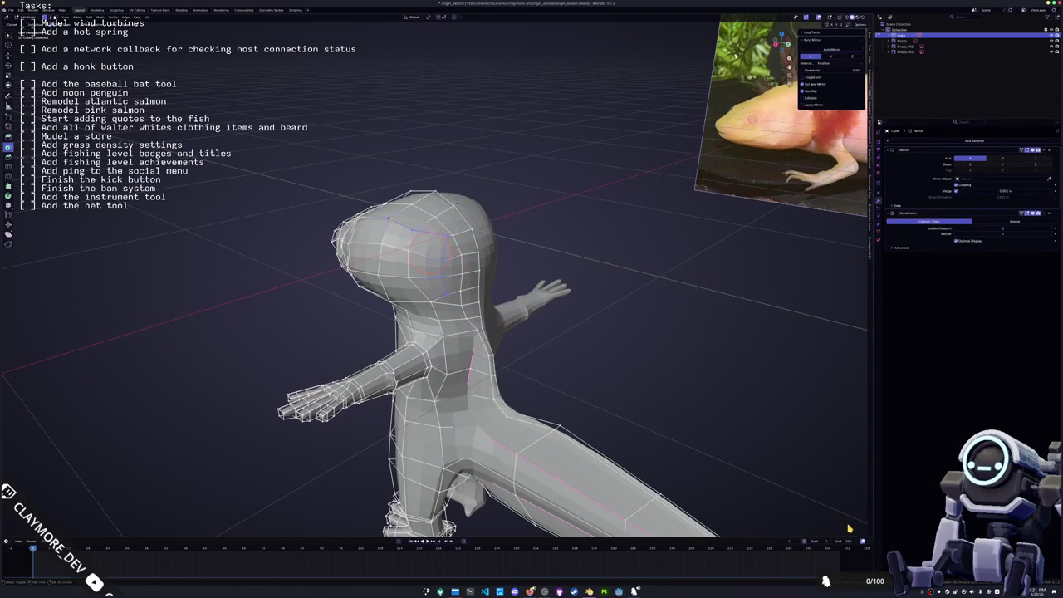
middle_click_drag(849, 529, 849, 529)
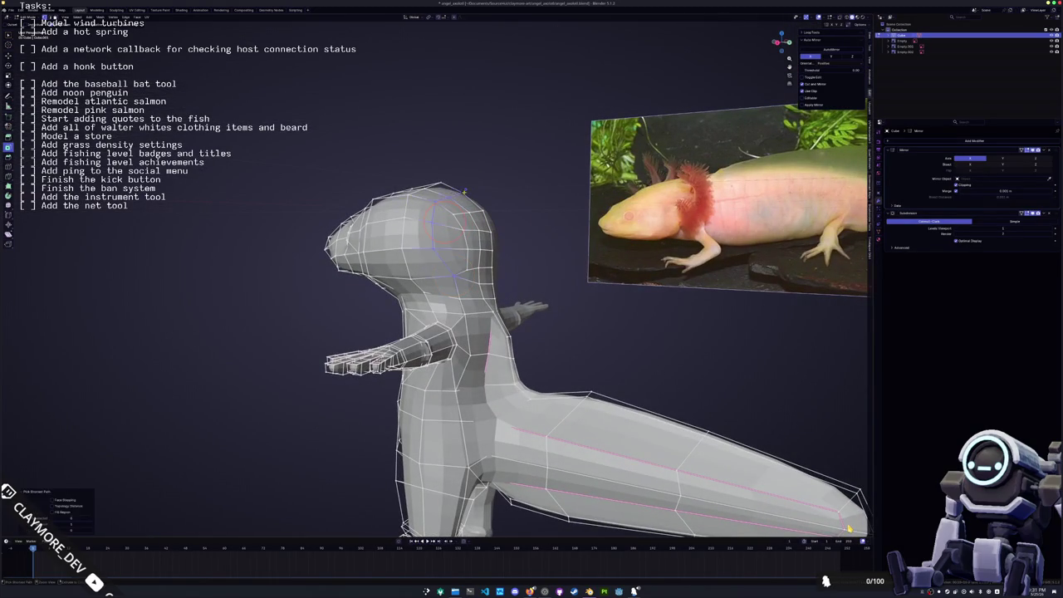
right_click_drag(445, 220, 469, 270, "shift")
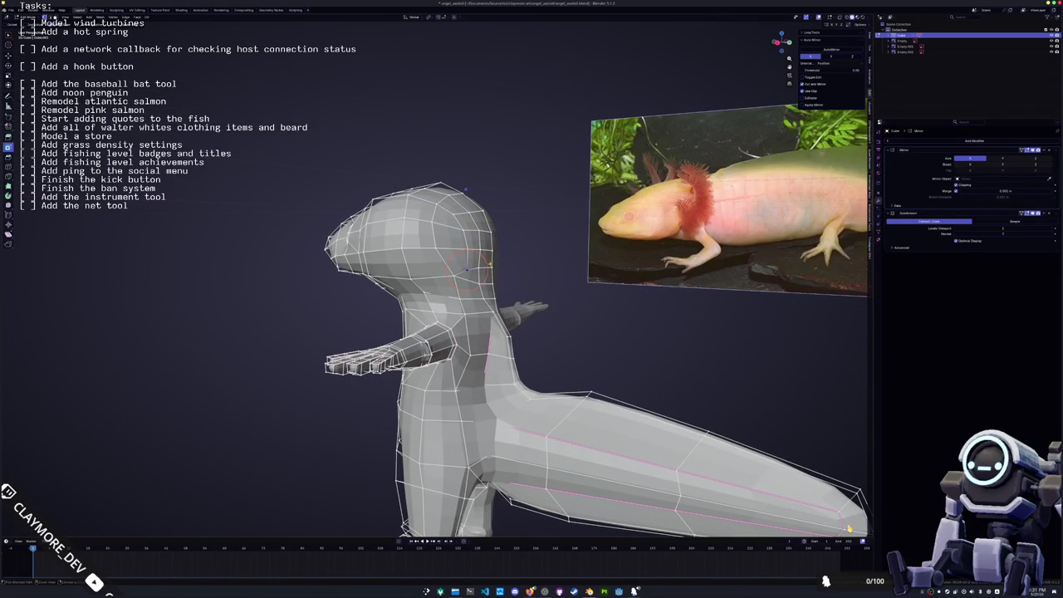
left_click(478, 267, "ctrl")
left_click(479, 215, "alt")
left_click_drag(492, 249, 486, 241)
mouse_move(488, 241)
middle_mouse_down()
mouse_move(468, 270)
mouse_move(521, 262)
middle_mouse_up()
key("Tab")
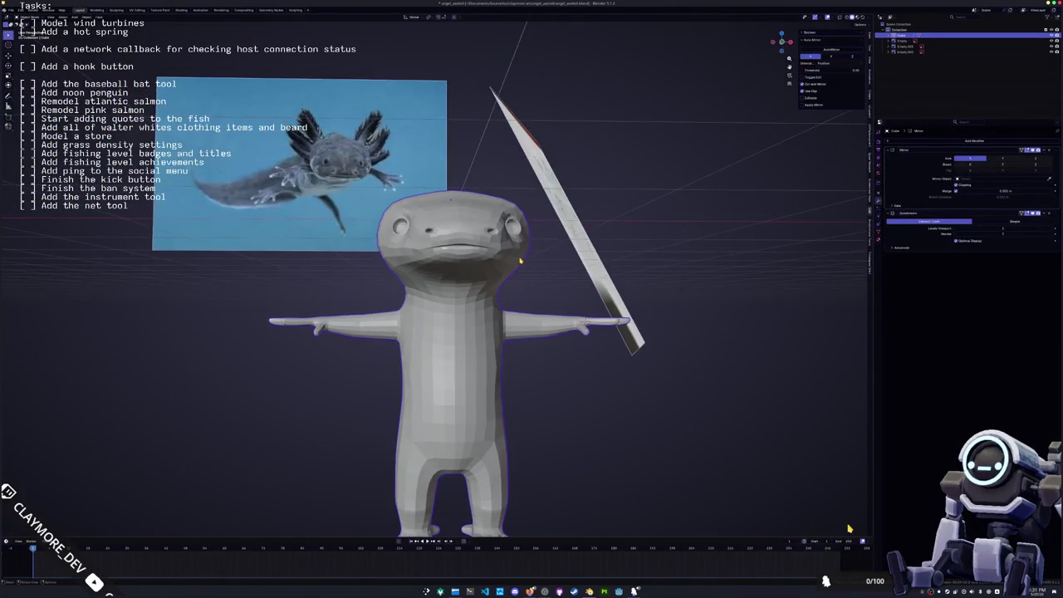
- Box-select the legs, lower body and tail and lower them along Z
key("KP_1")
key("Tab")
scroll(554, 262, "up", 1)
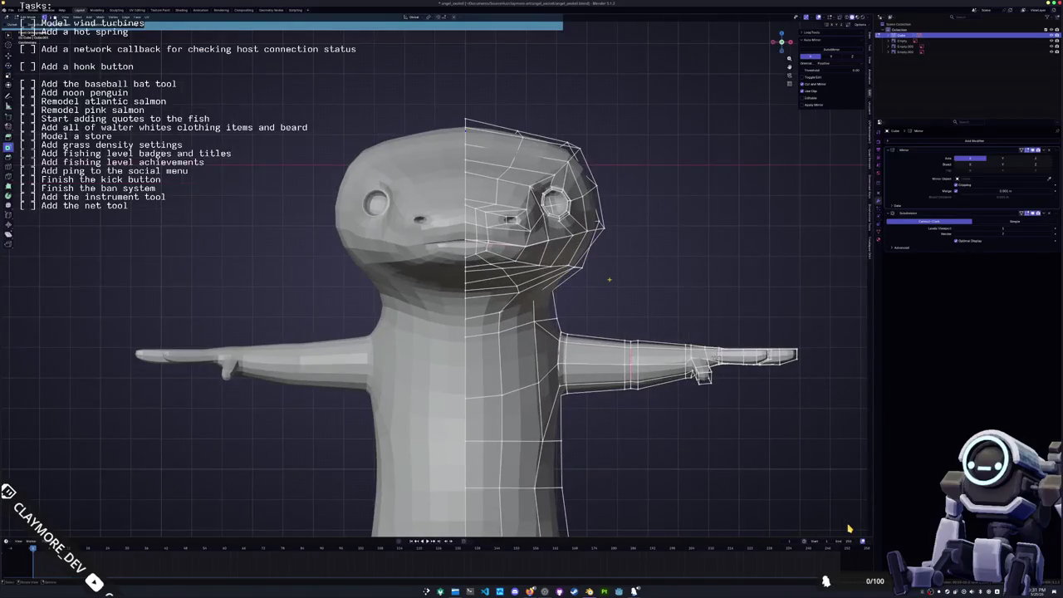
scroll(609, 279, "down", 2)
key("Tab")
scroll(544, 355, "down", 4)
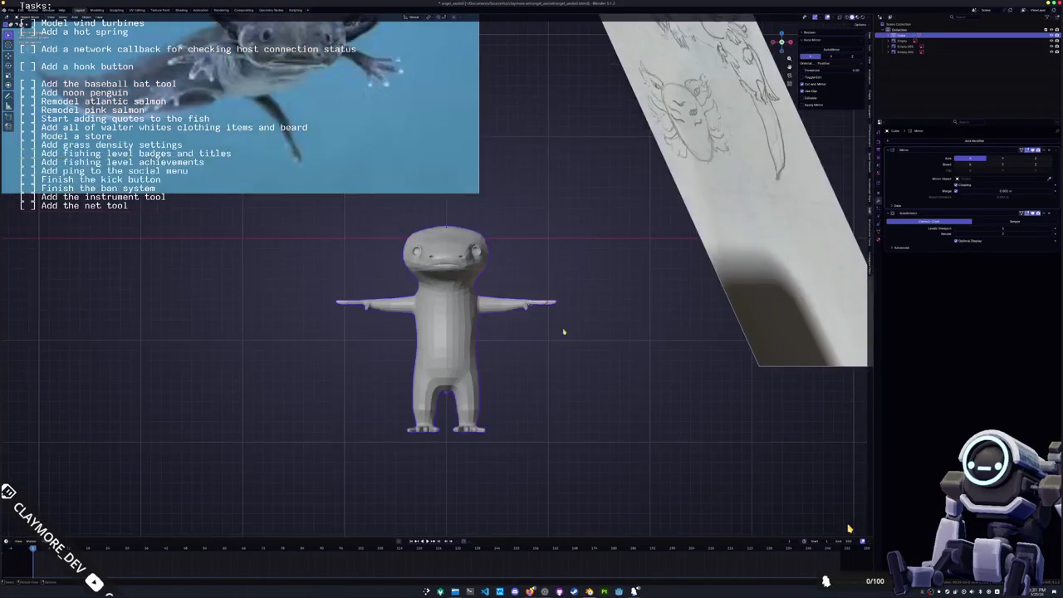
key("Tab")
scroll(540, 399, "up", 2)
left_click_drag(529, 454, 360, 286)
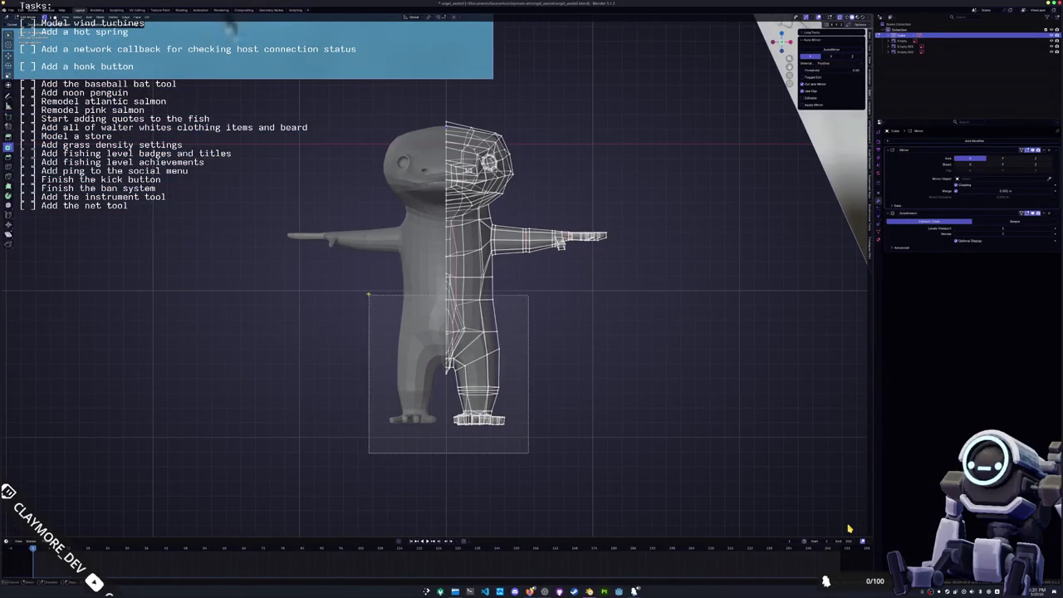
middle_click_drag(360, 286, 490, 397)
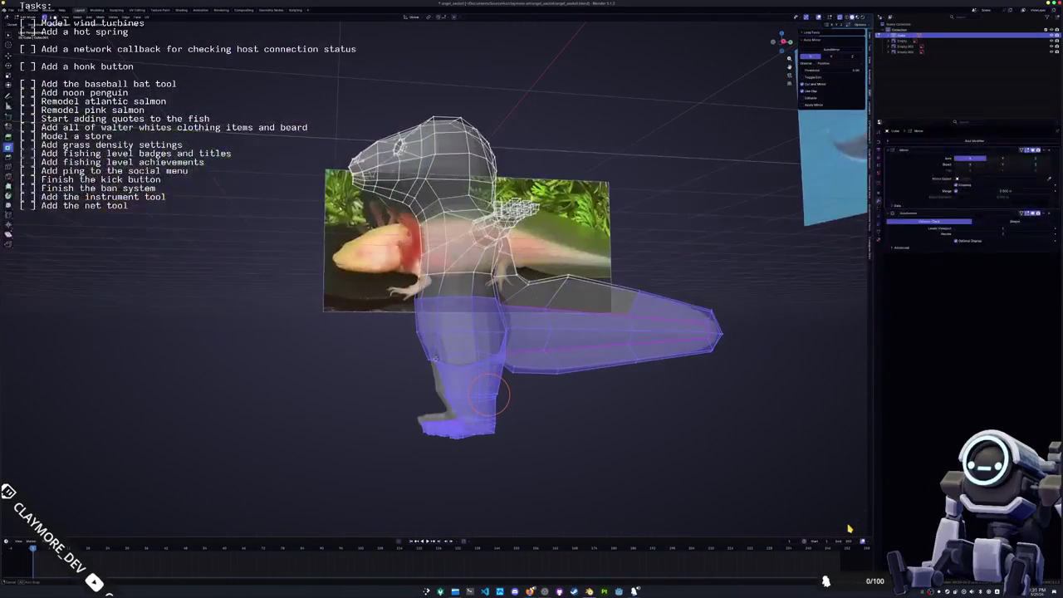
left_click_drag(600, 406, 521, 268)
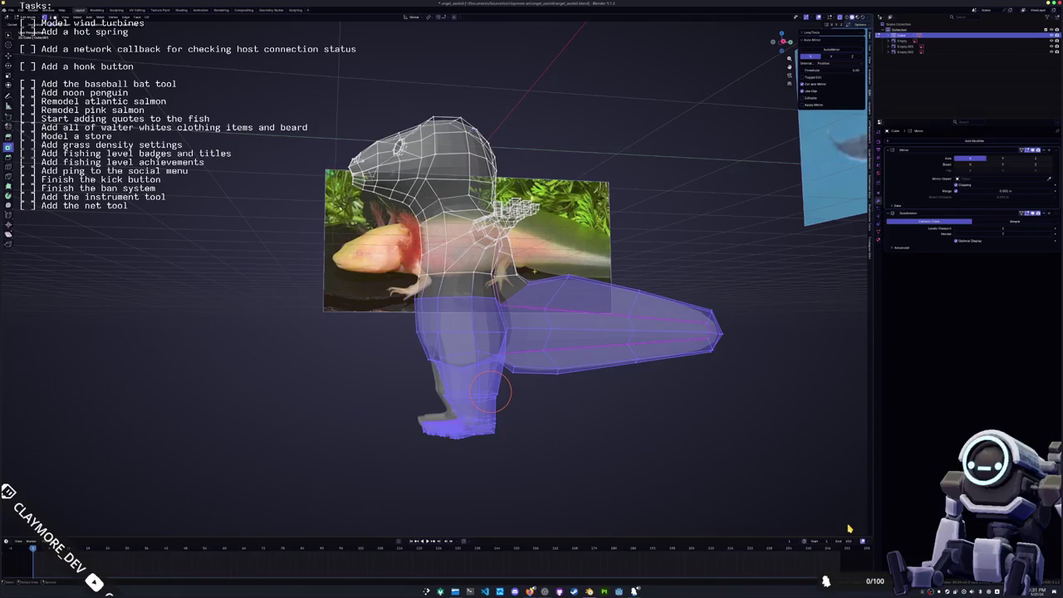
key("g")
key("z")
left_click(490, 402)
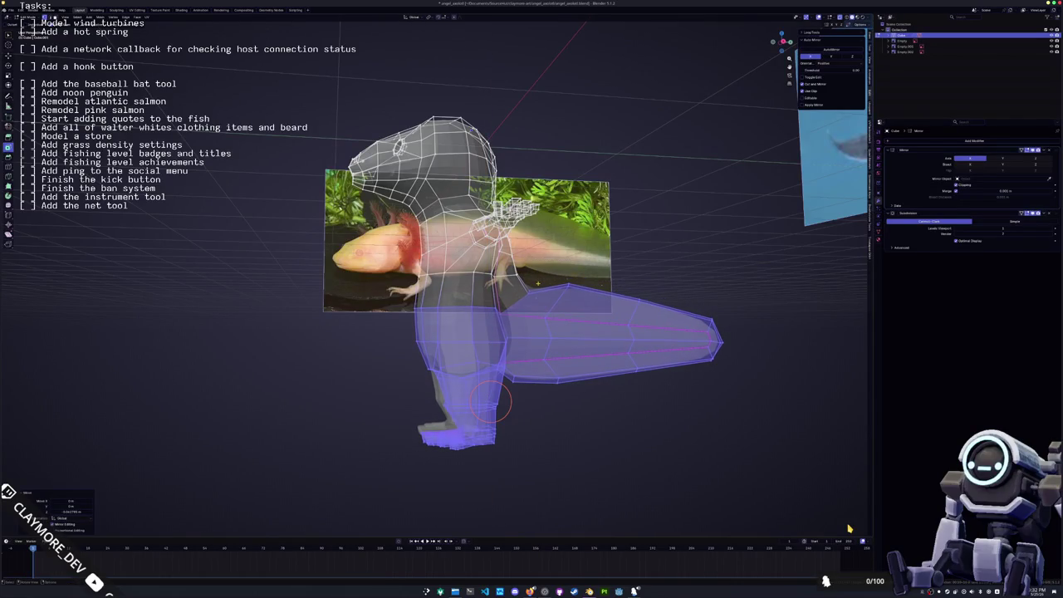
- Raise the head along Z so it lines up with the side reference snout
key("KP_1")
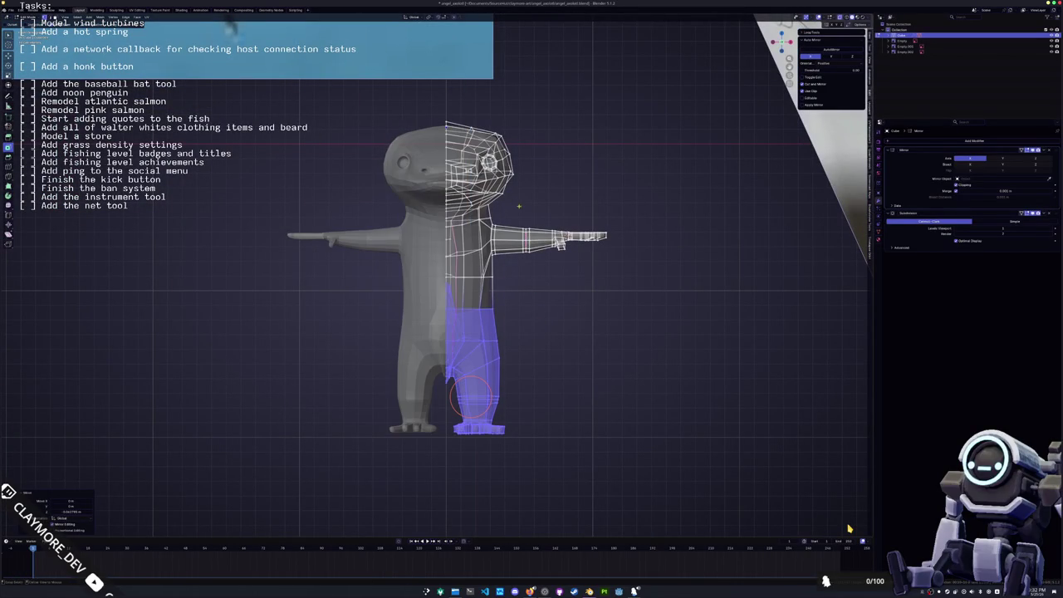
left_click(499, 162)
key("g")
key("z")
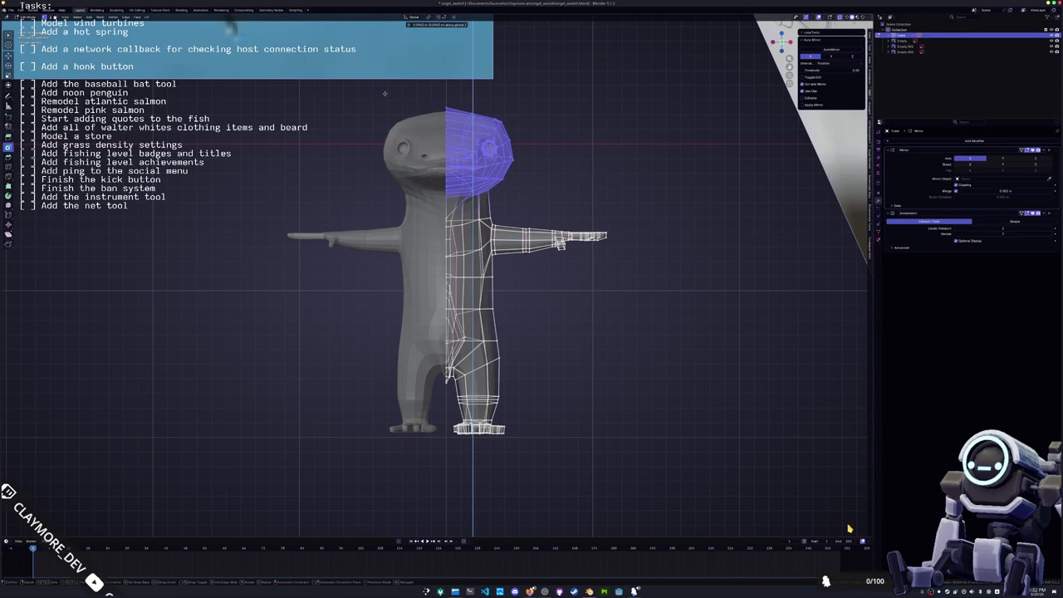
left_click(385, 94)
key("KP_3")
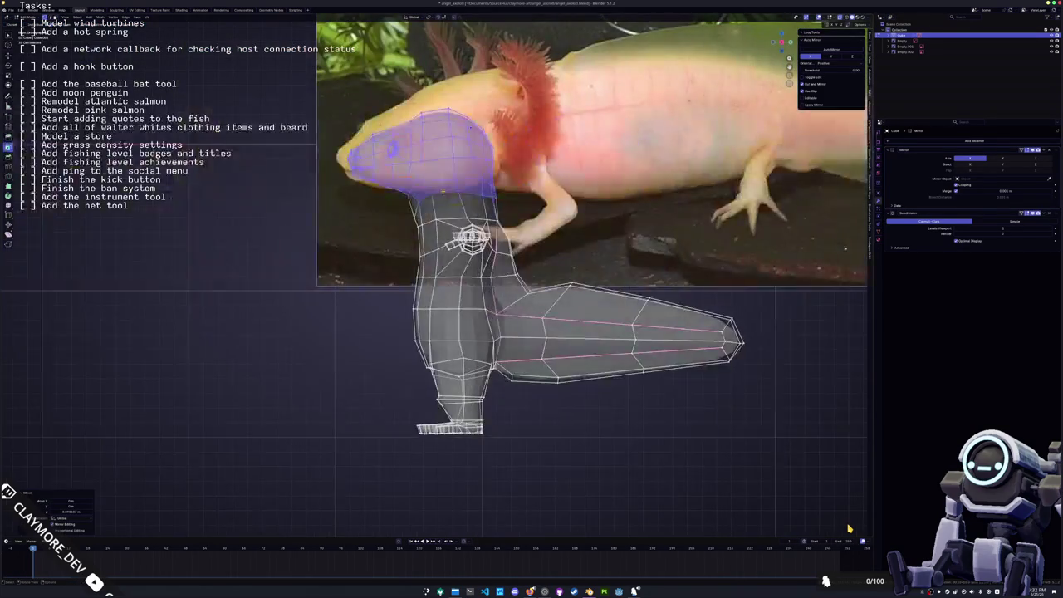
scroll(849, 528, "up", 3)
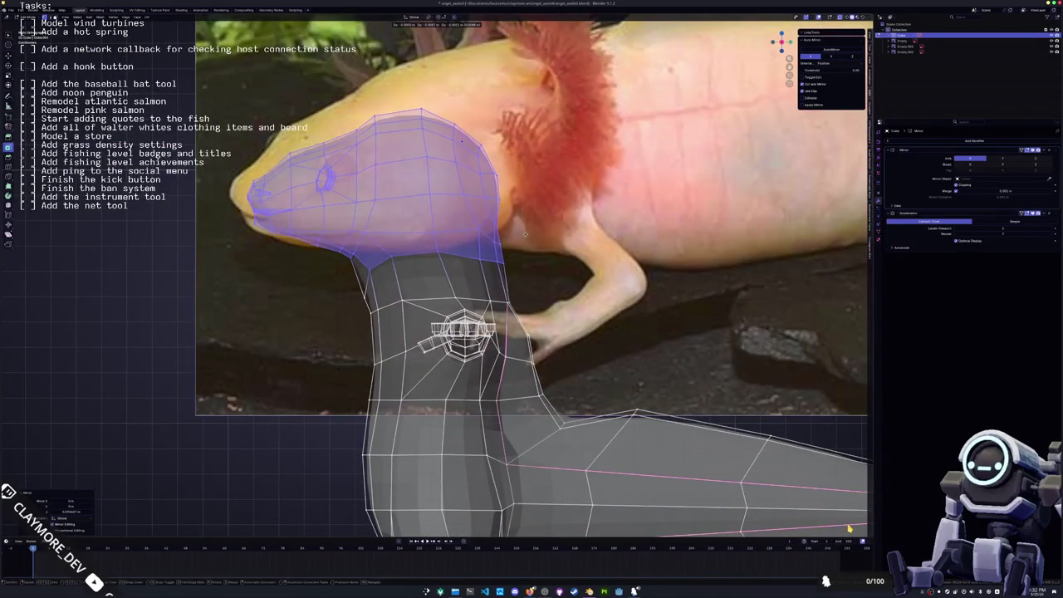
scroll(849, 528, "down", 3)
scroll(849, 528, "down", 2)
key("Tab")
key("KP_6")
key("KP_6")
key("KP_6")
key("KP_6")
key("KP_6")
key("KP_8")
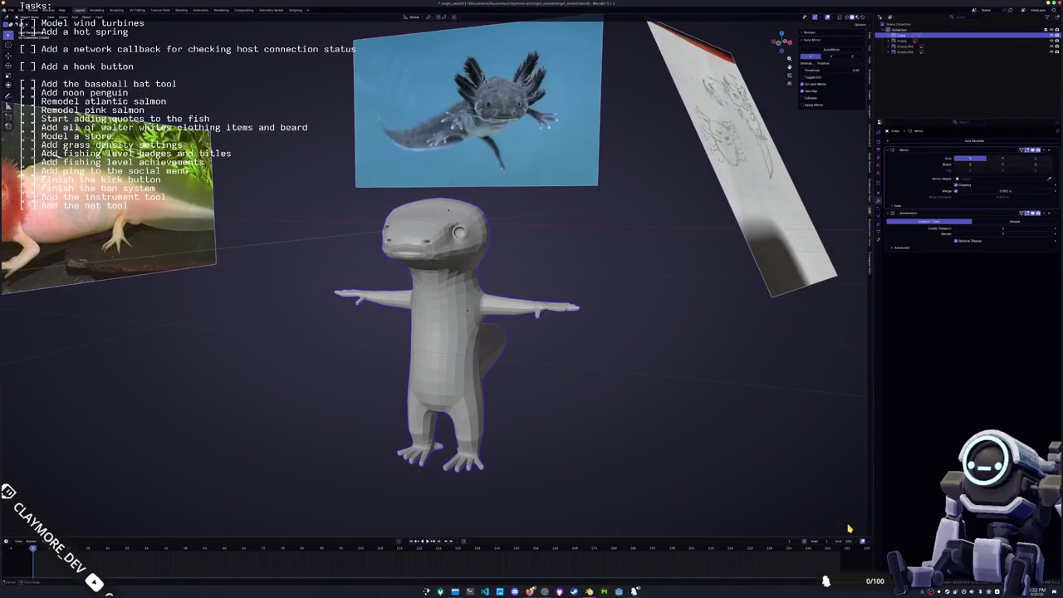
- Check the axolotl mesh in Edit Mode from the front and side views
key("KP_6")
key("KP_6")
key("KP_6")
key("KP_6")
key("KP_6")
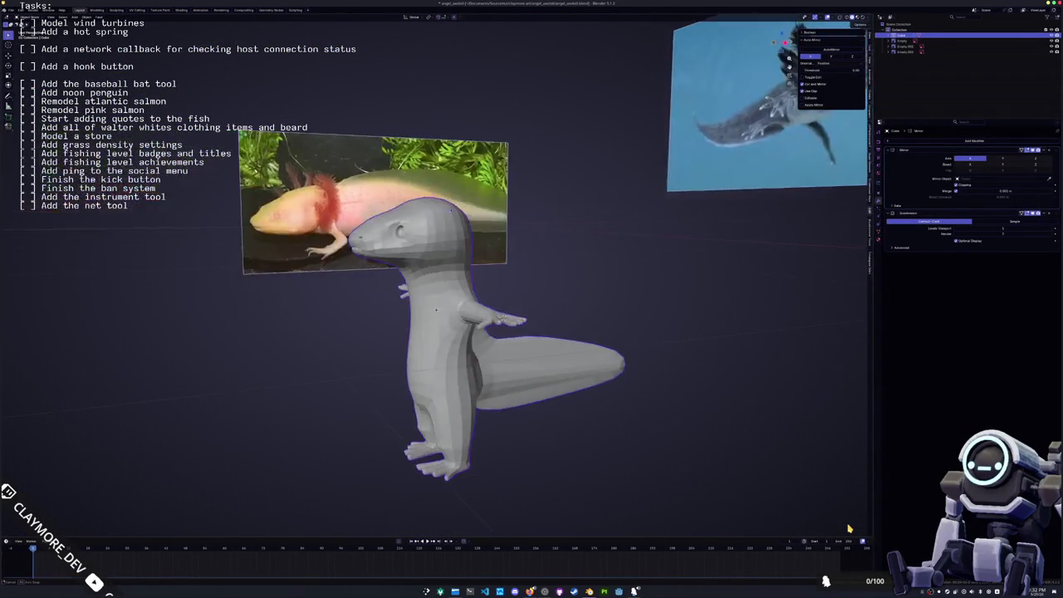
key("KP_6")
key("KP_6")
key("KP_6")
key("KP_6")
key("Tab")
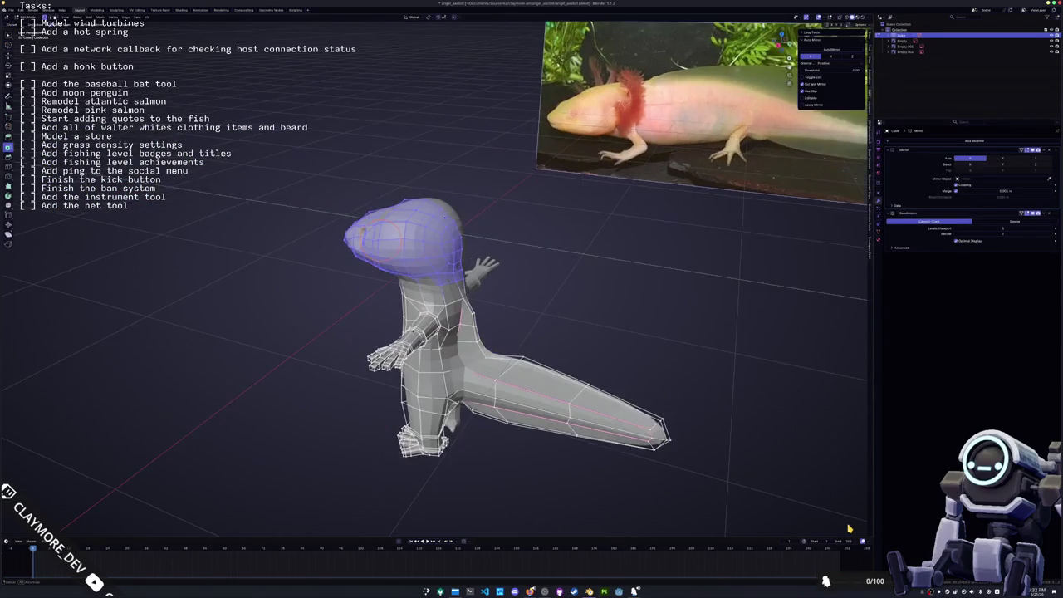
scroll(849, 528, "up", 2)
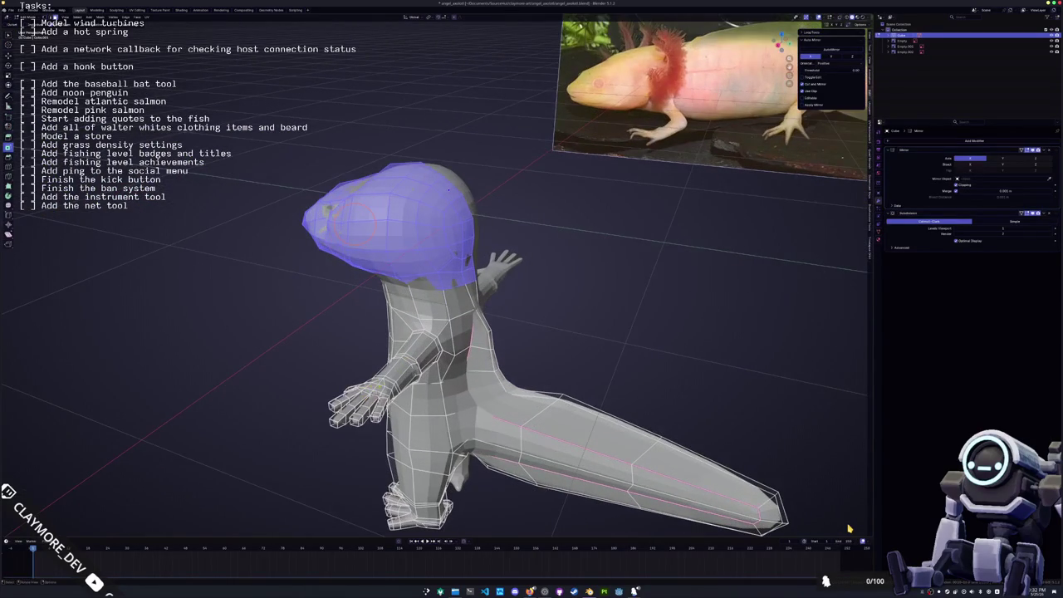
key("KP_1")
key("ctrl+z")
key("KP_4")
key("KP_4")
key("KP_8")
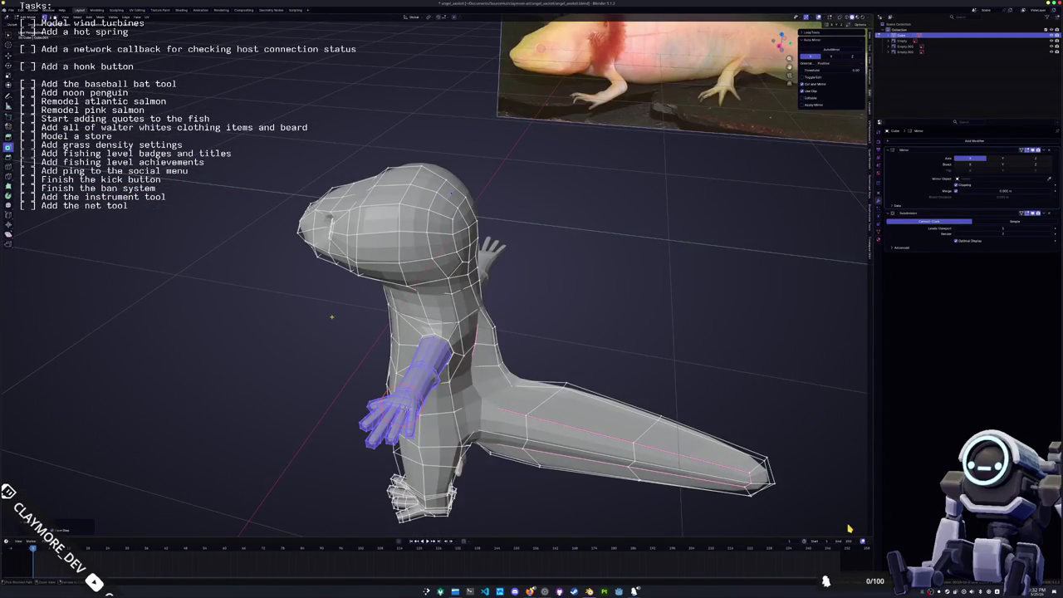
key("KP_1")
scroll(849, 528, "up", 2)
scroll(849, 529, "down", 2)
key("KP_3")
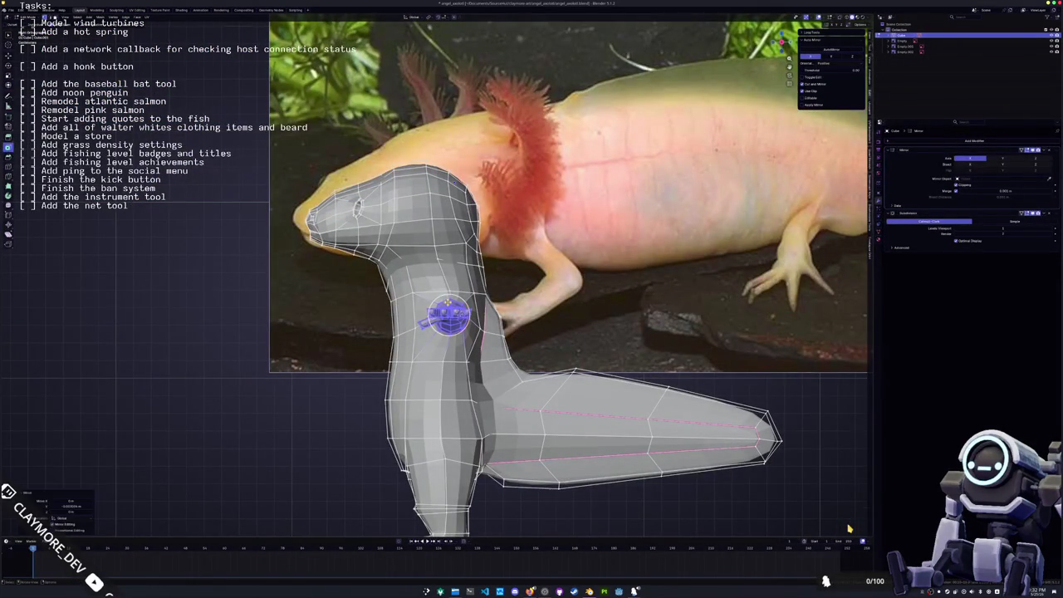
- Leave Edit Mode and orbit to a raised front view showing all three reference images
key("Tab")
scroll(849, 528, "down", 4)
middle_click_drag(849, 528, 849, 528)
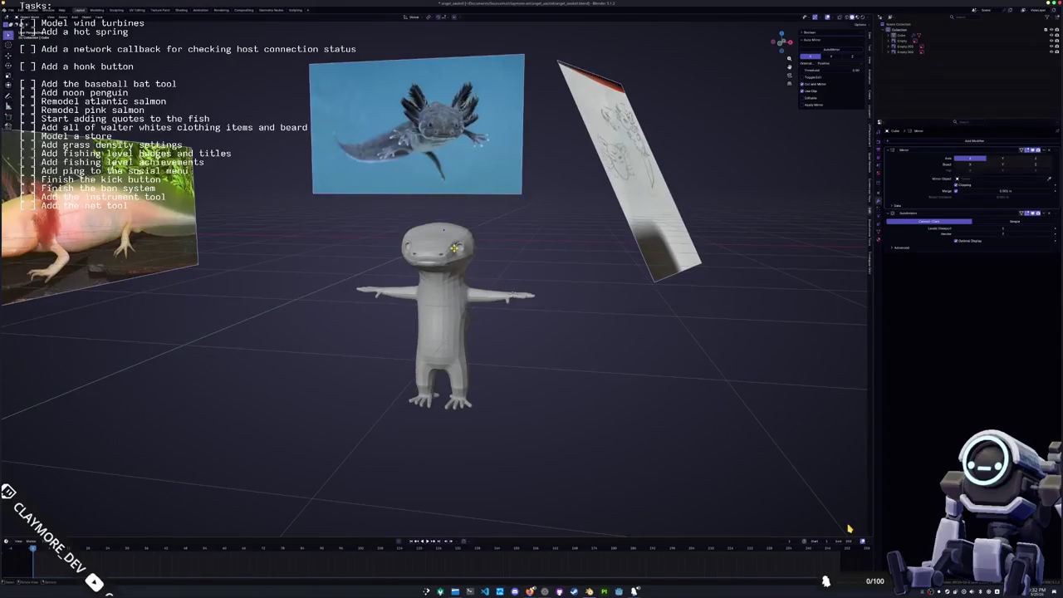
- Enter Edit Mode on the axolotl, clear the arm selection, and view the head from the front
scroll(849, 529, "up", 3)
key("Tab")
key("alt+a")
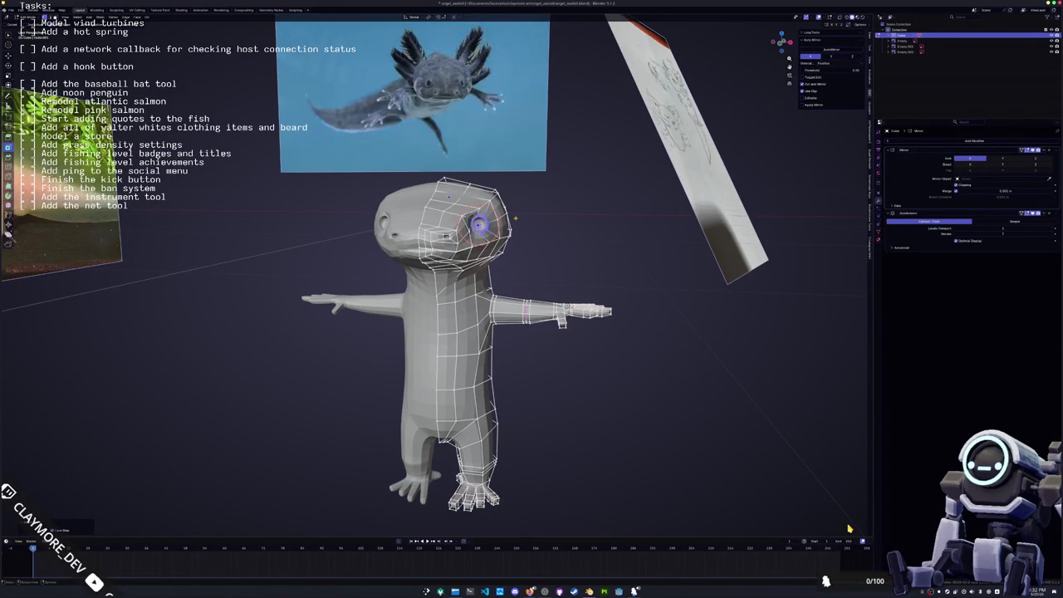
key("KP_1")
scroll(544, 177, "up", 3)
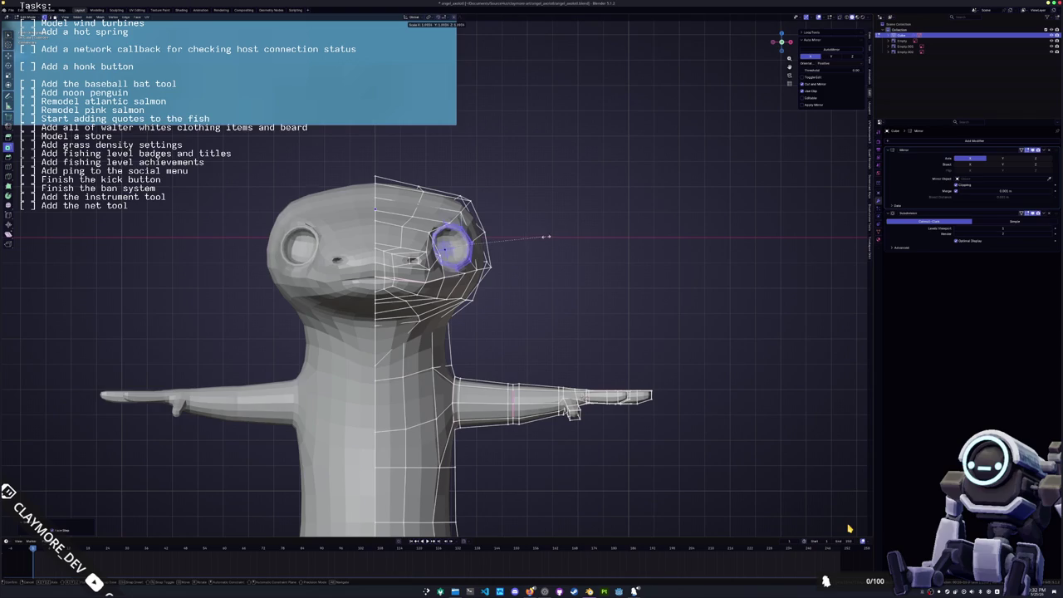
right_click(652, 219)
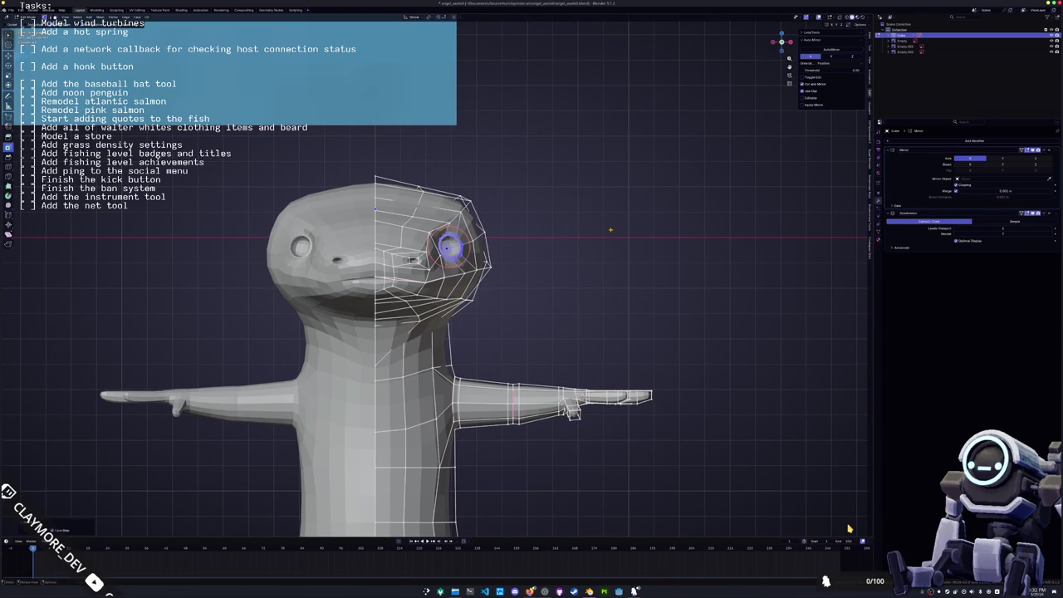
- Enlarge the eye loop by scaling it up twice
key("s")
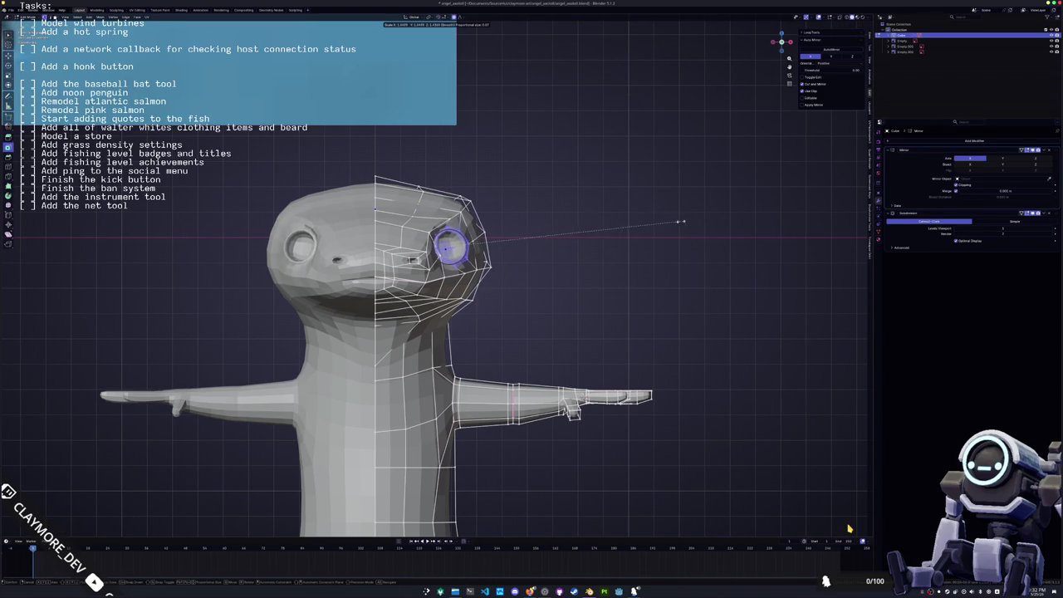
left_click(742, 218)
mouse_move(742, 218)
middle_mouse_down()
mouse_move(569, 214)
mouse_move(598, 218)
middle_mouse_up()
key("s")
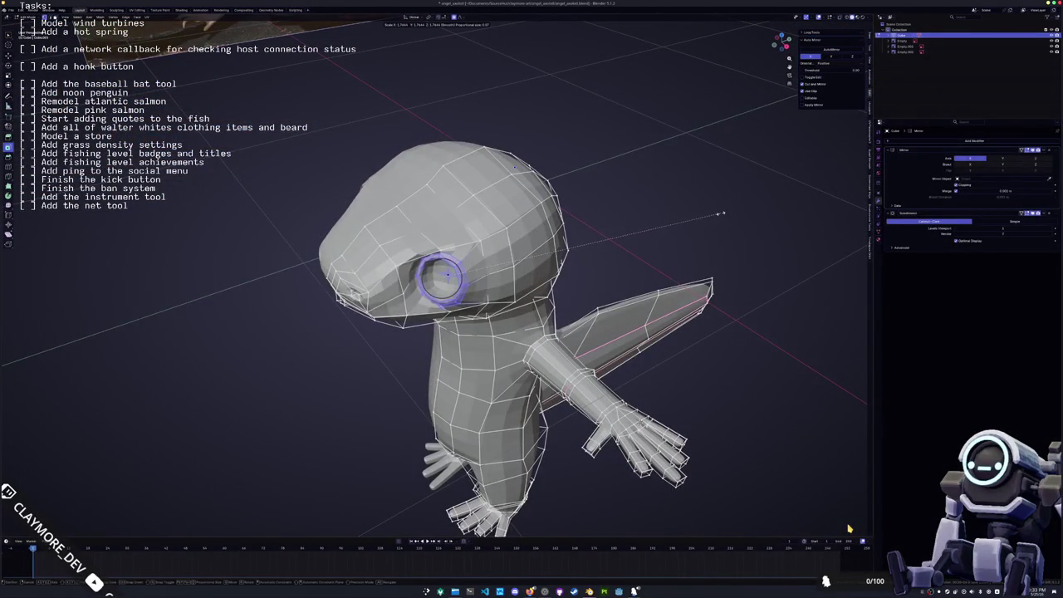
left_click(721, 214)
mouse_move(721, 214)
middle_mouse_down()
mouse_move(457, 228)
mouse_move(398, 219)
middle_mouse_up()
- Tilt the eye loop to match the reference, including a rotation around the X axis
key("r")
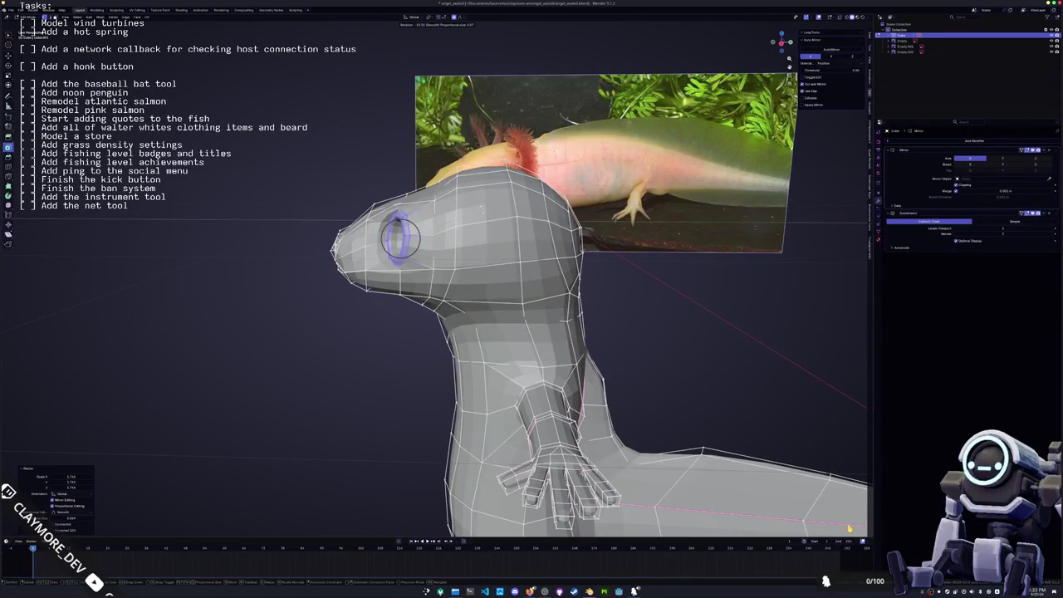
left_click(398, 236)
key("r")
key("x")
mouse_move(397, 237)
middle_mouse_down()
mouse_move(455, 236)
mouse_move(402, 244)
middle_mouse_up()
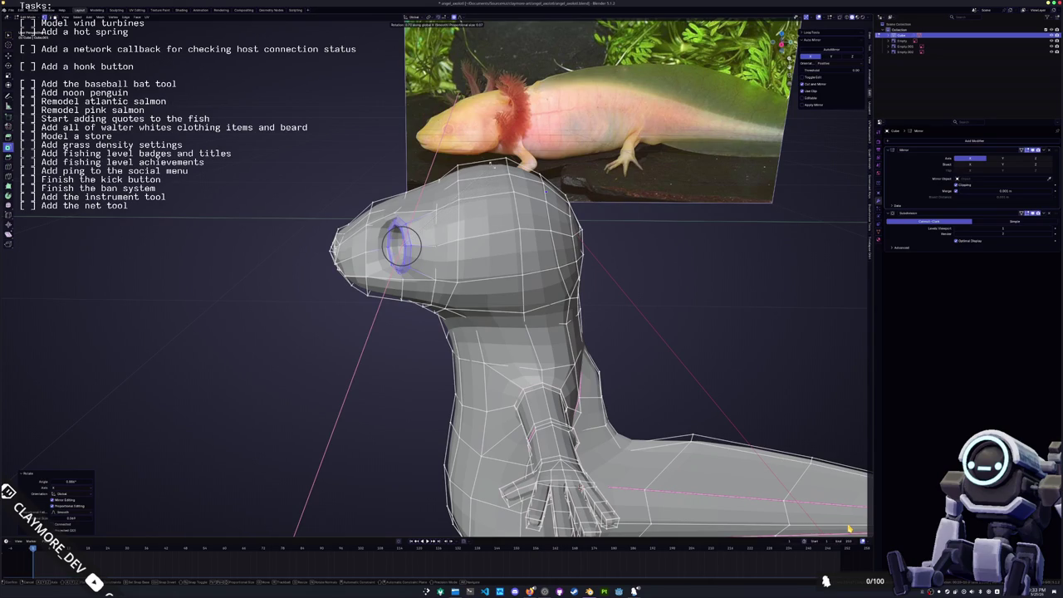
mouse_move(402, 243)
middle_mouse_down()
mouse_move(439, 278)
mouse_move(459, 264)
mouse_move(430, 83)
middle_mouse_up()
scroll(451, 273, "up", 5)
scroll(460, 264, "down", 2)
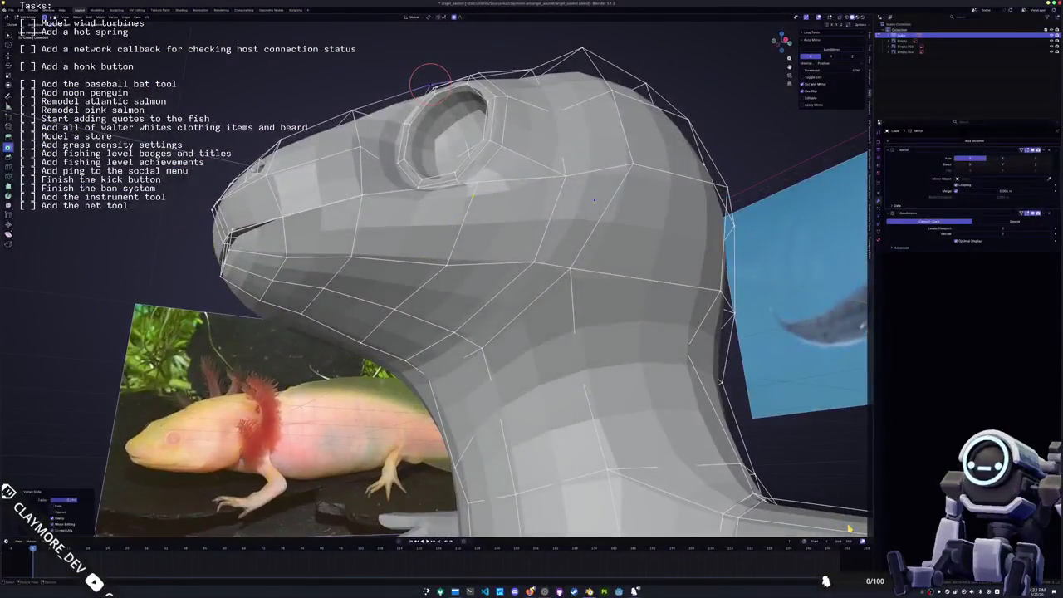
- Slide the vertices near the eye along their edges and inspect the head in X-ray
key("g")
key("g")
left_click(477, 181)
scroll(415, 220, "down", 3)
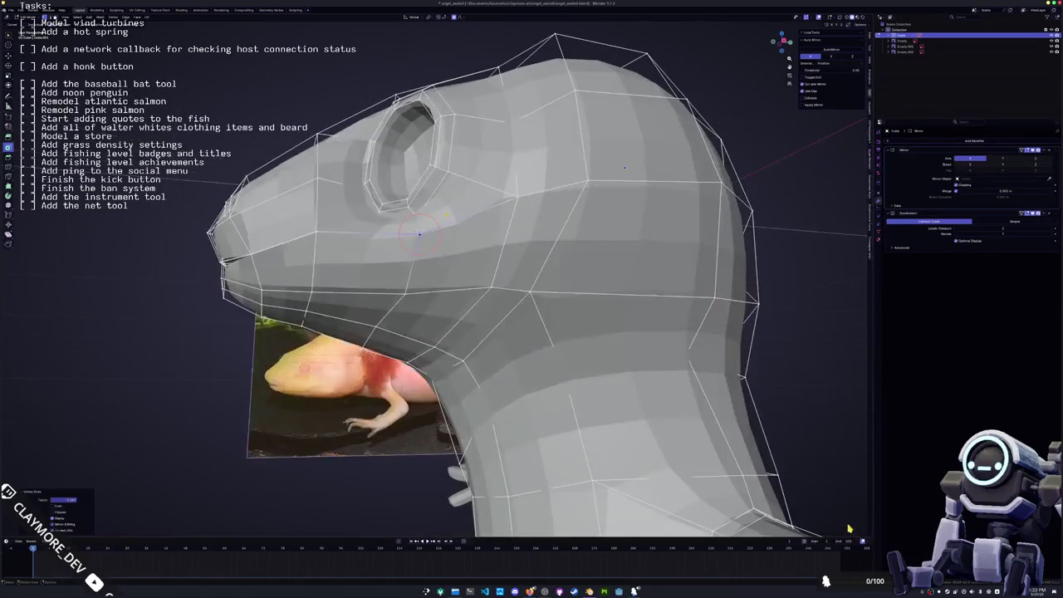
key("alt+z")
scroll(530, 231, "up", 2)
mouse_move(415, 220)
middle_mouse_down()
mouse_move(530, 231)
mouse_move(427, 233)
middle_mouse_up()
key("alt+z")
scroll(427, 233, "up", 2)
middle_click_drag(849, 529, 849, 528)
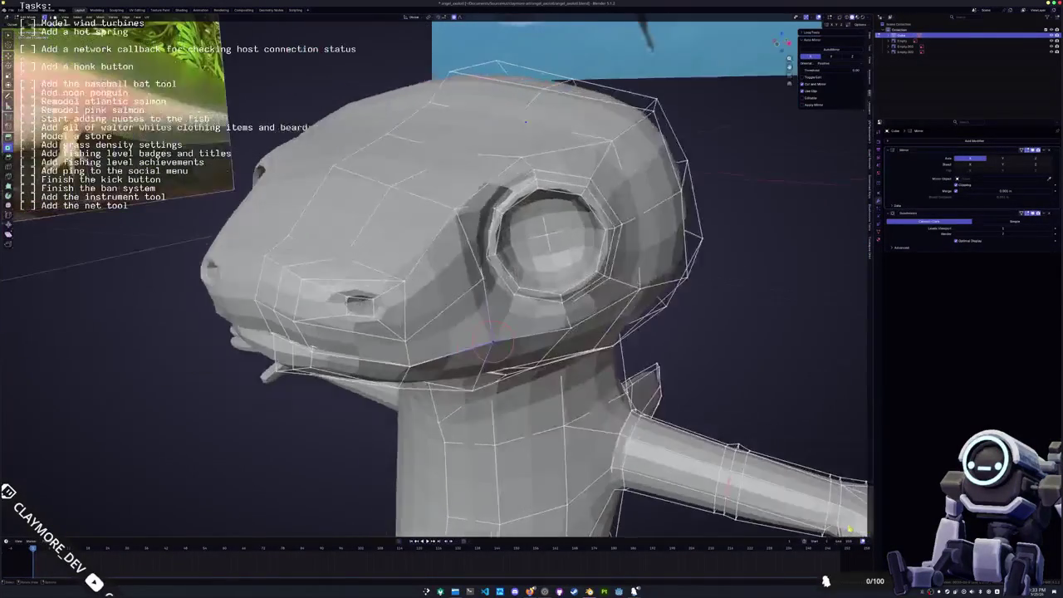
- Select the edge path from the eye corner to the jaw, then leave Edit Mode
left_click(492, 342, "ctrl")
mouse_move(493, 342)
middle_mouse_down()
mouse_move(480, 246)
mouse_move(512, 262)
mouse_move(390, 285)
middle_mouse_up()
scroll(486, 274, "down", 3)
scroll(480, 246, "down", 2)
key("Tab")
scroll(481, 246, "down", 2)
scroll(495, 253, "down", 2)
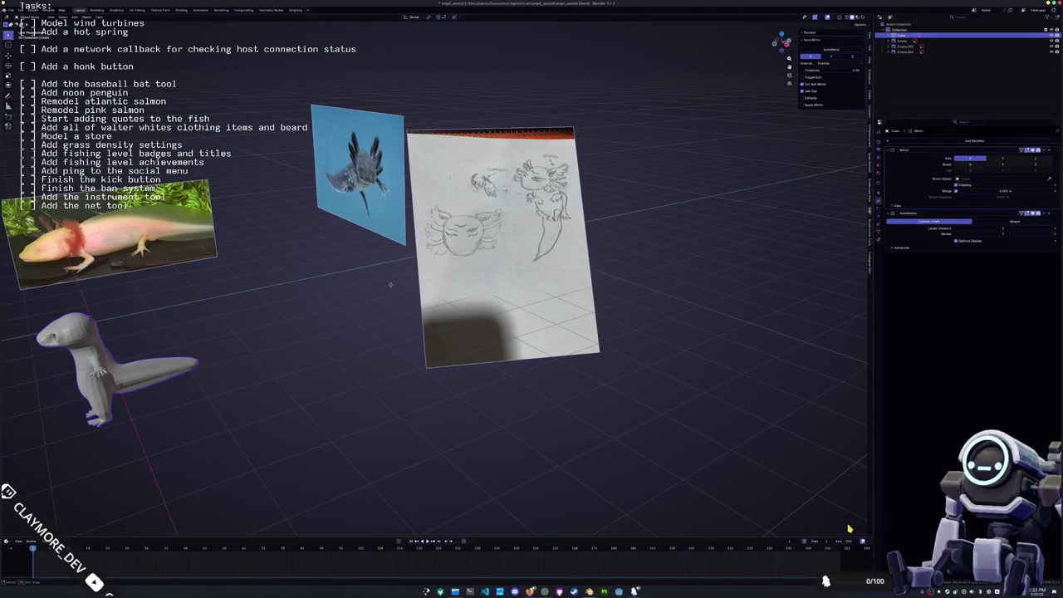
- Frame the character from the front and enter Edit Mode on its mesh
middle_click_drag(398, 288, 369, 297)
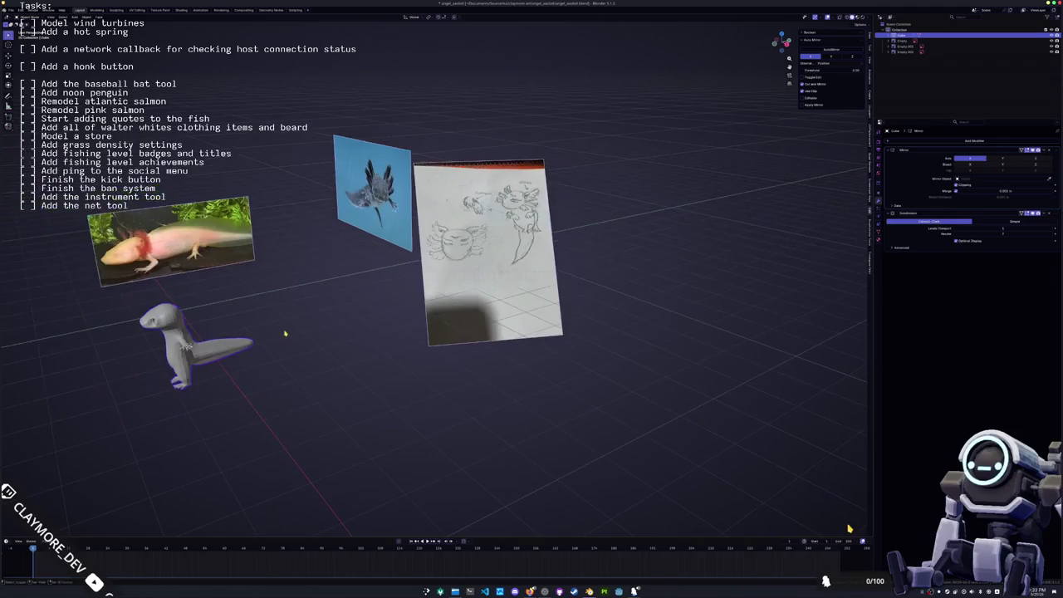
key("KP_Decimal")
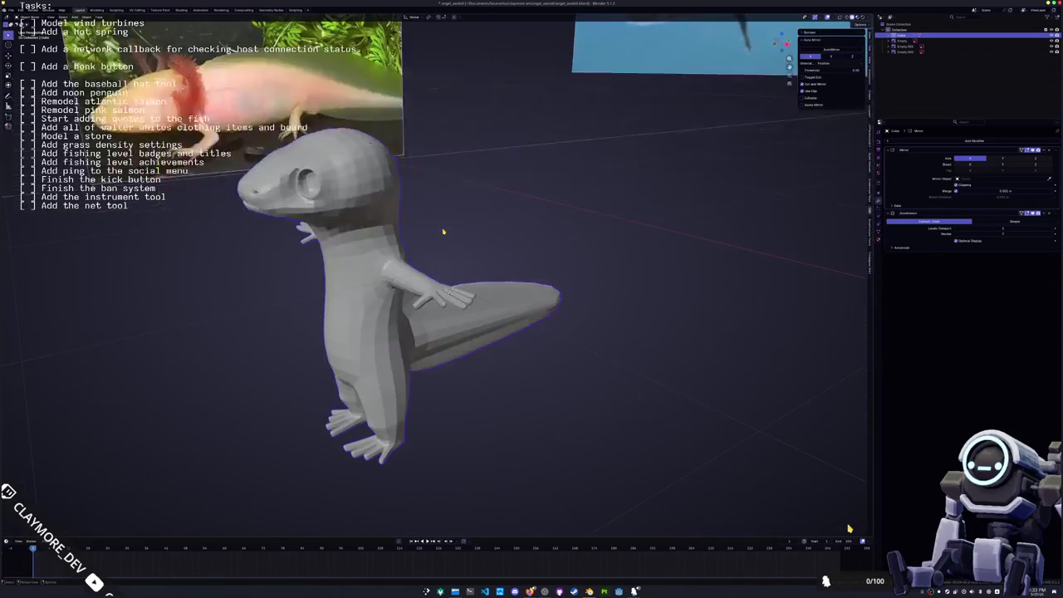
key("KP_1")
middle_click_drag(849, 528, 831, 515)
key("Tab")
scroll(849, 528, "up", 2)
- Fill the eye opening loop with a face and check the result from the side
left_click(386, 190, "alt")
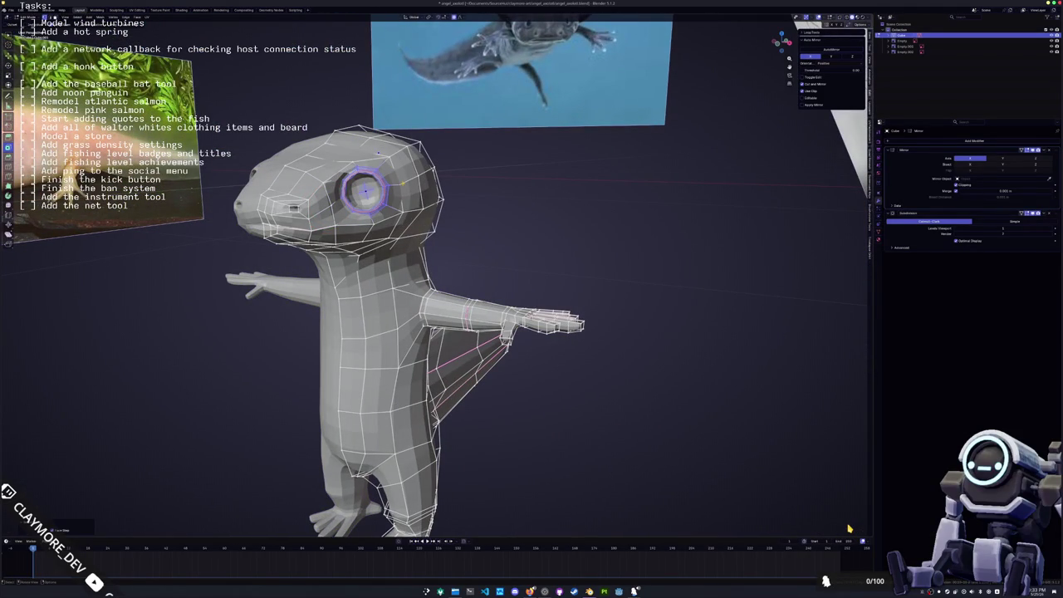
key("f")
key("Tab")
middle_click_drag(849, 528, 849, 529)
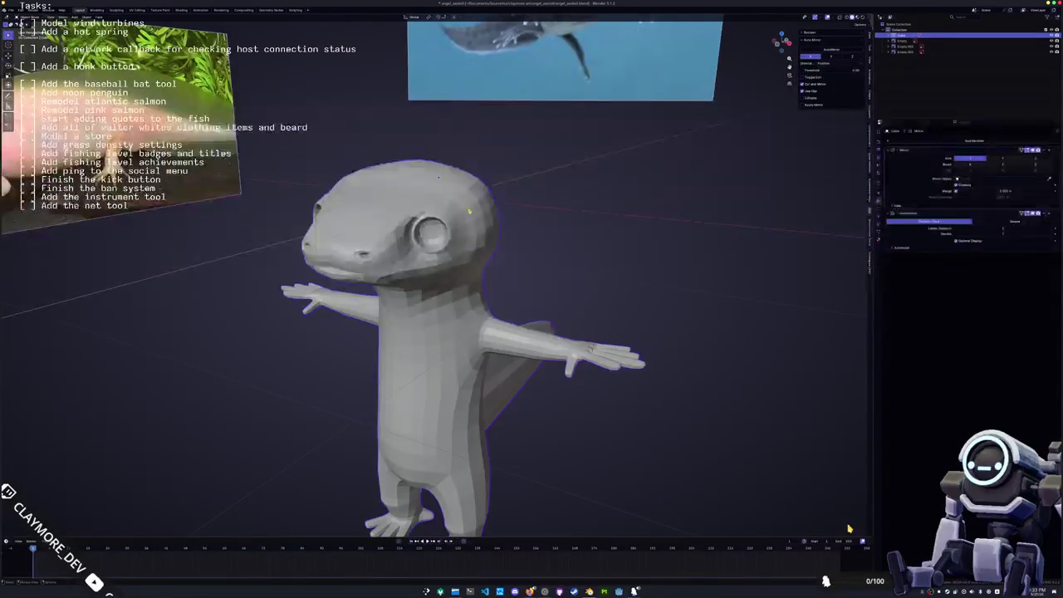
key("Tab")
middle_click_drag(849, 528, 849, 528)
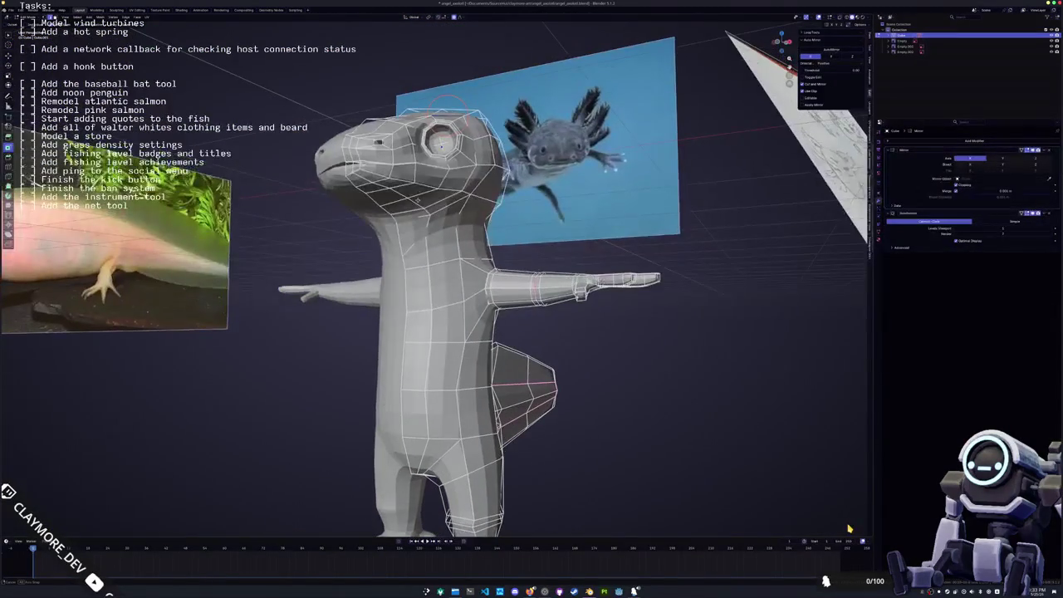
- Circle-select a band of faces across the axolotl's forehead
left_click(454, 197)
middle_click_drag(455, 197, 465, 196)
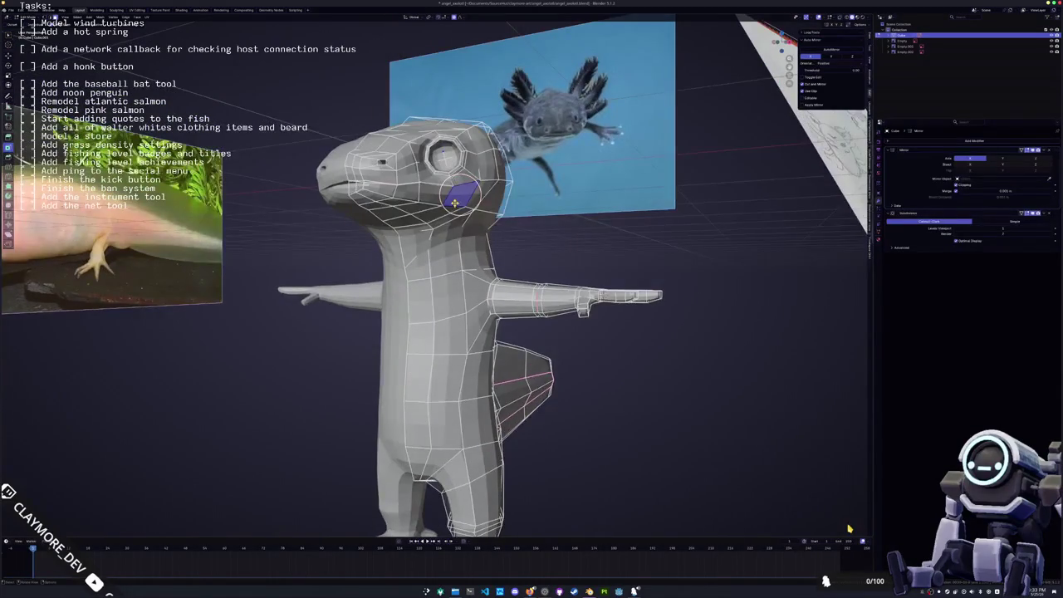
scroll(454, 203, "up", 2)
scroll(444, 216, "up", 1)
scroll(431, 230, "up", 2)
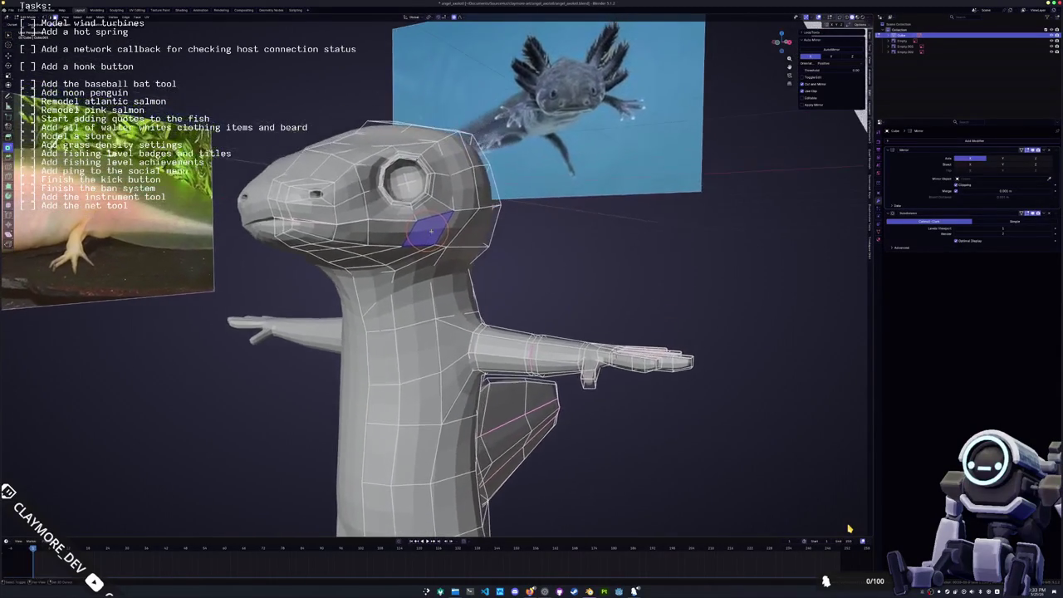
middle_click_drag(431, 230, 427, 194)
left_click(427, 194)
key("c")
left_click_drag(427, 194, 416, 170)
mouse_move(415, 171)
middle_mouse_down()
mouse_move(413, 160)
mouse_move(461, 174)
middle_mouse_up()
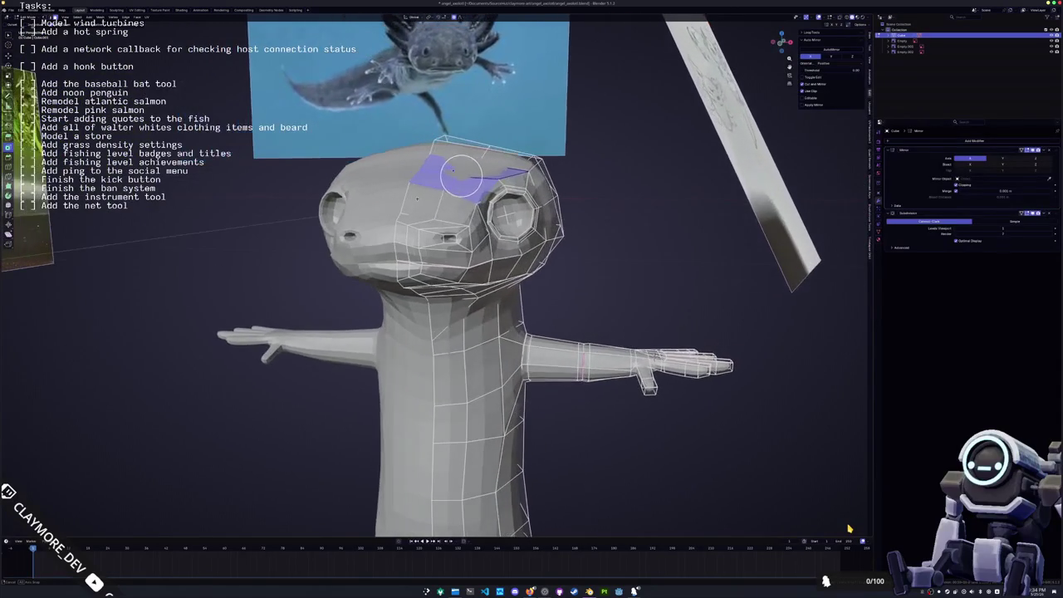
- Inset the forehead faces, cancel a second inset, and leave Edit Mode
key("i")
left_click(289, 308)
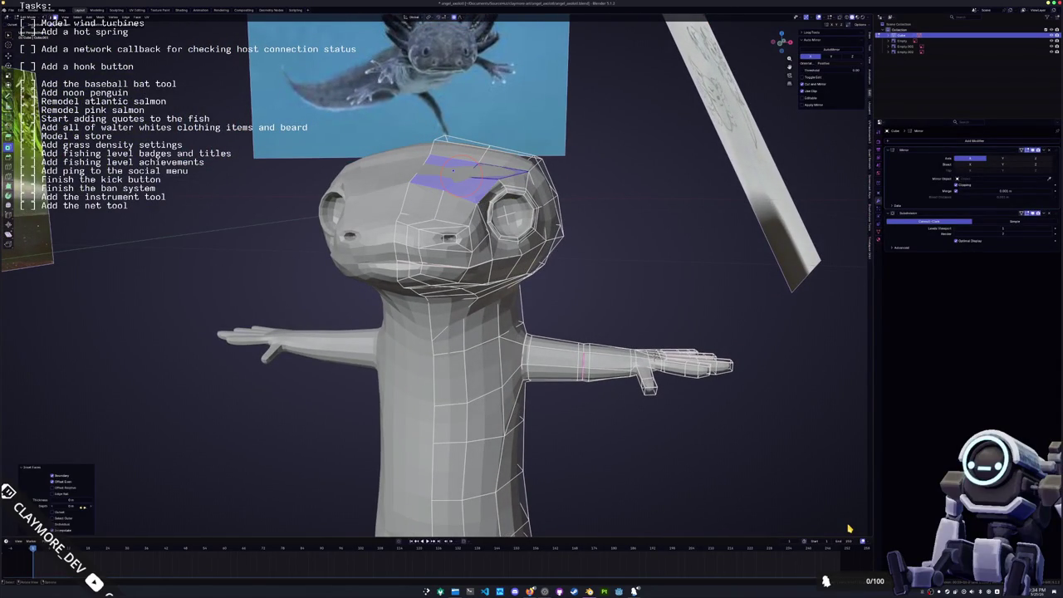
key("i")
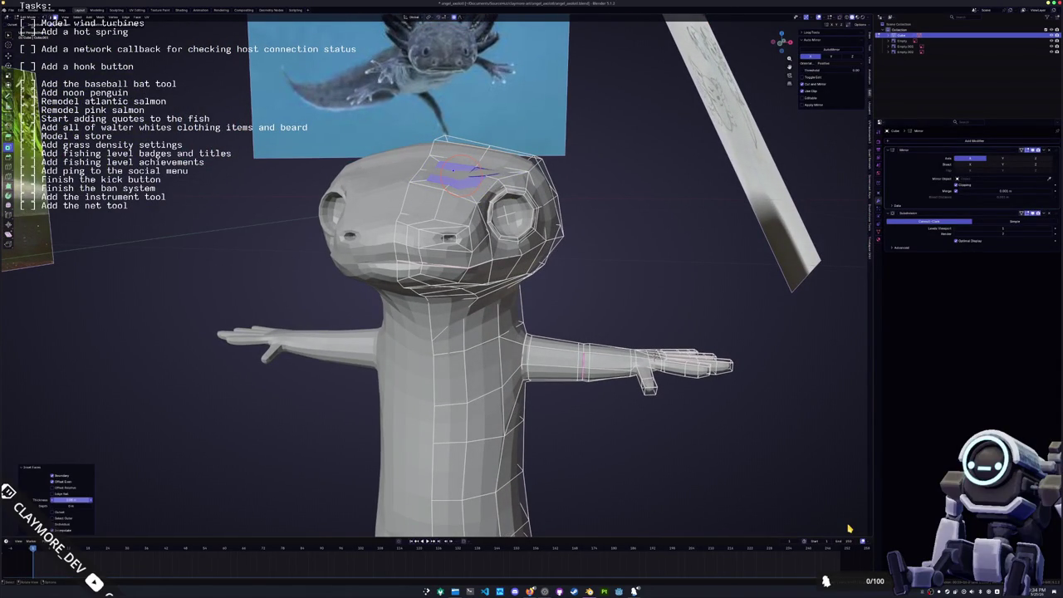
key("Escape")
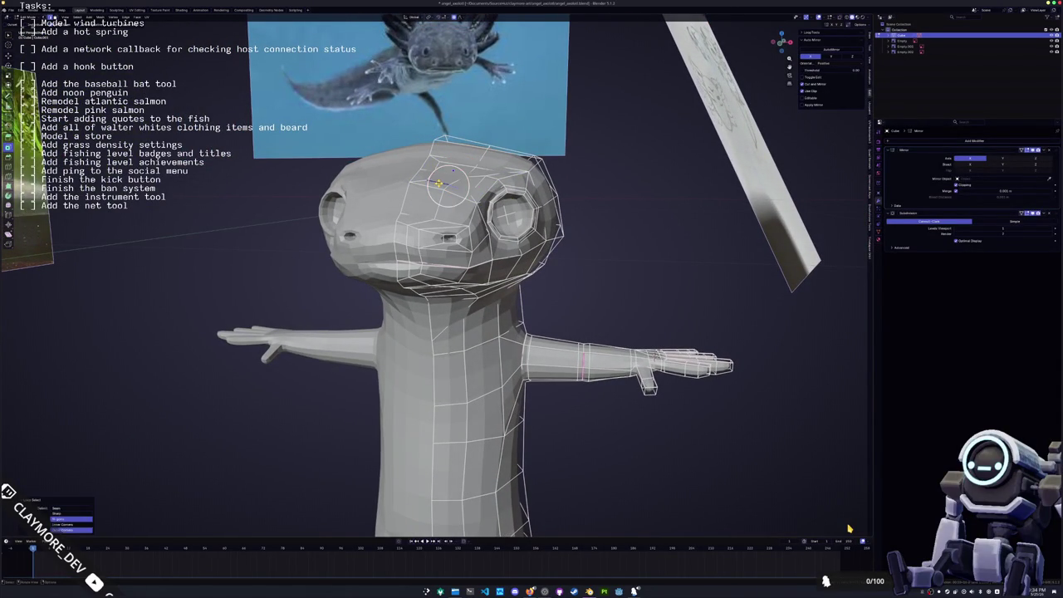
left_click(454, 170, "alt")
key("Tab")
- Save the file and duplicate the axolotl, moving the copy -5 along X
key("ctrl+s")
scroll(453, 170, "down", 4)
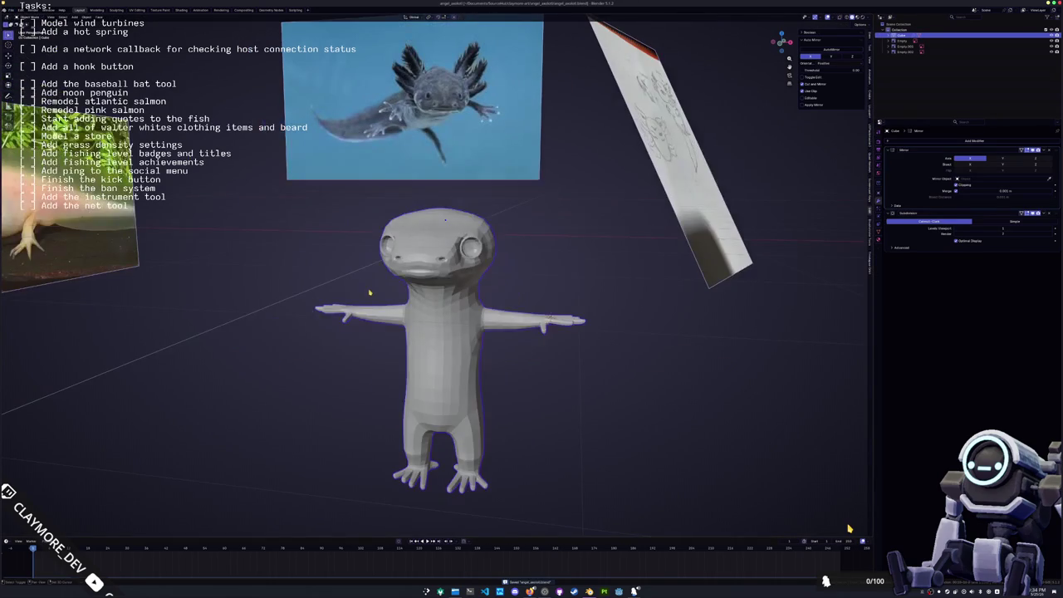
key("shift+d")
type("x-5")
key("Return")
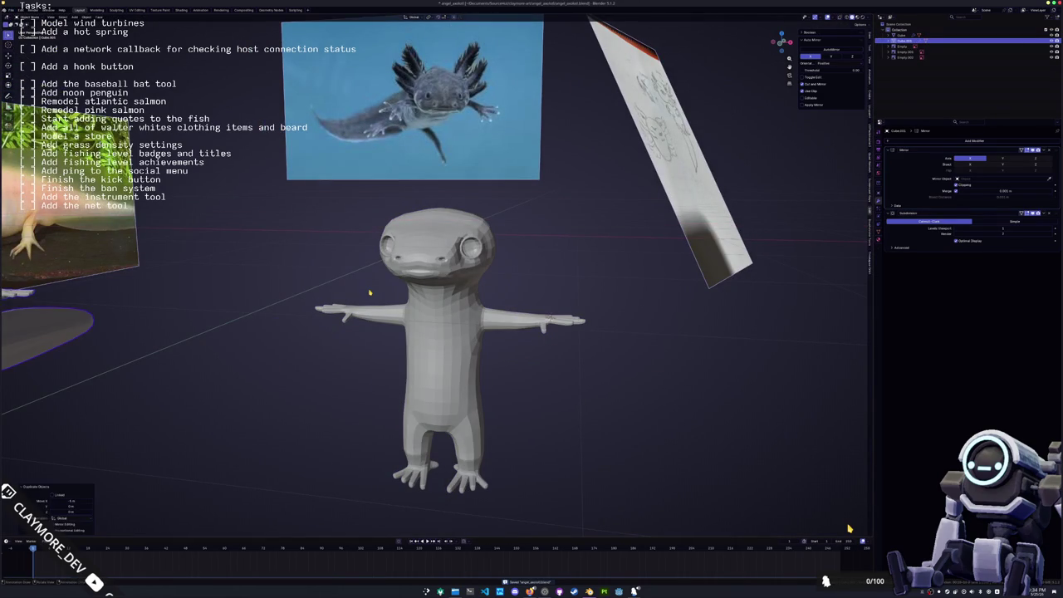
- Inset the head-top faces on the original axolotl and adjust the inset thickness
left_click(370, 295)
key("Tab")
key("KP_Decimal")
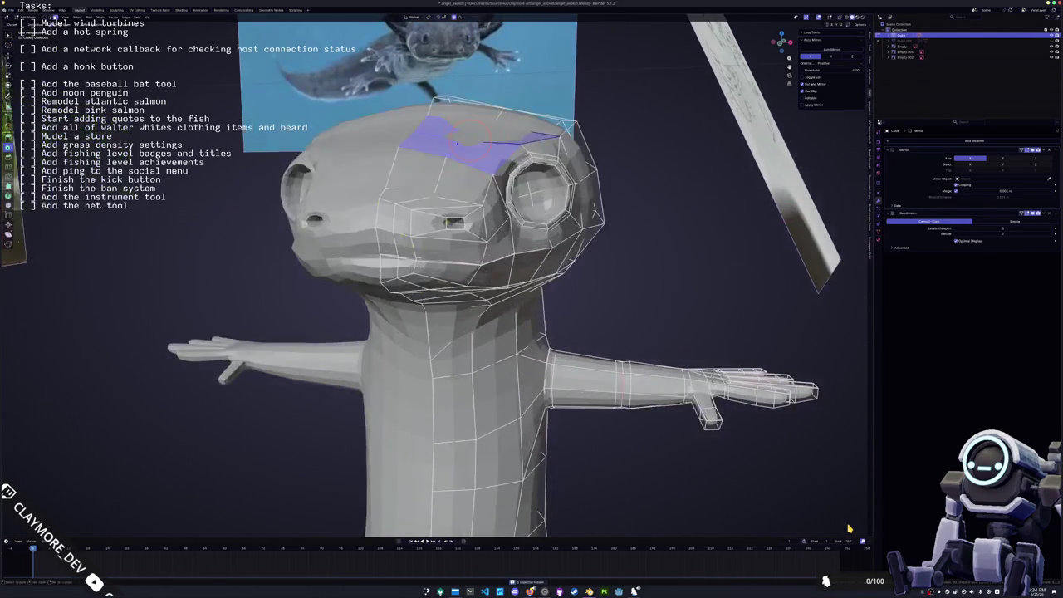
key("i")
left_click(116, 454)
left_click_drag(71, 500, 91, 500)
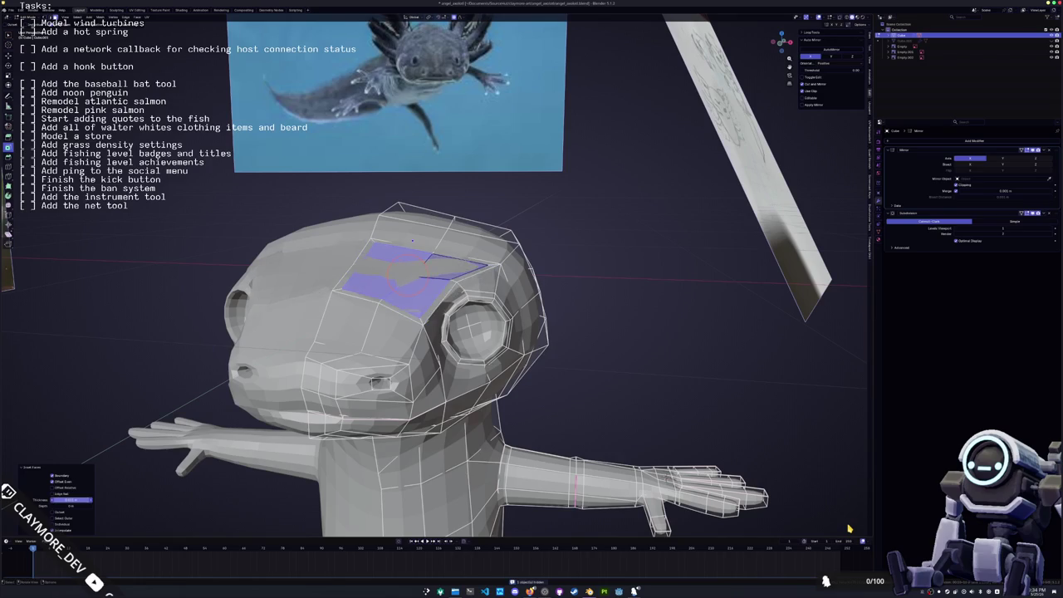
key("e")
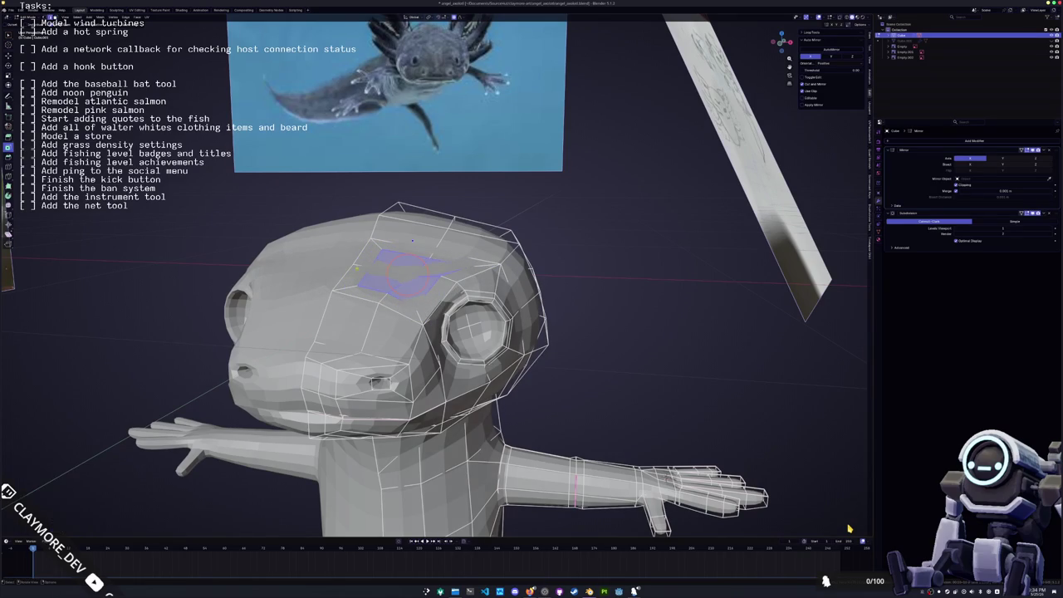
- Scale the edge ring on the head top with proportional falloff into a small circle
left_click(384, 291)
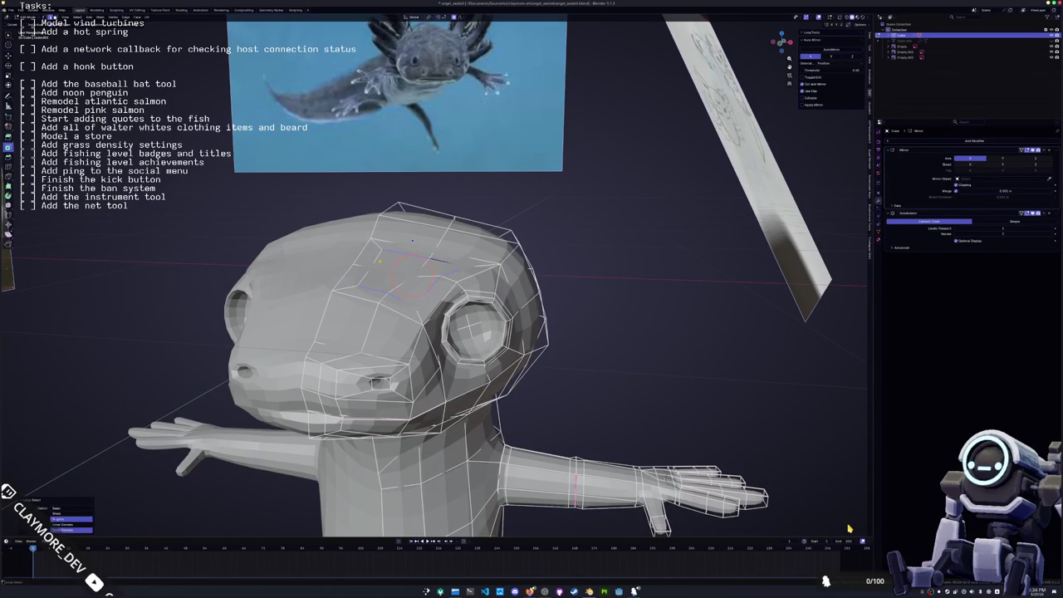
left_click(407, 267, "ctrl+alt")
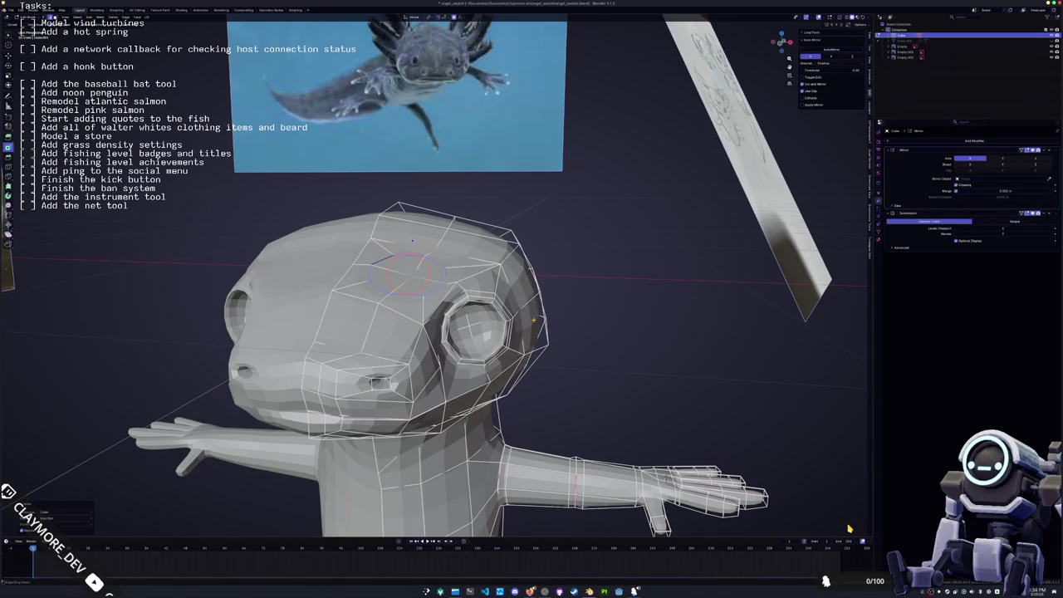
key("s")
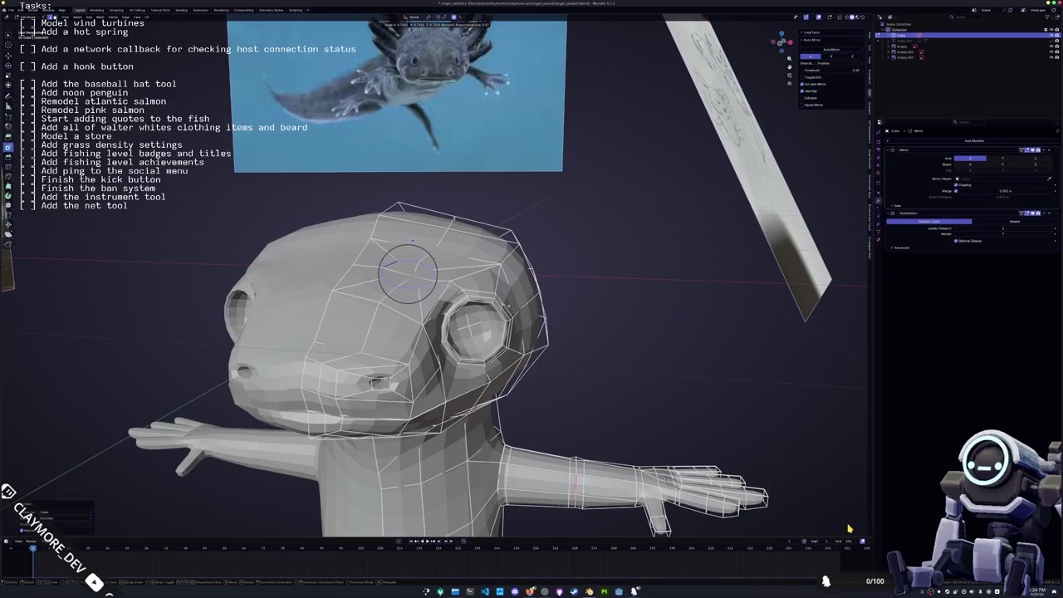
left_click(387, 264)
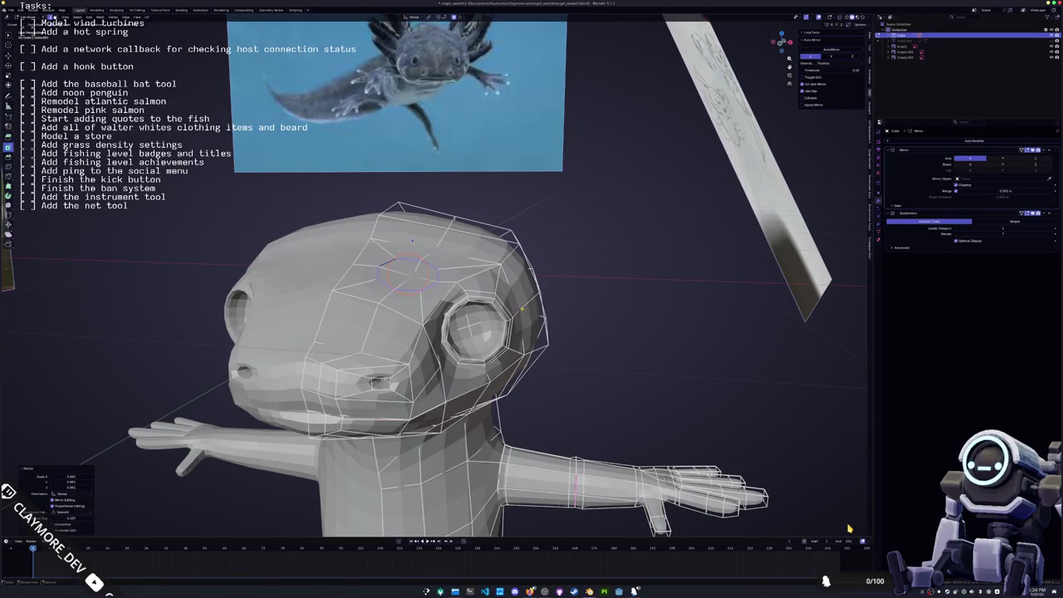
key("KP_1")
scroll(498, 209, "up", 4)
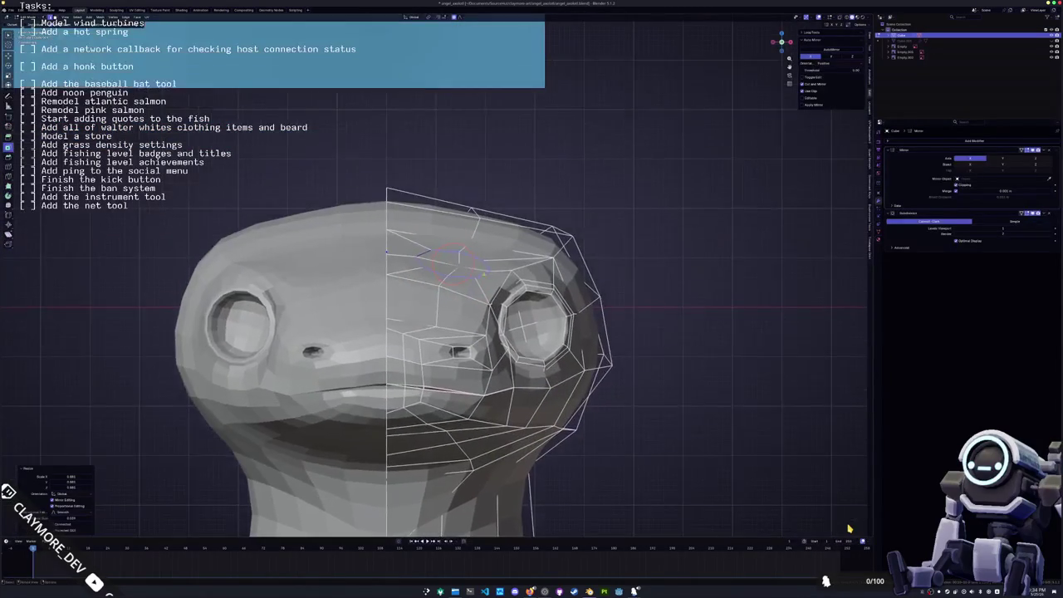
- Select the brow edge loop, add loops, and reshape the small face upright
left_click(458, 266)
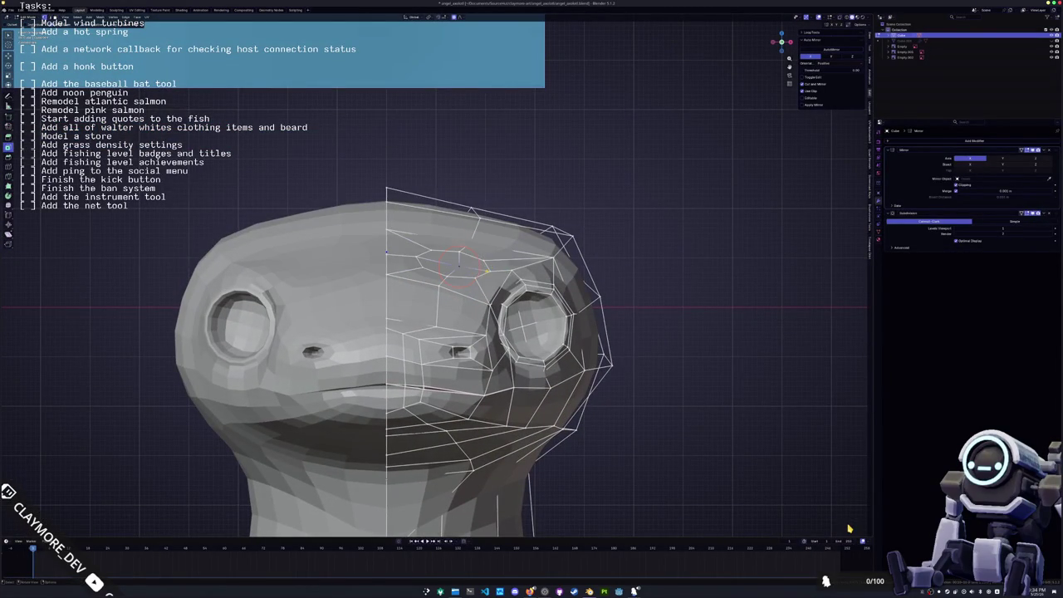
left_click(454, 261, "alt")
key("Return")
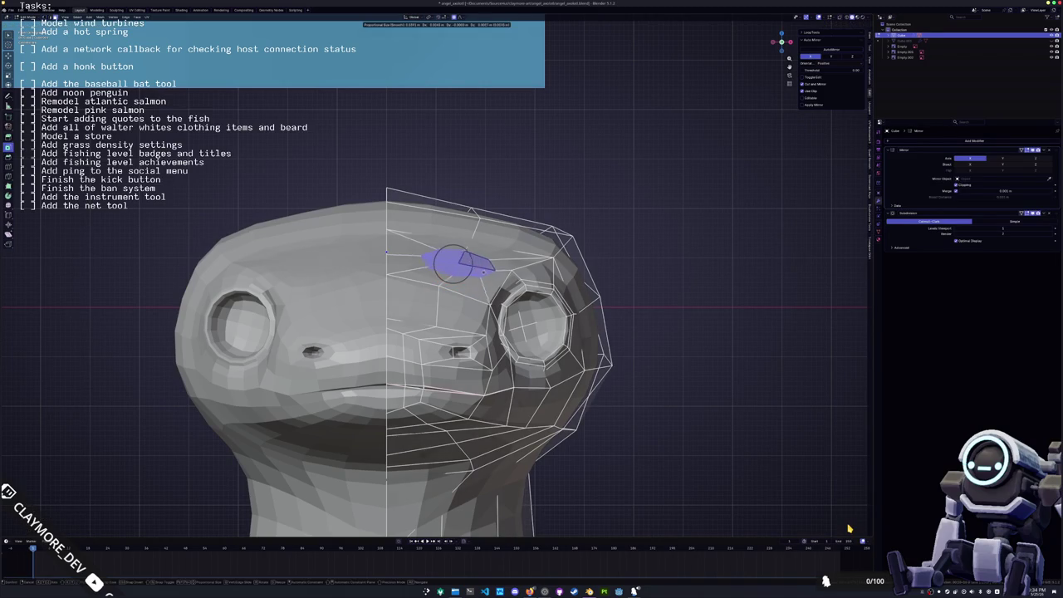
key("Return")
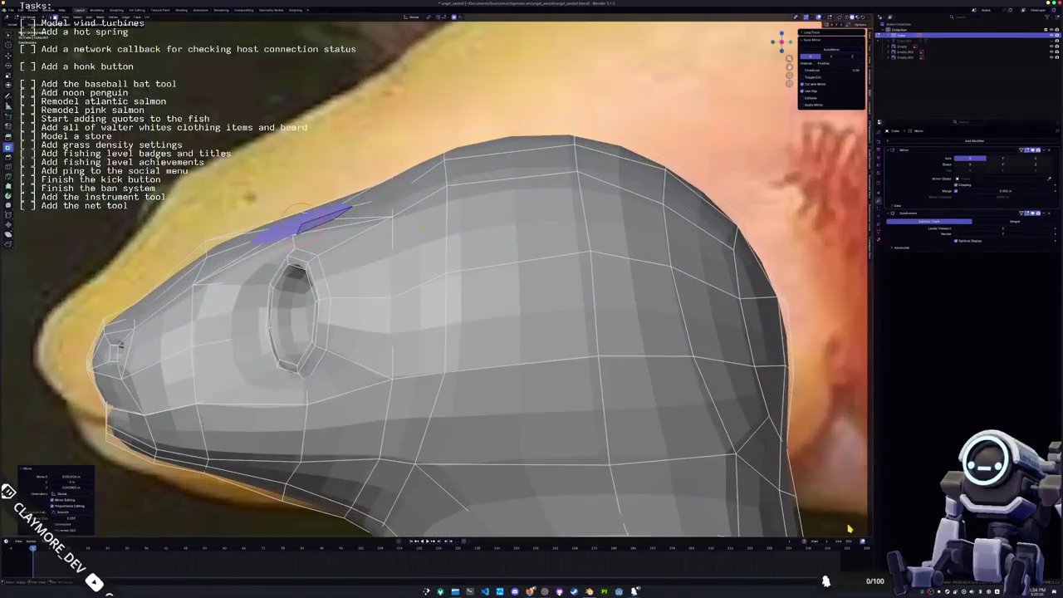
key("r")
key("Return")
key("s")
key("Return")
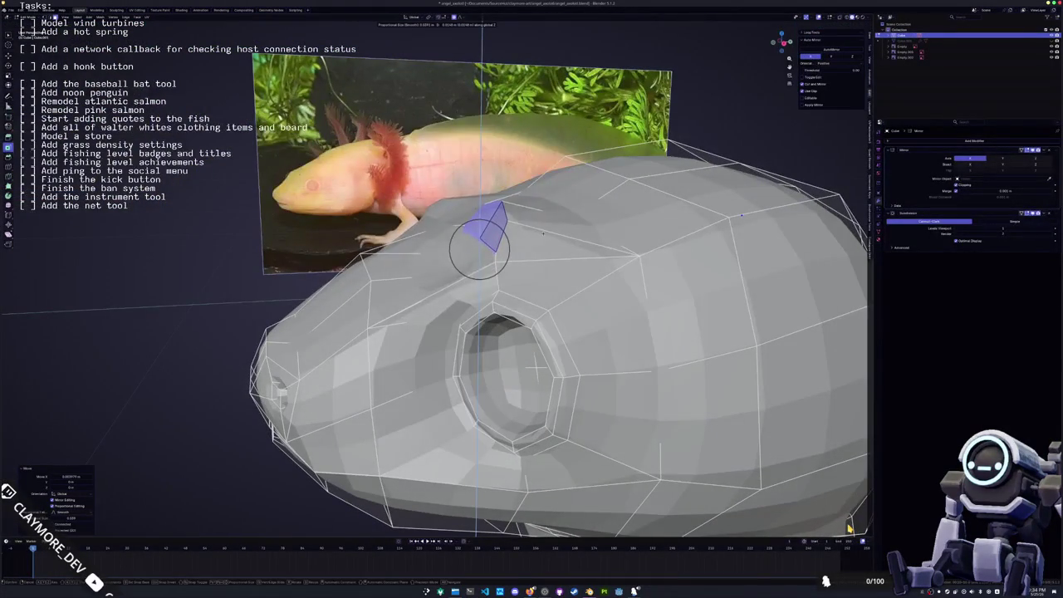
- Rotate the small face around X so it follows the skull's curve
key("r")
key("x")
key("Return")
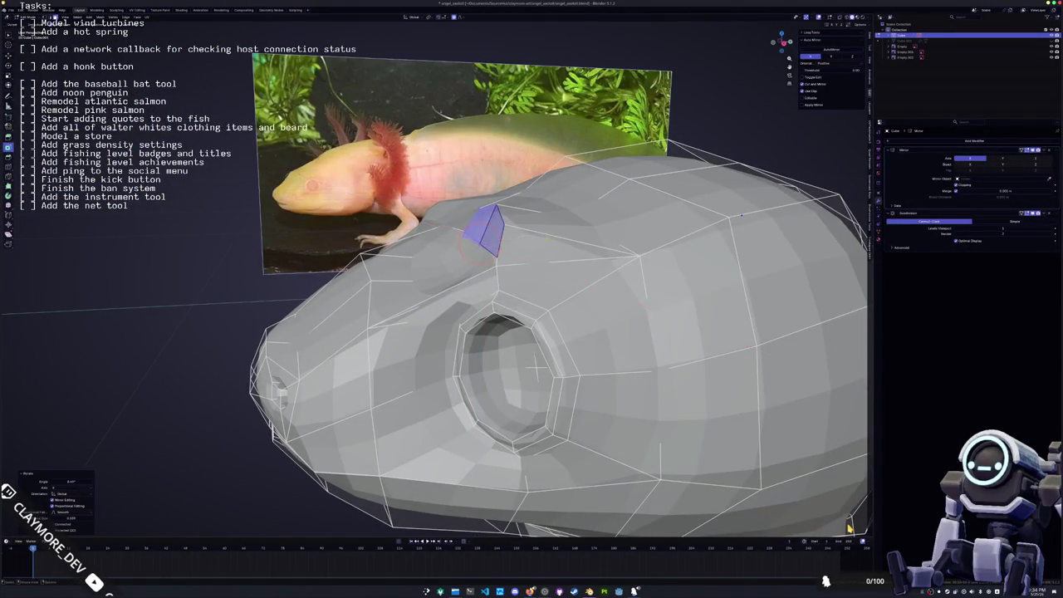
key("r")
key("x")
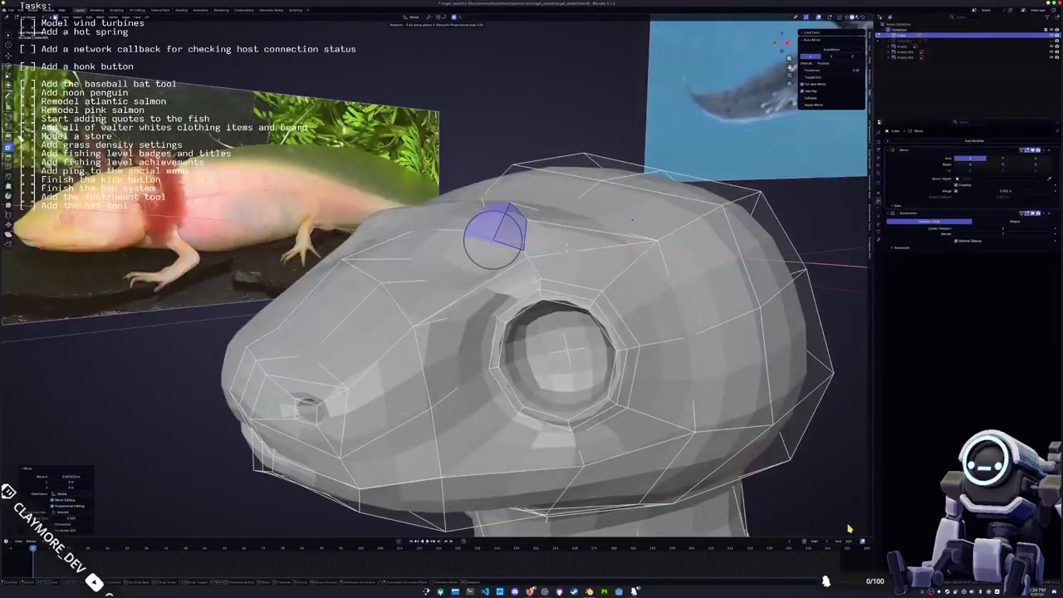
middle_click_drag(498, 333, 565, 249)
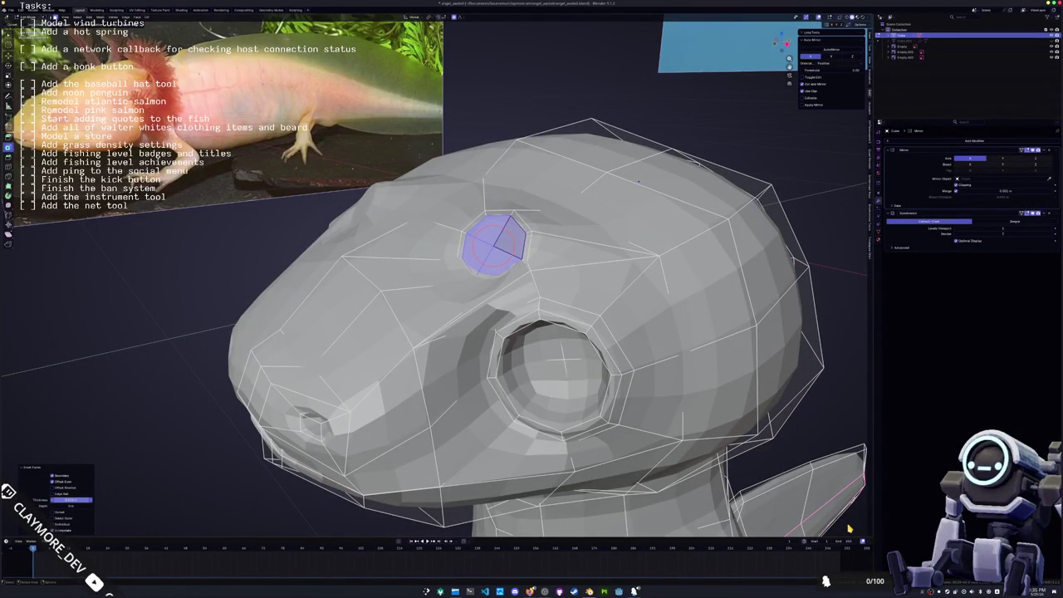
- Shrink the selected head faces along their normals with Alt+S
middle_click_drag(499, 373, 200, 404)
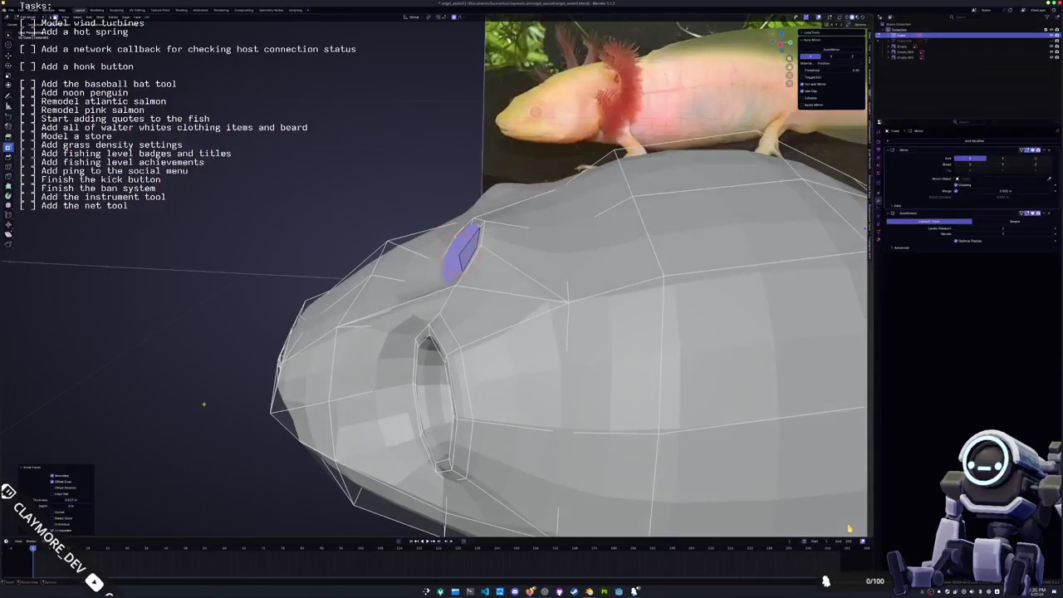
middle_click_drag(199, 404, 217, 358)
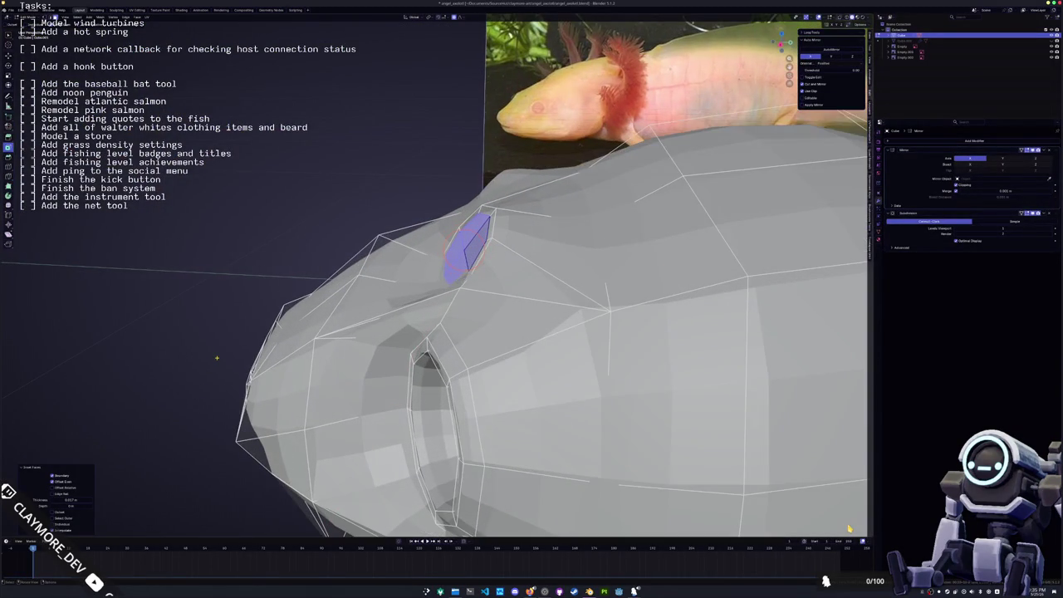
key("alt+s")
scroll(217, 353, "up", 3)
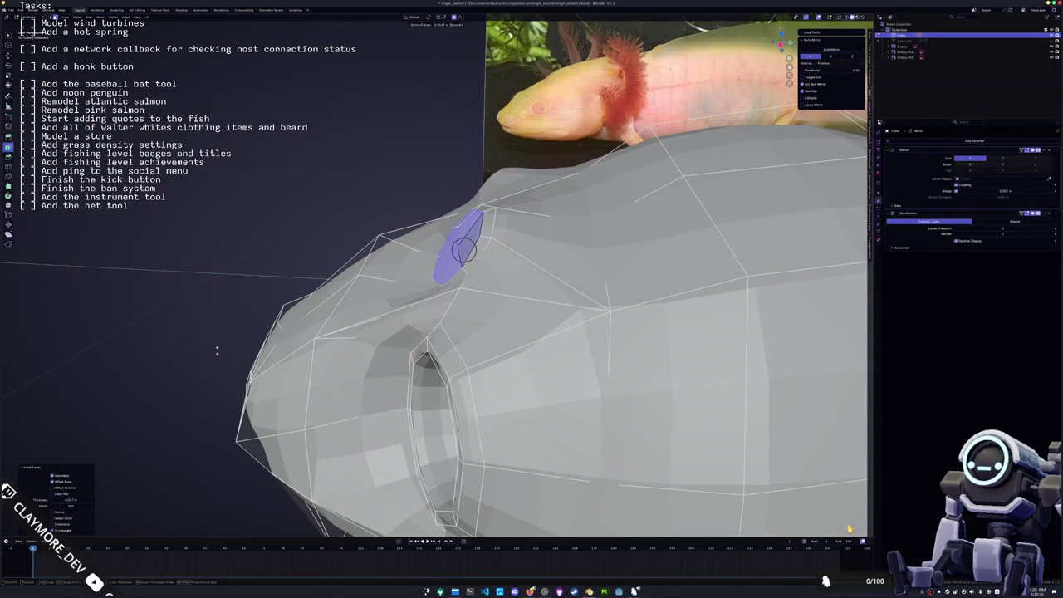
left_click(217, 351)
middle_click_drag(217, 351, 416, 304)
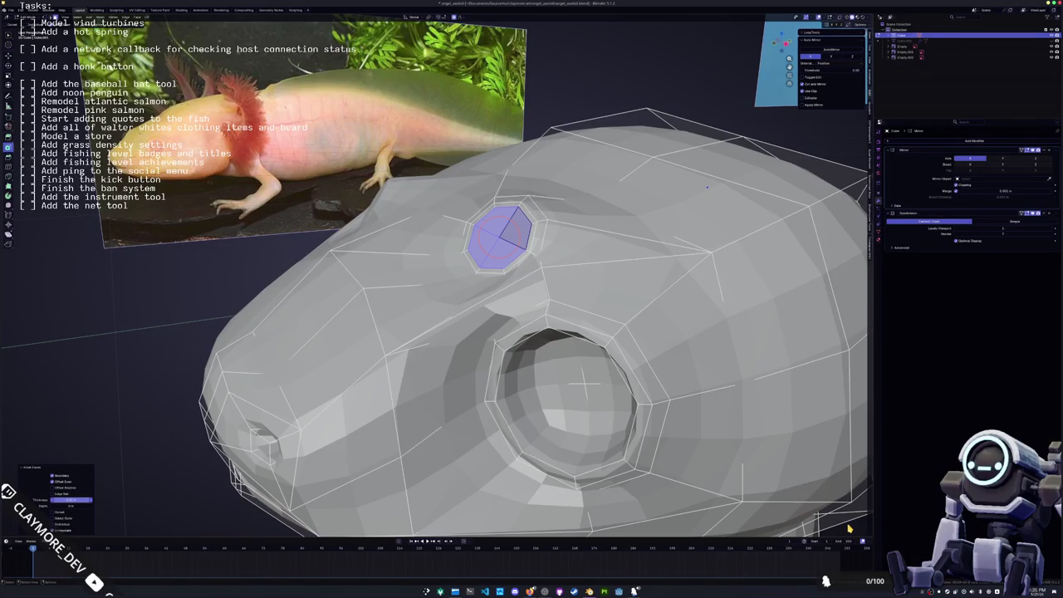
- Extrude the top face inward and scale the inner face to 0.75
key("e")
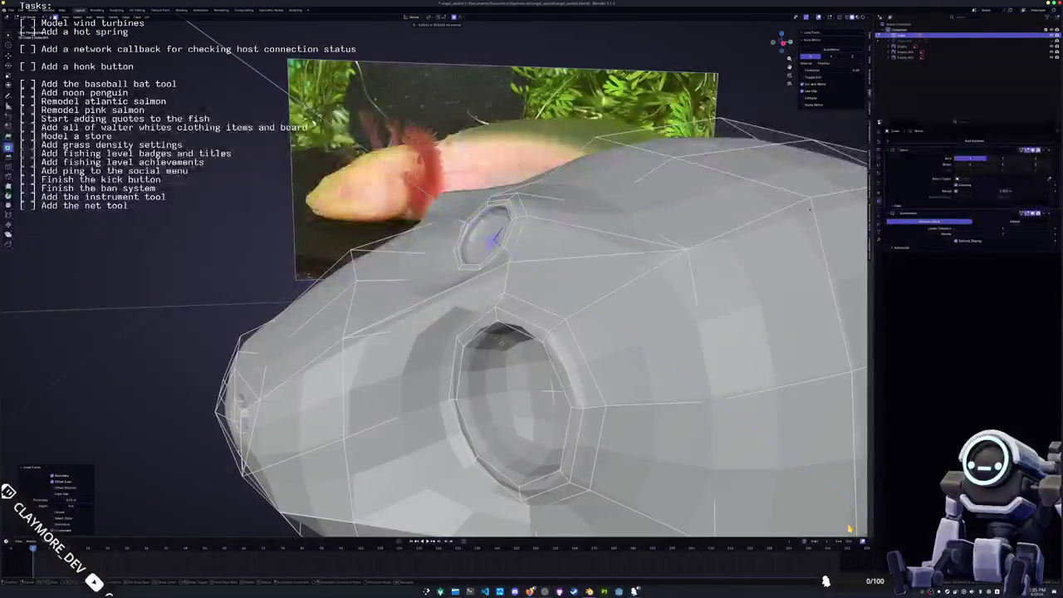
key("Return")
type("s.75")
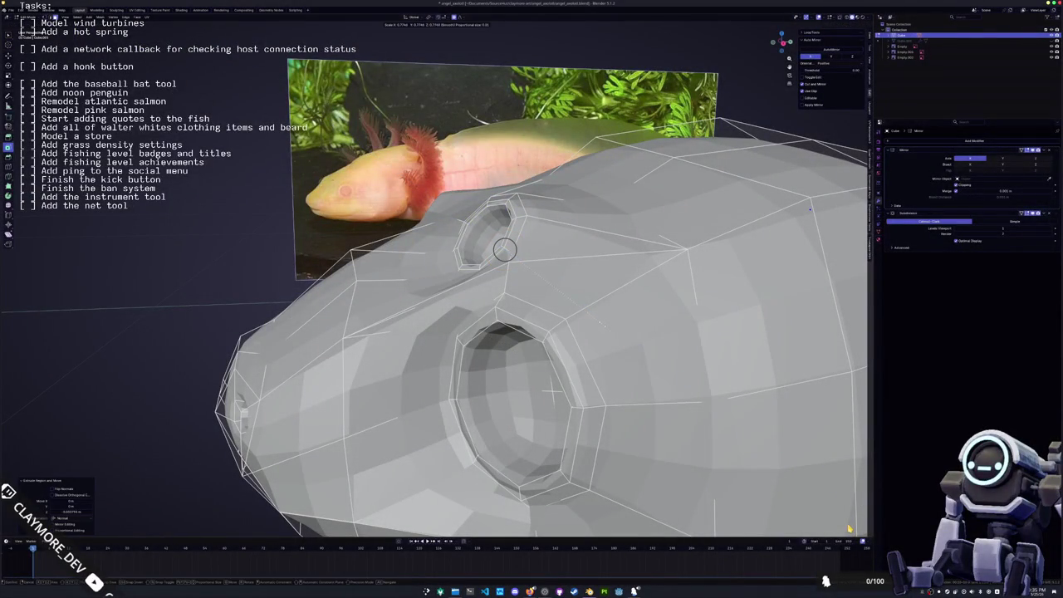
key("Return")
key("KP_Decimal")
key("KP_8")
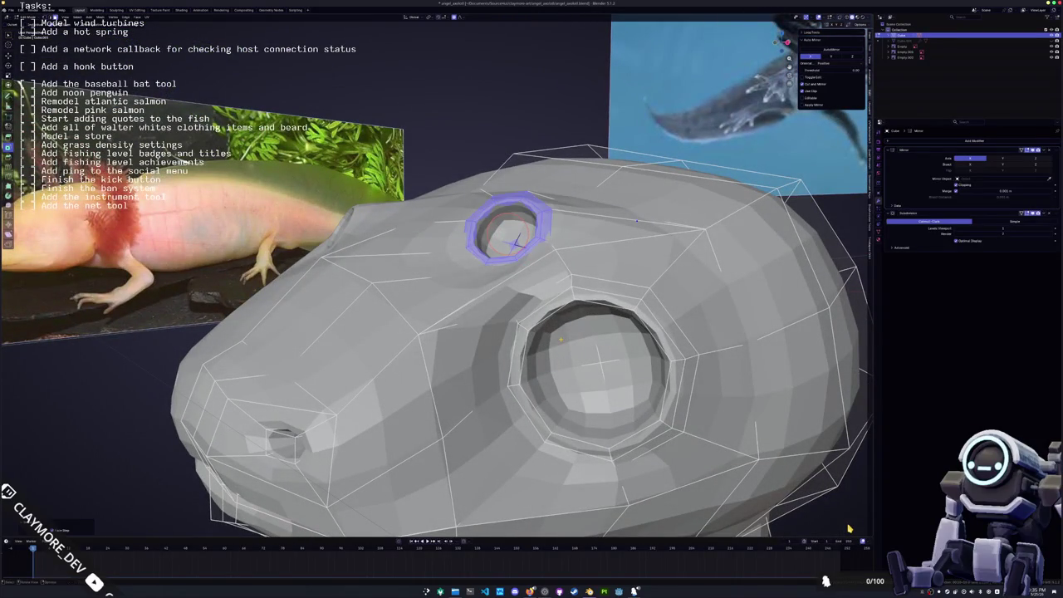
- Rotate the hole's rim loop around its centre, checking it from side and front views
key("KP_3")
key("KP_8")
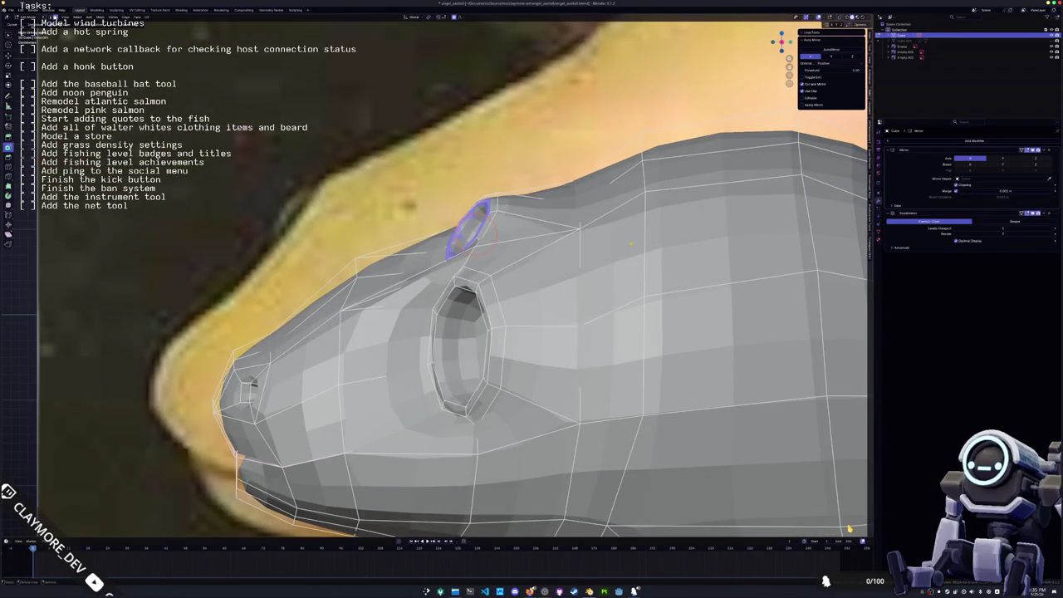
key("r")
key("Return")
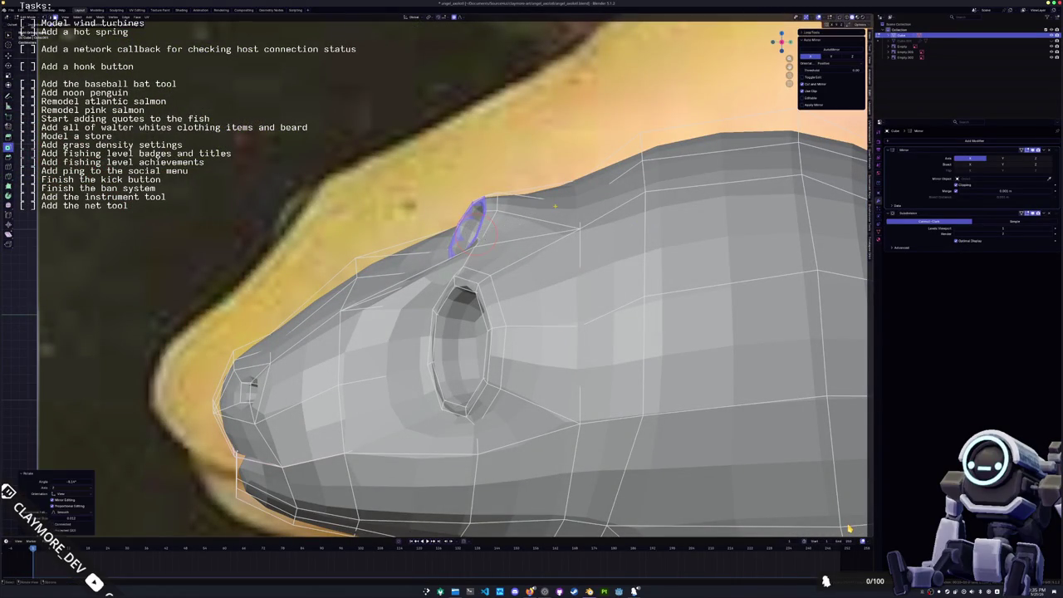
key("KP_1")
key("KP_6")
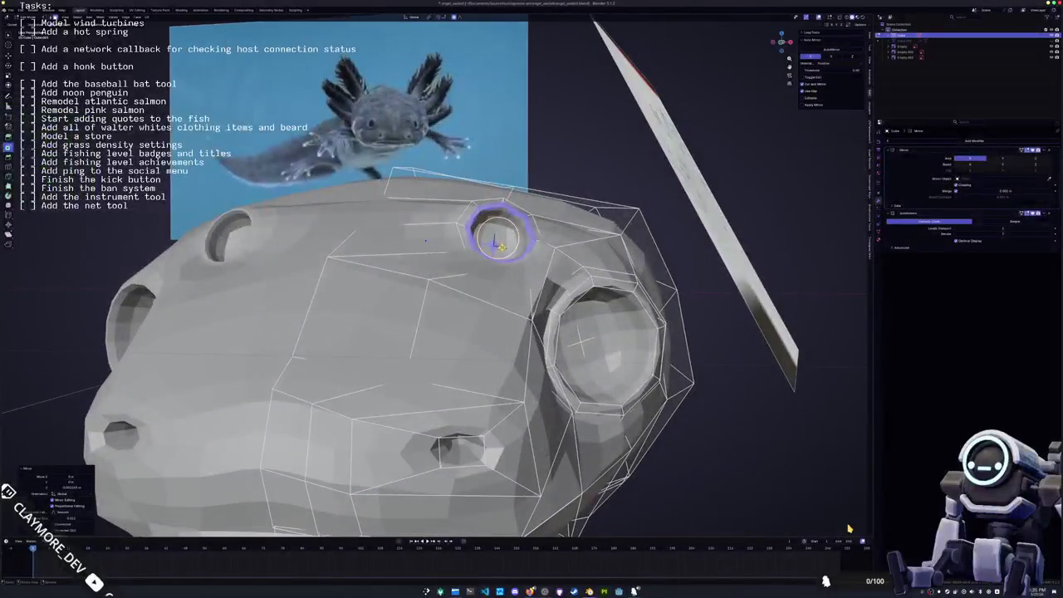
- Move the rim loop with proportional falloff and slide a vertex beside the hole along its edge
key("g")
key("Return")
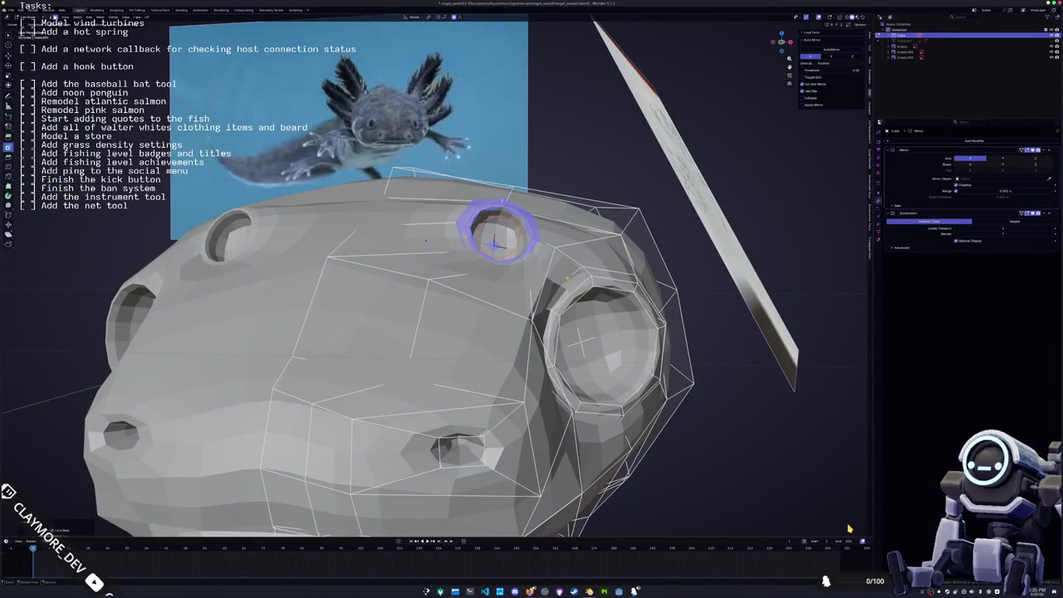
key("KP_7")
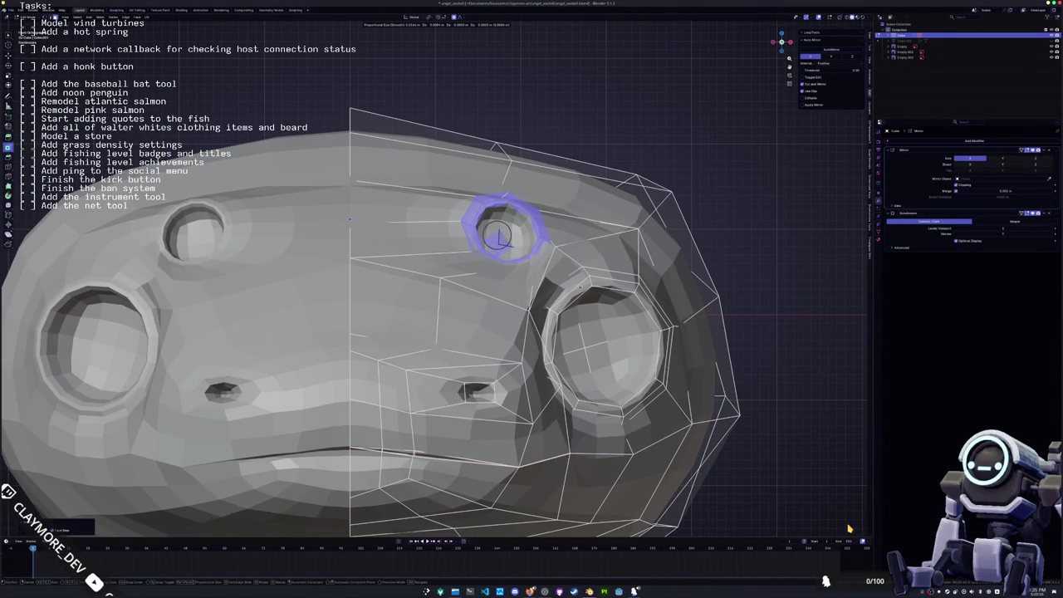
left_click(555, 250)
key("g")
key("g")
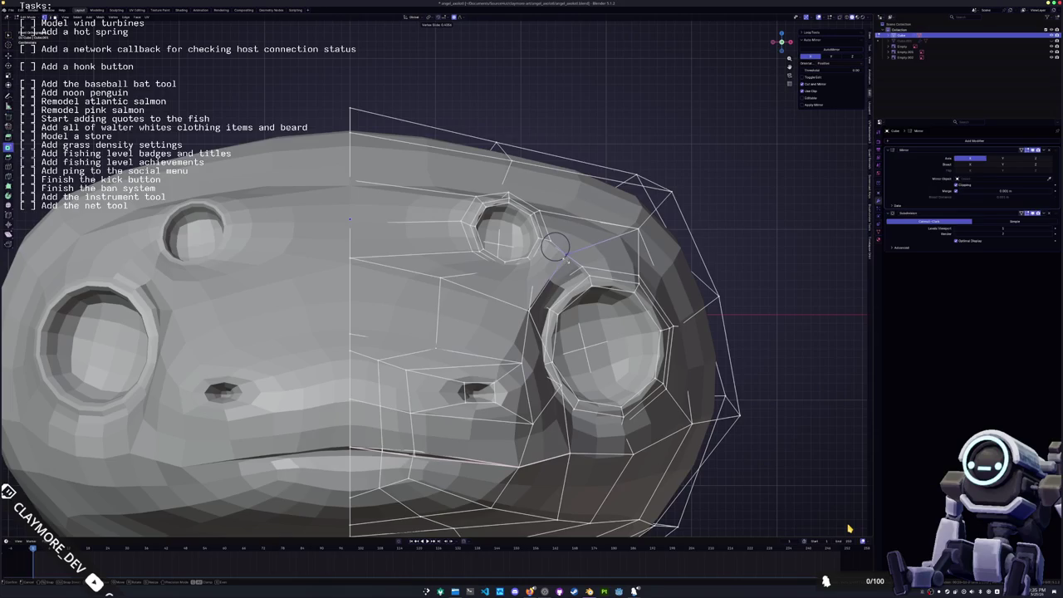
left_click(558, 249)
- Select the edge loop around the small hole and shrink it
left_click(498, 243)
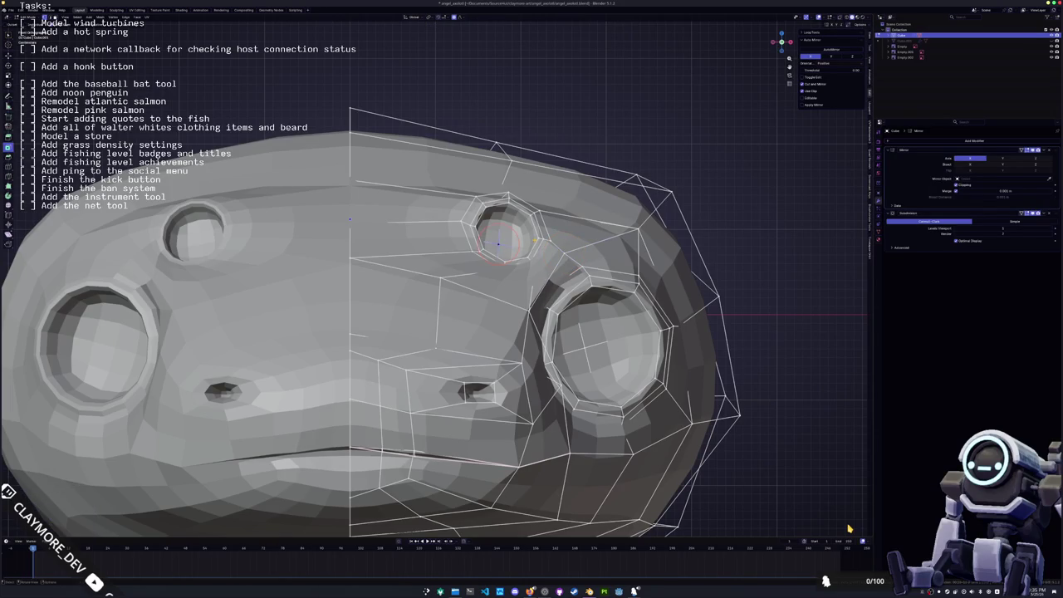
left_click(498, 243, "alt")
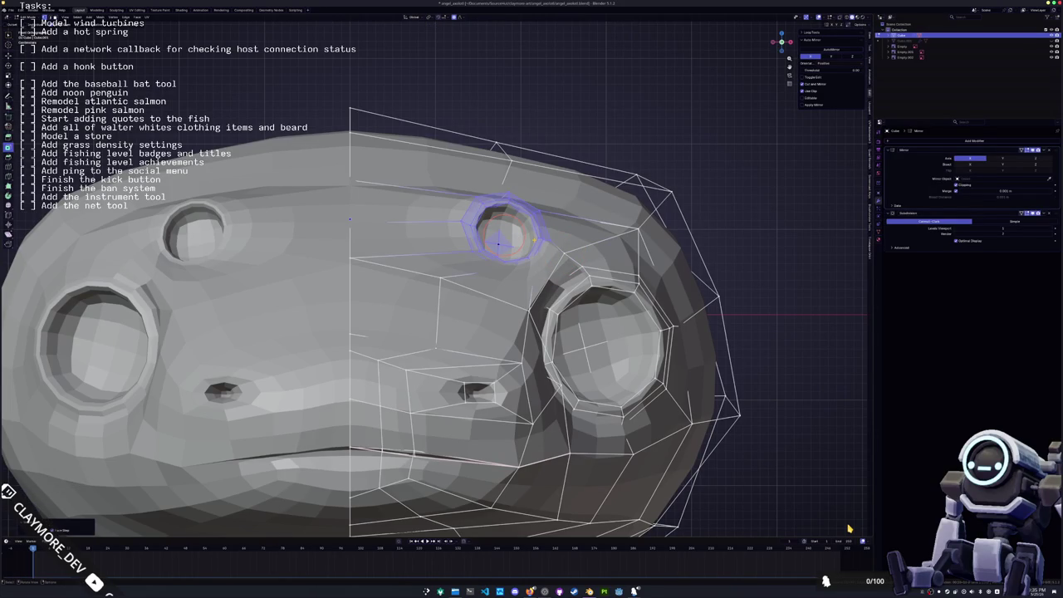
key("s")
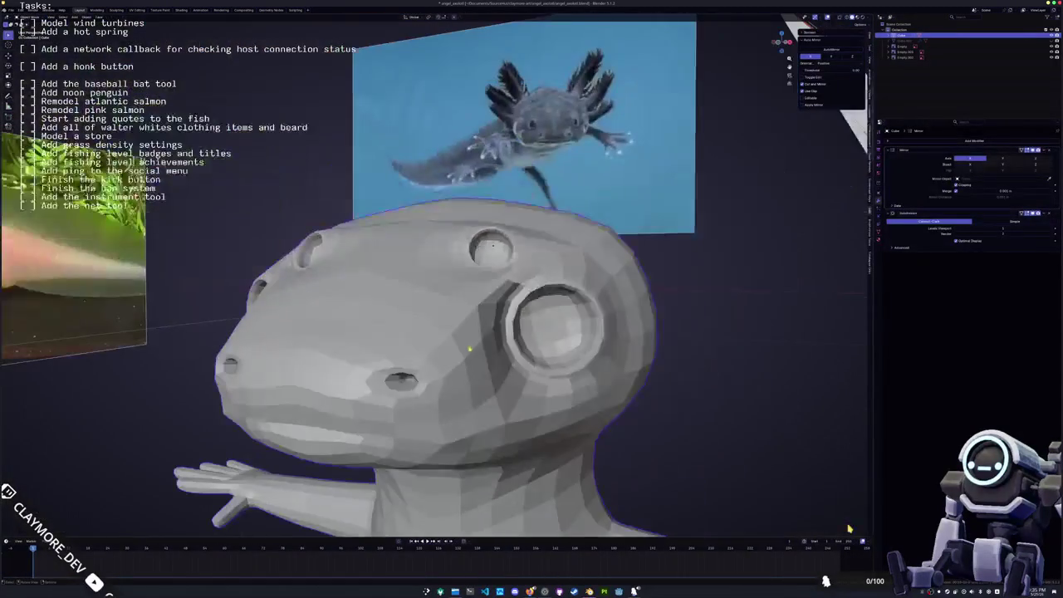
- Raise a head vertex along Z, then leave Edit Mode
key("Tab")
scroll(849, 528, "up", 3)
key("g")
key("z")
key("Tab")
- Orbit out, select the axolotl body and snap to front orthographic view
middle_click_drag(849, 528, 849, 528)
middle_click_drag(588, 313, 532, 324)
left_click(499, 330)
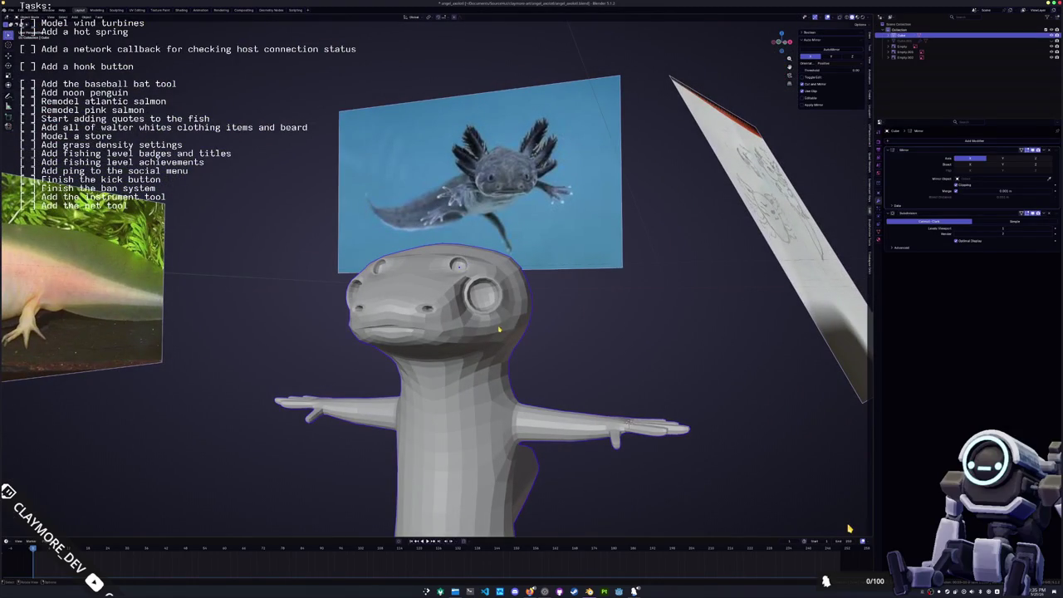
scroll(524, 320, "up", 2)
key("KP_1")
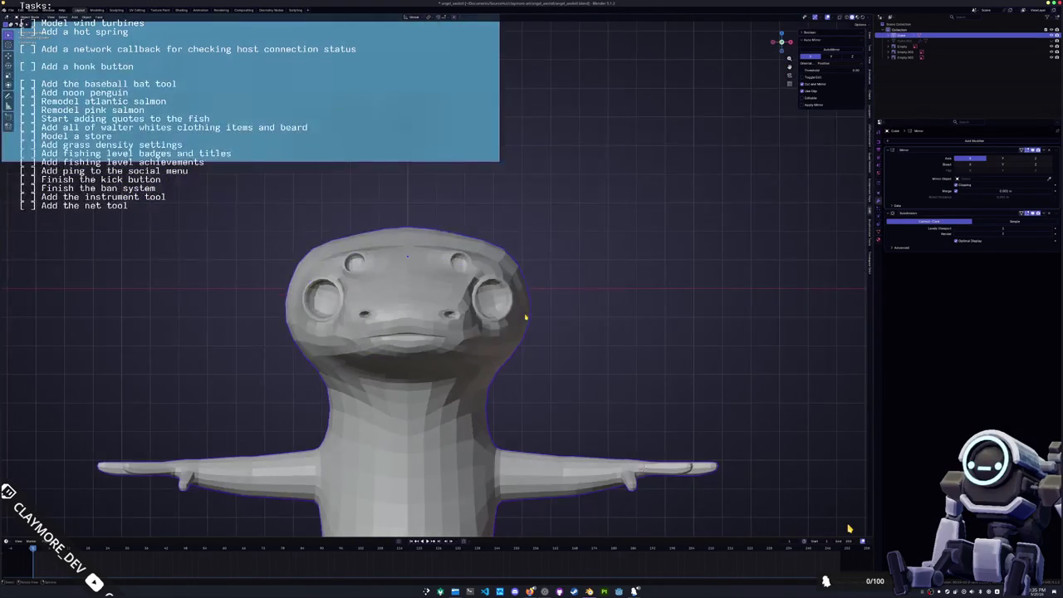
- Put the axolotl back in Edit Mode and zoom in on its head
key("Tab")
mouse_move(544, 349)
middle_mouse_down()
mouse_move(490, 333)
mouse_move(536, 330)
mouse_move(530, 322)
mouse_move(508, 346)
mouse_move(537, 356)
mouse_move(520, 340)
mouse_move(546, 338)
mouse_move(518, 310)
mouse_move(608, 318)
mouse_move(598, 332)
mouse_move(535, 280)
middle_mouse_up()
key("Tab")
scroll(565, 299, "up", 3)
scroll(565, 299, "up", 4)
key("Tab")
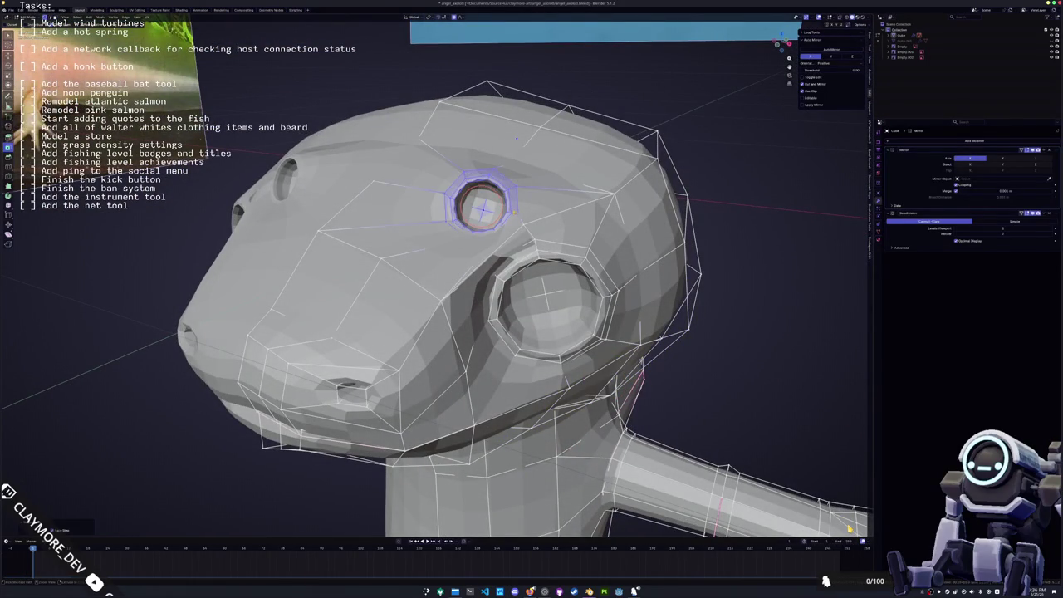
- Scale the eye with proportional falloff and move it vertically along Z
key("s")
key("Return")
mouse_move(517, 138)
middle_mouse_down()
mouse_move(552, 191)
mouse_move(390, 206)
mouse_move(505, 219)
mouse_move(490, 204)
mouse_move(514, 200)
mouse_move(500, 205)
middle_mouse_up()
key("g")
key("z")
left_click(553, 191)
- Shift the surrounding head geometry vertically along Z
key("Tab")
key("Tab")
key("g")
key("z")
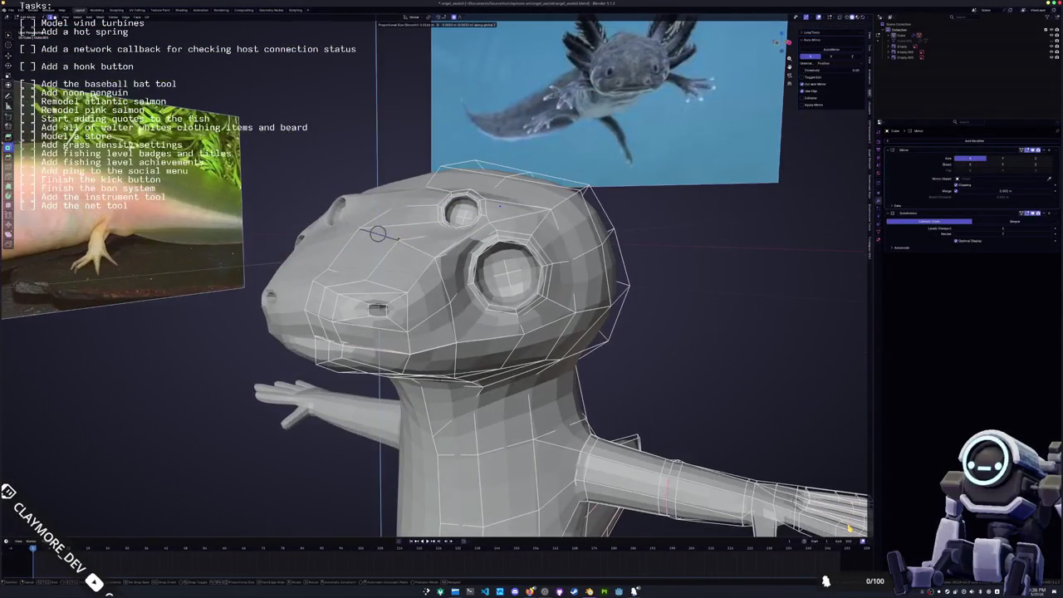
left_click(378, 234)
- Check the full body, return to front view in Edit Mode and frame the head
key("KP_1")
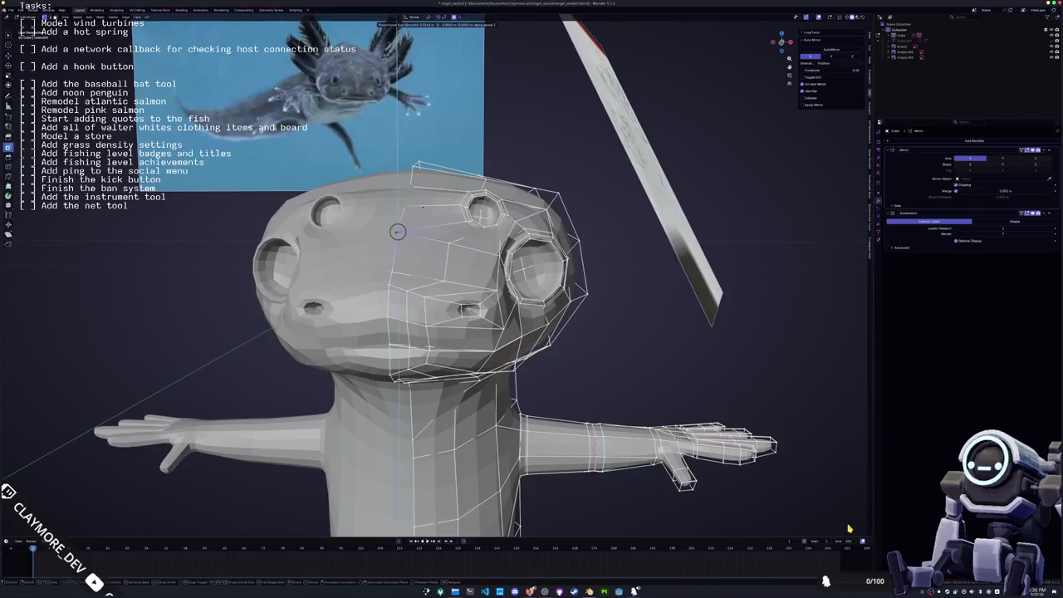
key("Tab")
scroll(394, 234, "down", 5)
mouse_move(395, 234)
middle_mouse_down()
mouse_move(501, 328)
mouse_move(399, 330)
mouse_move(448, 330)
middle_mouse_up()
middle_click_drag(849, 529, 849, 528)
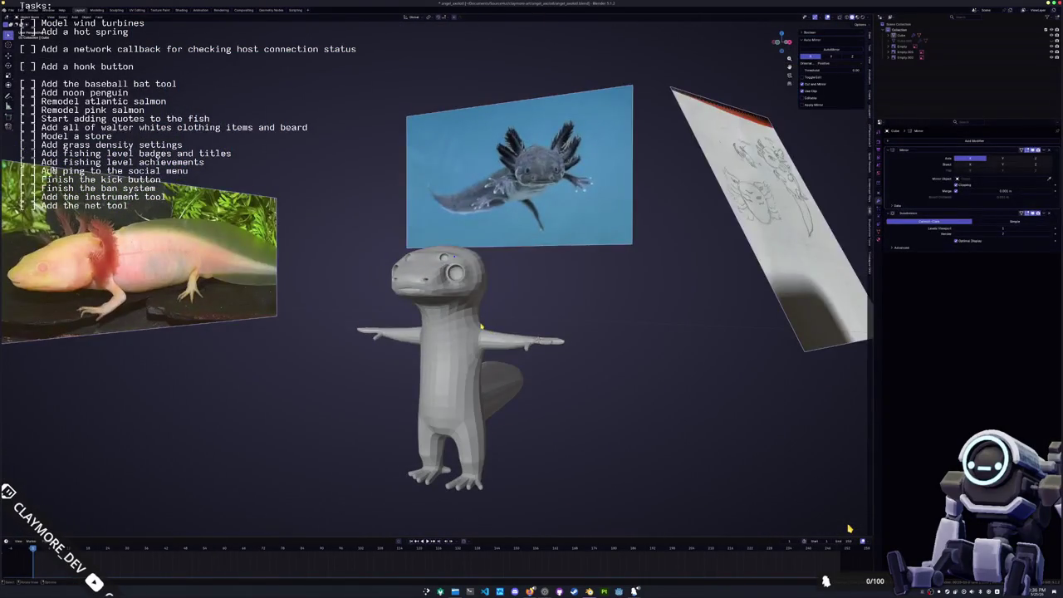
key("KP_1")
key("Tab")
key("KP_Decimal")
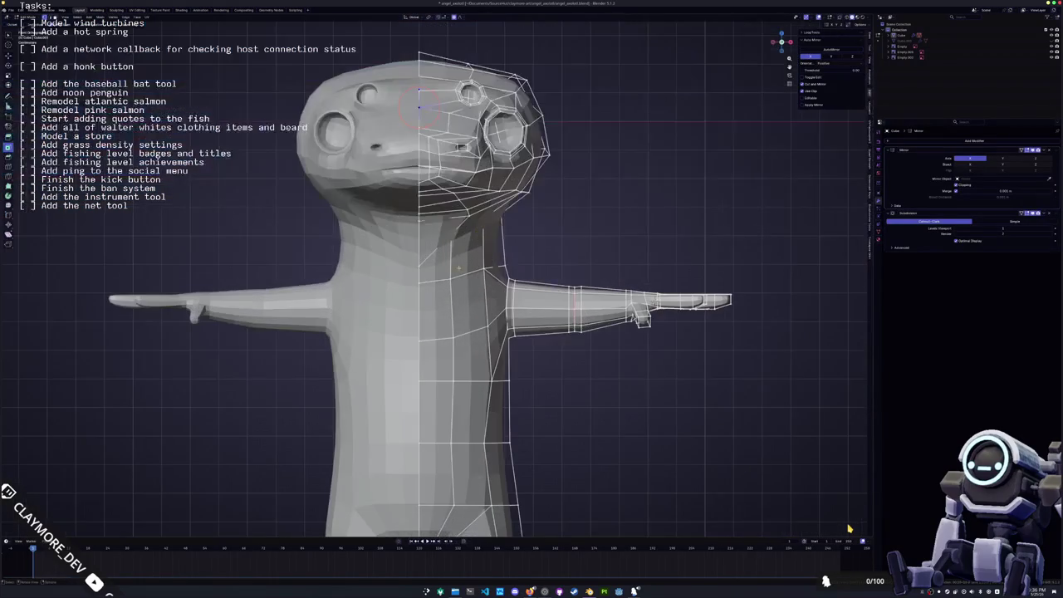
- Loop cut a new edge ring around the neck and slide it into position
right_click(410, 262, "shift")
scroll(411, 262, "up", 3)
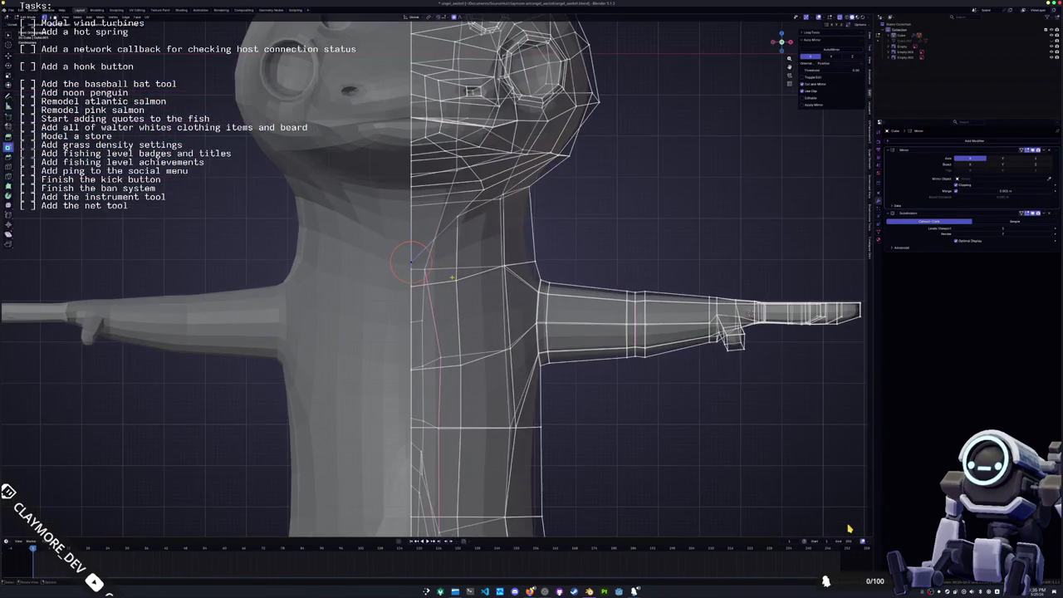
key("ctrl+r")
left_click(465, 238)
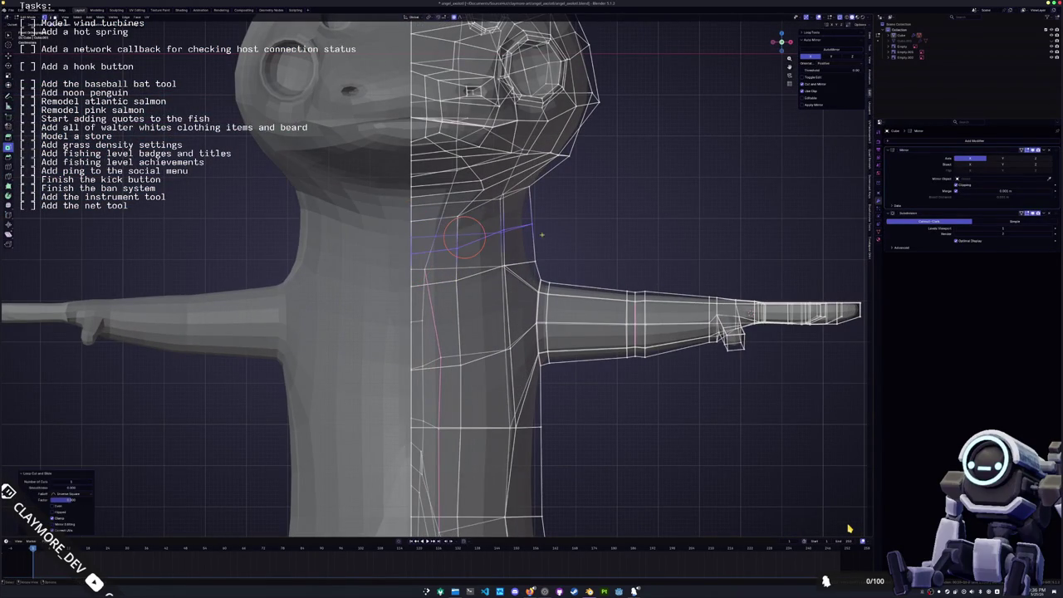
key("g")
left_click(571, 232)
scroll(571, 232, "down", 3)
middle_click_drag(571, 231, 631, 216)
middle_click_drag(490, 257, 581, 259)
key("g")
key("g")
key("Return")
- Cut a new edge down the side of the neck
key("c")
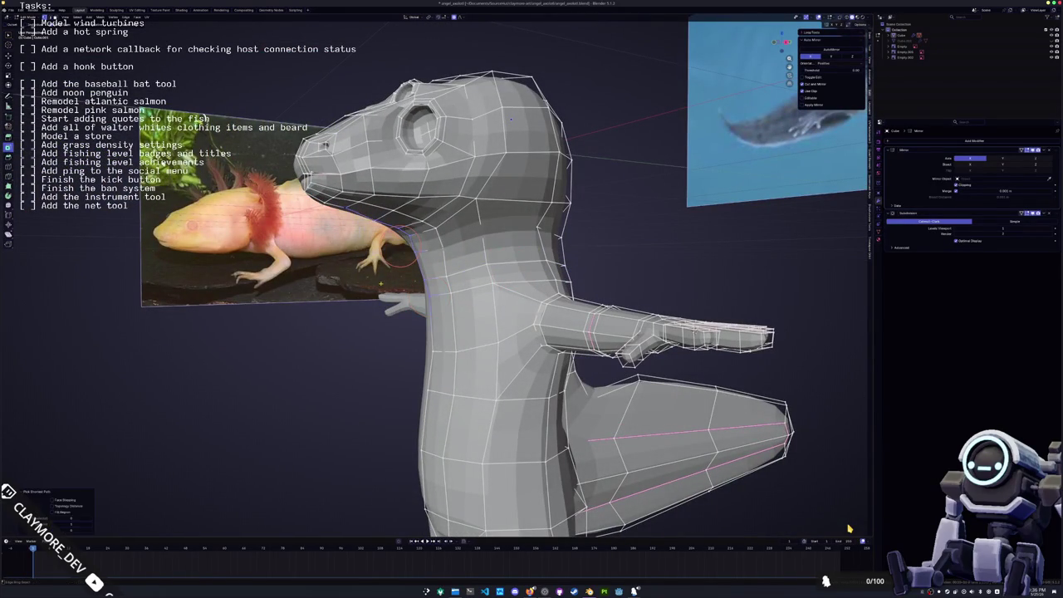
left_click_drag(428, 295, 450, 298)
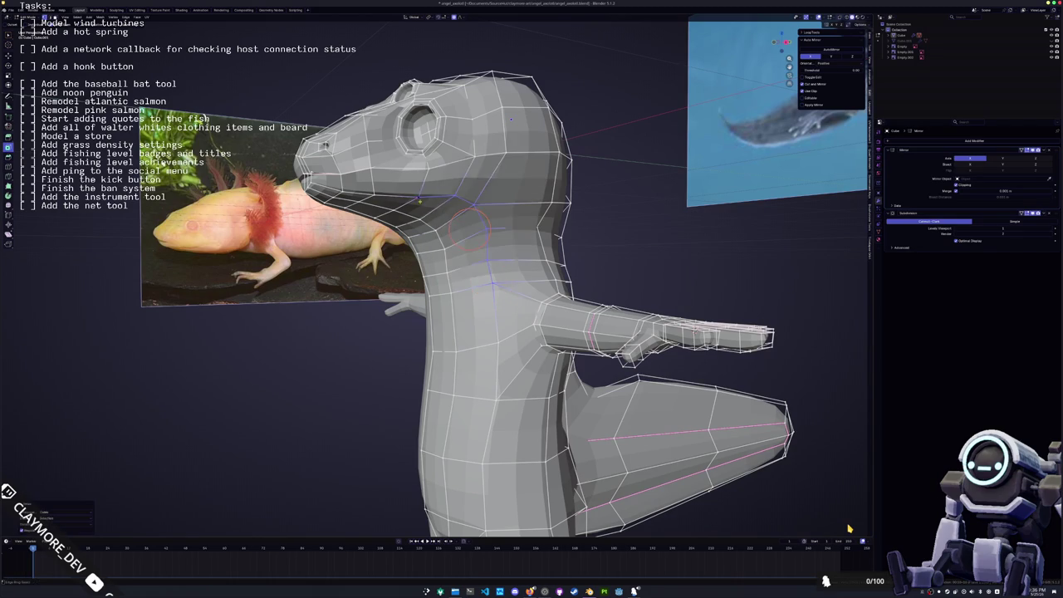
middle_click_drag(493, 284, 549, 285)
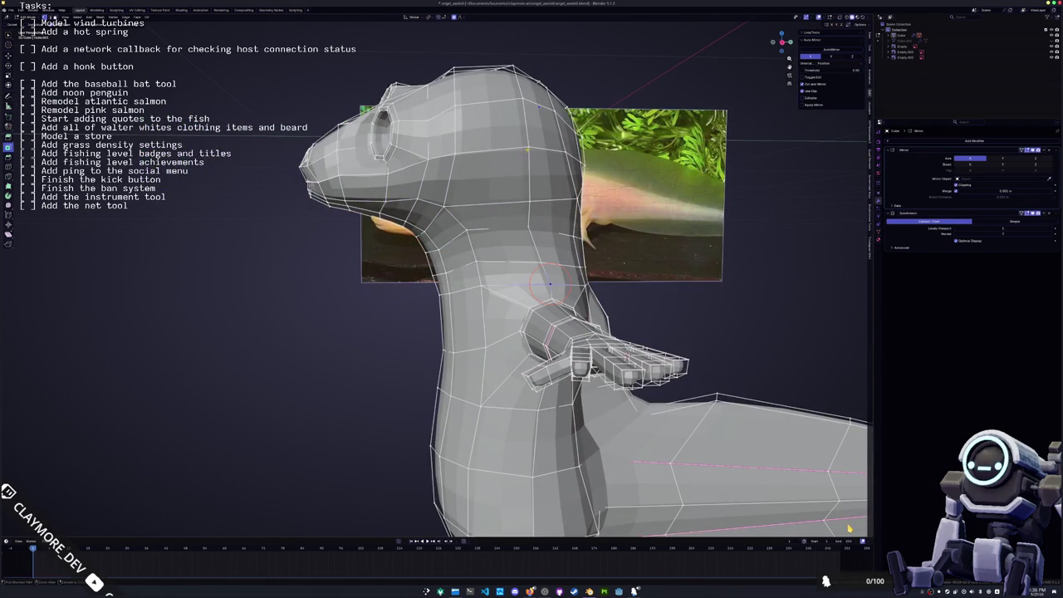
mouse_move(540, 226)
middle_mouse_down()
mouse_move(468, 226)
mouse_move(560, 292)
middle_mouse_up()
key("Return")
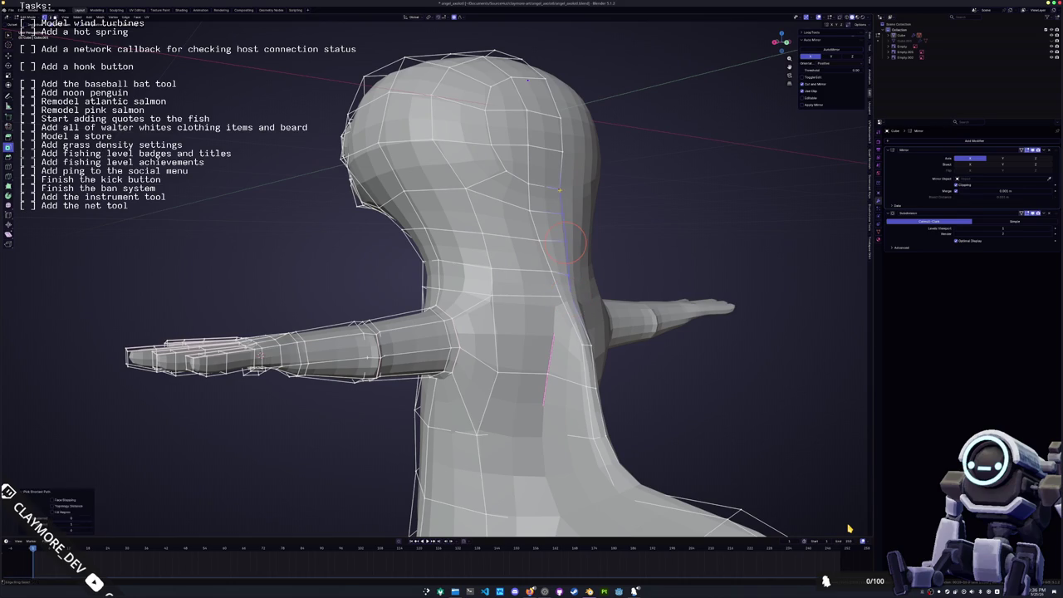
left_click(490, 271, "alt")
mouse_move(478, 275)
middle_mouse_down()
mouse_move(515, 241)
mouse_move(457, 251)
mouse_move(469, 191)
middle_mouse_up()
- Exit Edit Mode and orbit to a front three-quarter view of the head
key("Tab")
key("Tab")
left_click(440, 249)
middle_click_drag(440, 250, 465, 252)
mouse_move(453, 196)
middle_mouse_down()
mouse_move(422, 252)
mouse_move(422, 290)
mouse_move(503, 260)
mouse_move(495, 243)
mouse_move(432, 204)
middle_mouse_up()
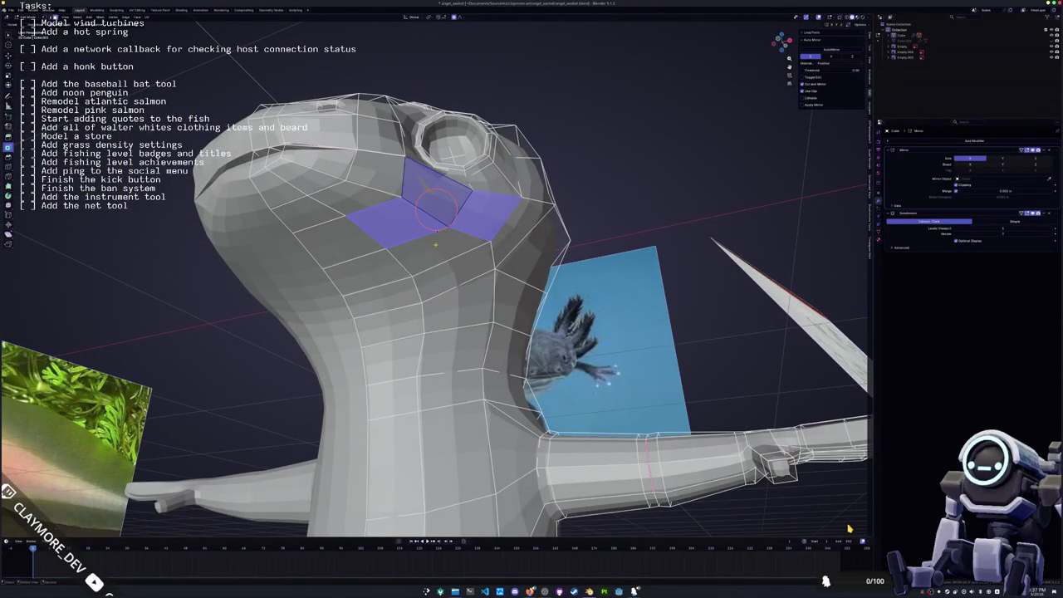
- Inset the selected cheek faces beside the mouth and thicken the inset
left_click(438, 245, "shift")
key("i")
left_click(434, 217)
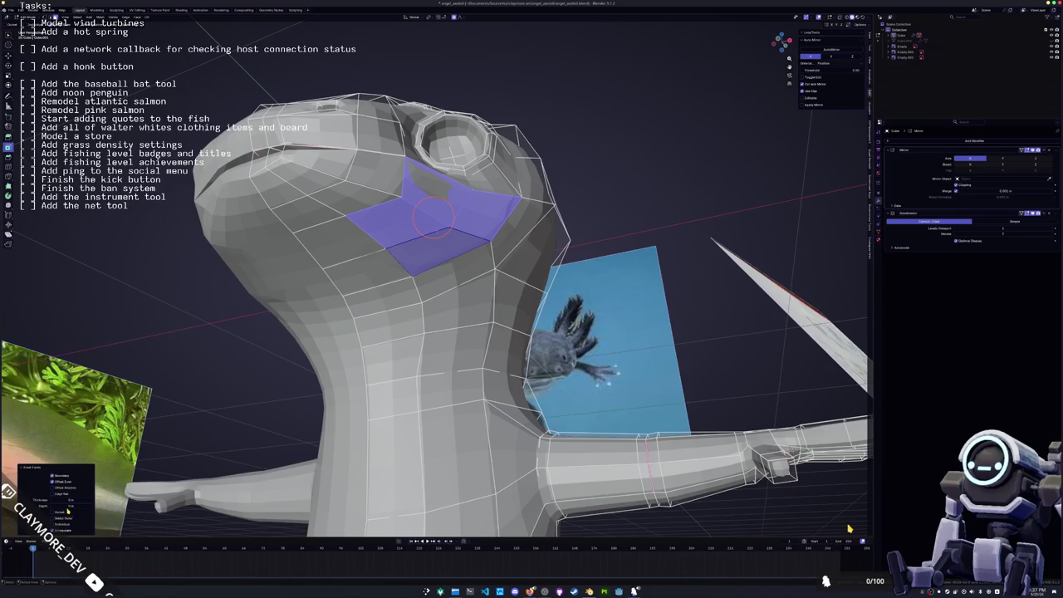
left_click_drag(70, 500, 83, 500)
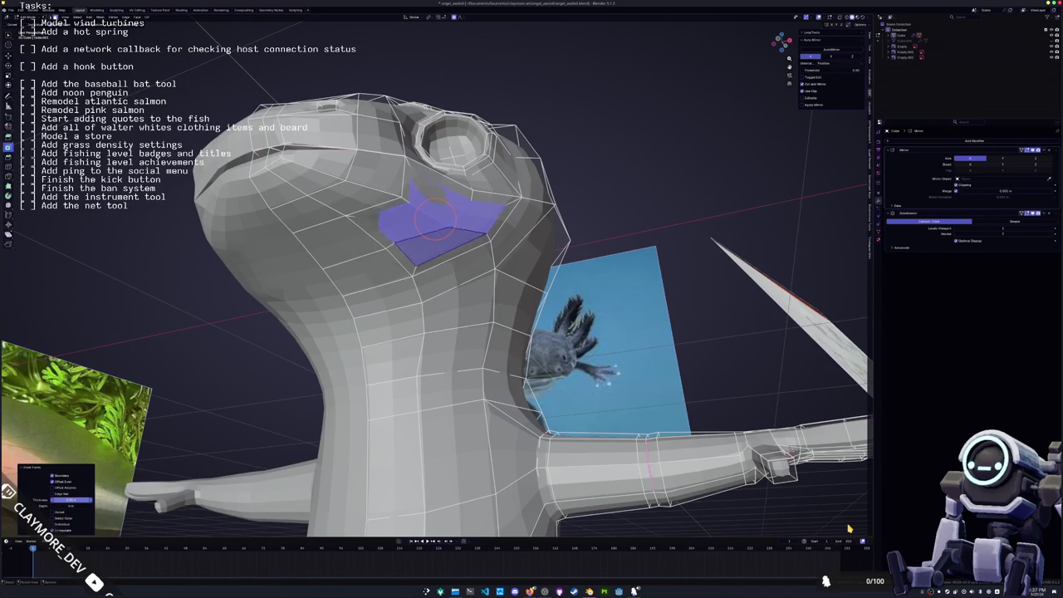
left_click(239, 357)
- Select the patch of faces at the corner of the mouth
left_click(399, 240, "alt")
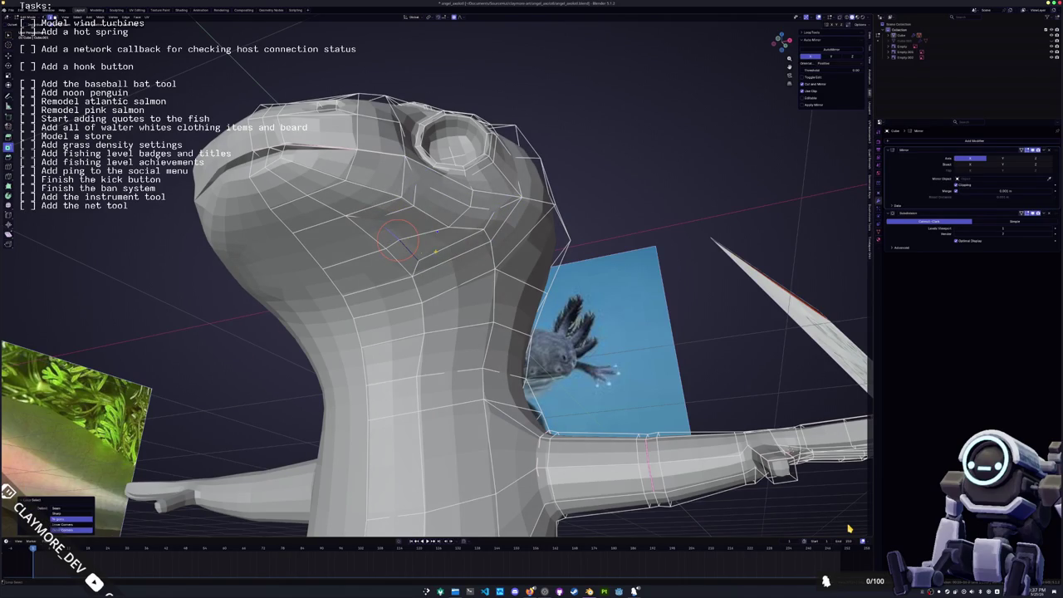
left_click(436, 220, "ctrl+alt")
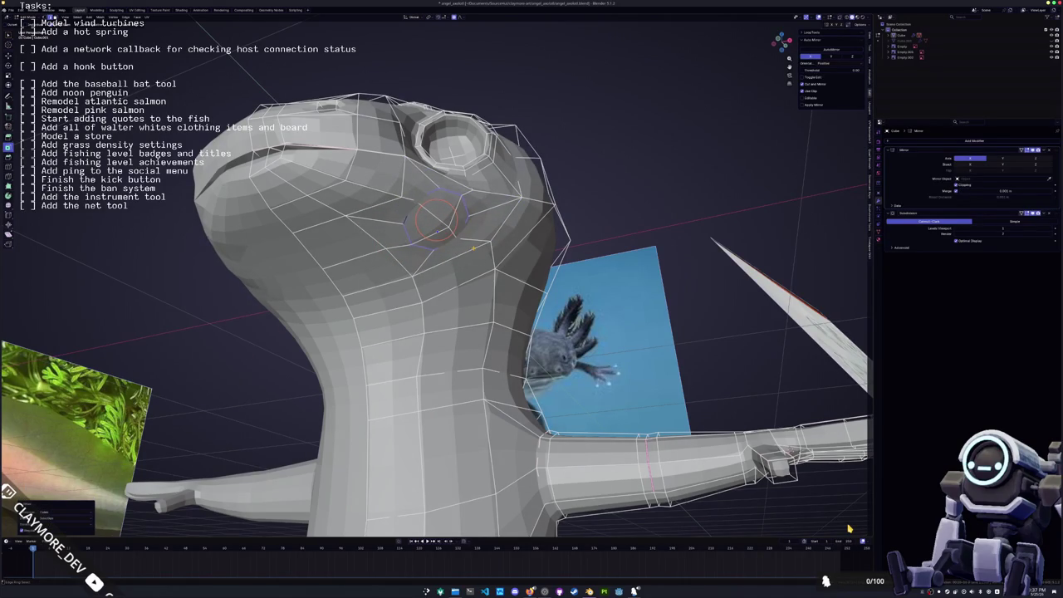
middle_click_drag(436, 219, 381, 235)
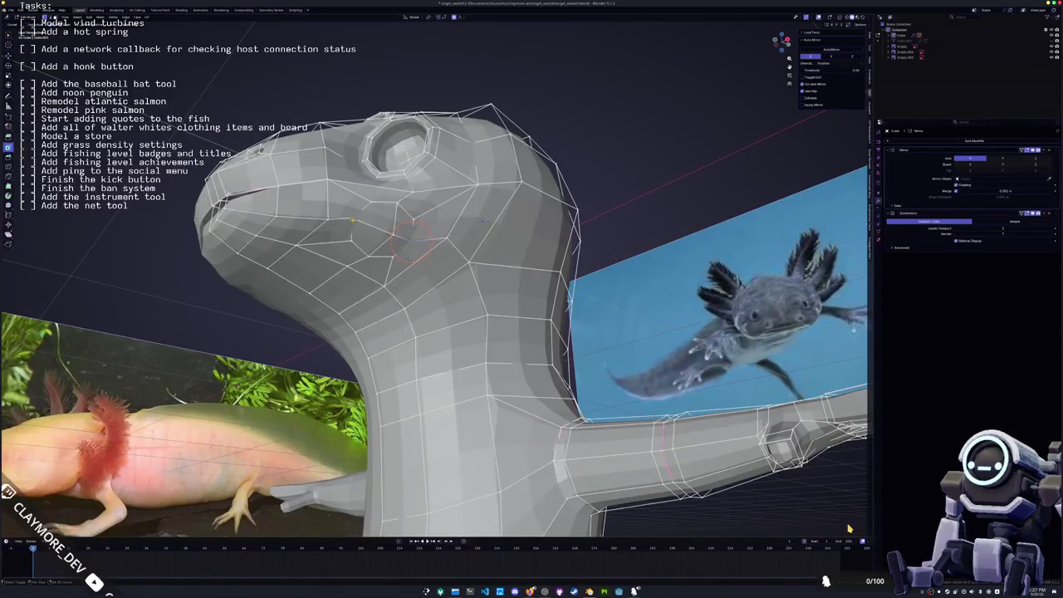
left_click(390, 235)
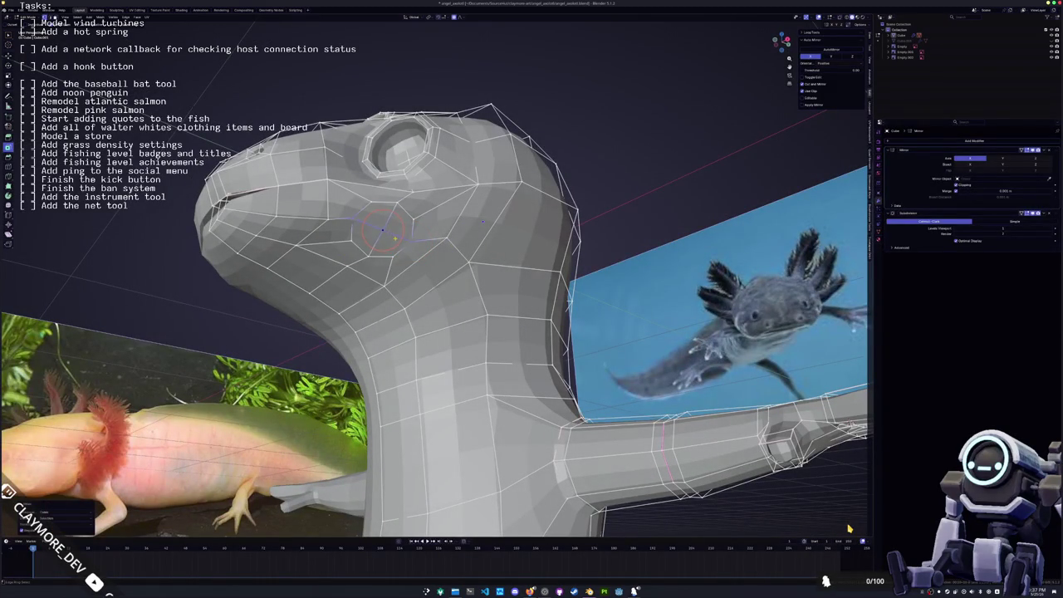
key("c")
left_click_drag(394, 239, 383, 229)
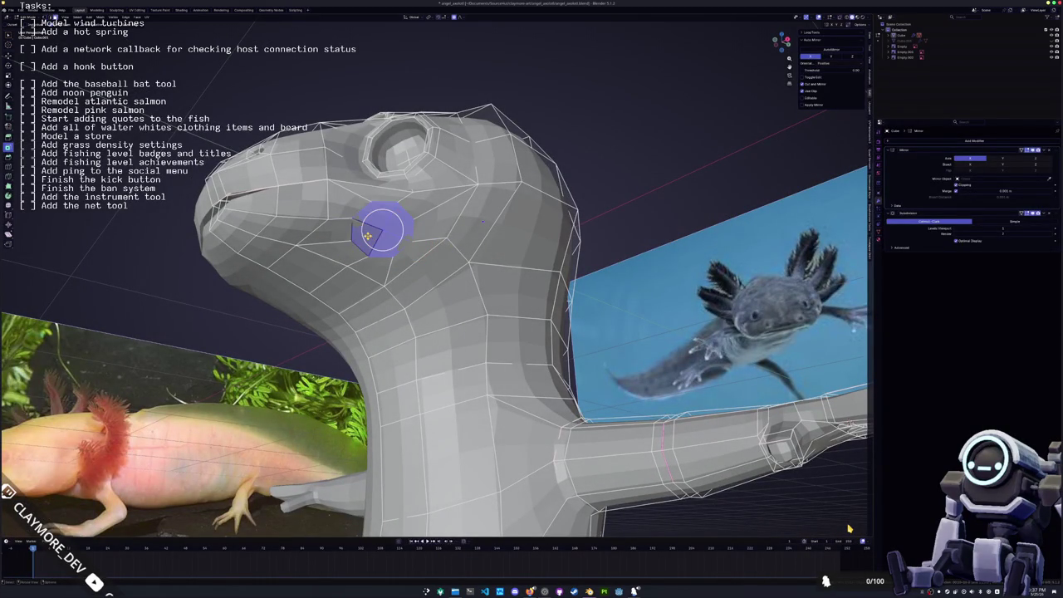
- Move the mouth-corner patch in side view and shrink it with soft falloff
key("Escape")
key("KP_3")
key("g")
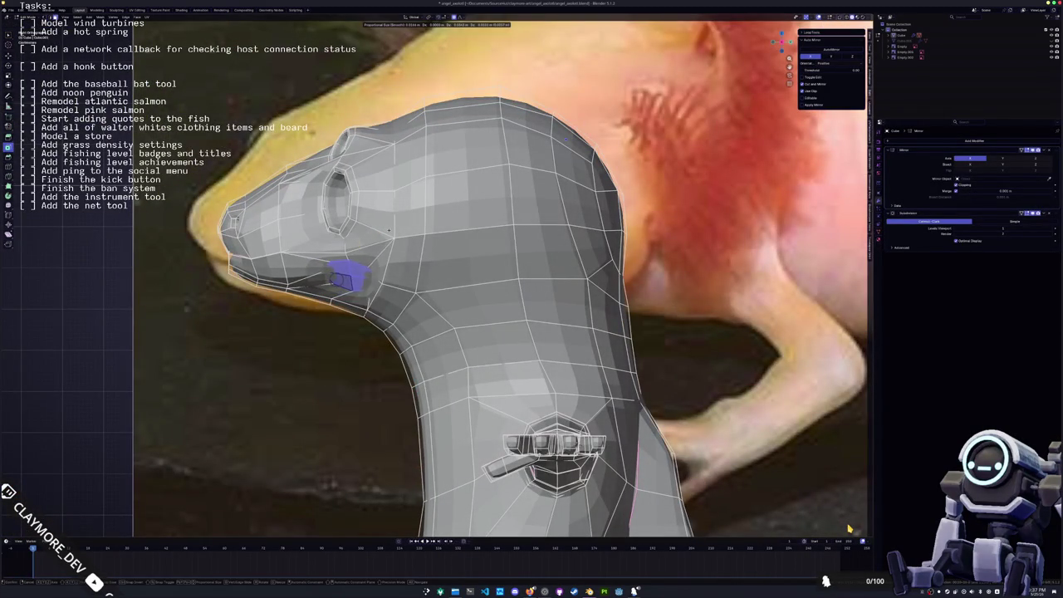
left_click(393, 235)
key("KP_1")
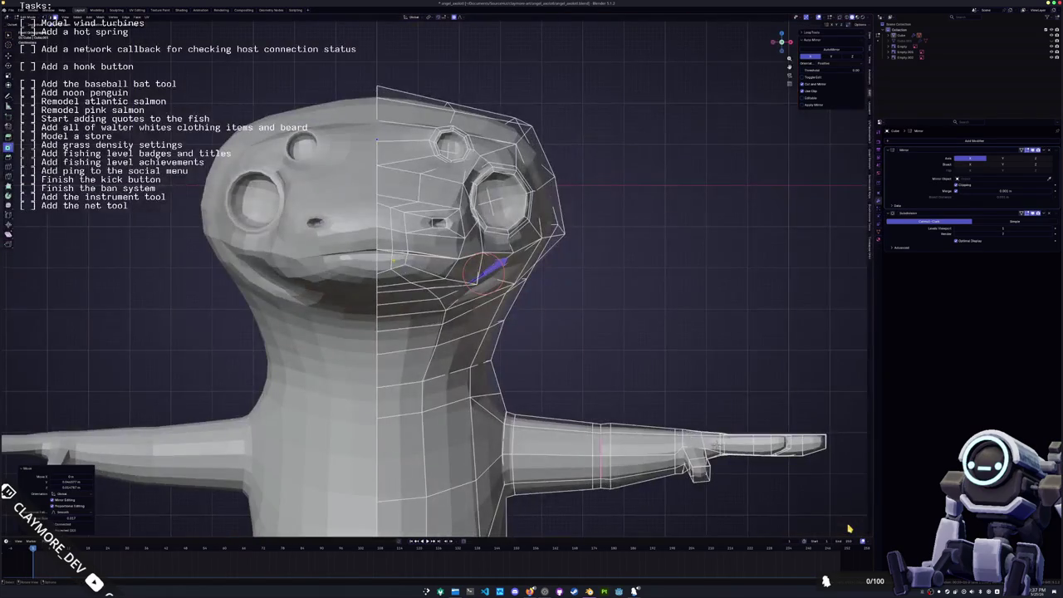
key("s")
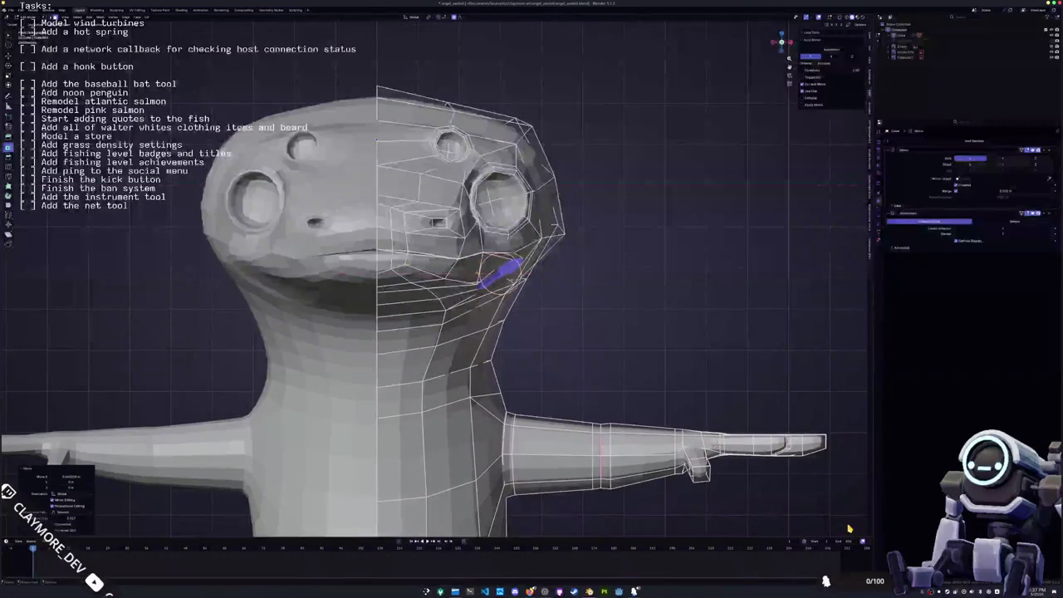
left_click(533, 276)
- Tilt the mouth-corner patch around the X axis and reposition it
mouse_move(533, 275)
middle_mouse_down()
mouse_move(465, 249)
mouse_move(498, 265)
middle_mouse_up()
key("KP_1")
key("r")
key("x")
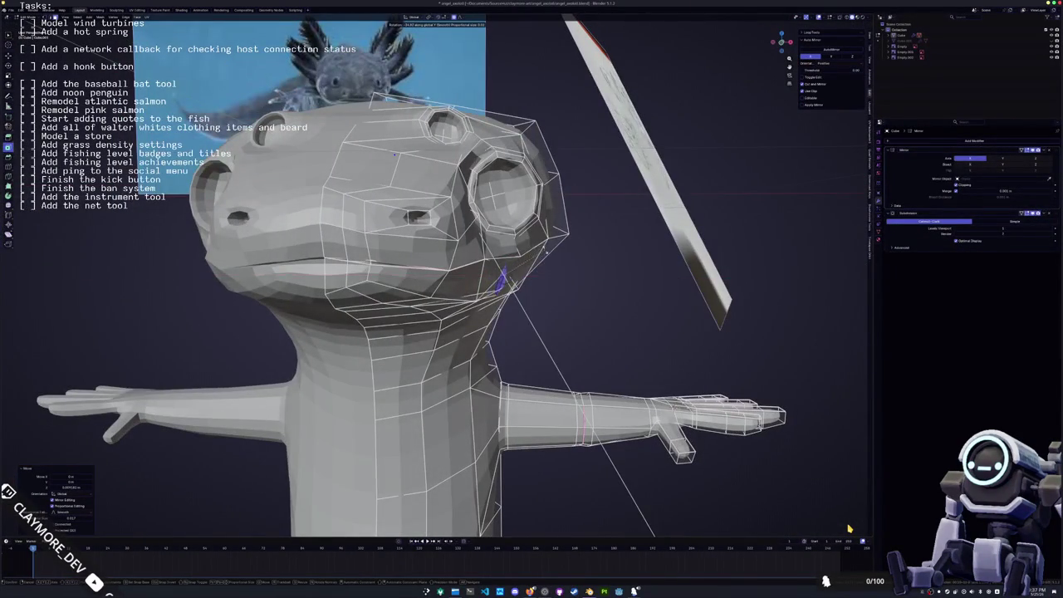
left_click(849, 529)
mouse_move(849, 528)
middle_mouse_down()
mouse_move(831, 499)
mouse_move(847, 498)
mouse_move(831, 498)
mouse_move(849, 528)
middle_mouse_up()
left_click(849, 529)
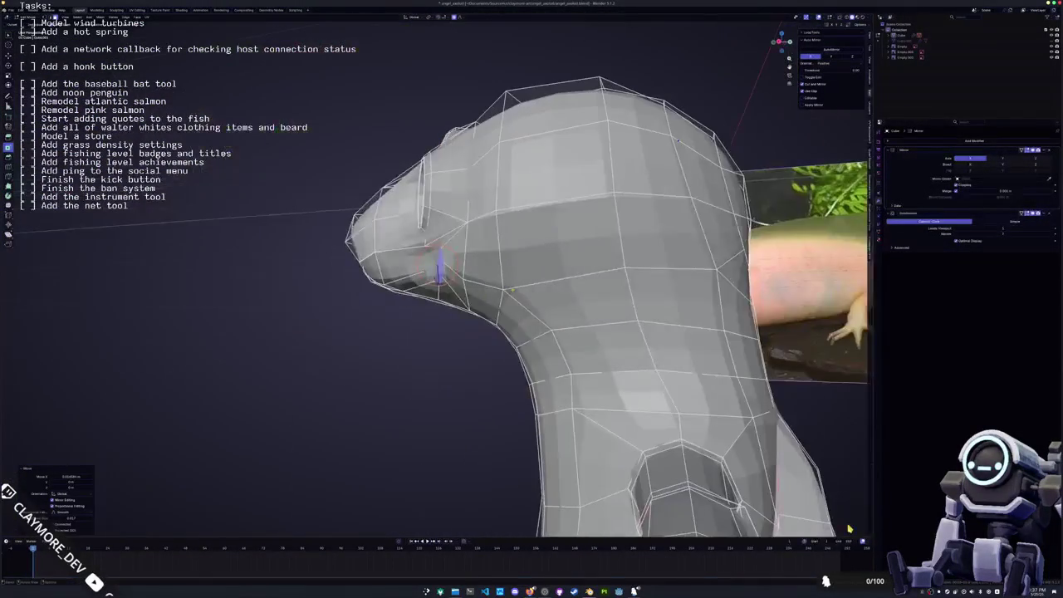
- Rotate the patch around X again and start moving it vertically
key("r")
key("x")
left_click(849, 528)
middle_click_drag(849, 528, 849, 529)
key("g")
key("z")
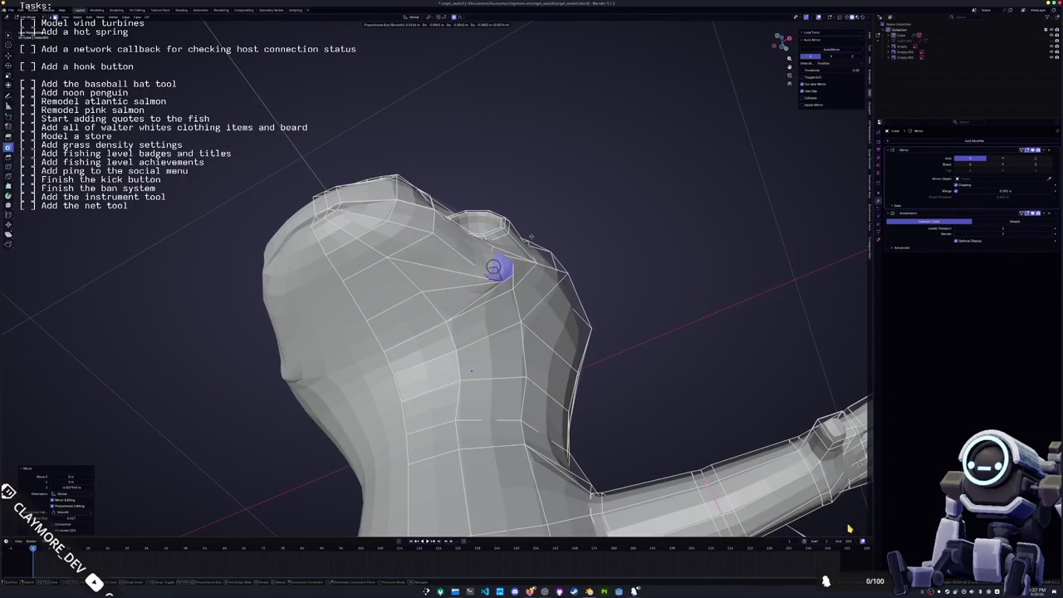
- Try rotating the cheek patch, then orbit around the character toward the head
key("r")
key("x")
key("z")
key("s")
key("Return")
middle_click_drag(849, 529, 849, 528)
key("i")
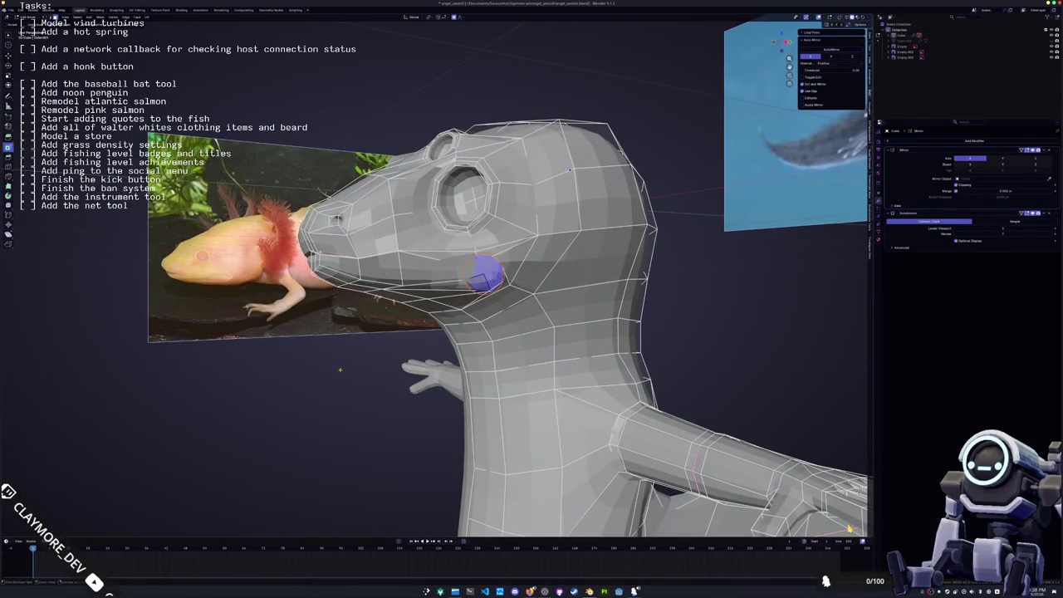
middle_click_drag(484, 274, 494, 274)
- Move the cheek face into place below the eye
key("r")
key("Escape")
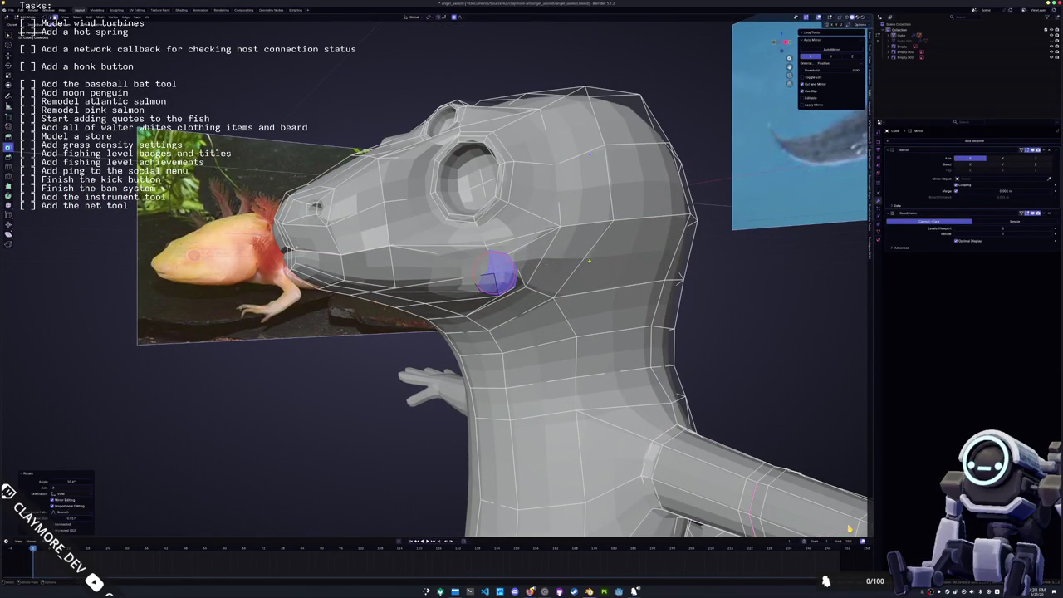
middle_click_drag(594, 256, 594, 256)
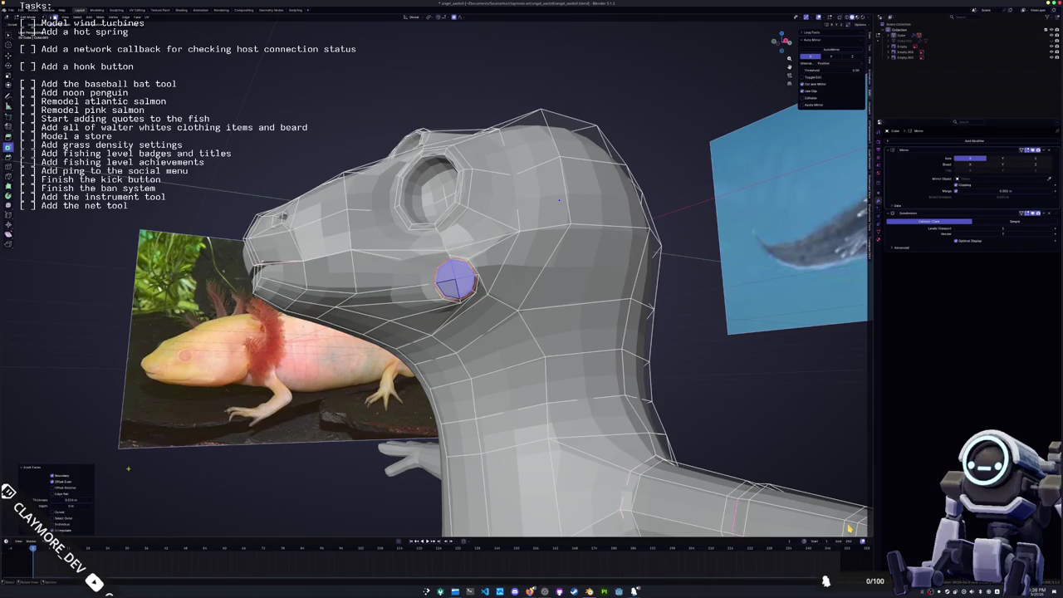
mouse_move(559, 200)
middle_mouse_down()
mouse_move(250, 405)
mouse_move(110, 447)
middle_mouse_up()
key("g")
left_click(249, 405)
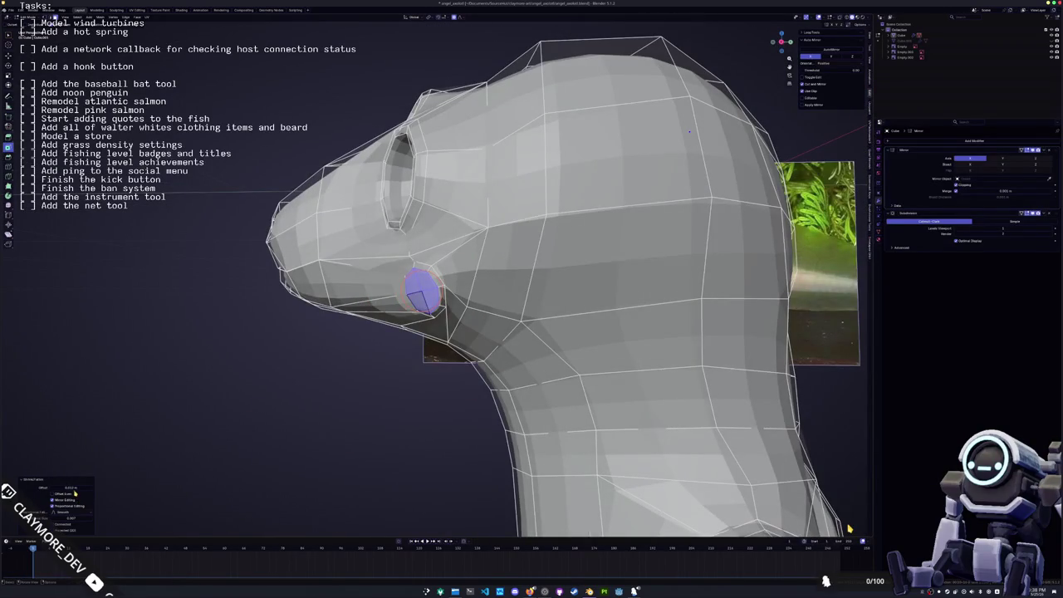
- Inset the small round cheek face, extrude it inward and scale the socket
key("i")
key("Return")
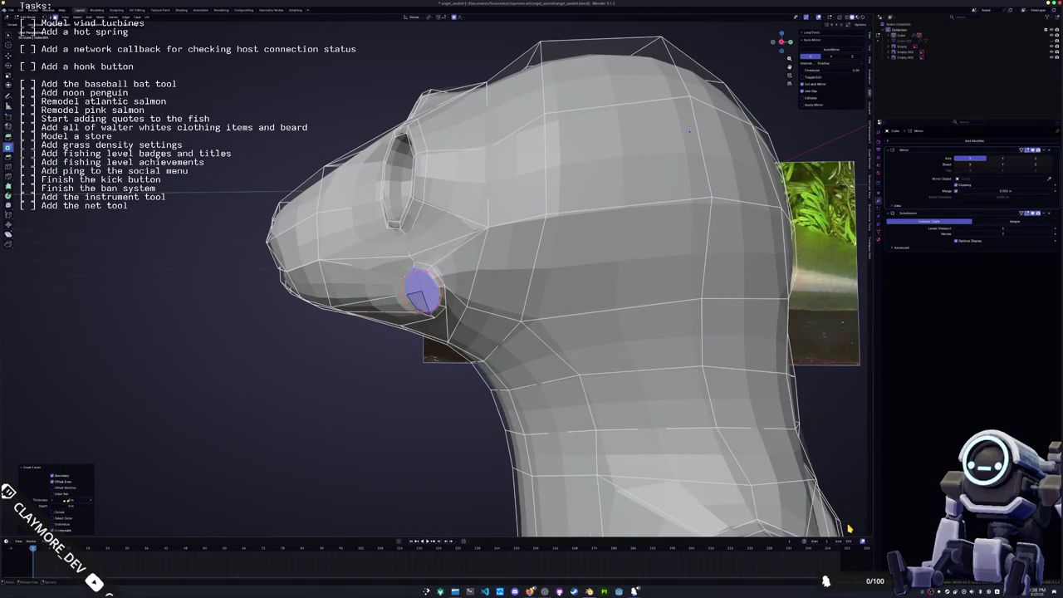
key("e")
left_click(221, 433)
middle_click_drag(222, 434, 357, 432)
key("s")
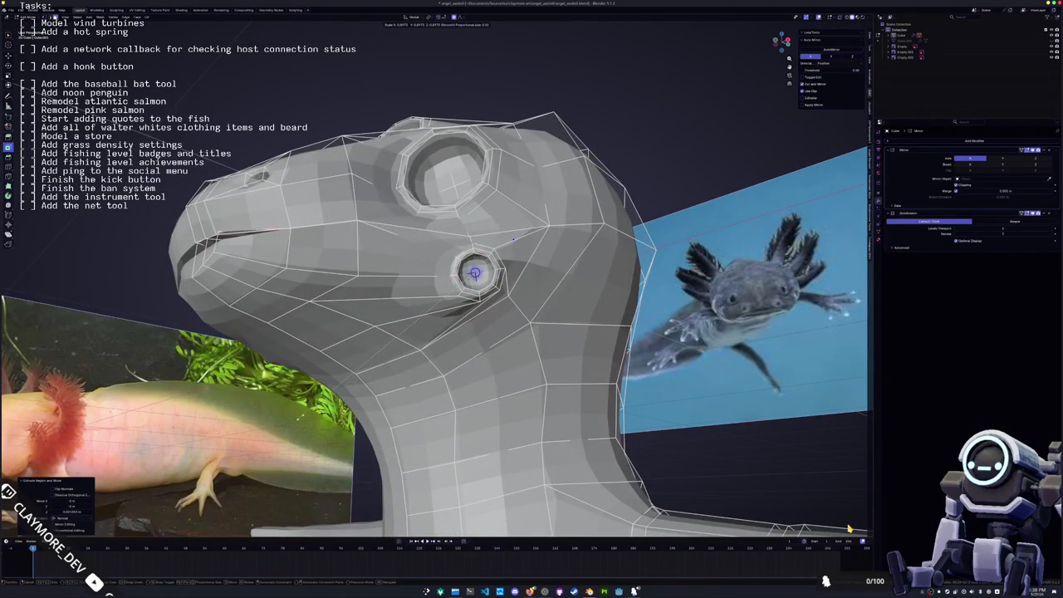
left_click(849, 528)
middle_click_drag(849, 528, 849, 528)
- Select the socket ring and all geometry linked to it
key("3")
key("alt+a")
key("shift+v")
middle_click_drag(849, 529, 849, 528)
key("ctrl+KP_Add")
key("ctrl+l")
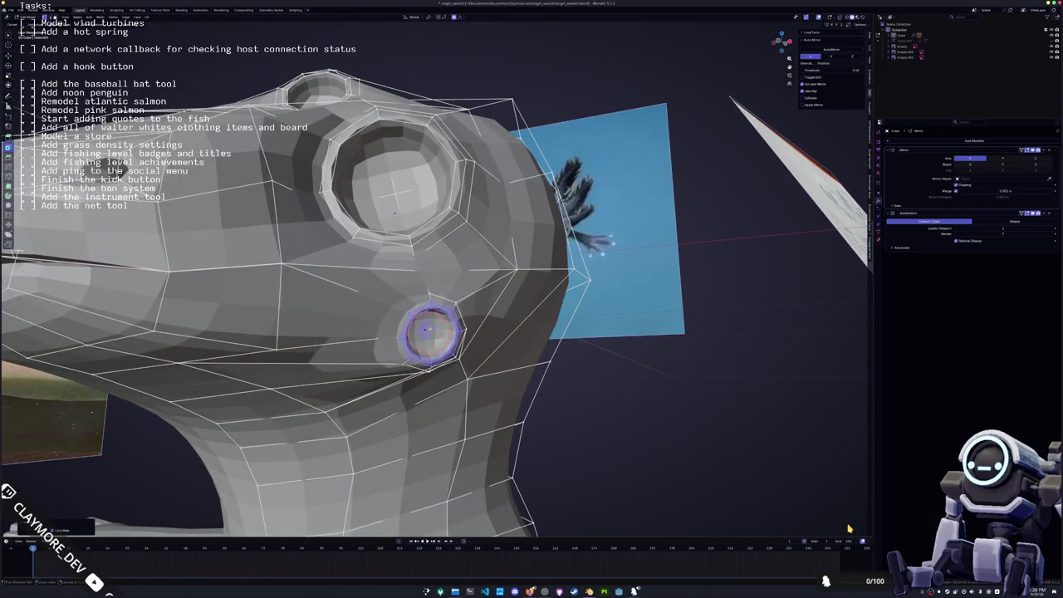
middle_click_drag(849, 529, 849, 528)
- Nudge the socket slightly and rotate it on the cheek
key("g")
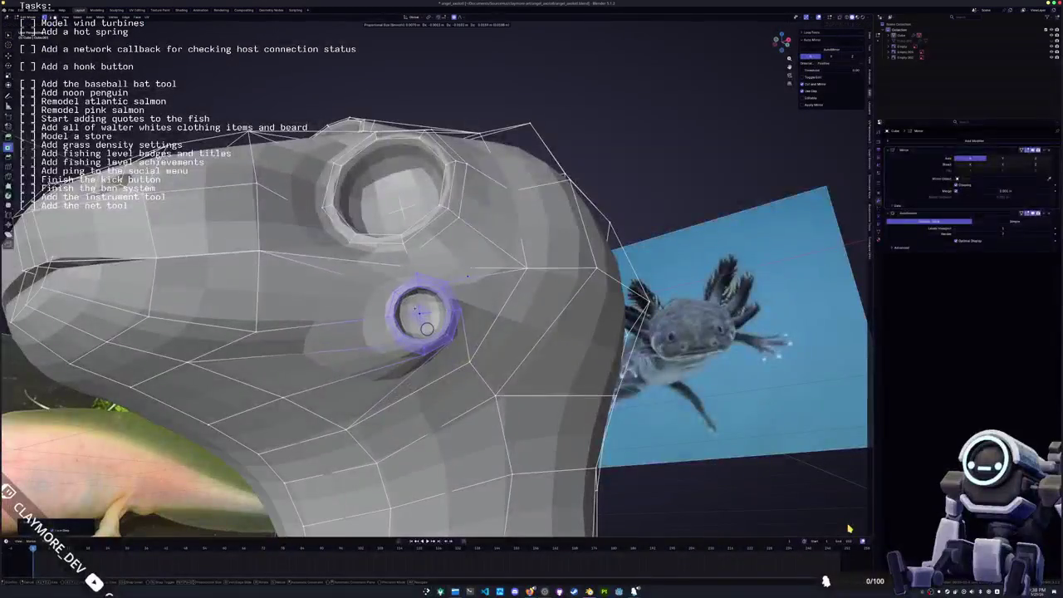
left_click(849, 528)
mouse_move(475, 268)
middle_mouse_down()
mouse_move(478, 357)
mouse_move(419, 303)
middle_mouse_up()
key("r")
left_click(477, 350)
- Shift the socket sideways along X with soft falloff and rotate it around Y
key("g")
key("x")
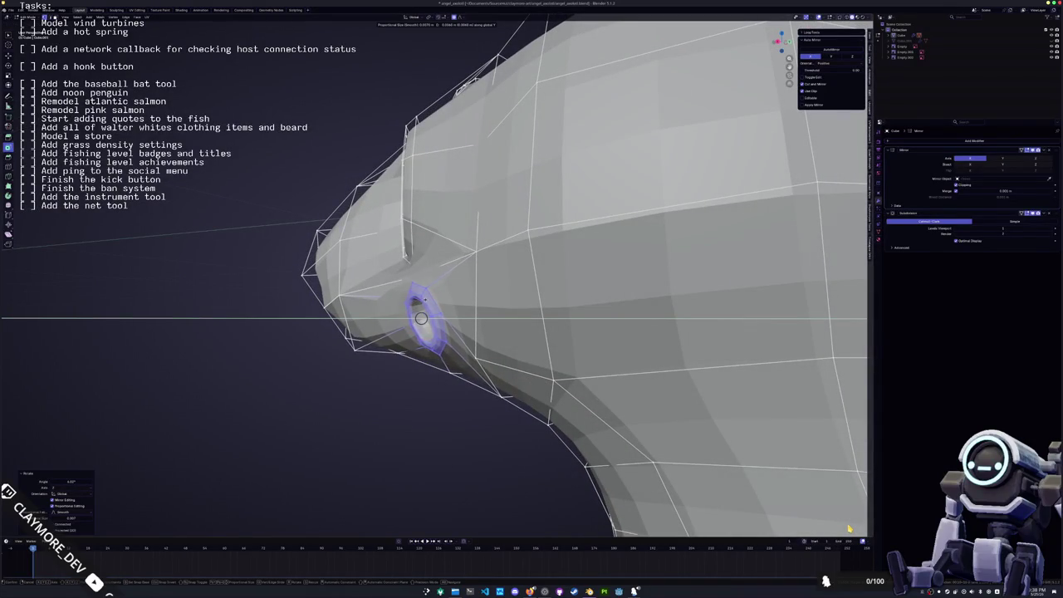
left_click(849, 528)
middle_click_drag(849, 528, 849, 528)
key("r")
key("y")
left_click(849, 529)
middle_click_drag(849, 528, 849, 529)
- Add an edge near the socket and slide its vertex toward it
key("ctrl+r")
left_click(514, 324)
key("g")
key("g")
left_click(849, 528)
middle_click_drag(849, 529, 849, 528)
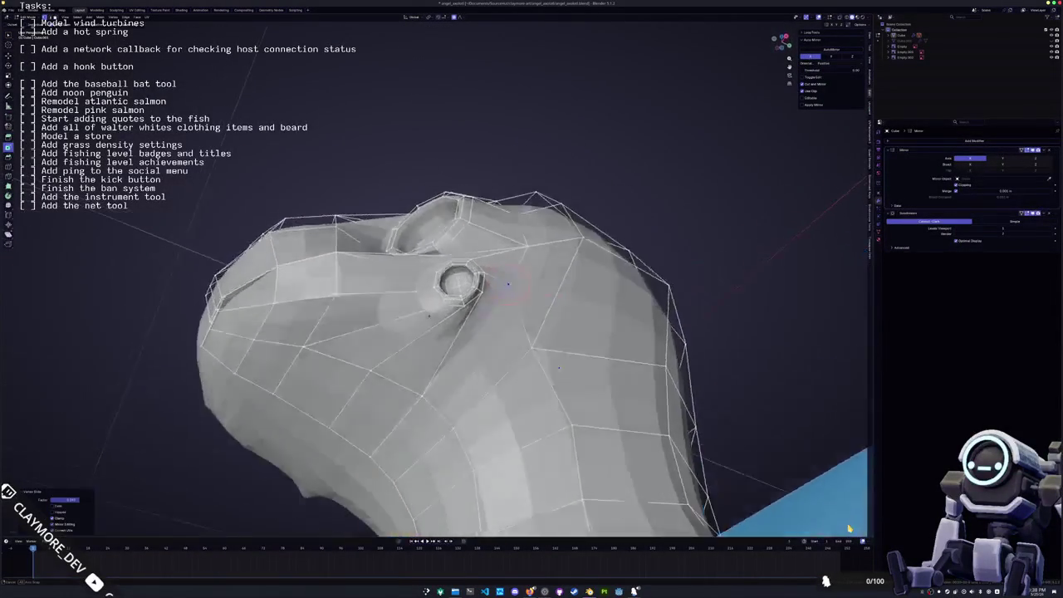
- Knife-cut new edges from the cheek socket down the neck
scroll(849, 528, "up", 3)
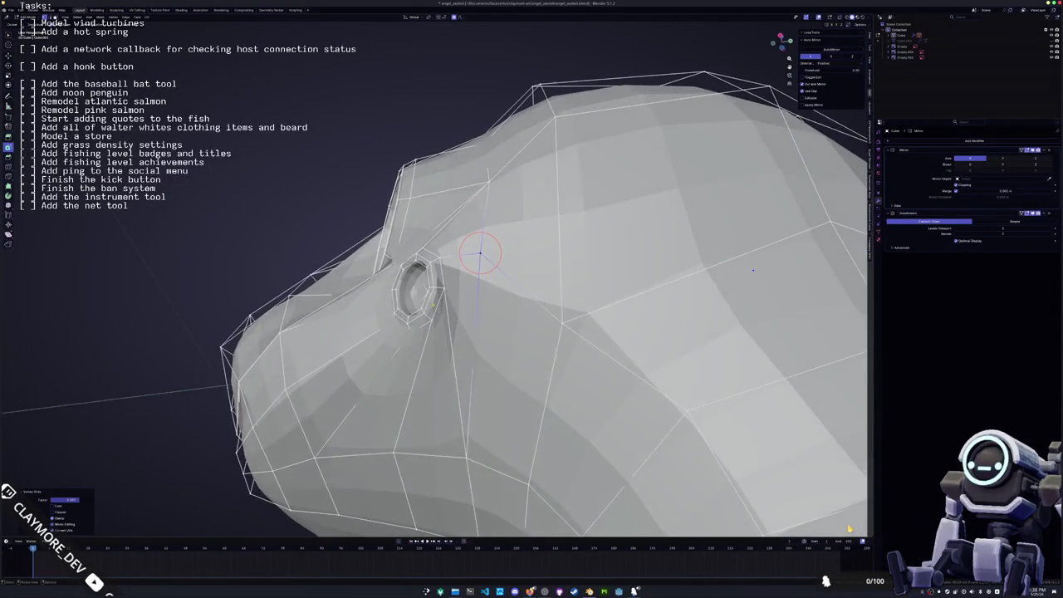
key("k")
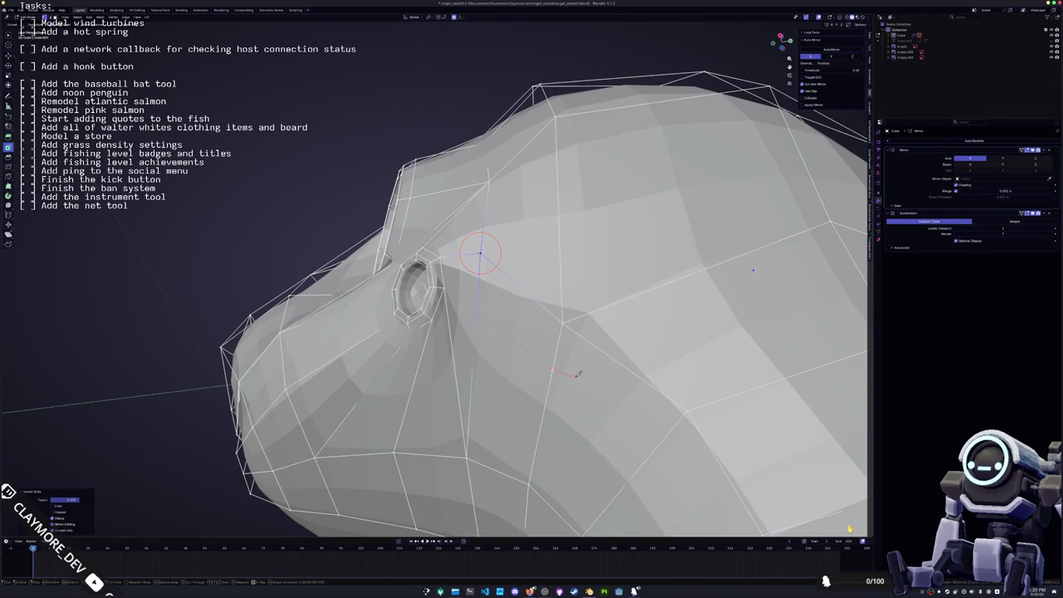
mouse_move(688, 409)
middle_mouse_down()
mouse_move(505, 308)
mouse_move(455, 366)
mouse_move(515, 315)
middle_mouse_up()
key("j")
- Reposition a vertex on the new cut, shifting it vertically along Z
left_click(513, 371)
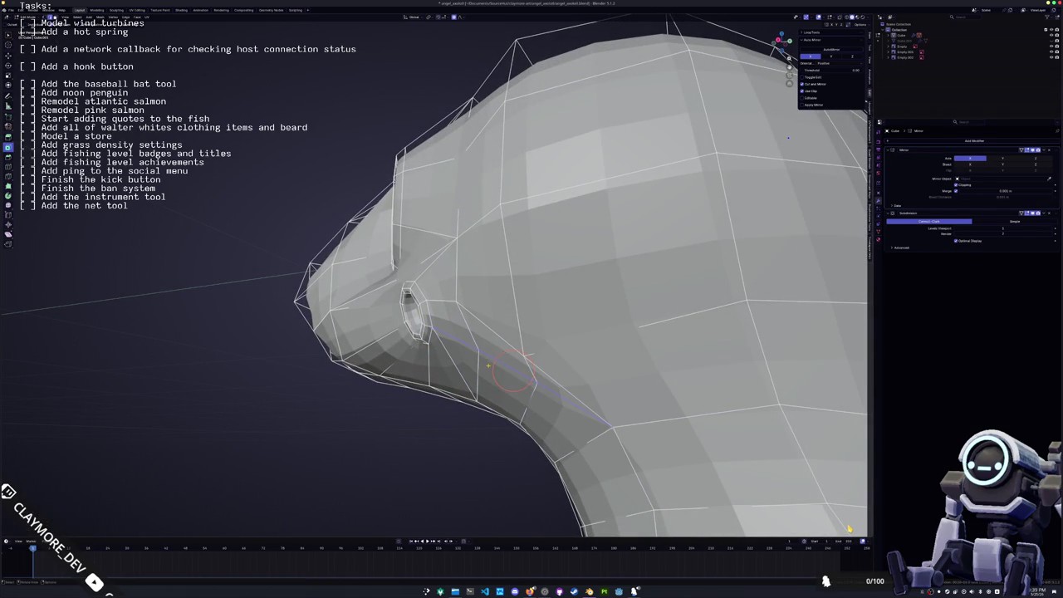
key("g")
left_click(509, 375)
middle_click_drag(508, 376, 459, 346)
key("g")
key("z")
left_click(497, 379)
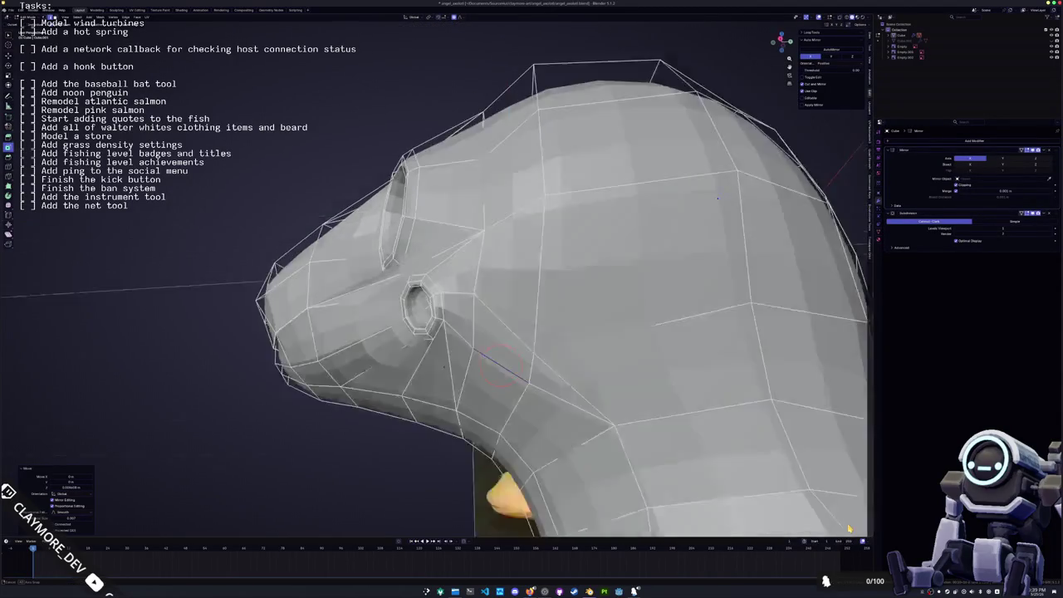
- Knife-cut another edge across the neck and dissolve the leftover vertices
key("k")
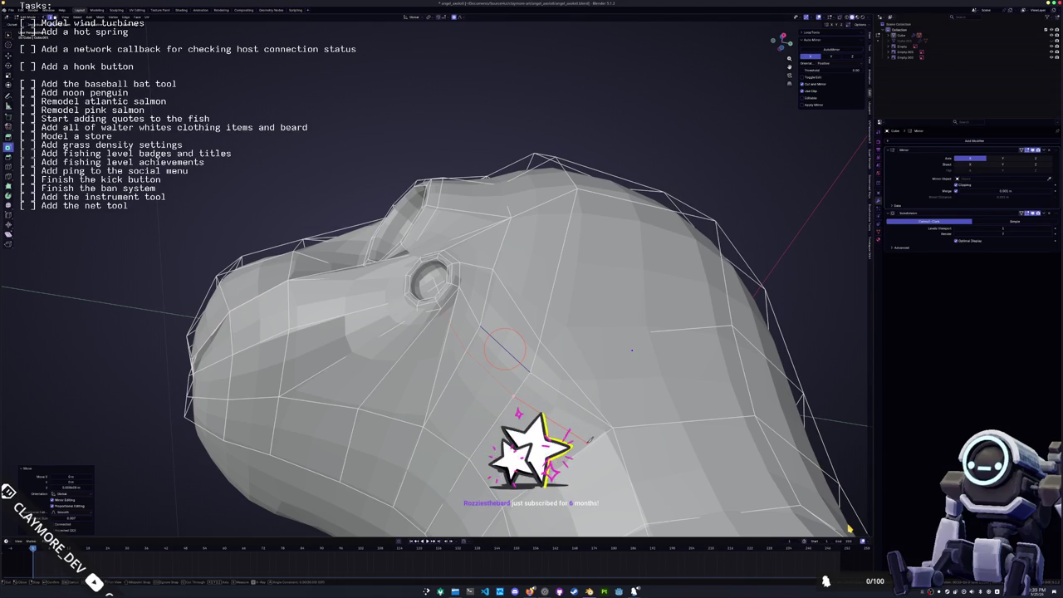
middle_click_drag(588, 445, 599, 375)
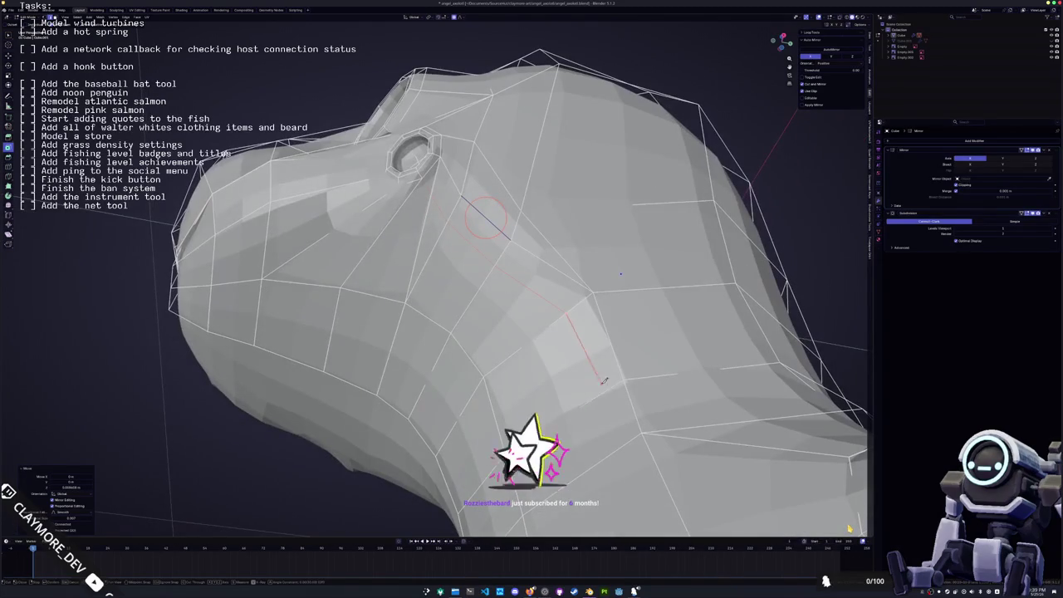
key("Return")
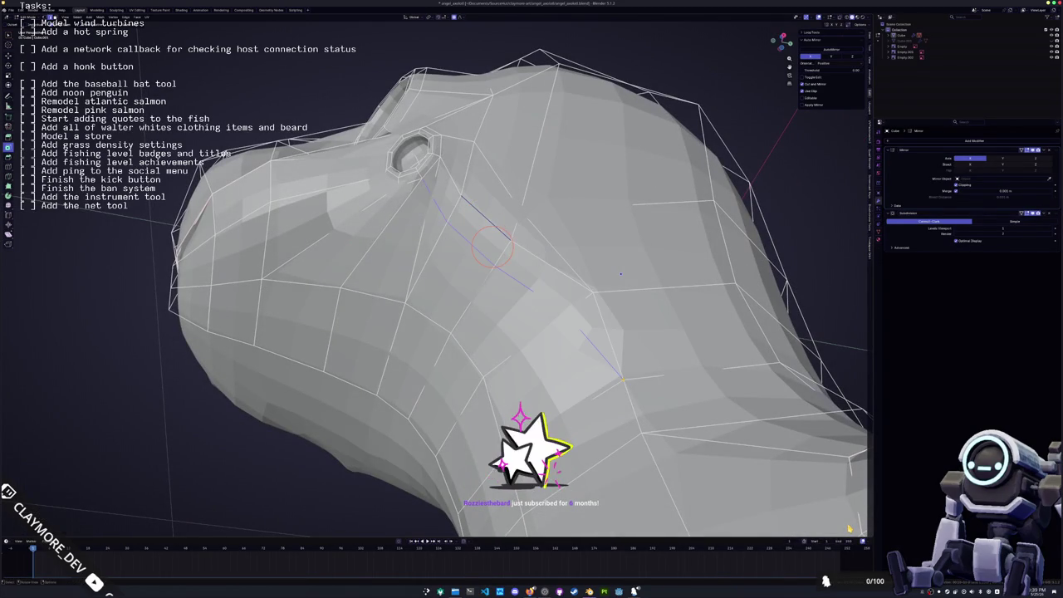
mouse_move(620, 274)
middle_mouse_down()
mouse_move(654, 104)
mouse_move(657, 125)
middle_mouse_up()
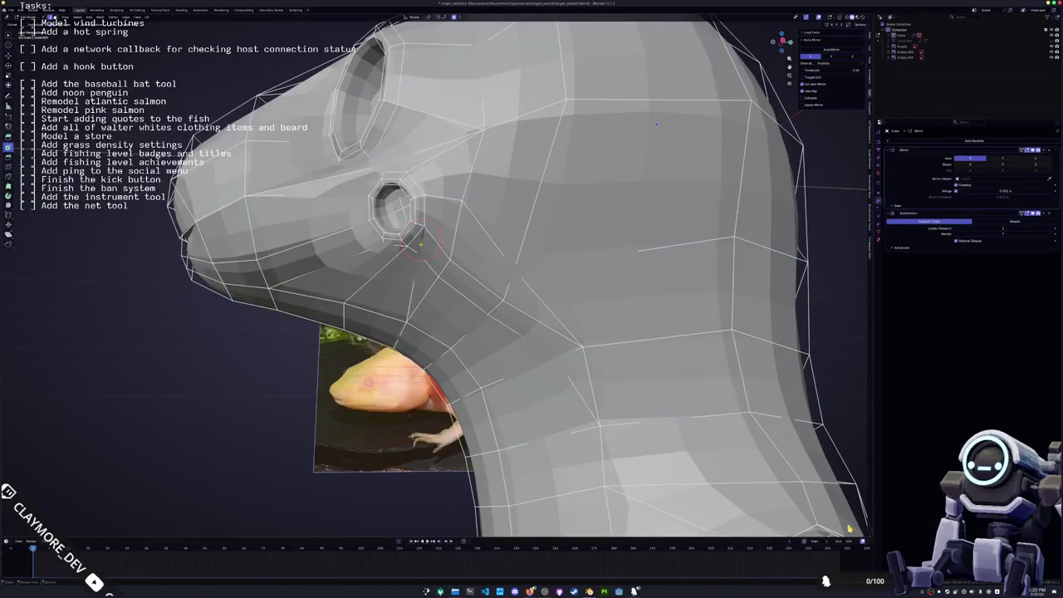
key("x")
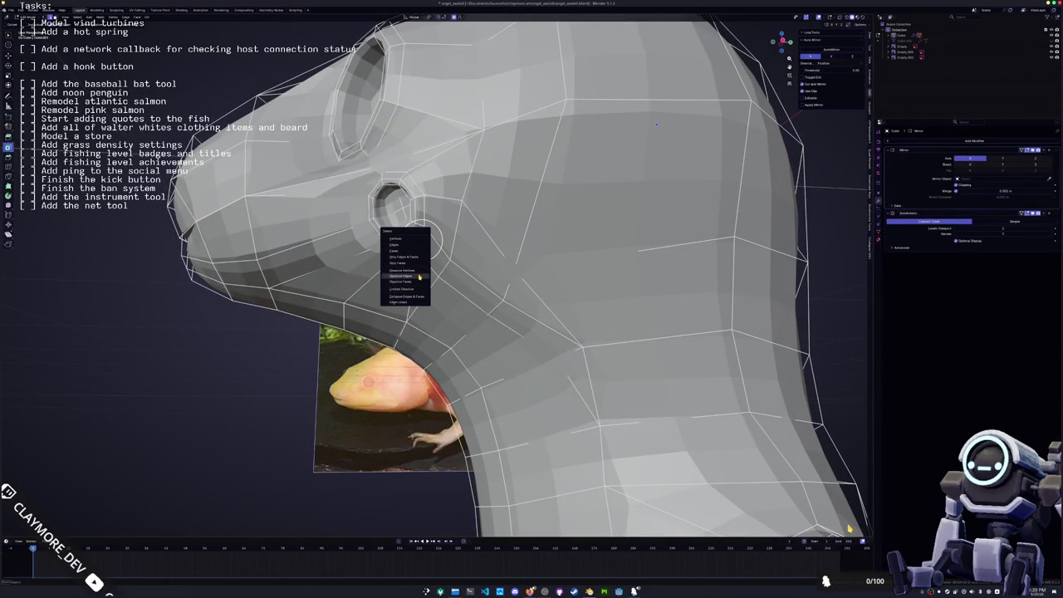
left_click(419, 276)
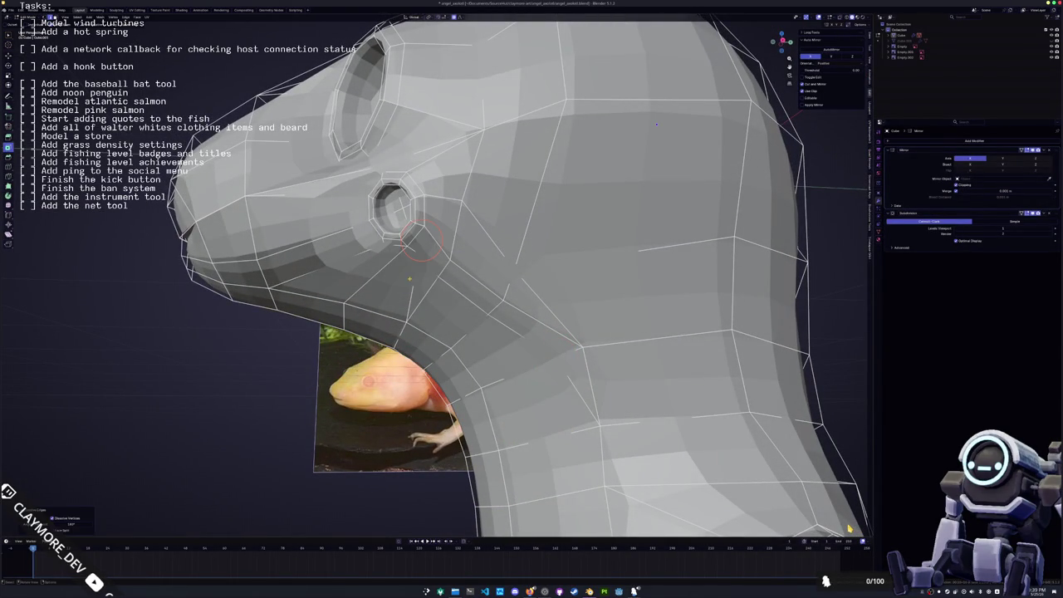
mouse_move(409, 279)
middle_mouse_down()
mouse_move(431, 279)
mouse_move(435, 265)
mouse_move(429, 283)
mouse_move(459, 299)
mouse_move(414, 300)
middle_mouse_up()
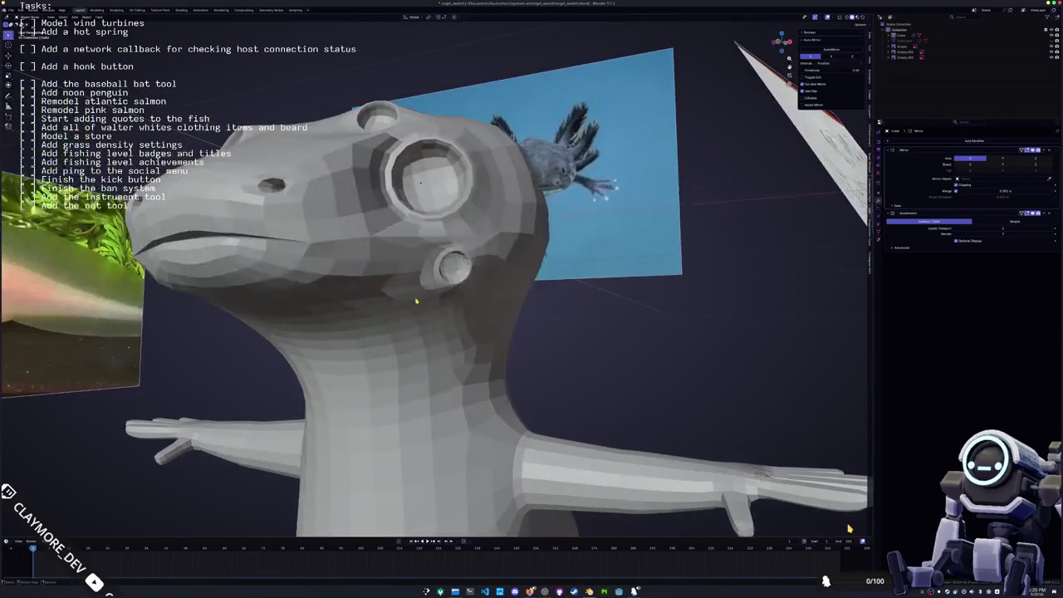
- Adjust the face selection around the mouth socket in Edit Mode
key("Tab")
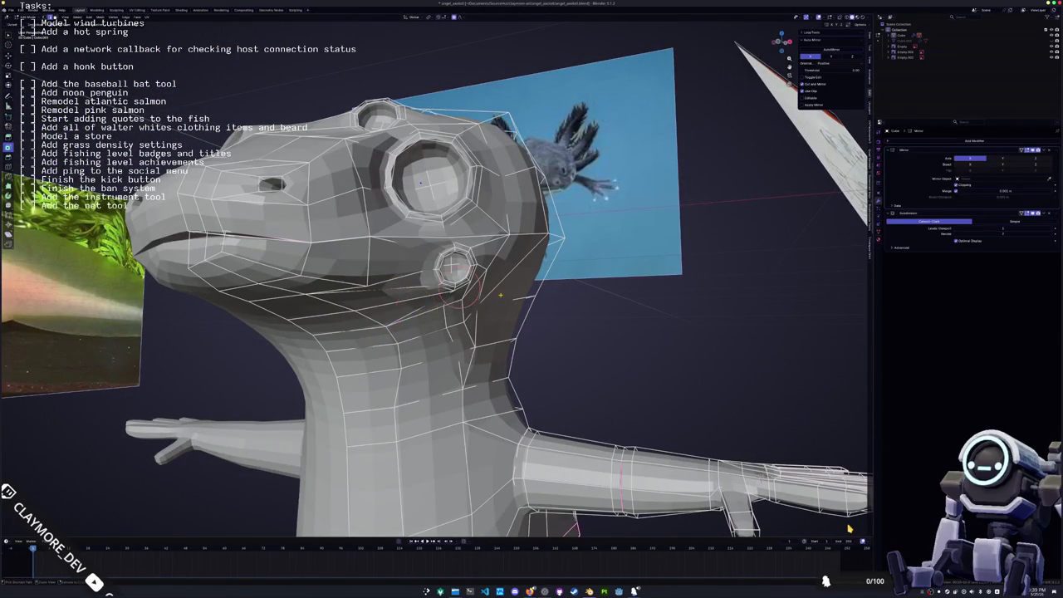
left_click(441, 274)
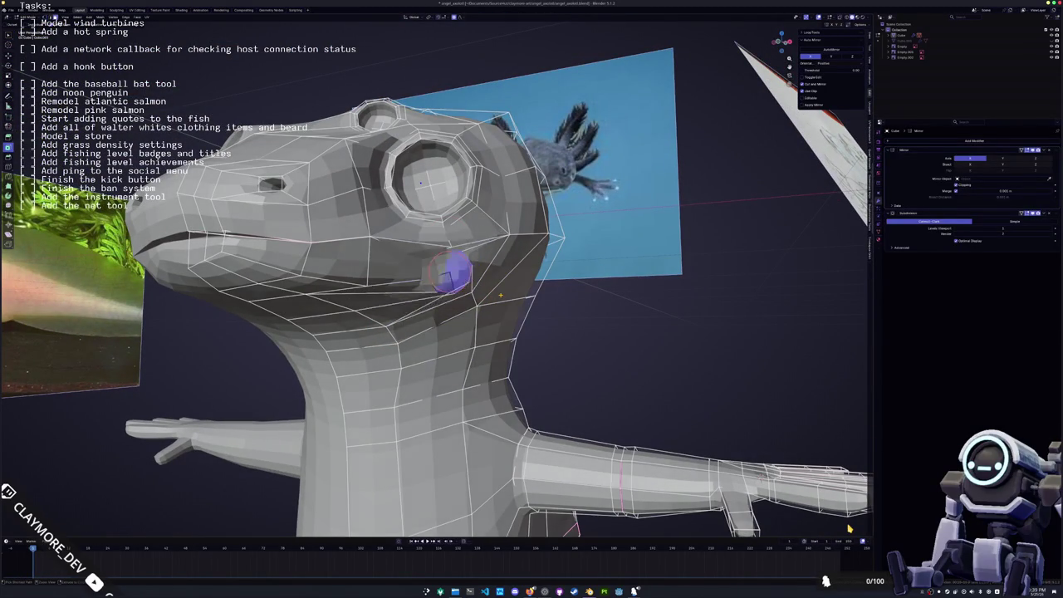
key("alt+a")
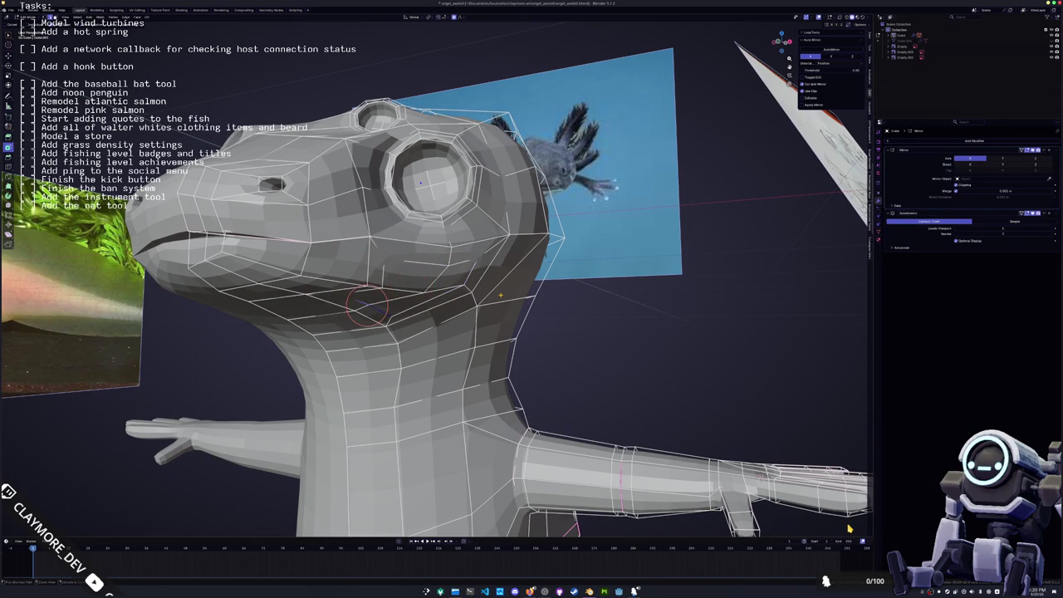
key("ctrl+KP_Add")
mouse_move(407, 270)
middle_mouse_down()
mouse_move(490, 258)
mouse_move(432, 274)
mouse_move(399, 316)
mouse_move(413, 344)
mouse_move(459, 319)
middle_mouse_up()
key("Tab")
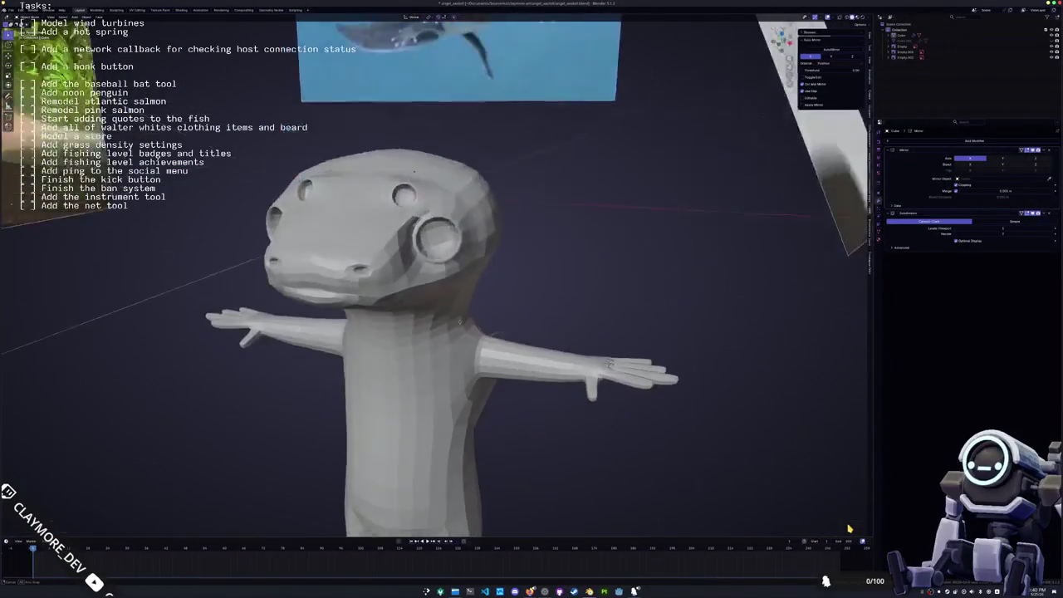
- In front view, pull a waist vertex outward along X with proportional falloff
scroll(465, 324, "down", 5)
middle_click_drag(536, 364, 444, 269)
key("KP_1")
key("Tab")
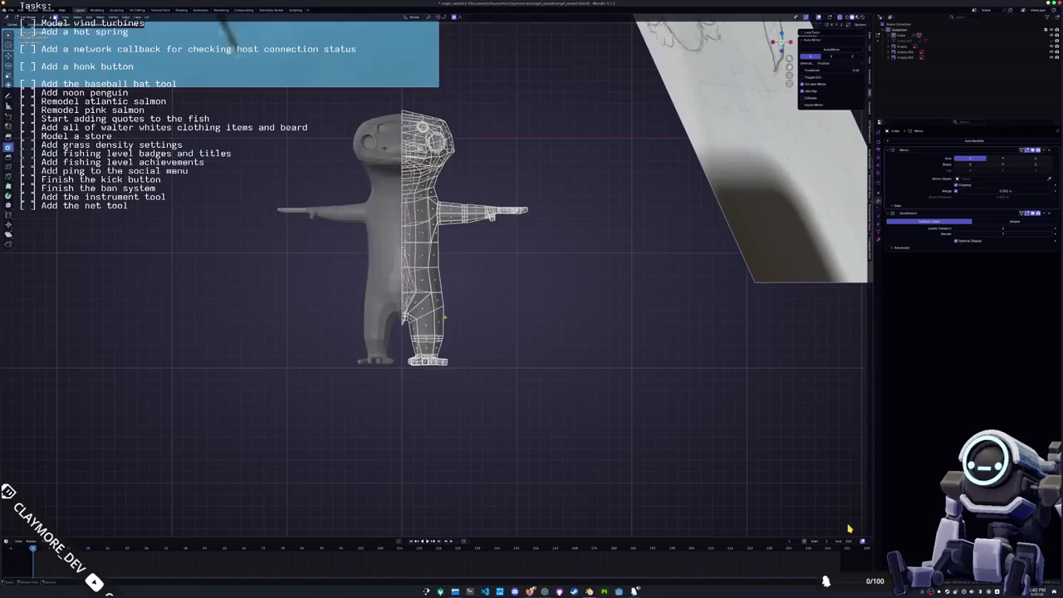
scroll(399, 242, "up", 3)
right_click(425, 253, "shift")
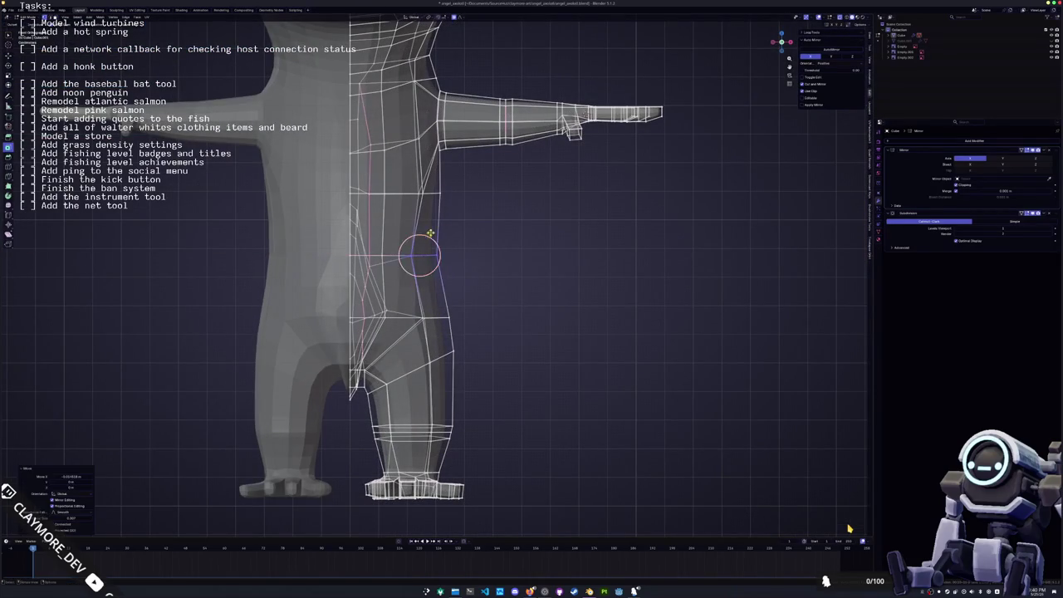
scroll(406, 224, "down", 3)
key("g")
key("x")
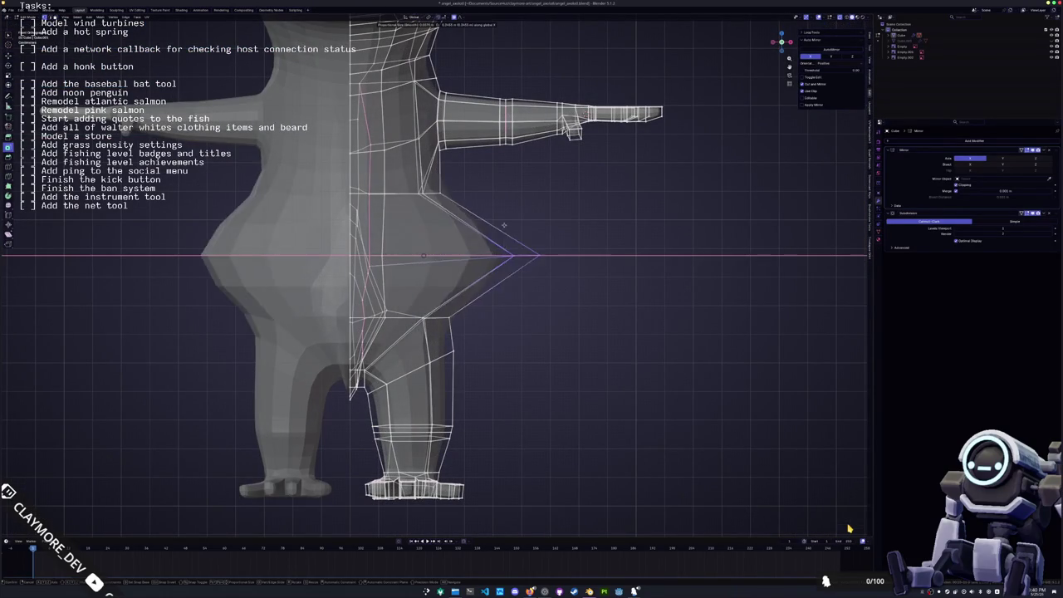
left_click(525, 333)
key("Tab")
middle_click_drag(525, 333, 480, 344)
- Pull the belly bulge back inward along X to refine the waist outline
key("Tab")
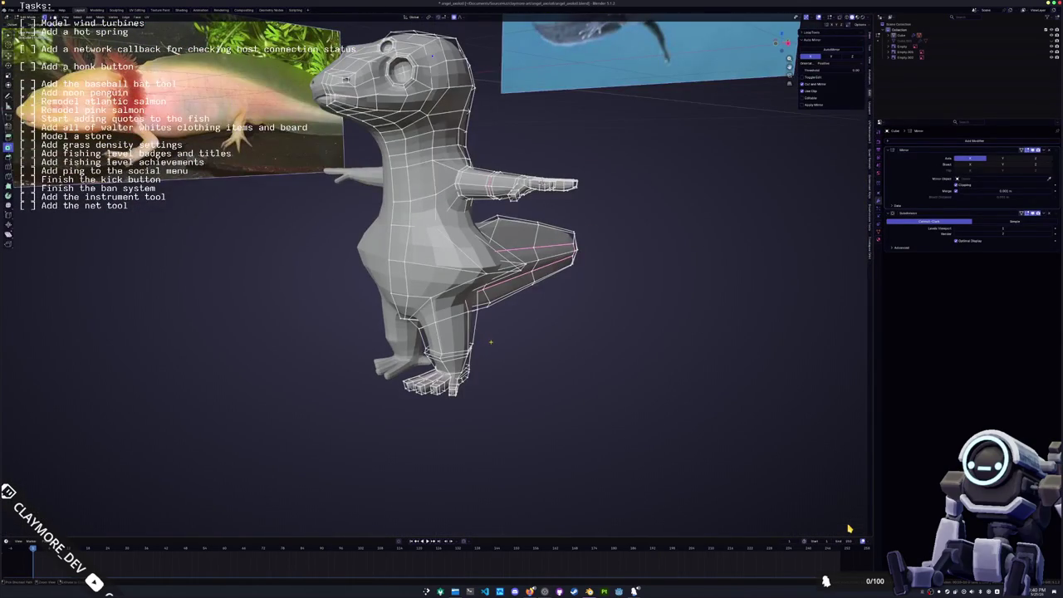
key("g")
key("x")
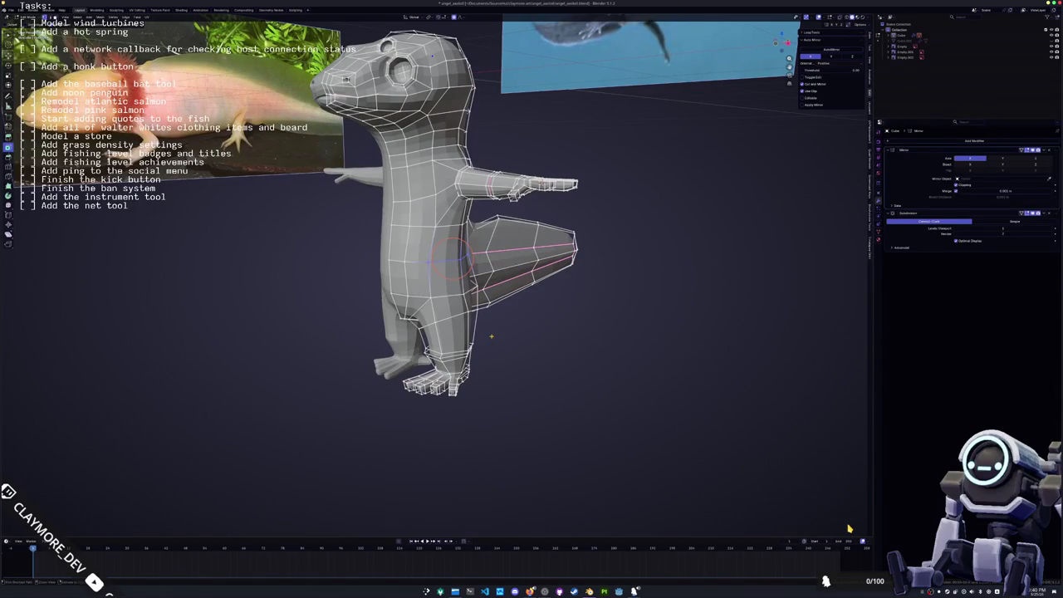
key("KP_1")
scroll(423, 258, "up", 2)
scroll(423, 257, "up", 2)
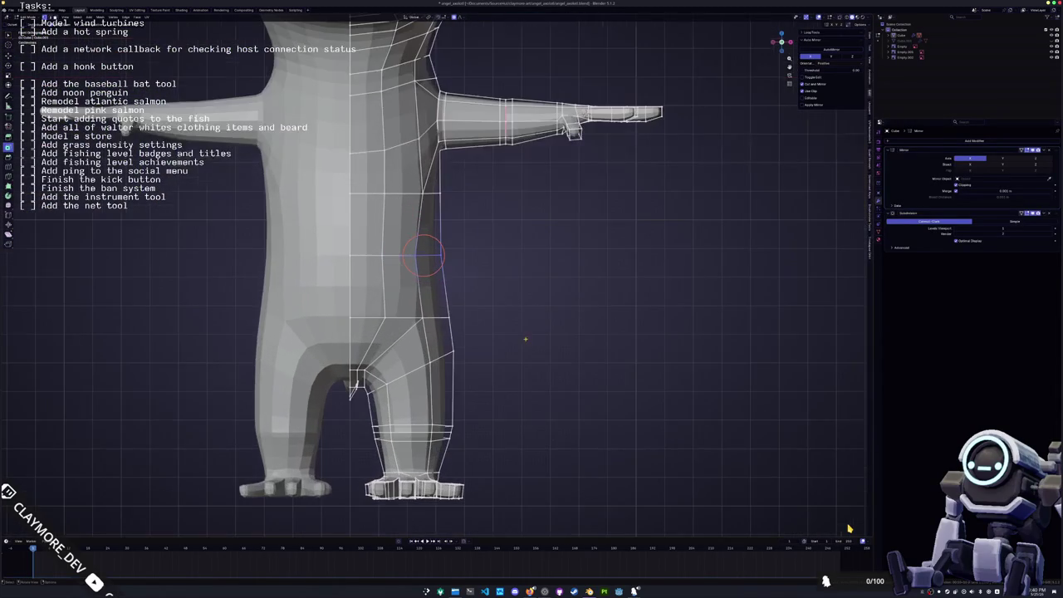
key("x")
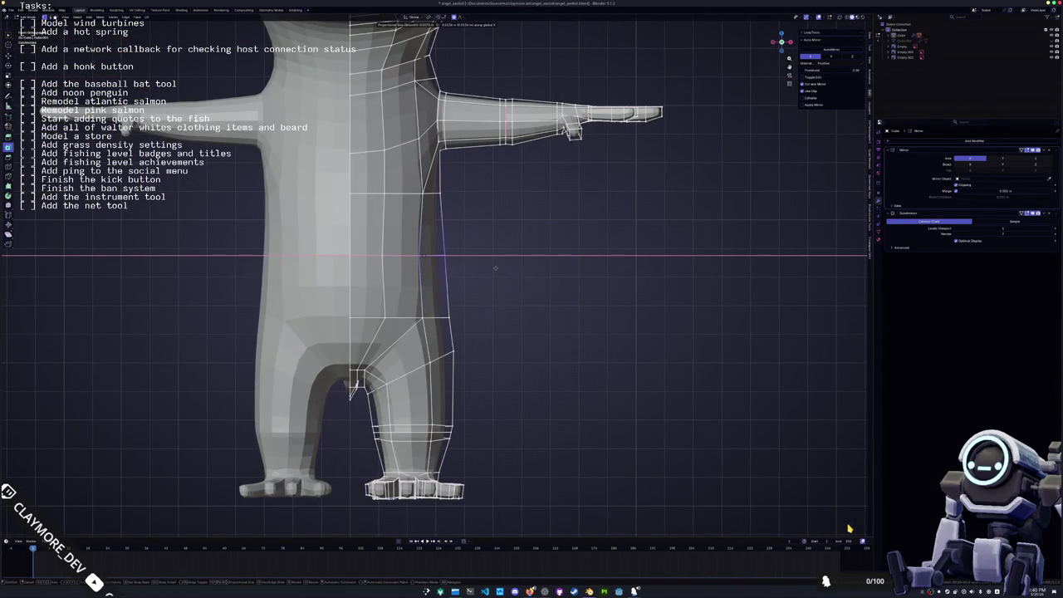
left_click(497, 268)
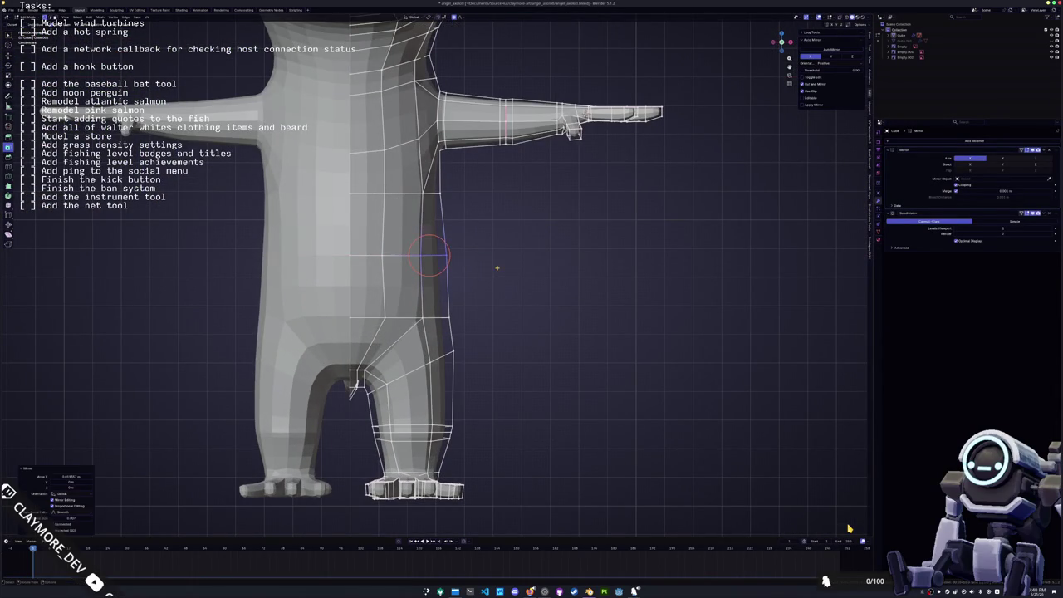
mouse_move(497, 268)
middle_mouse_down("shift")
mouse_move(503, 312)
mouse_move(438, 304)
middle_mouse_up("shift")
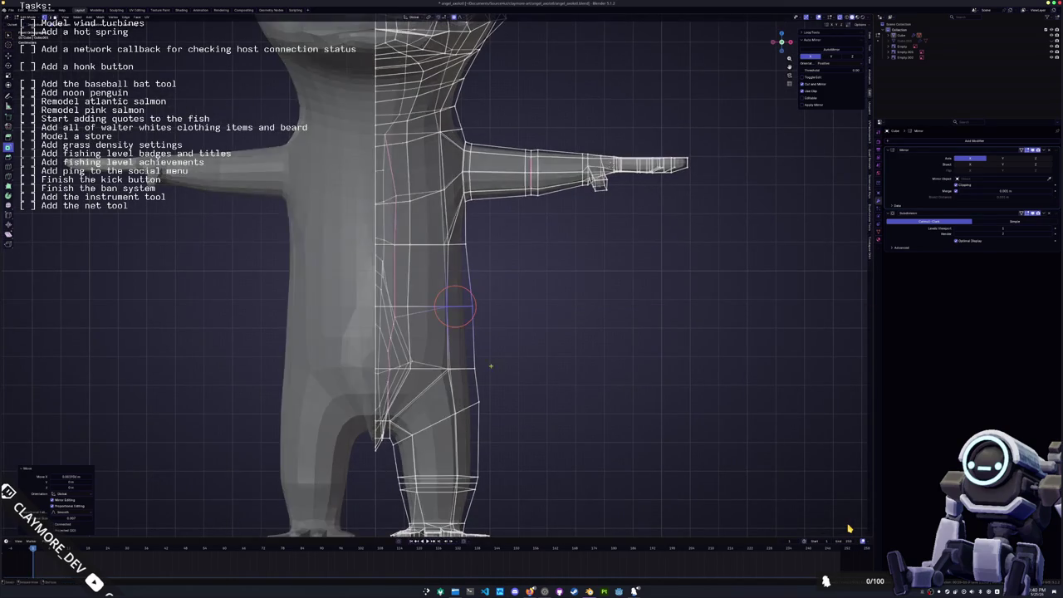
left_click(438, 304)
- Make one more sideways adjustment of the waist vertex along X
key("g")
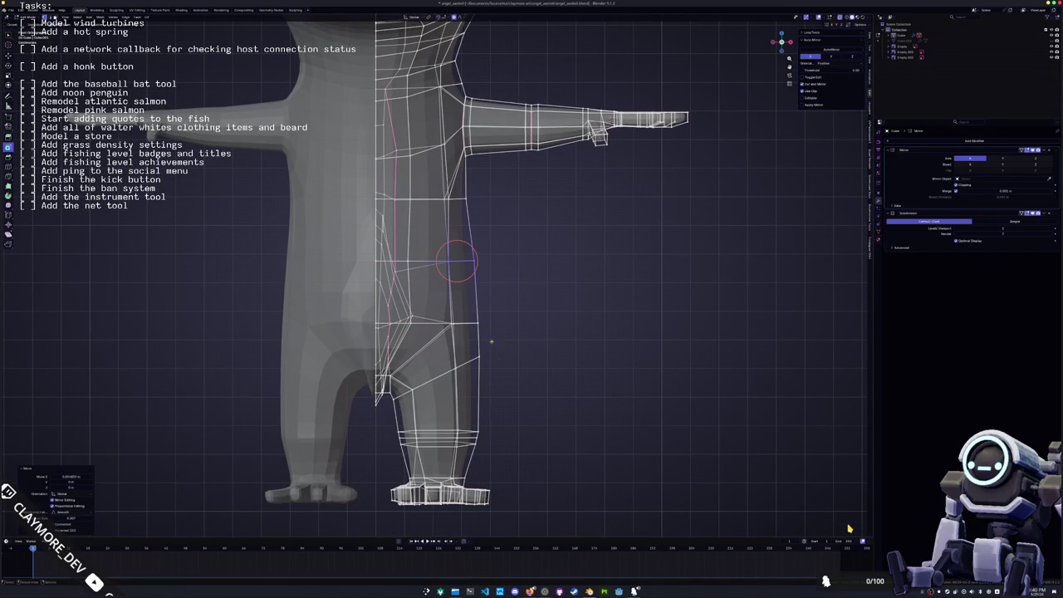
key("x")
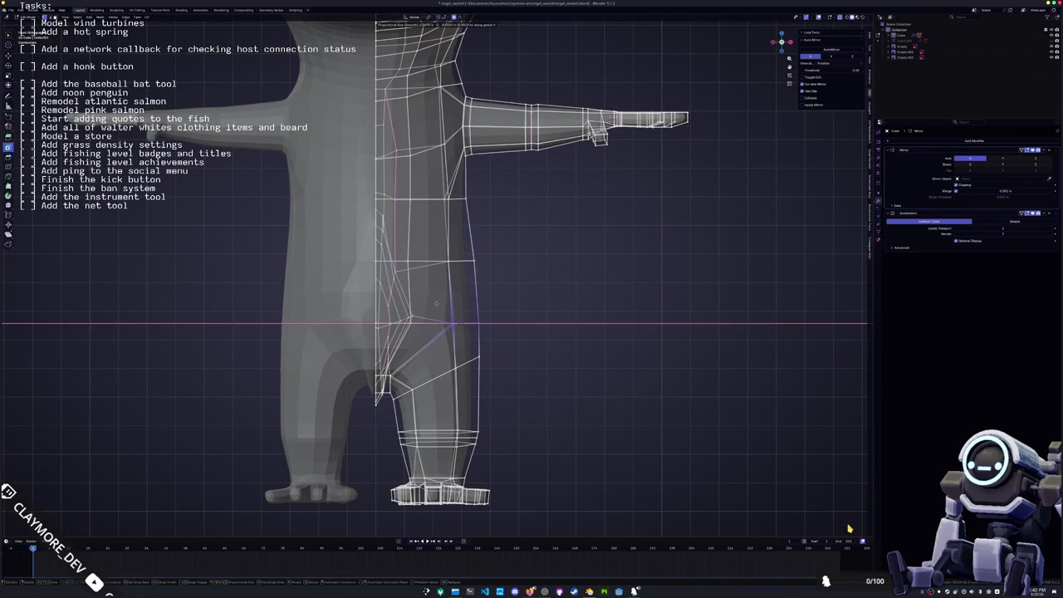
middle_click_drag(462, 323, 476, 400, "shift")
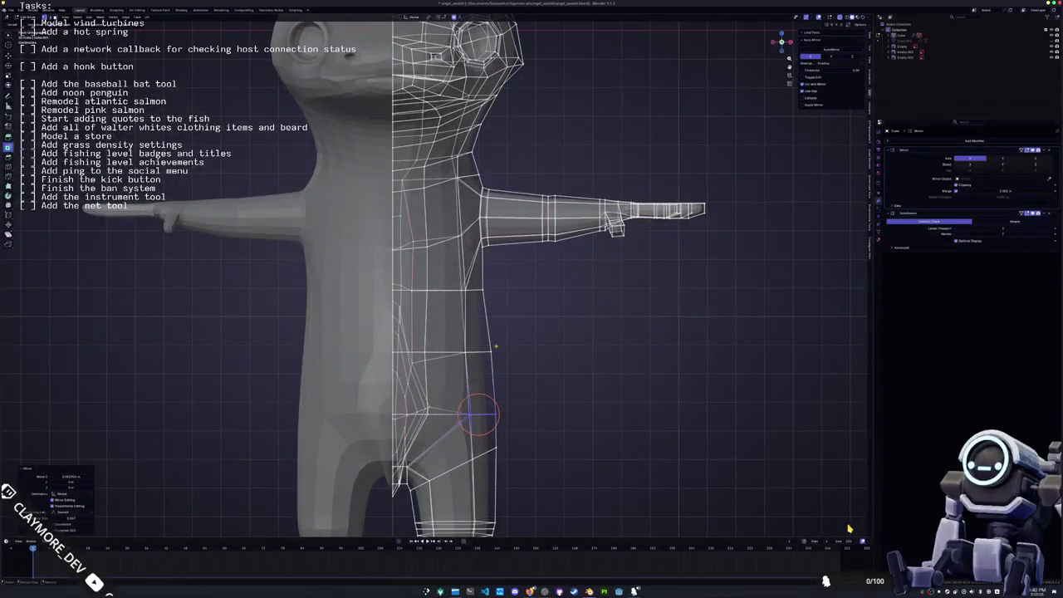
key("x")
left_click(439, 270)
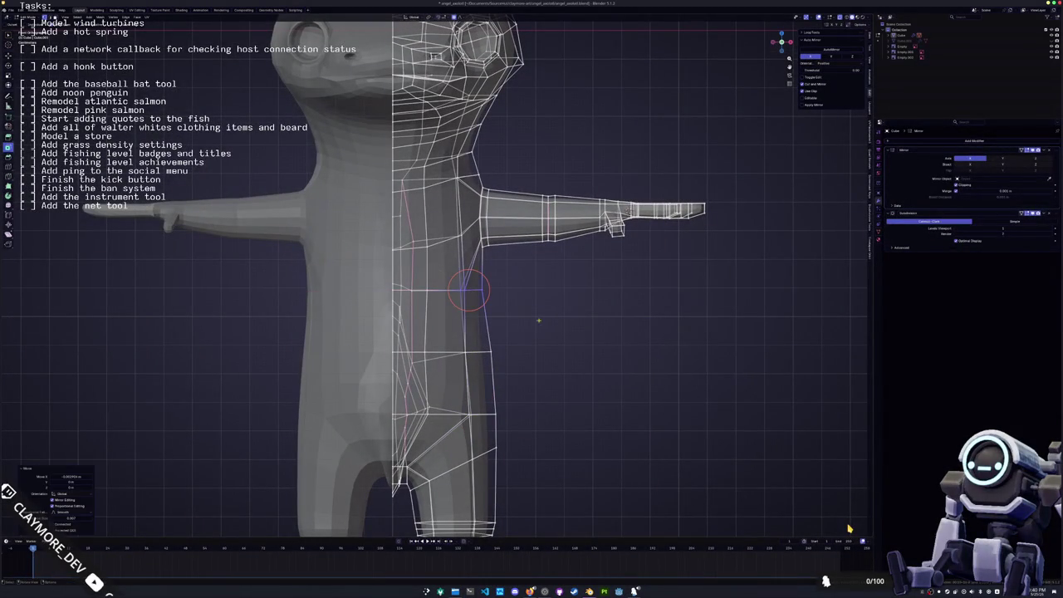
key("KP_7")
scroll(849, 529, "down", 2)
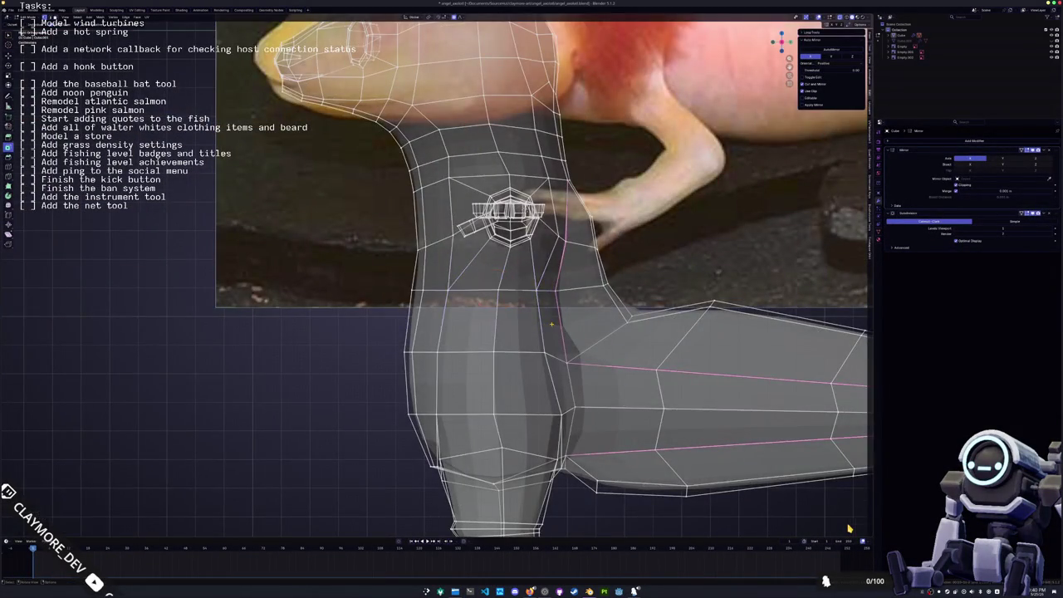
- Exit Edit Mode and orbit around the axolotl, ending centred in front view
key("Tab")
scroll(849, 528, "down", 3)
scroll(849, 528, "down", 2)
key("KP_6")
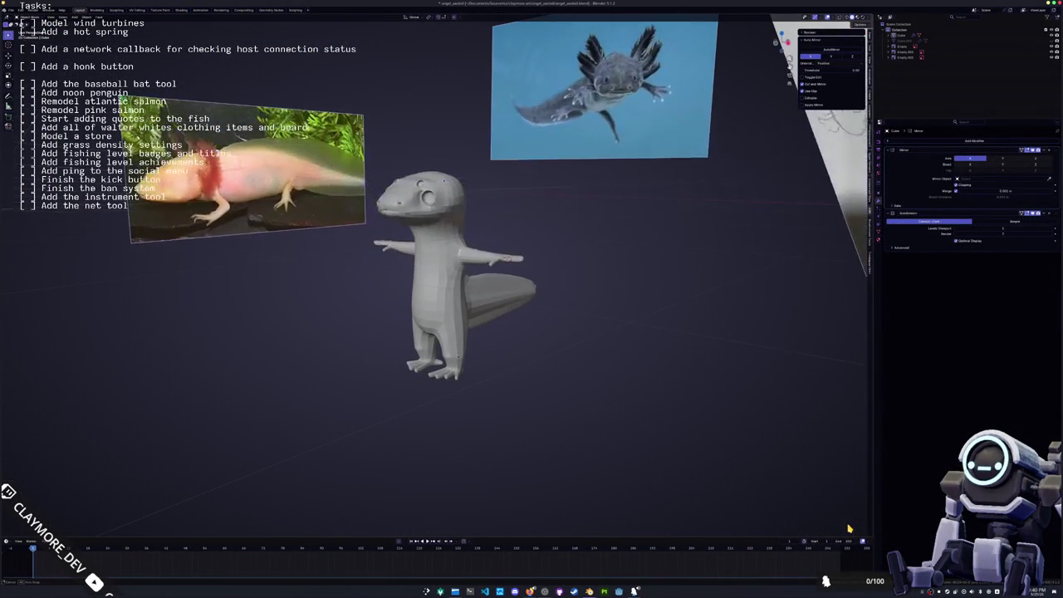
mouse_move(514, 354)
middle_mouse_down()
mouse_move(489, 345)
mouse_move(527, 233)
mouse_move(492, 323)
middle_mouse_up()
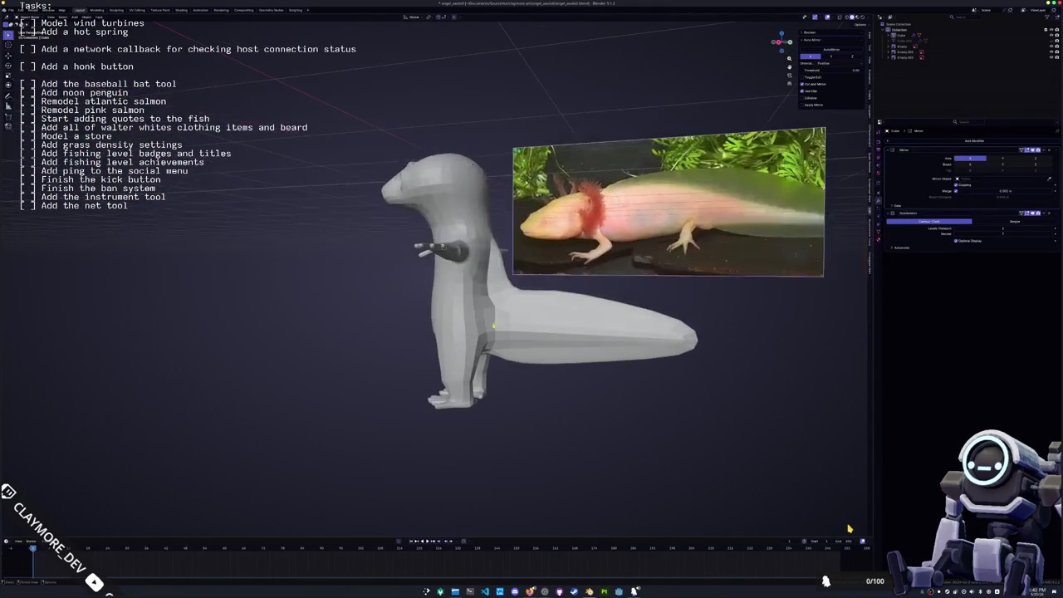
middle_click_drag(512, 336, 531, 355)
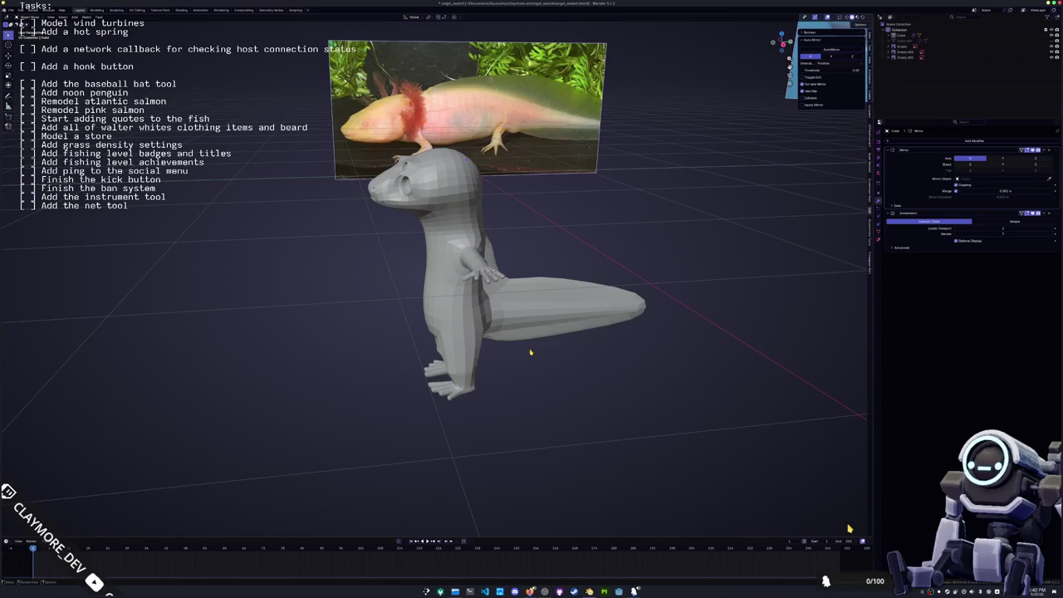
key("KP_1")
mouse_move(523, 334)
middle_mouse_down()
mouse_move(550, 311)
mouse_move(487, 387)
middle_mouse_up()
- Box-select the foot vertices in front view and lower them along Z
key("KP_1")
key("Tab")
key("KP_1")
left_click_drag(498, 396, 412, 327)
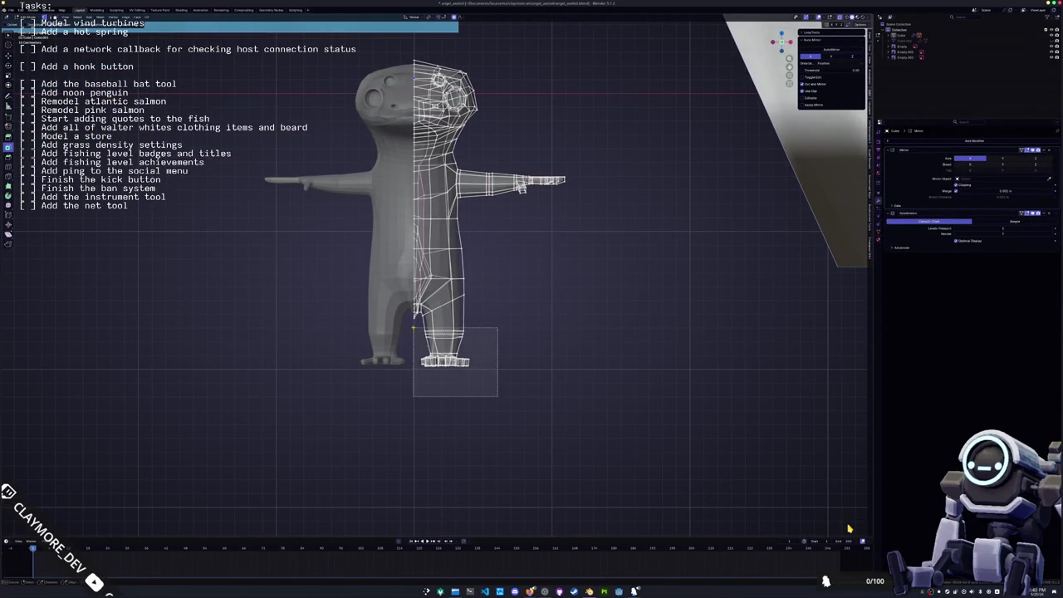
key("g")
key("z")
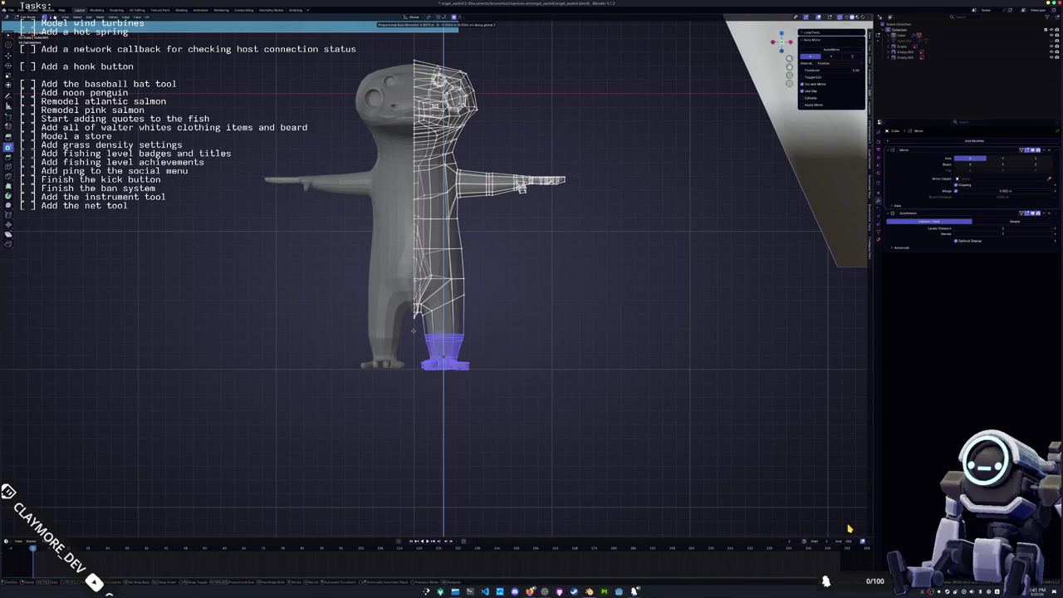
left_click(413, 331)
- Move a leg edge loop vertically along Z
scroll(522, 365, "up", 1)
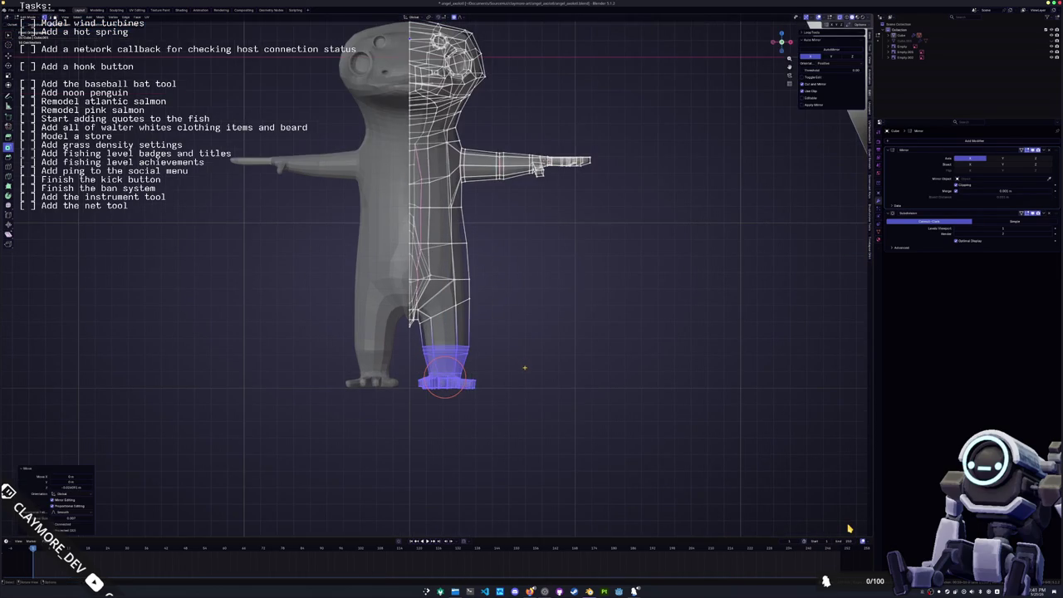
left_click(472, 363)
left_click_drag(416, 343, 417, 342)
key("g")
key("z")
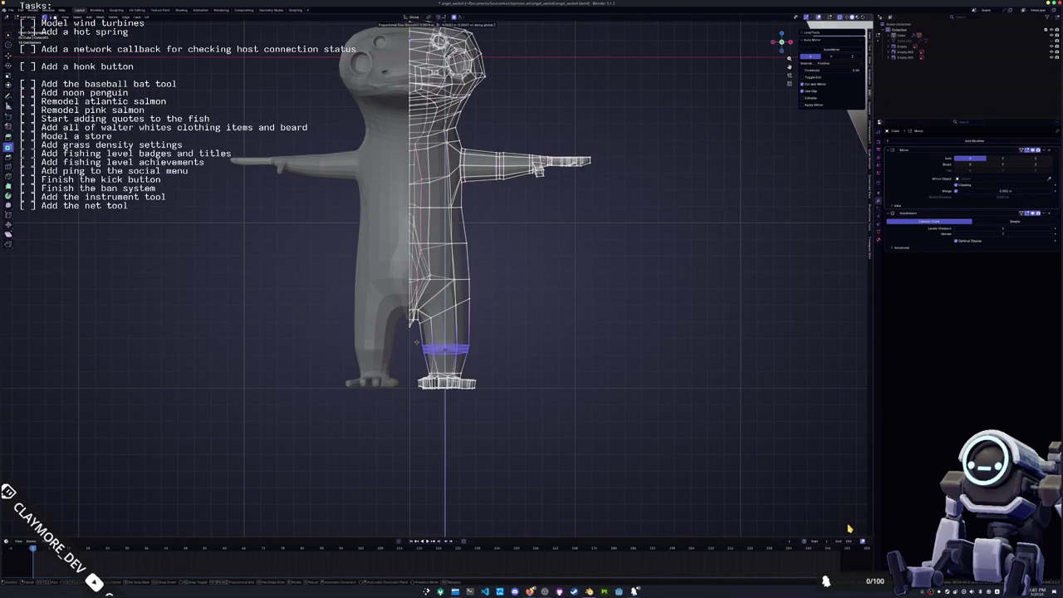
left_click(417, 341)
- Scale the lower leg loop to reshape the lower leg
key("Tab")
key("Tab")
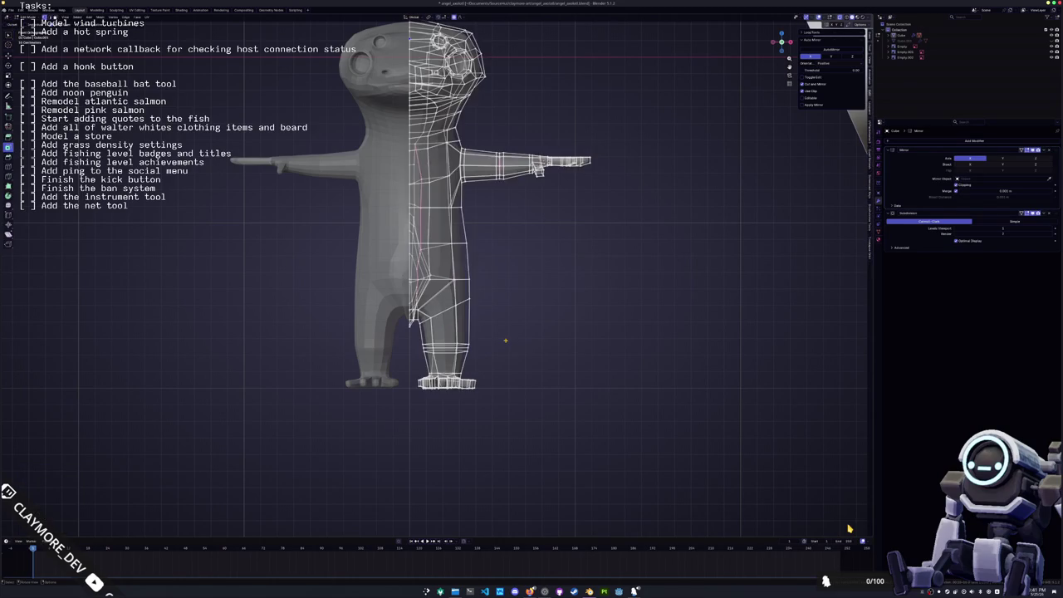
scroll(506, 343, "up", 4)
scroll(506, 332, "up", 2)
left_click_drag(504, 330, 401, 298)
key("s")
left_click(496, 288)
key("Tab")
scroll(497, 289, "down", 3)
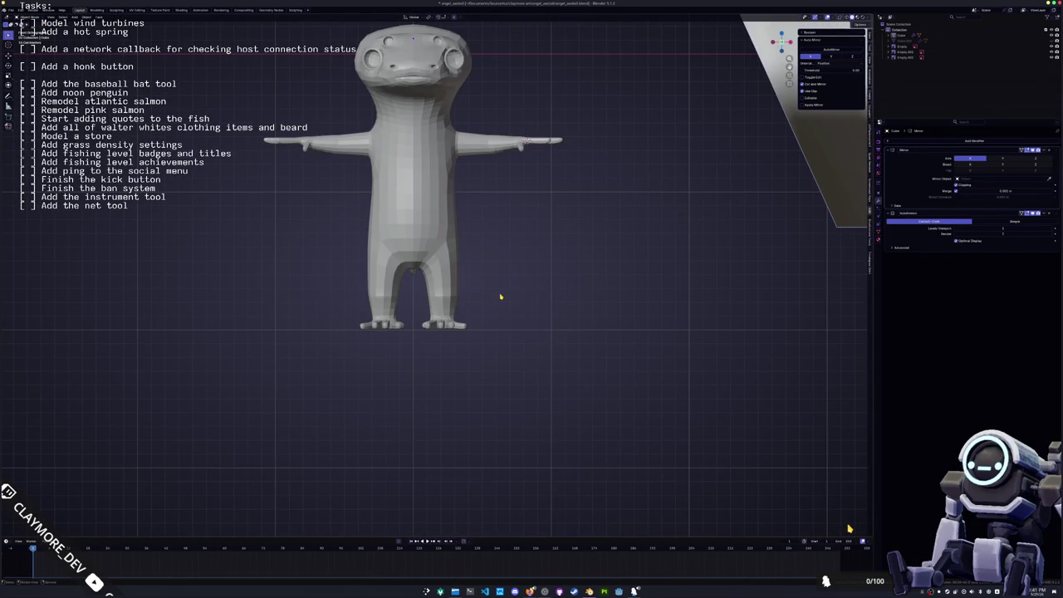
scroll(499, 297, "up", 2)
key("Tab")
scroll(507, 307, "up", 1)
key("Tab")
scroll(507, 274, "down", 3)
- Box-select the right arm's vertices in front view and start moving them along X
mouse_move(503, 233)
middle_mouse_down()
mouse_move(475, 268)
mouse_move(473, 301)
mouse_move(393, 275)
middle_mouse_up()
key("KP_1")
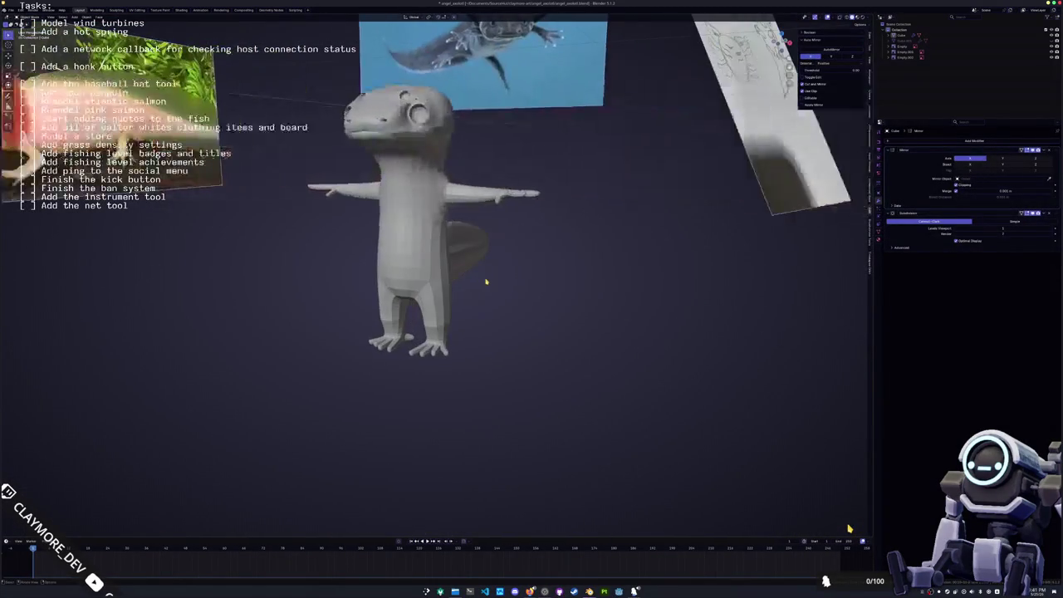
key("Tab")
scroll(490, 274, "up", 1)
scroll(507, 208, "up", 3)
middle_click_drag(512, 174, 488, 290, "shift")
left_click_drag(642, 297, 478, 169)
key("x")
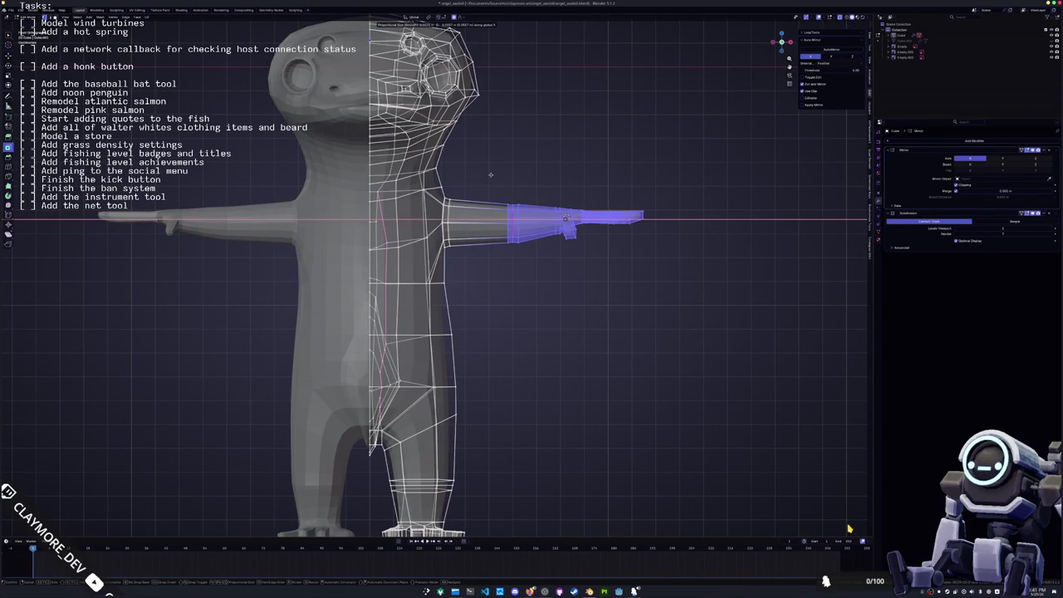
- Move the arm along Z, then slide the forearm and hand outward along X
scroll(494, 187, "down", 2)
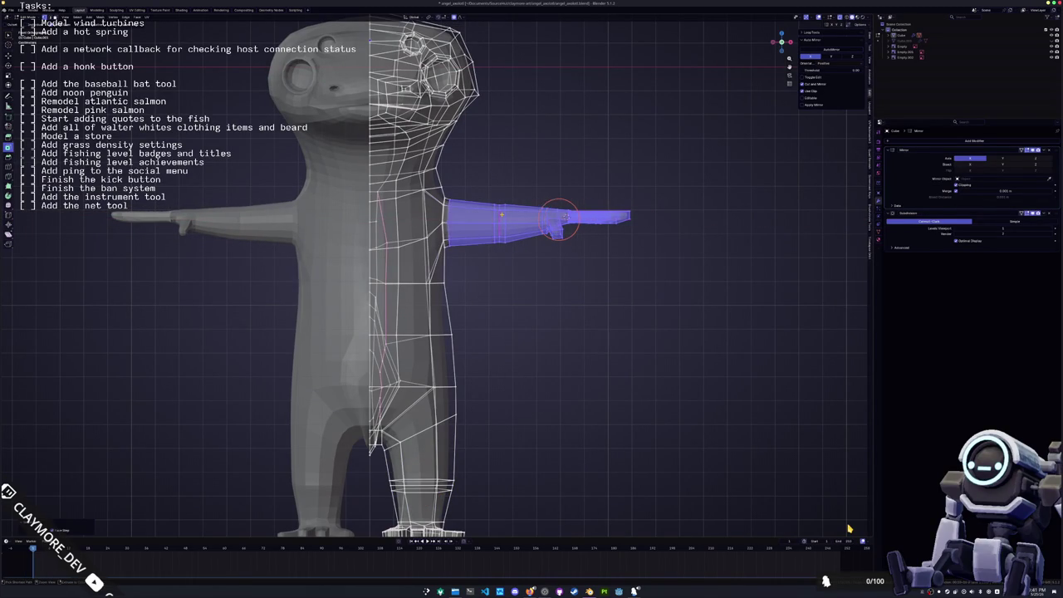
key("z")
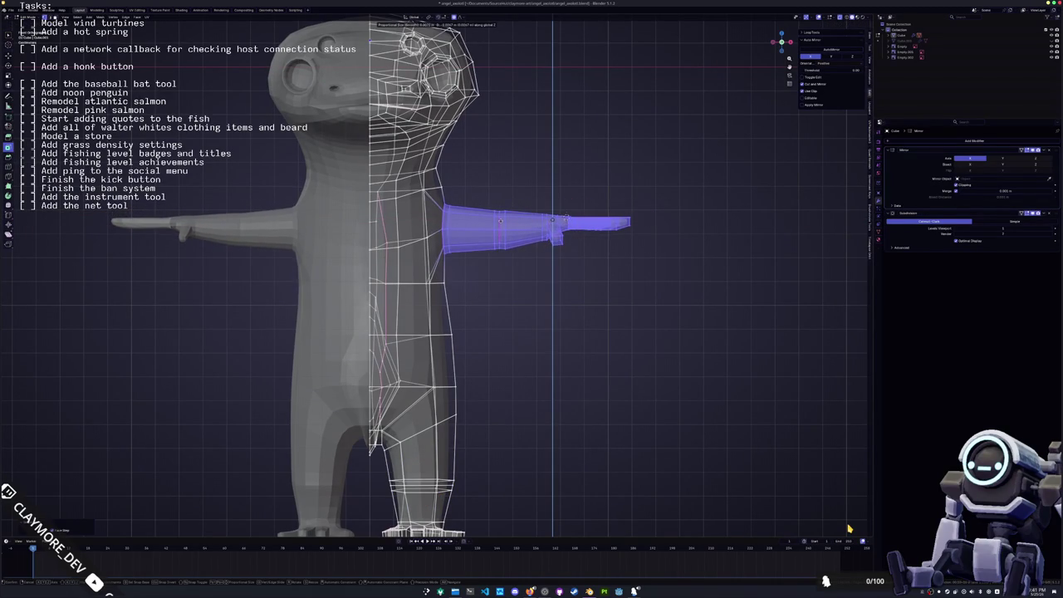
left_click(500, 220)
left_click_drag(665, 304, 483, 164)
key("g")
key("x")
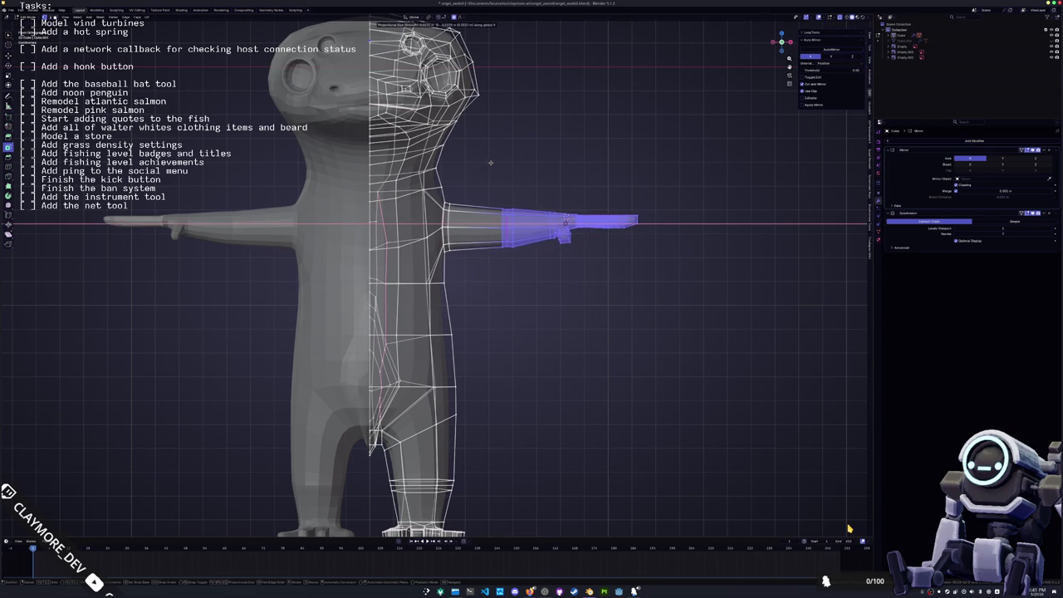
left_click(491, 163)
- Slide just the hand farther outward along X and exit Edit Mode
left_click_drag(686, 293, 535, 177)
key("g")
key("x")
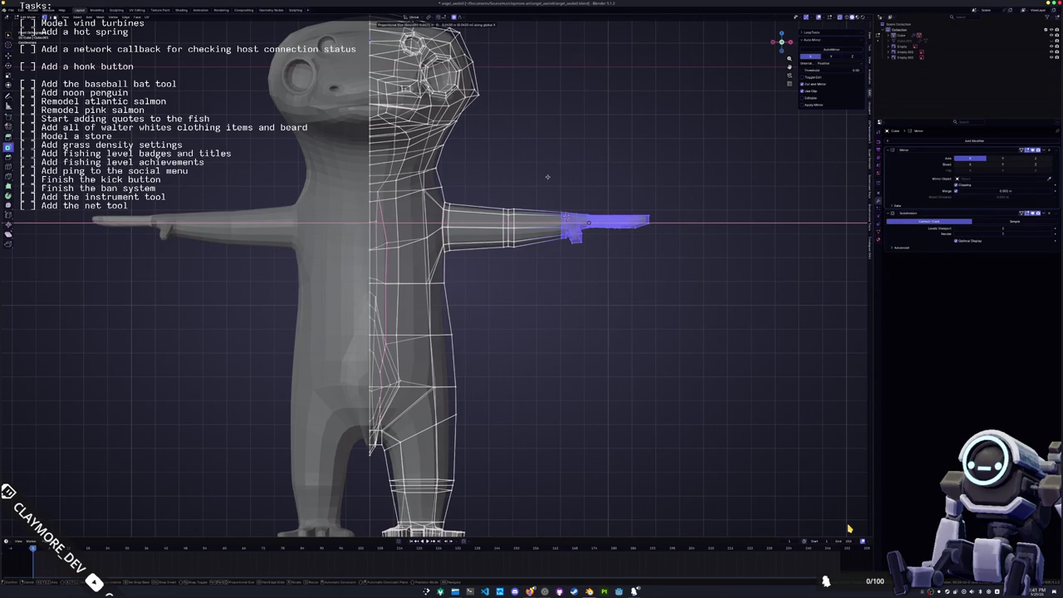
left_click(548, 176)
key("Tab")
mouse_move(547, 176)
middle_mouse_down()
mouse_move(512, 254)
mouse_move(462, 161)
mouse_move(479, 98)
middle_mouse_up()
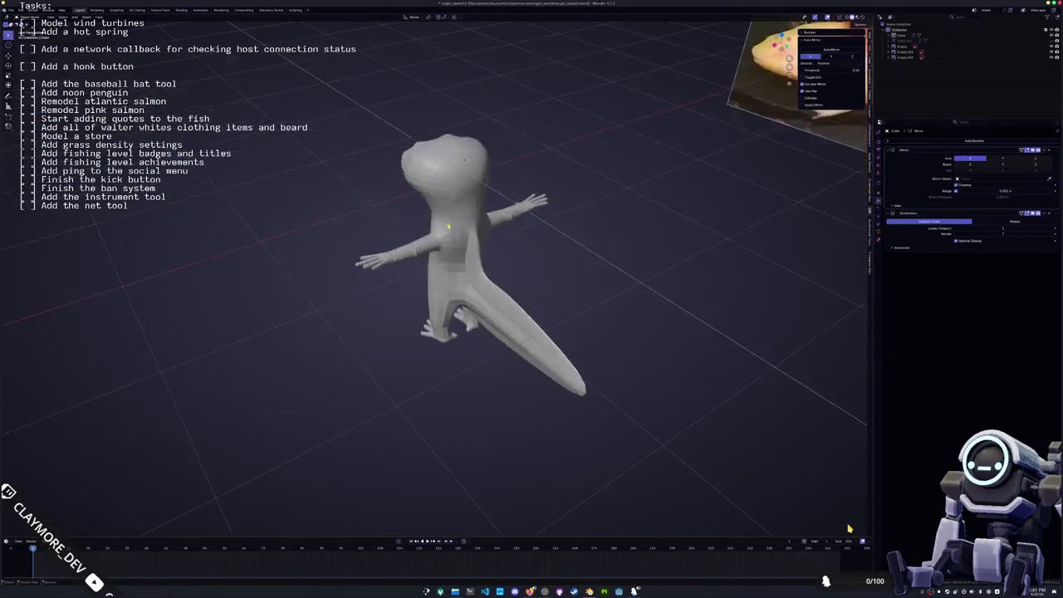
- Apply Shade Smooth to the axolotl character
scroll(478, 98, "up", 3)
left_click(449, 208)
right_click(423, 214)
left_click(424, 221)
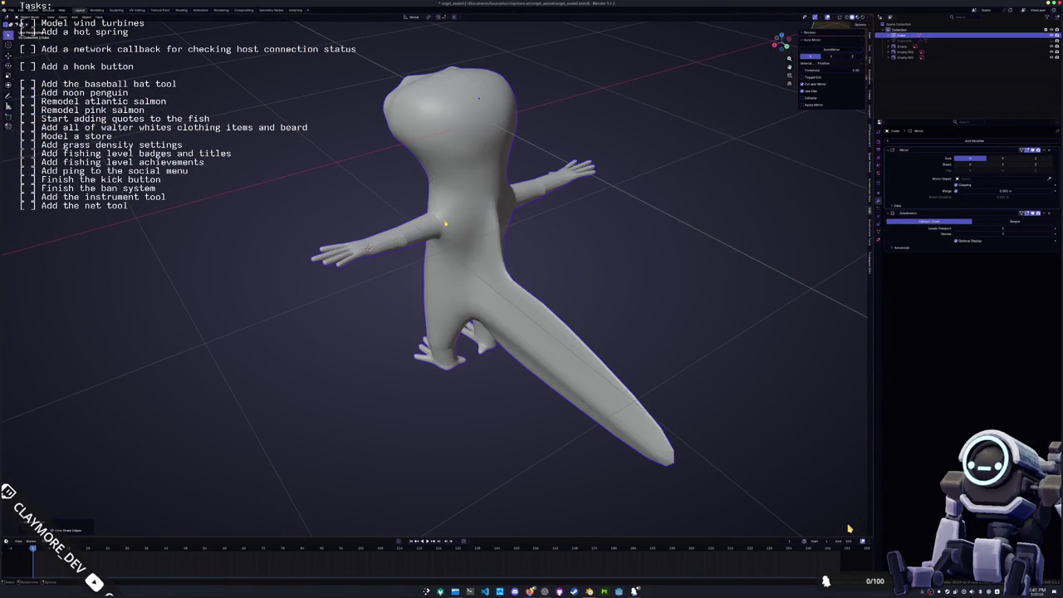
scroll(424, 221, "up", 3)
- Select a mid-arm vertex in Edit Mode and turn on X-ray see-through display
key("Tab")
left_click(376, 206)
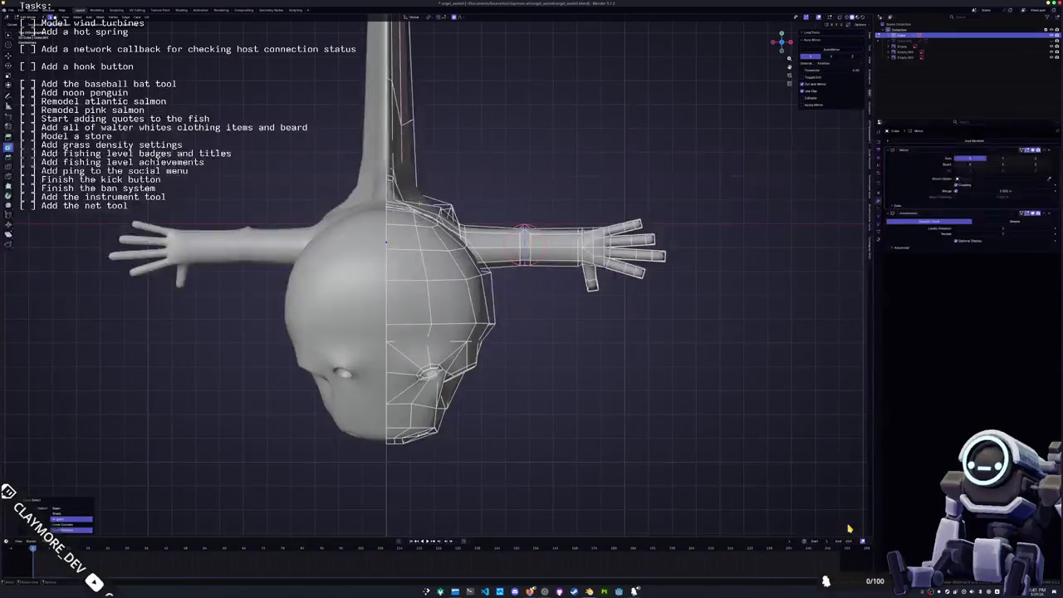
scroll(524, 241, "up", 2)
scroll(524, 241, "up", 3)
scroll(507, 242, "up", 2)
key("g")
key("z")
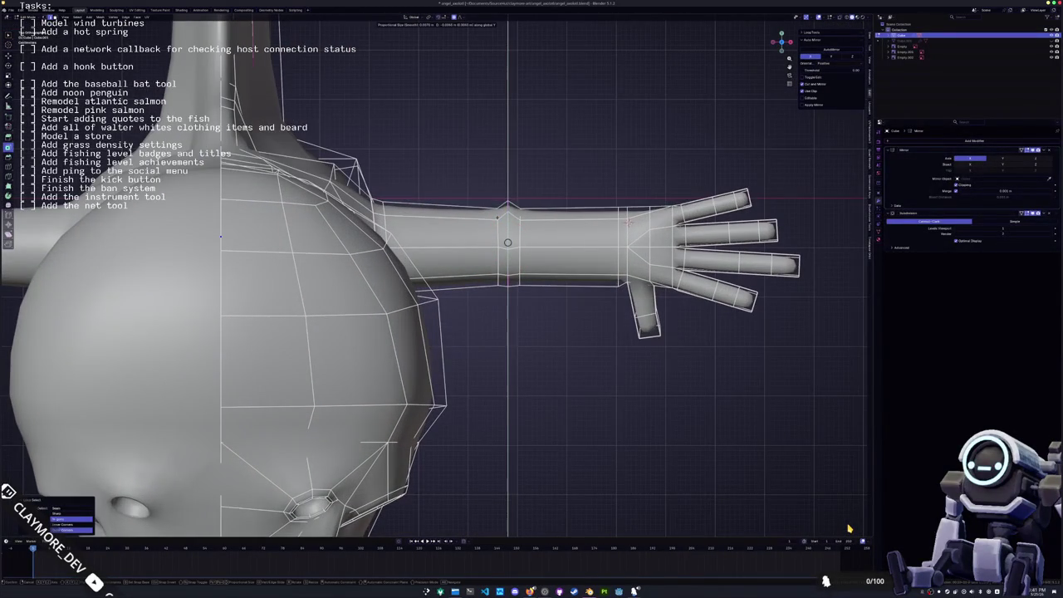
key("Escape")
key("alt+z")
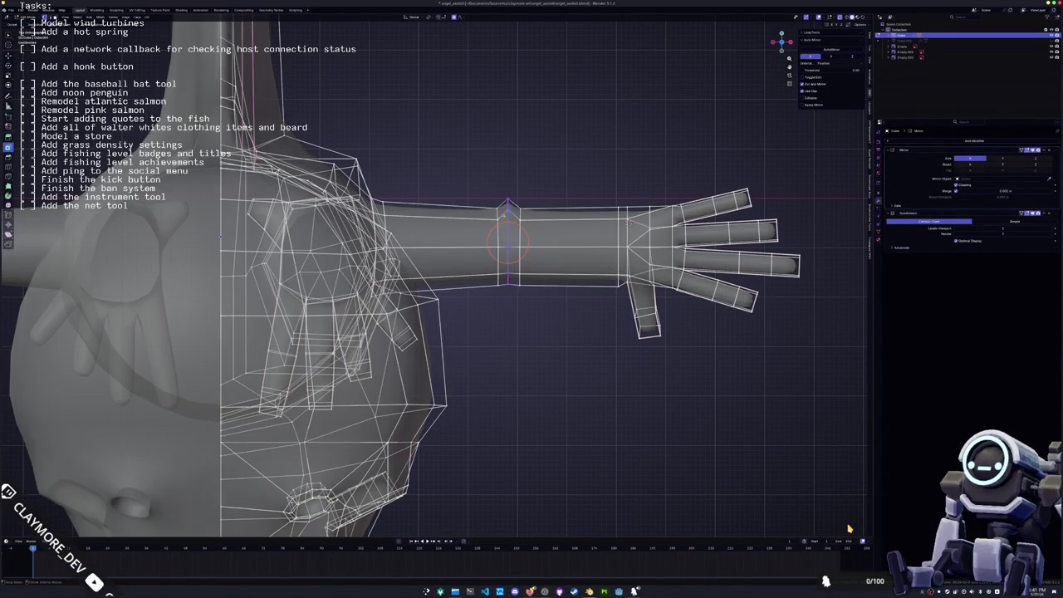
- Raise the mid-arm vertex along Z, refine it once more, and review the character
key("g")
key("z")
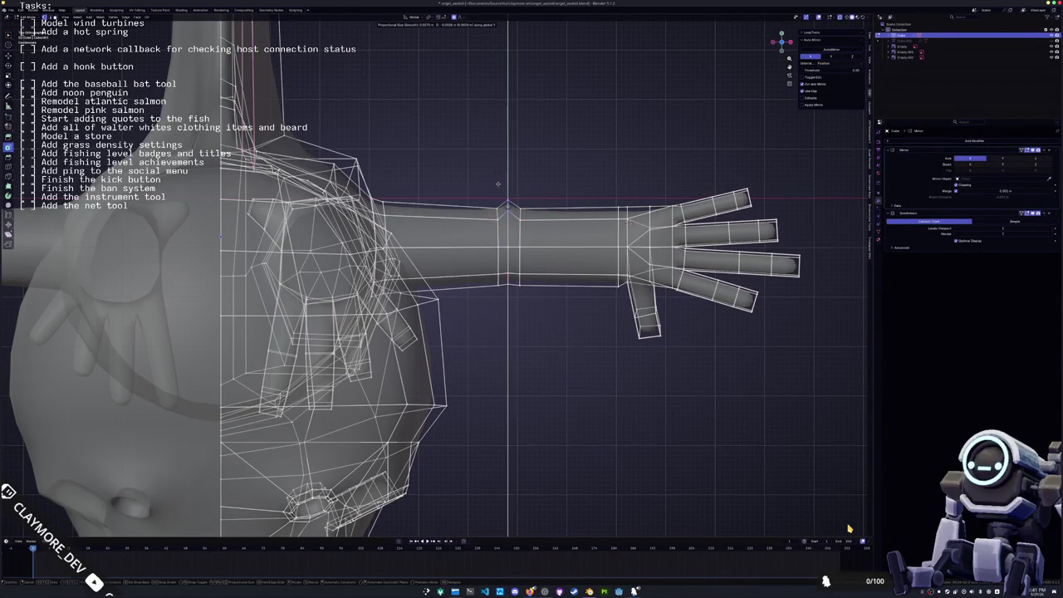
left_click(498, 186)
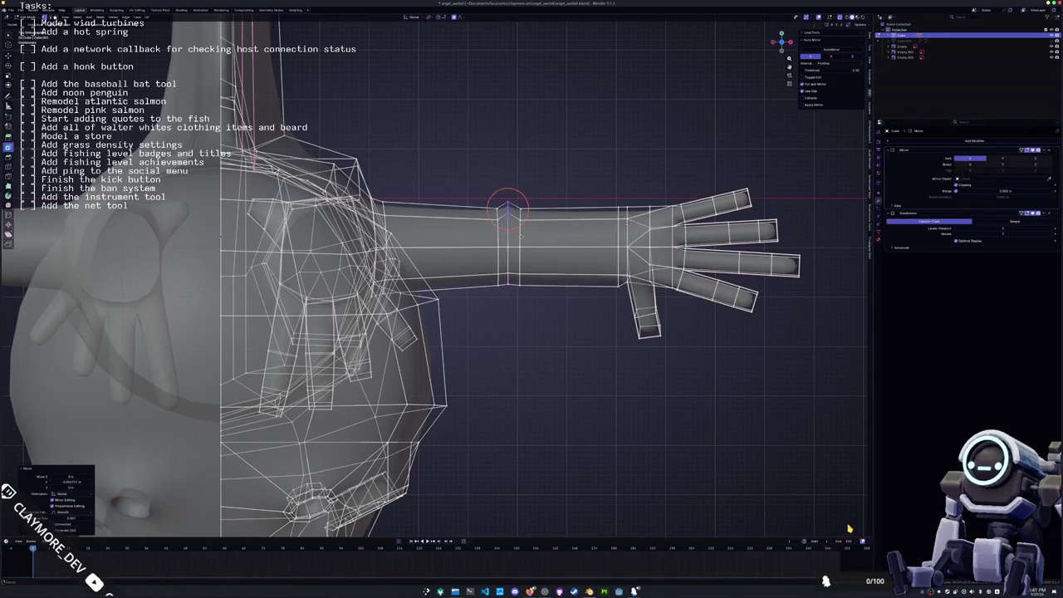
middle_click_drag(507, 204, 454, 192, "shift")
key("g")
key("z")
left_click(451, 267)
key("Tab")
mouse_move(451, 268)
middle_mouse_down()
mouse_move(446, 304)
mouse_move(446, 263)
mouse_move(443, 295)
mouse_move(385, 274)
mouse_move(464, 257)
mouse_move(498, 274)
middle_mouse_up()
scroll(357, 266, "down", 5)
key("Tab")
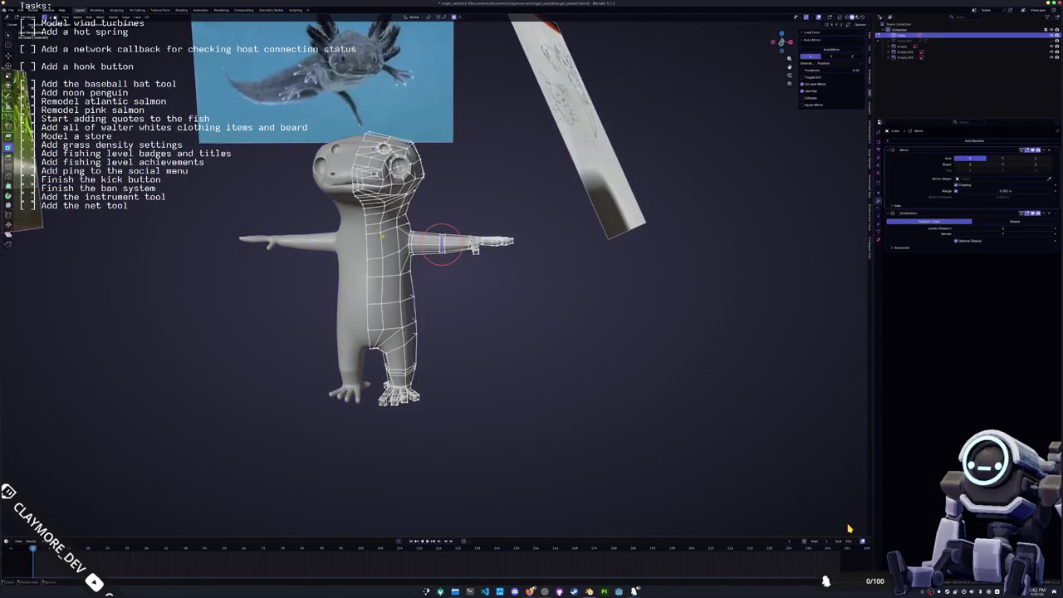
- In side view, move the mouth-corner vertices and raise them vertically along Z
scroll(540, 299, "up", 3)
scroll(616, 326, "up", 2)
middle_click_drag(616, 325, 605, 335)
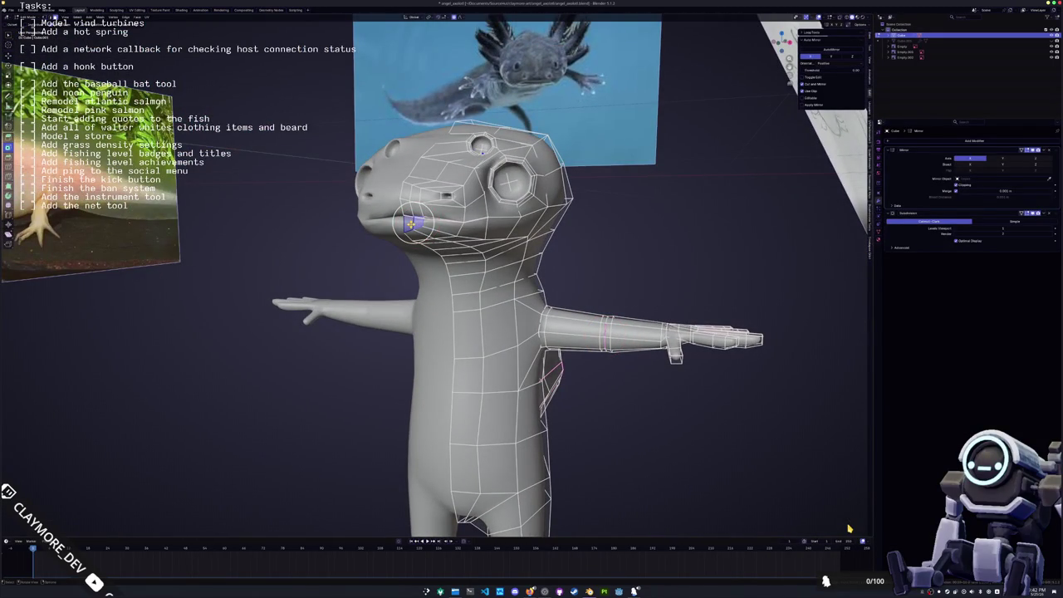
key("KP_3")
scroll(250, 220, "up", 2)
scroll(291, 219, "up", 2)
scroll(349, 218, "up", 2)
scroll(391, 217, "up", 2)
scroll(411, 216, "up", 2)
key("g")
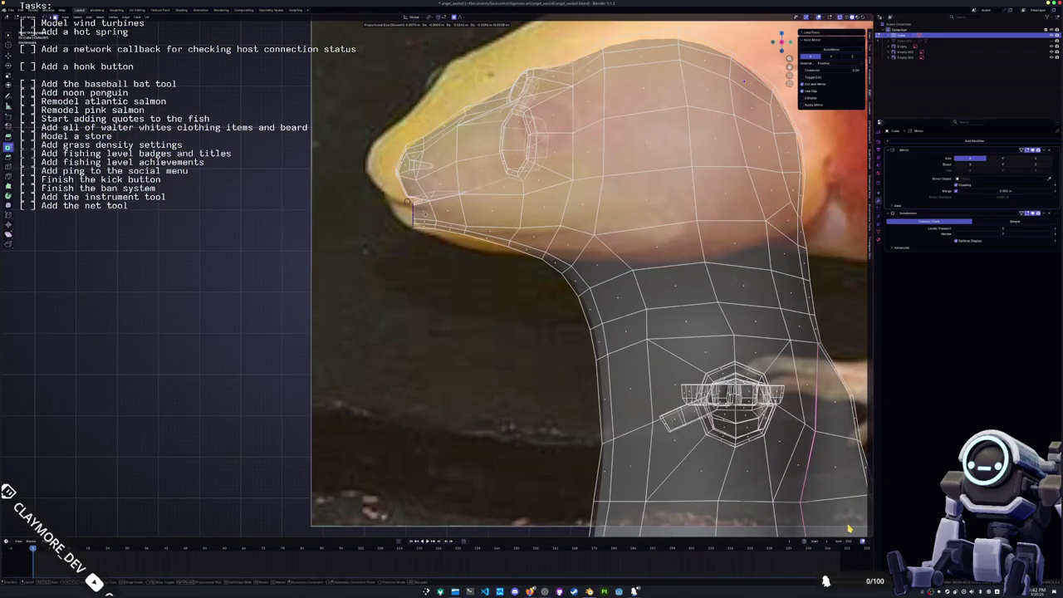
left_click(408, 204)
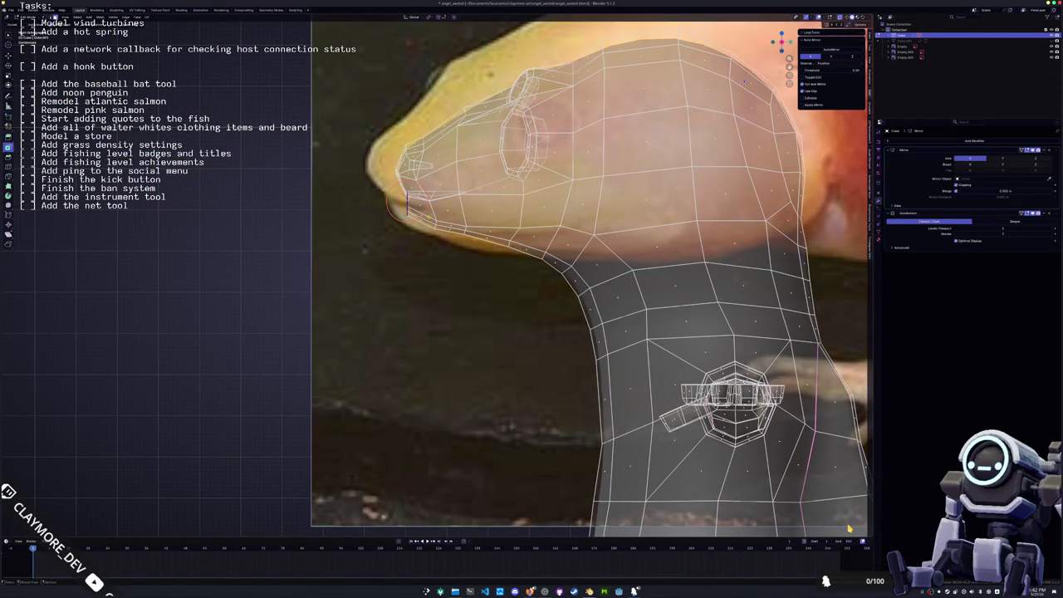
key("g")
key("z")
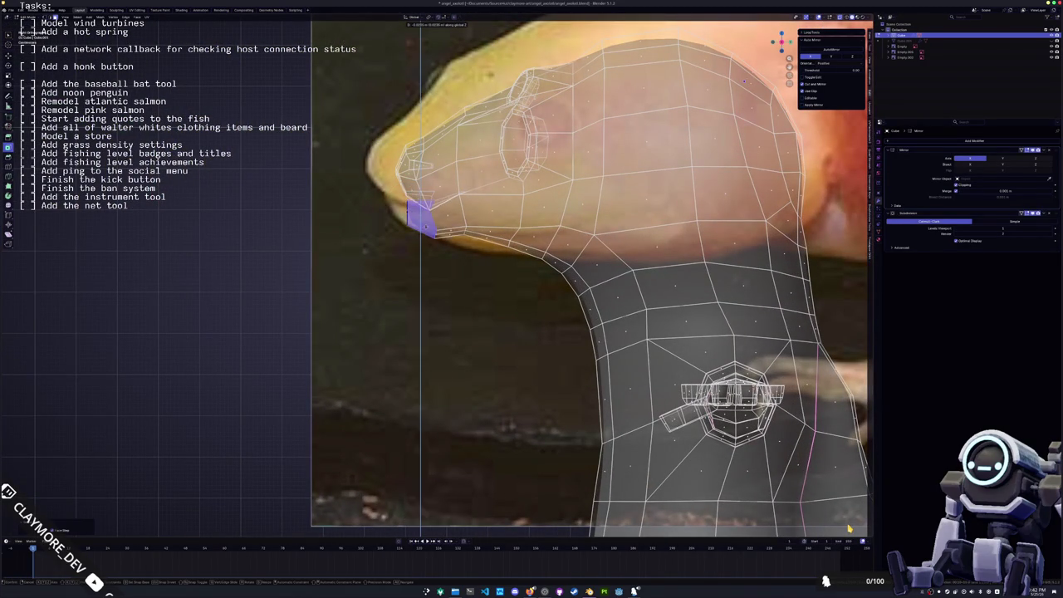
left_click(427, 224)
- Reposition a single mouth face vertically along Z
scroll(429, 226, "up", 2)
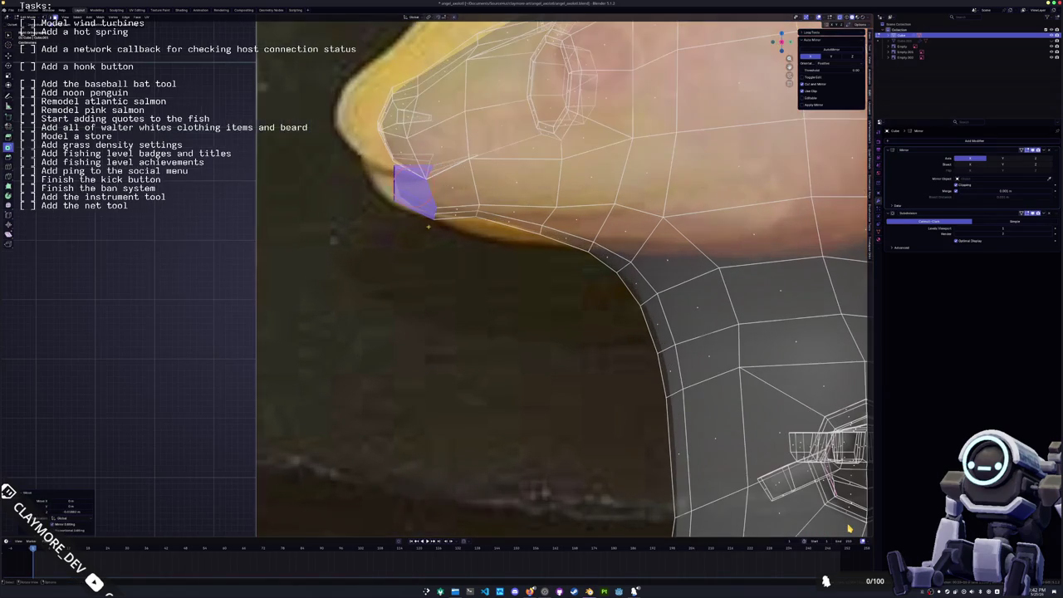
scroll(430, 220, "down", 5)
middle_click_drag(431, 220, 491, 163)
left_click(520, 157)
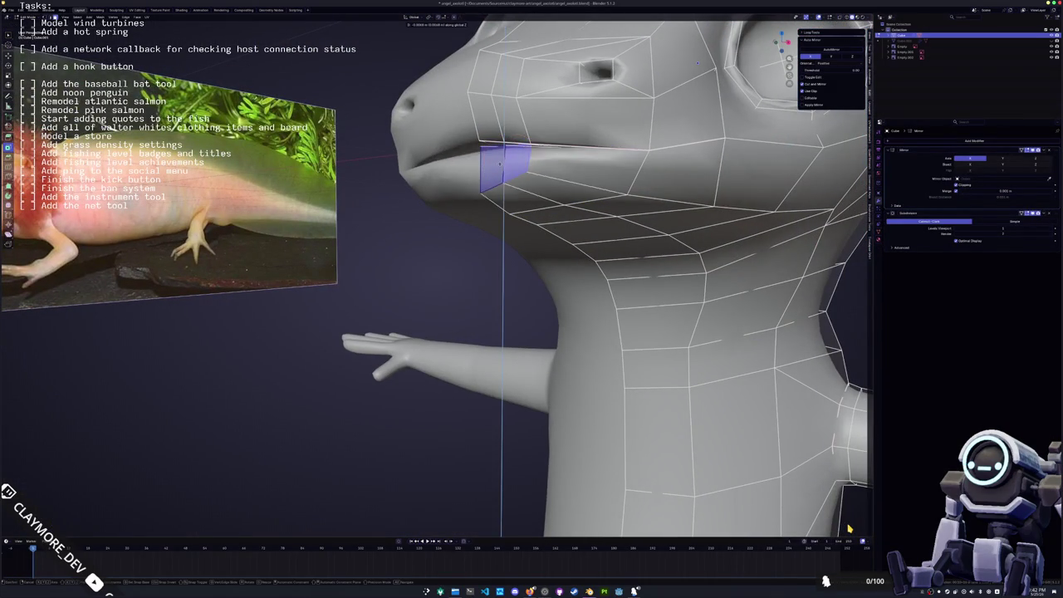
key("g")
key("z")
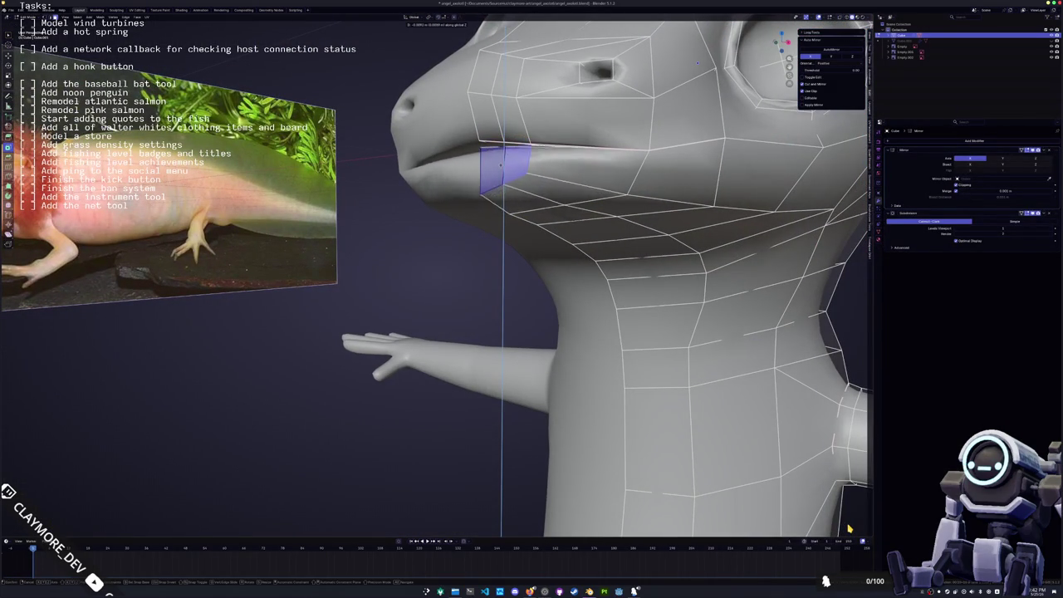
left_click(498, 162)
- Slide the jaw vertices along their edges to refine the jaw line
mouse_move(498, 163)
middle_mouse_down()
mouse_move(577, 147)
mouse_move(510, 166)
mouse_move(492, 162)
mouse_move(489, 146)
mouse_move(491, 155)
middle_mouse_up()
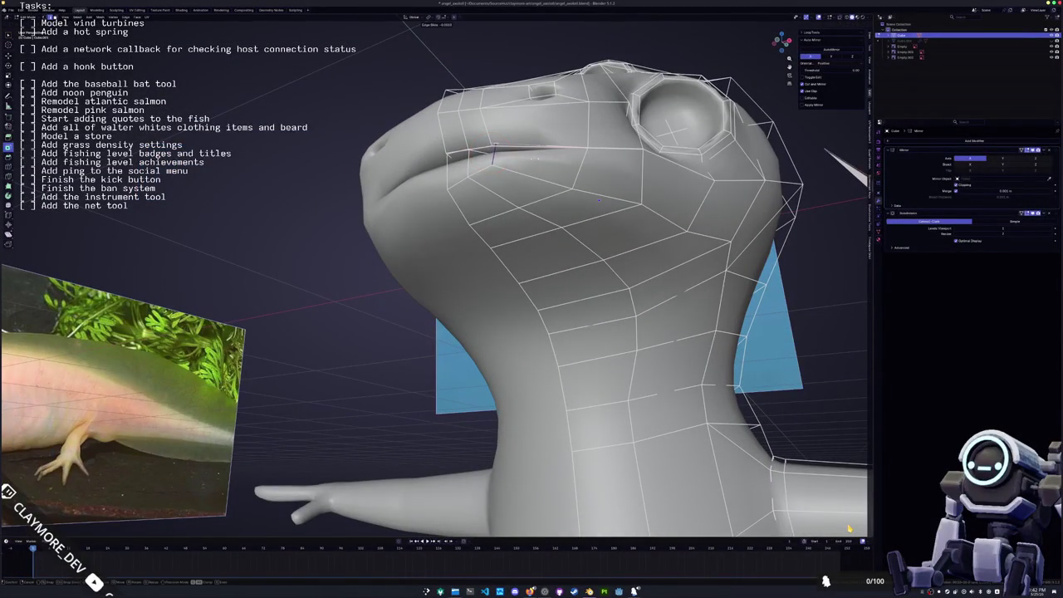
left_click(535, 160)
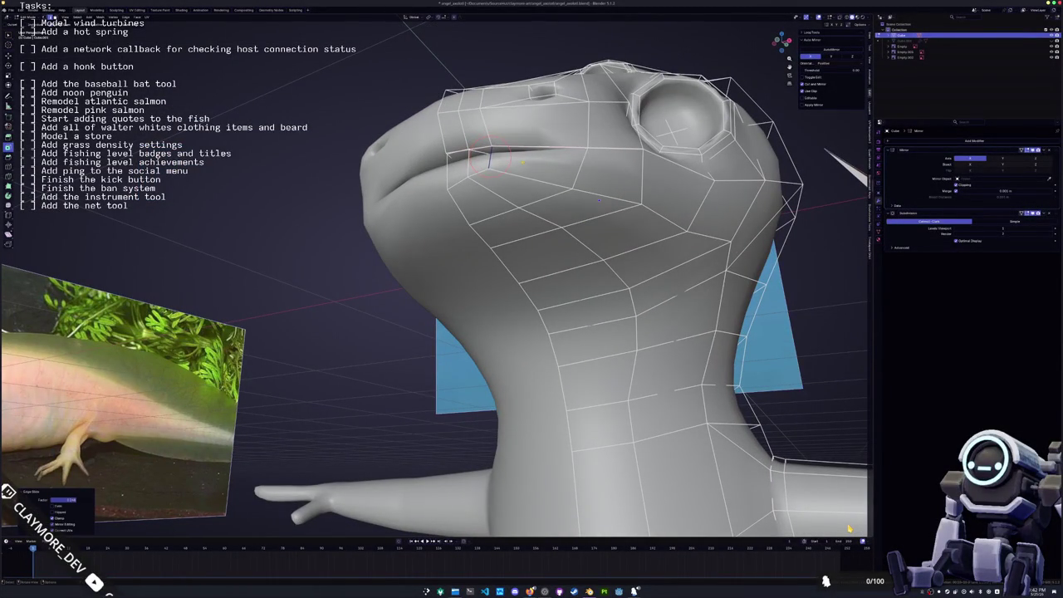
mouse_move(490, 160)
middle_mouse_down()
mouse_move(391, 190)
mouse_move(494, 169)
mouse_move(464, 214)
mouse_move(535, 200)
mouse_move(555, 218)
middle_mouse_up()
key("g")
key("g")
left_click(390, 189)
key("Tab")
key("Tab")
- Move the selected head vertices along X and review the head from above
key("alt+z")
key("g")
key("x")
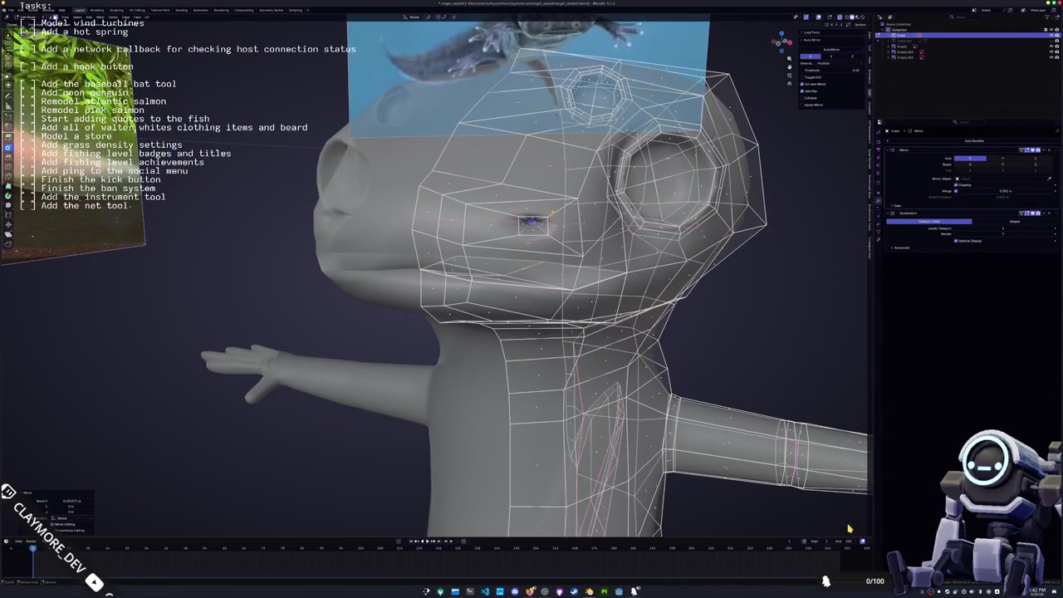
key("Tab")
key("alt+z")
scroll(432, 275, "down", 5)
middle_click_drag(432, 275, 498, 208)
middle_click_drag(515, 275, 535, 269)
key("KP_7")
- With X-ray on in top view, select a chin face and move it along X
key("Tab")
key("alt+z")
scroll(460, 375, "up", 5)
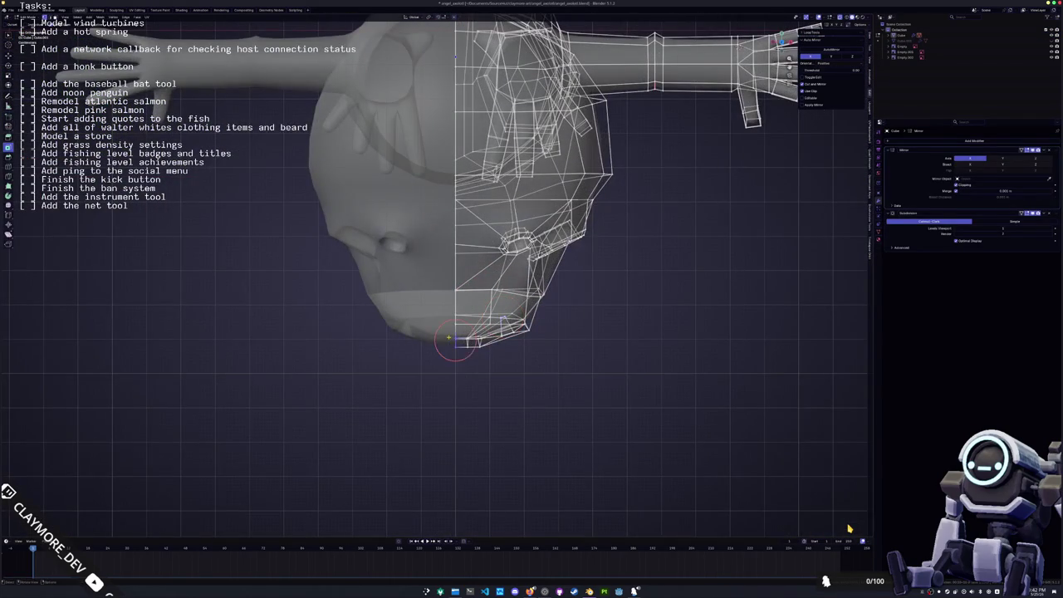
scroll(462, 351, "up", 2)
key("c")
left_click(473, 341)
key("Escape")
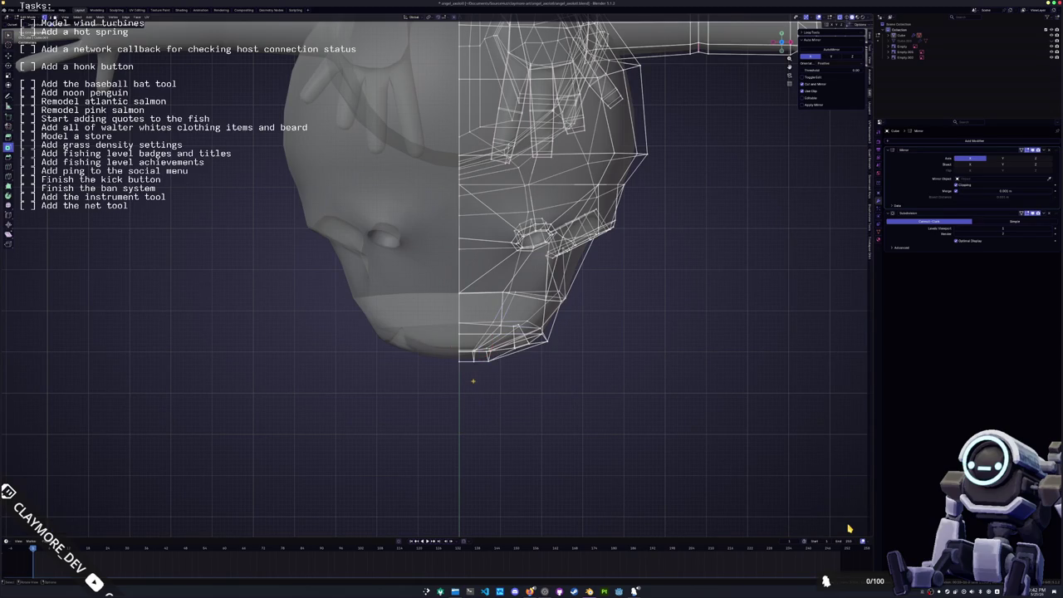
left_click_drag(476, 378, 452, 349)
key("g")
key("x")
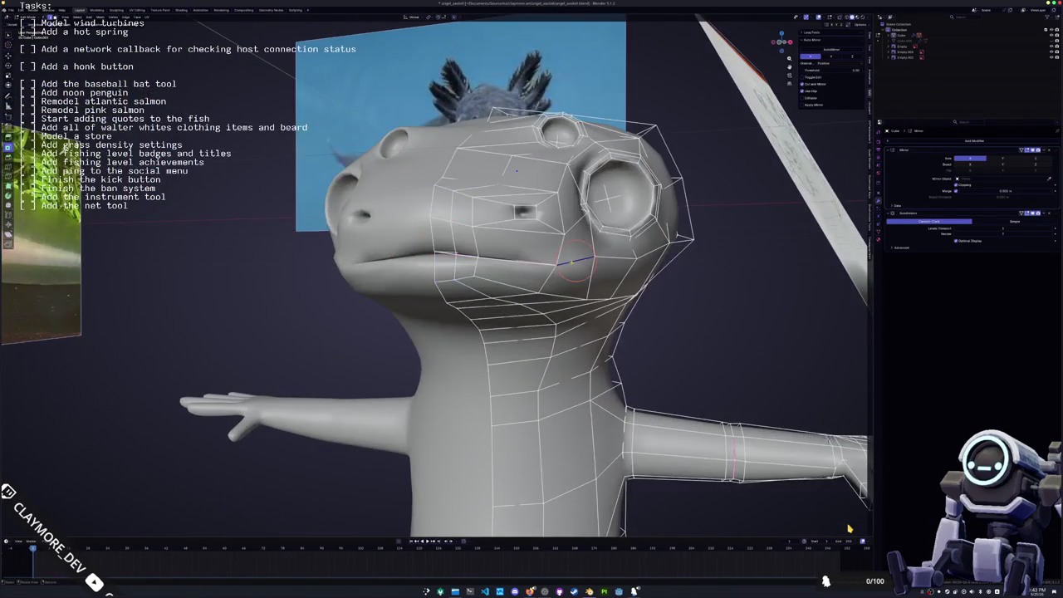
- Slide the chin vertex along its edge to finish the chin profile
key("g")
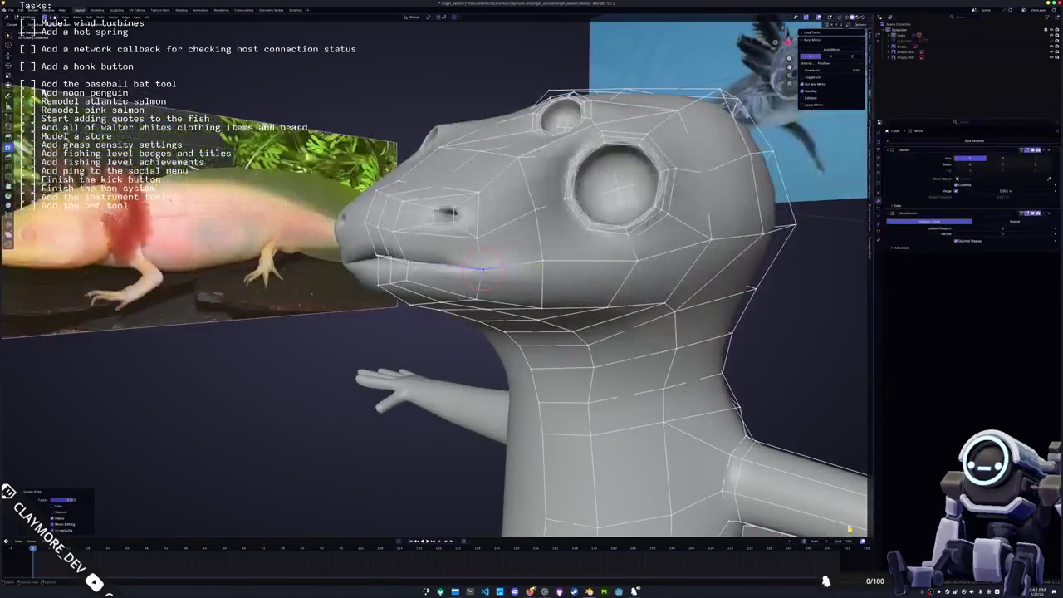
key("g")
key("z")
key("g")
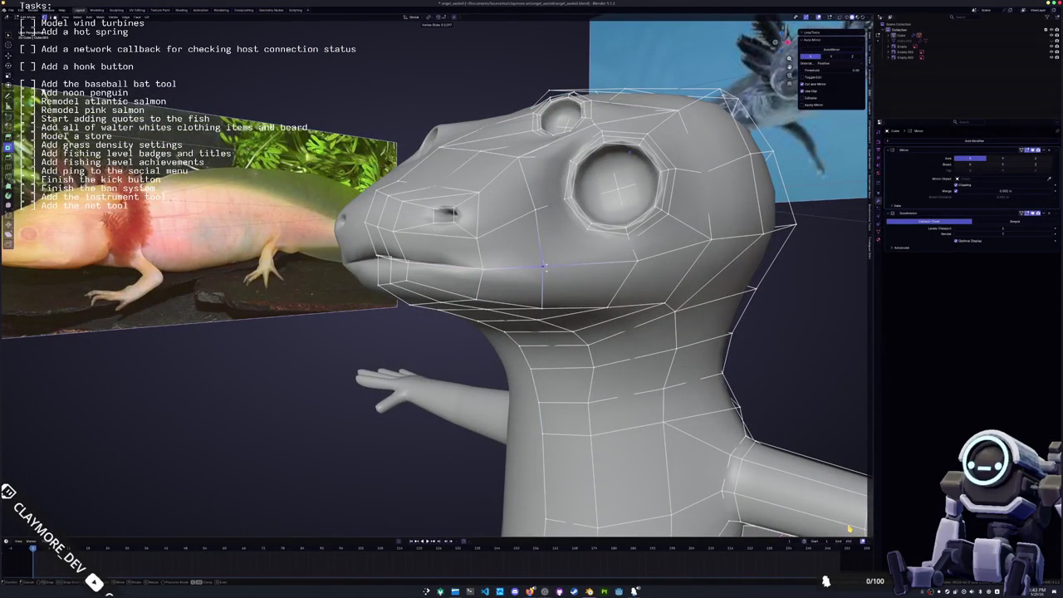
left_click(544, 267)
scroll(544, 266, "down", 3)
key("Tab")
key("KP_1")
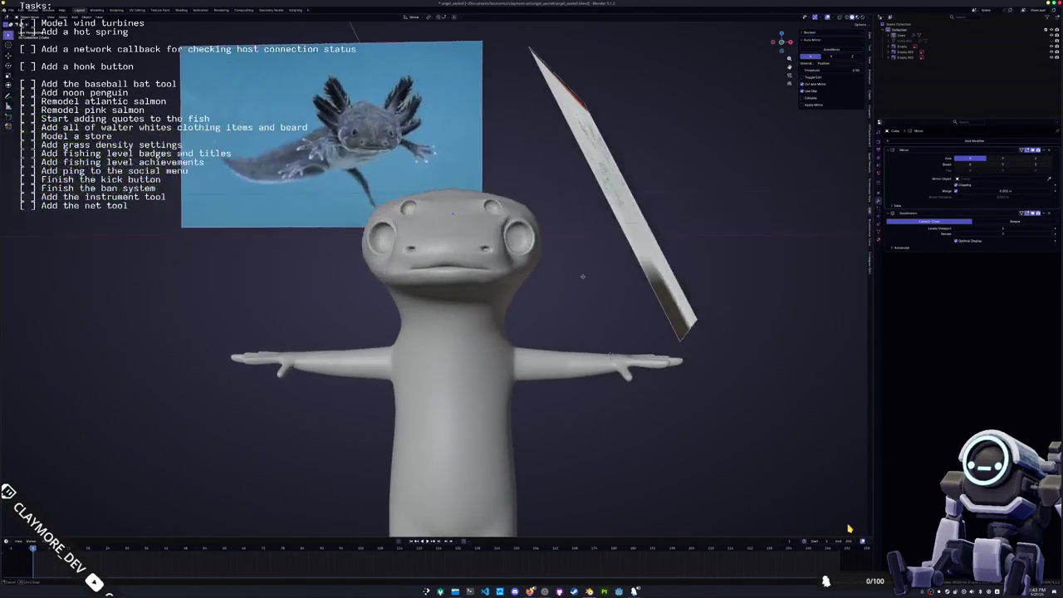
- Slide a head vertex and select a vertex path across the cheek
mouse_move(531, 299)
middle_mouse_down()
mouse_move(581, 283)
mouse_move(515, 303)
middle_mouse_up()
key("Tab")
scroll(531, 249, "up", 3)
middle_click_drag(562, 260, 541, 263)
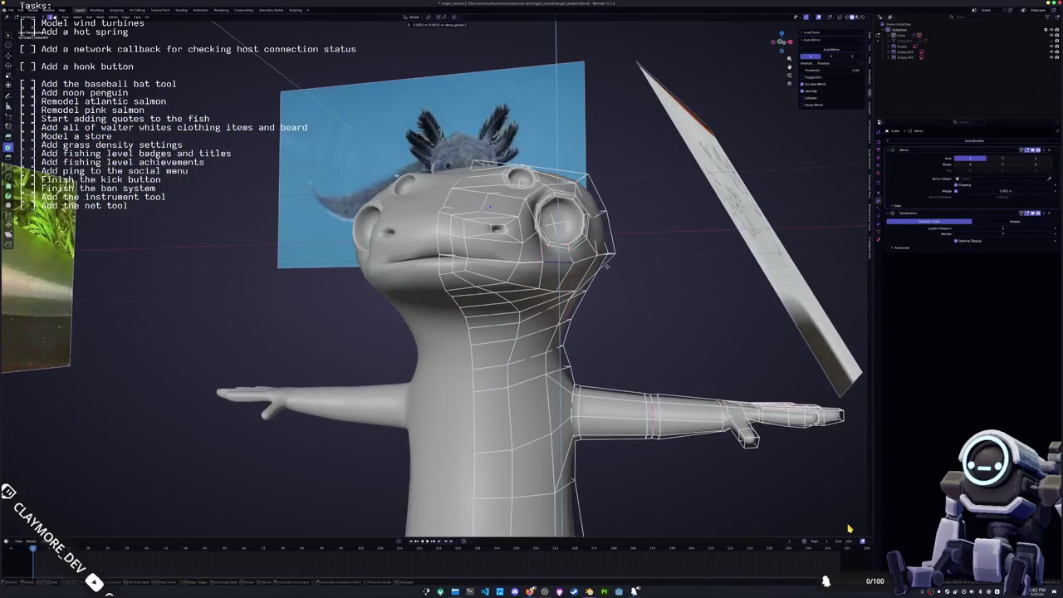
left_click(541, 263)
mouse_move(542, 263)
middle_mouse_down()
mouse_move(498, 299)
mouse_move(573, 287)
mouse_move(556, 299)
mouse_move(482, 291)
mouse_move(499, 299)
mouse_move(473, 303)
mouse_move(548, 295)
middle_mouse_up()
left_click(425, 202, "ctrl")
key("Tab")
key("Tab")
- Crease the snout edges with Shift+E and move the nostril-area vertices along Z
middle_click_drag(415, 196, 430, 216)
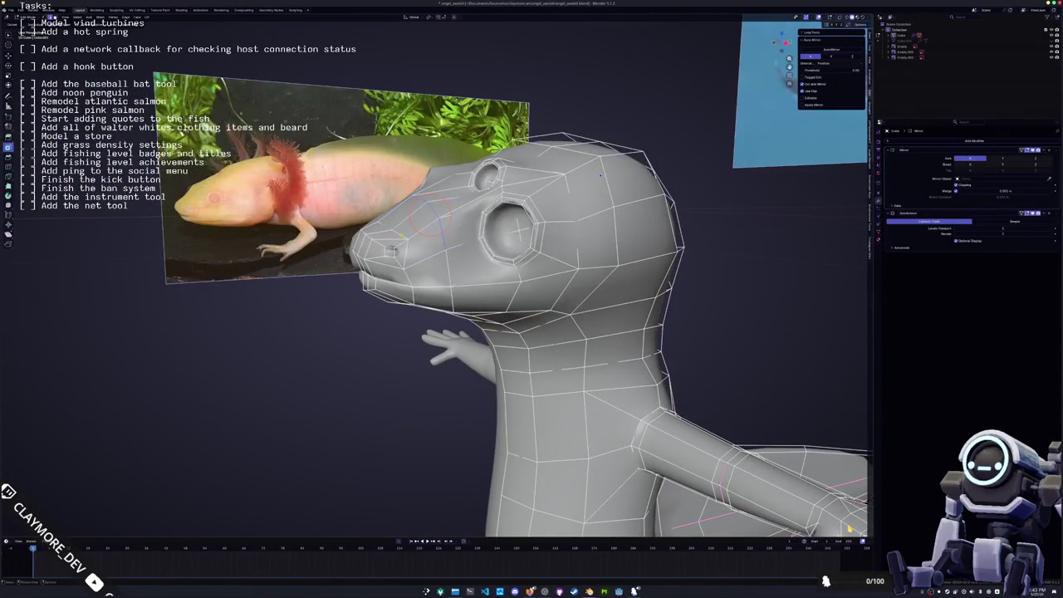
key("shift+e")
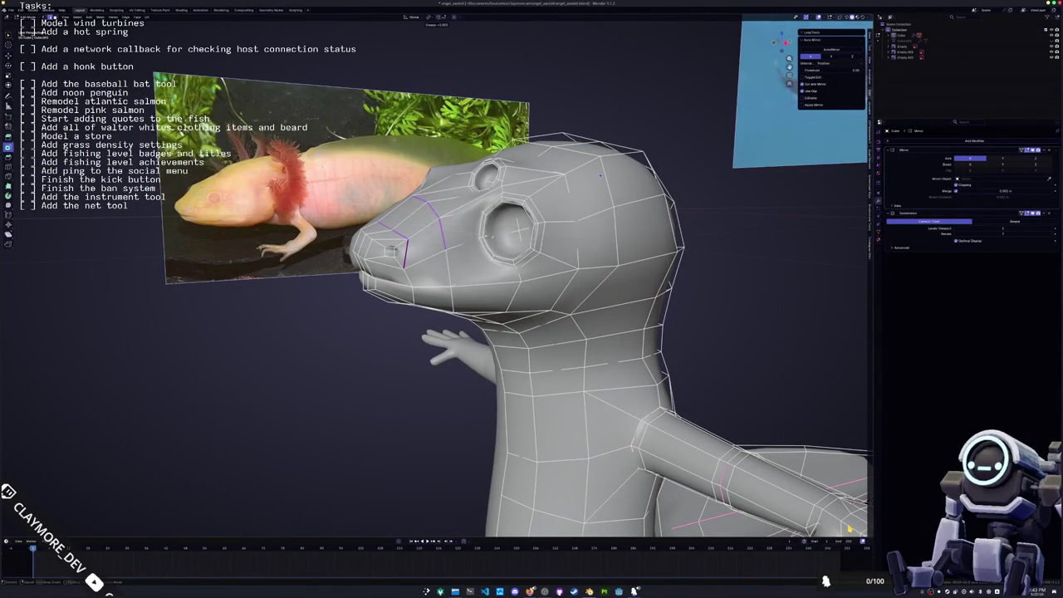
left_click(601, 175)
mouse_move(600, 175)
middle_mouse_down()
mouse_move(465, 253)
mouse_move(441, 234)
mouse_move(465, 249)
middle_mouse_up()
key("g")
key("z")
left_click(406, 224)
middle_click_drag(405, 224, 440, 218)
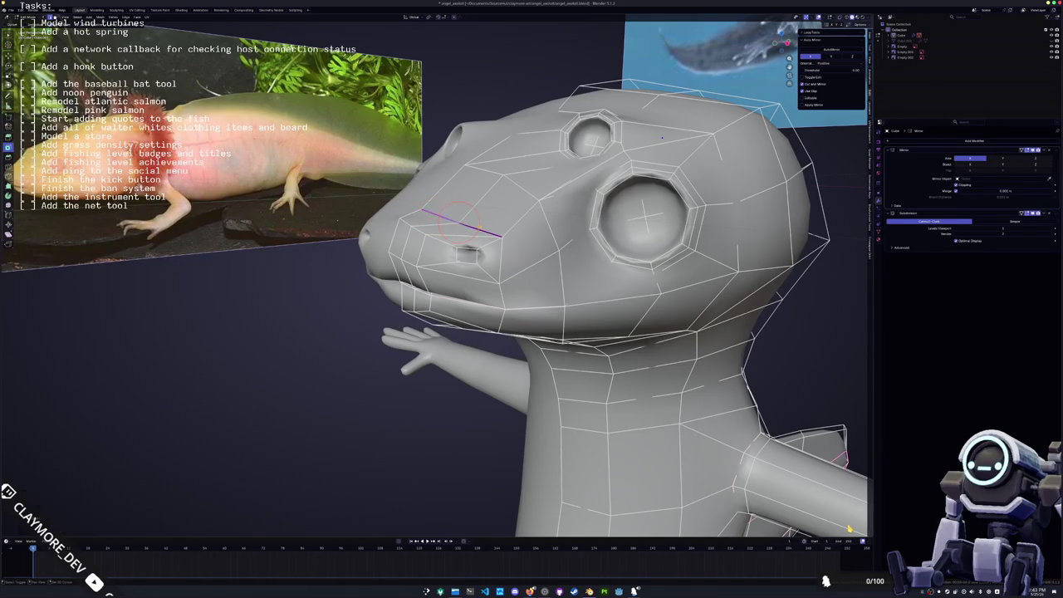
key("shift+e")
key("Escape")
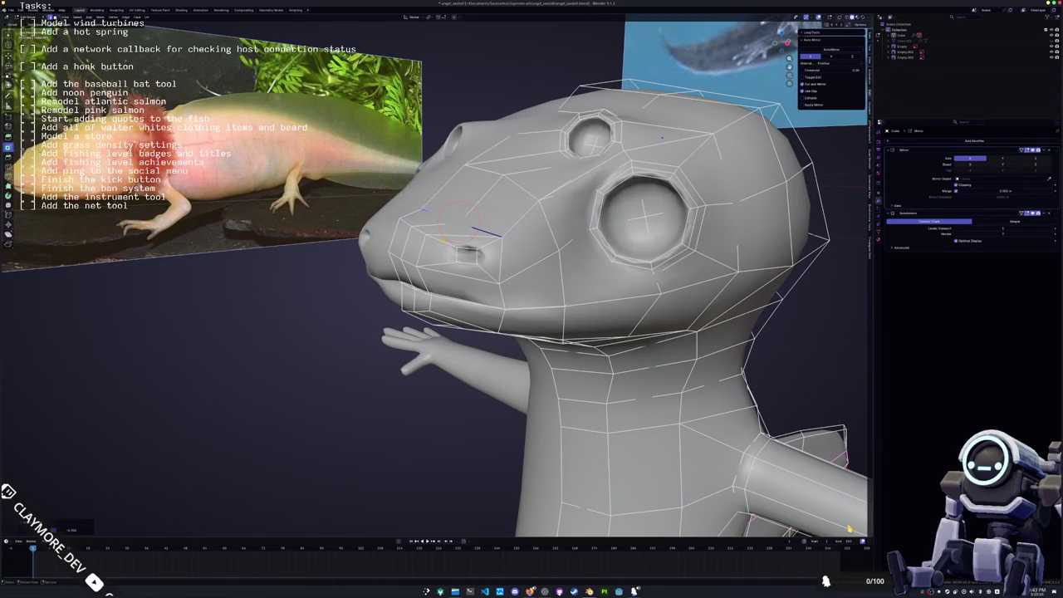
key("g")
key("z")
left_click(460, 219)
- Slide and nudge the vertices beside the nostril to refine the upper snout
middle_click_drag(459, 219, 525, 203)
key("g")
key("g")
left_click(577, 218)
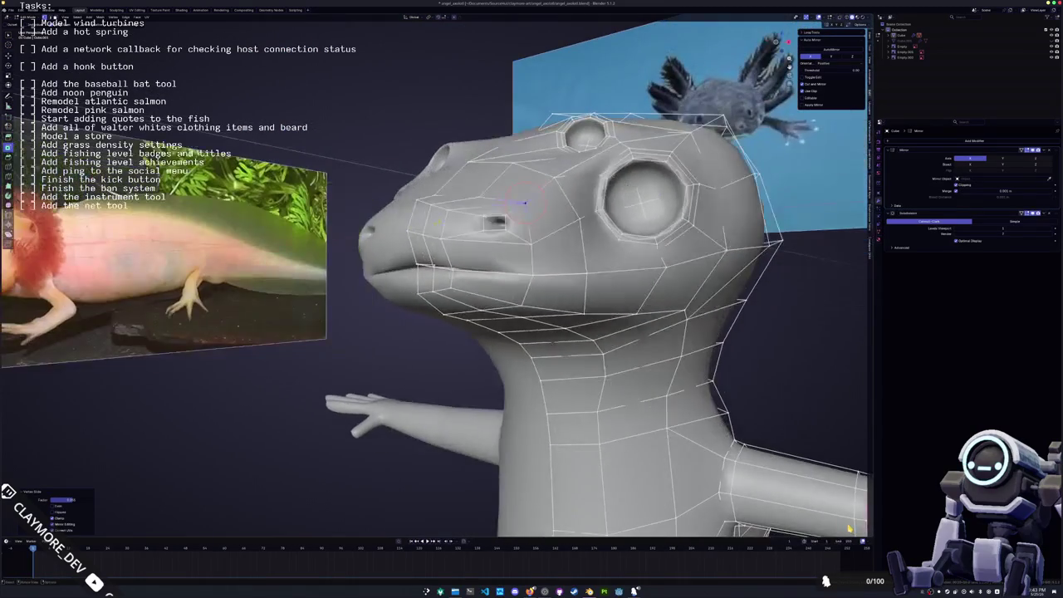
key("g")
left_click(416, 200)
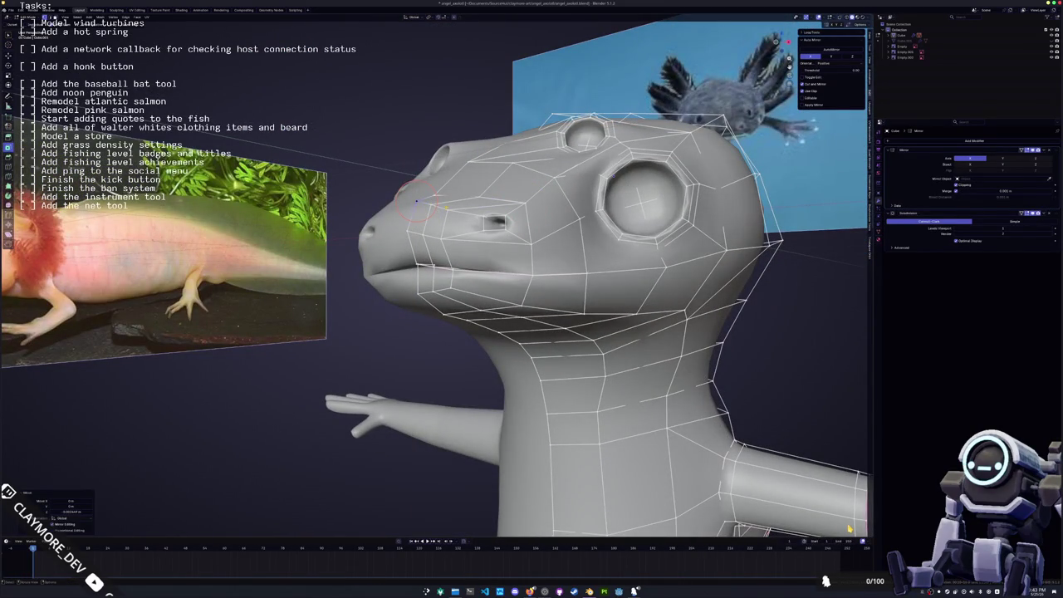
key("g")
key("g")
mouse_move(444, 209)
middle_mouse_down()
mouse_move(440, 201)
mouse_move(506, 236)
mouse_move(520, 264)
mouse_move(499, 249)
mouse_move(532, 233)
middle_mouse_up()
left_click(440, 201)
- Exit Edit Mode and view the axolotl in front orthographic view
key("Tab")
key("Tab")
scroll(542, 461, "down", 3)
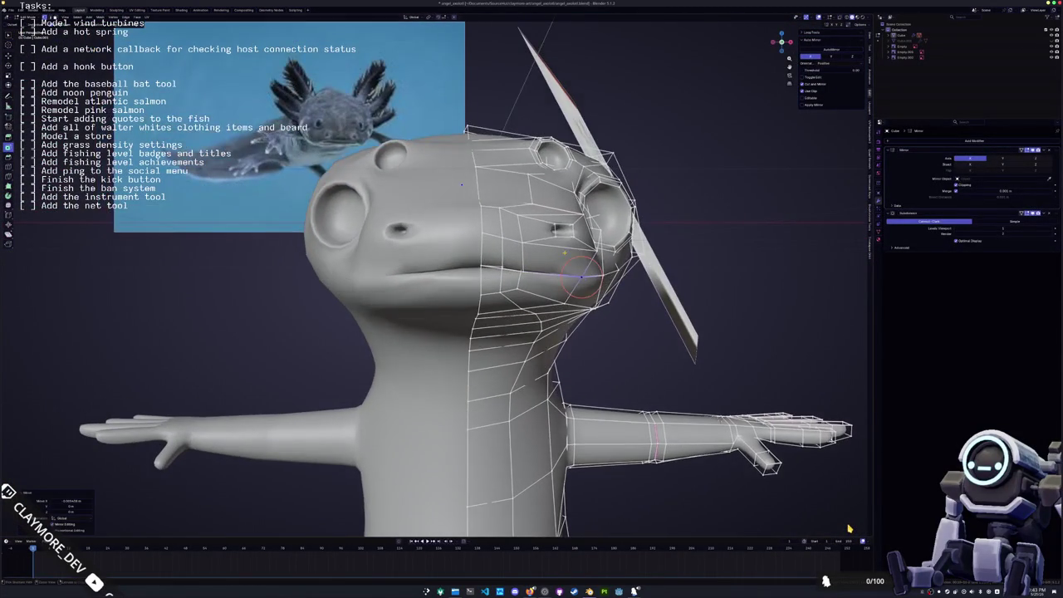
middle_click_drag(515, 448, 542, 461)
key("KP_1")
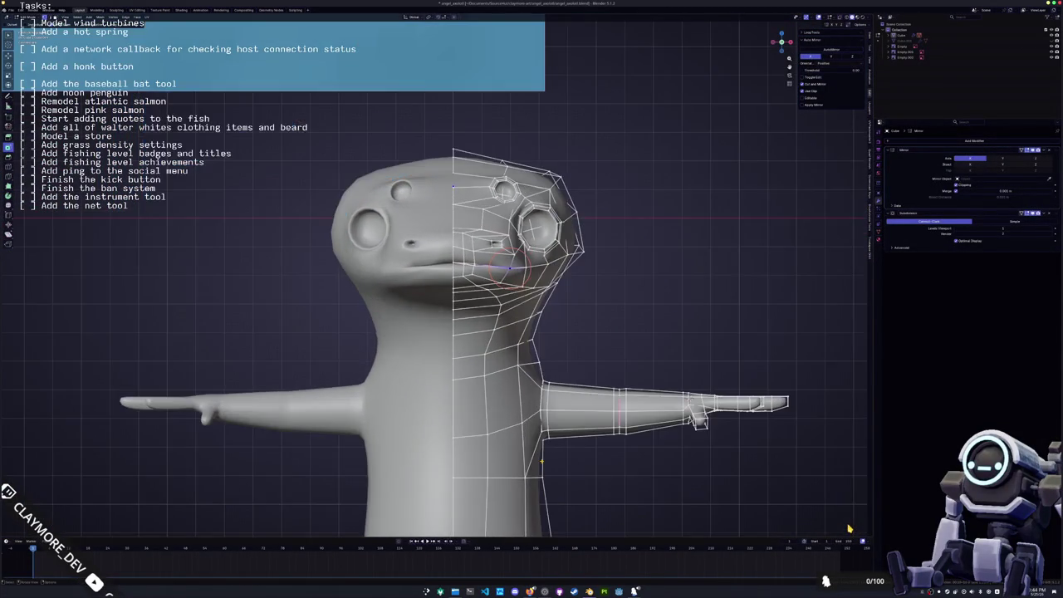
- With X-ray on in front view, push a thigh face outward along X
scroll(542, 461, "down", 3)
scroll(504, 315, "up", 2)
scroll(504, 316, "up", 5)
key("alt+z")
left_click(505, 286)
key("g")
key("x")
left_click(532, 291)
key("Tab")
key("alt+z")
scroll(559, 286, "down", 4)
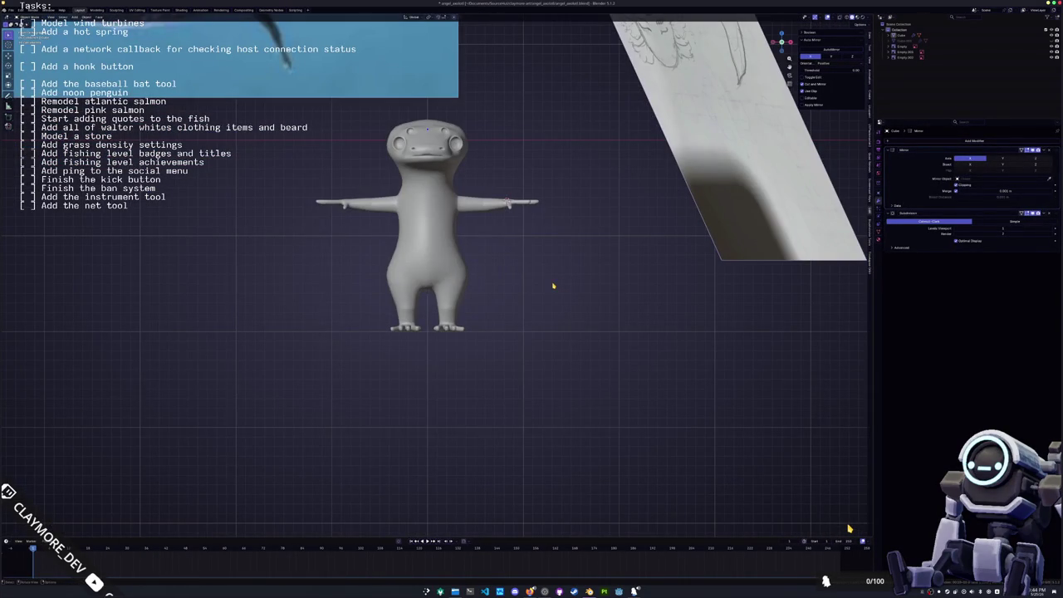
- Select more thigh faces and shift them further out along X
key("Tab")
key("alt+z")
scroll(532, 287, "up", 3)
scroll(515, 287, "up", 2)
scroll(505, 288, "up", 2)
key("c")
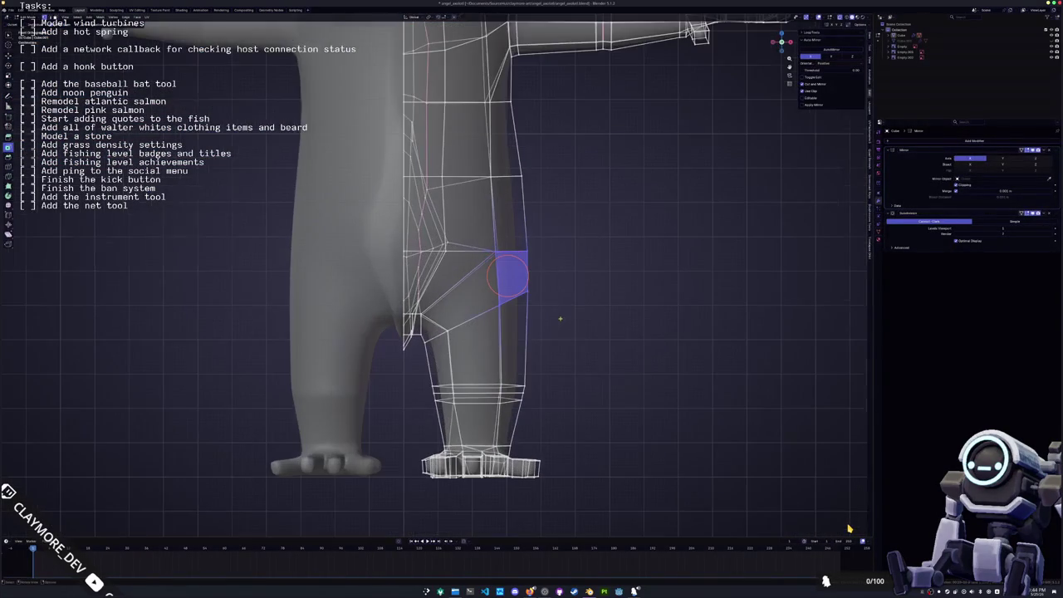
key("Escape")
scroll(515, 287, "up", 1)
key("g")
key("x")
left_click(536, 287)
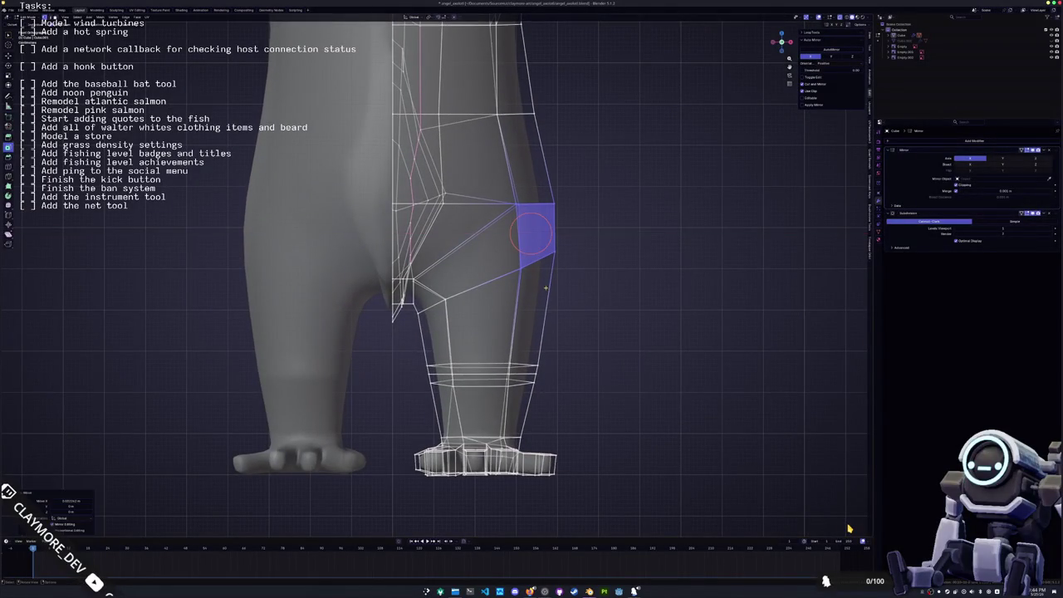
scroll(544, 289, "down", 2)
middle_click_drag(548, 290, 549, 290)
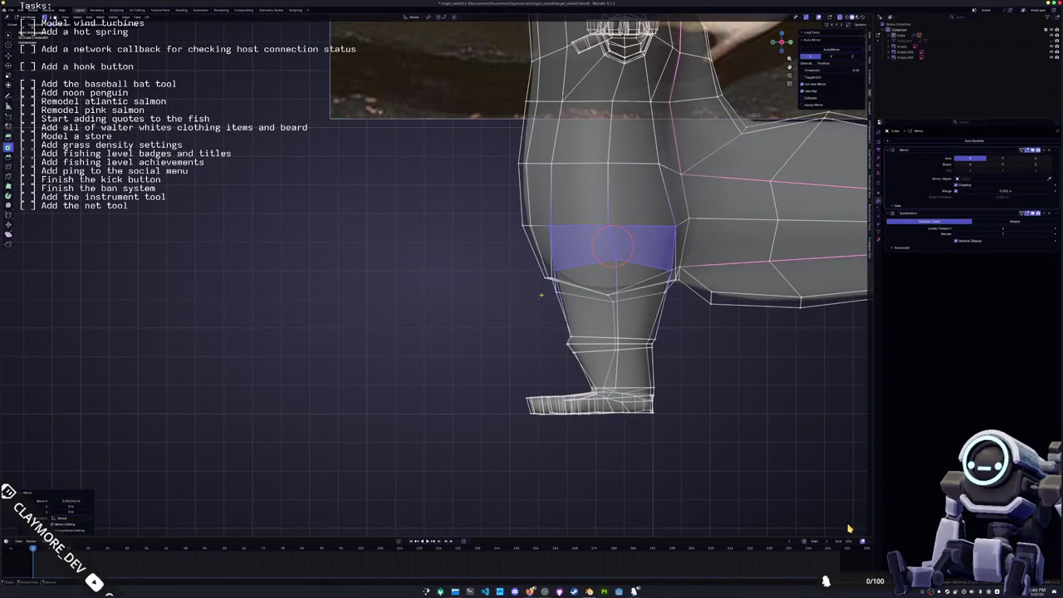
- Select two side faces of the thigh and move them along Y
left_click(542, 287)
left_click(531, 237)
key("g")
key("y")
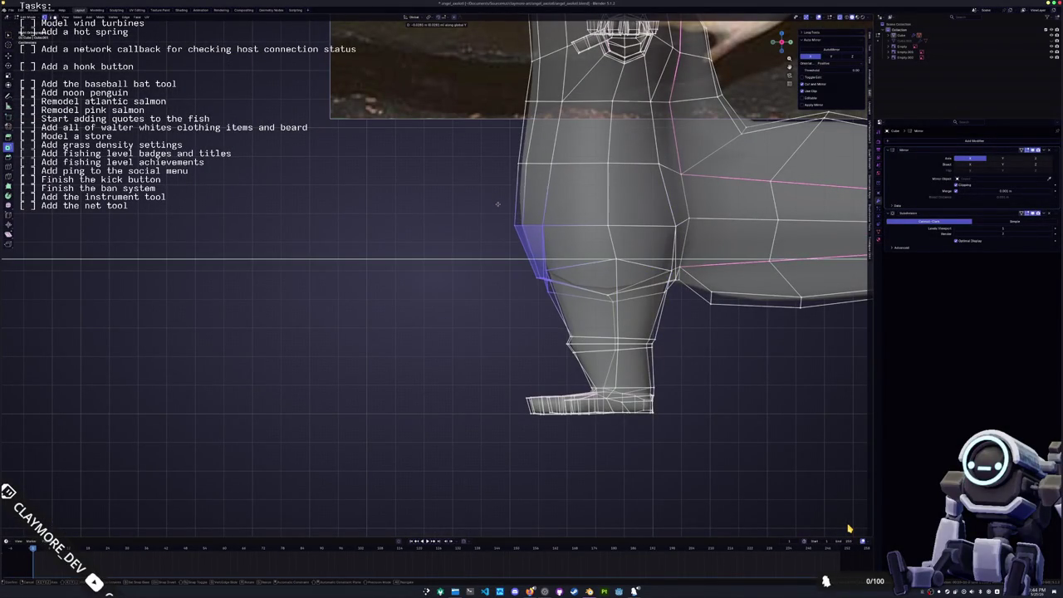
left_click(499, 203)
mouse_move(499, 203)
middle_mouse_down()
mouse_move(532, 250)
mouse_move(579, 264)
mouse_move(552, 261)
middle_mouse_up()
- Box-select the leg-to-body junction vertices and move them along Y
left_click_drag(578, 316, 525, 229)
key("g")
key("y")
left_click(530, 229)
key("Tab")
mouse_move(530, 229)
middle_mouse_down()
mouse_move(521, 270)
mouse_move(499, 249)
middle_mouse_up()
key("Tab")
scroll(470, 227, "up", 3)
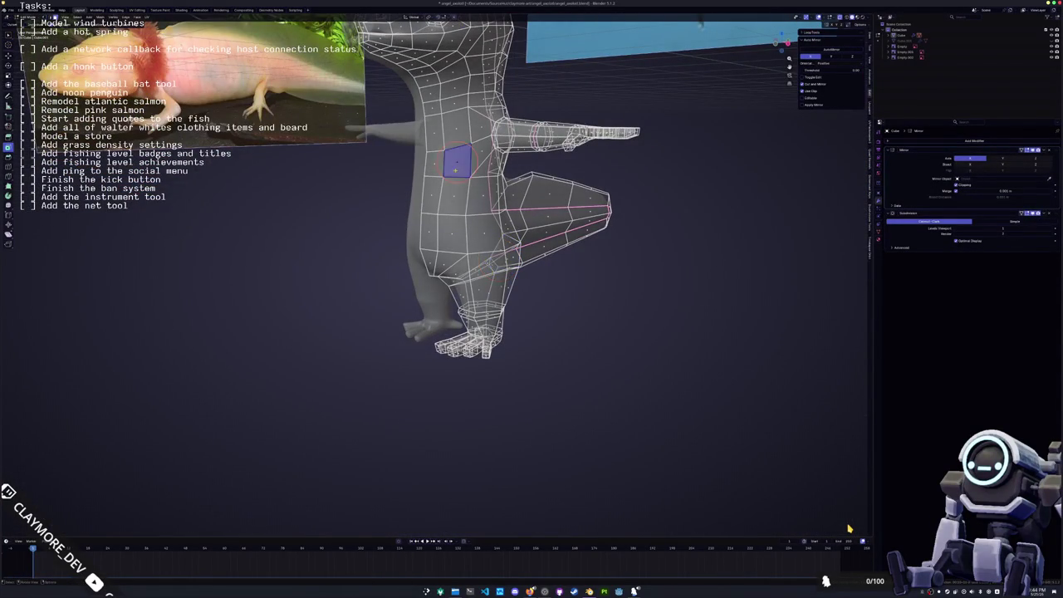
- Try shrinking a vertical leg face strip, then undo it and return to a see-through side view
key("alt+z")
left_click(453, 157, "alt")
mouse_move(453, 137)
middle_mouse_down()
mouse_move(475, 273)
mouse_move(507, 270)
middle_mouse_up()
key("s")
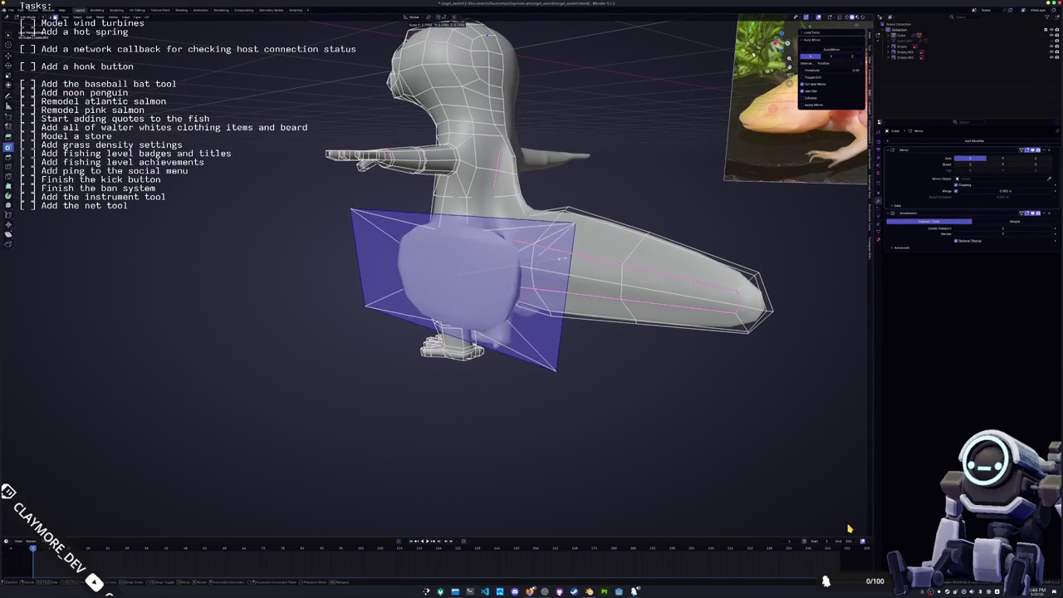
key("Return")
key("ctrl+z")
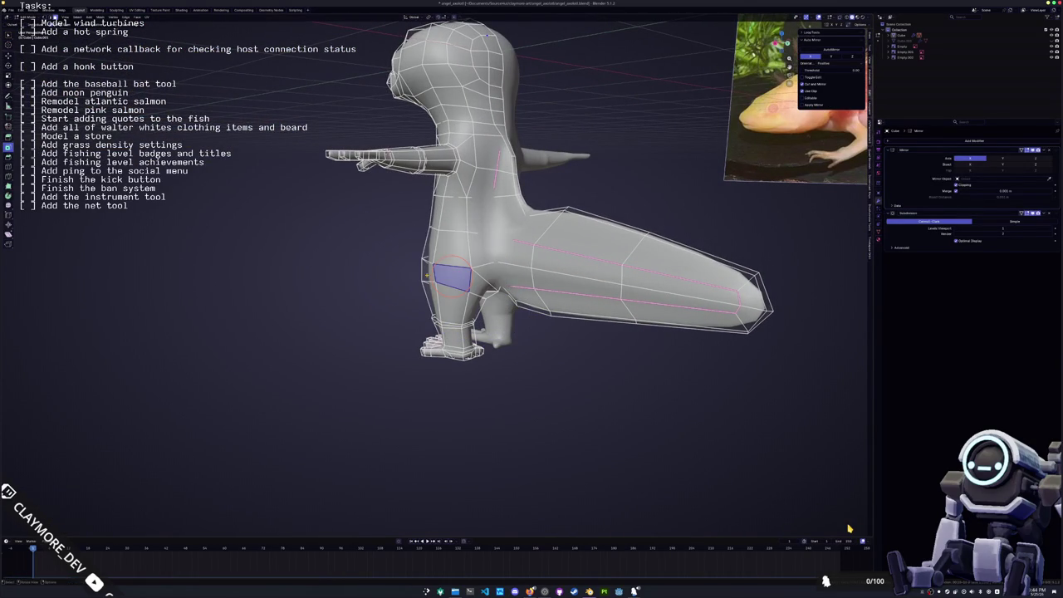
key("KP_3")
key("alt+z")
key("KP_Add")
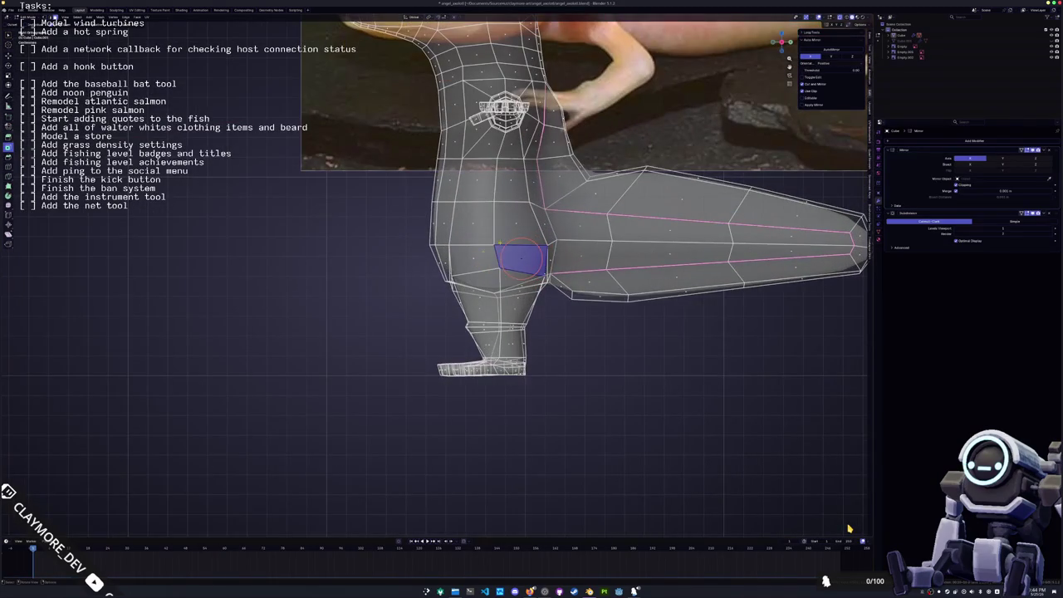
- In front view, push a block of thigh faces outward along X to widen the upper leg
key("KP_1")
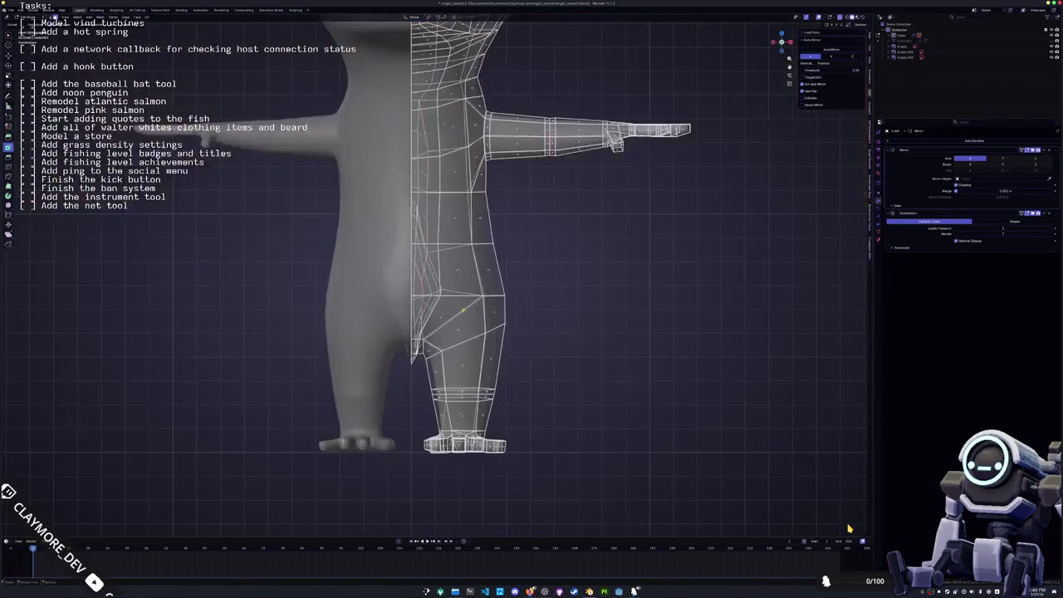
left_click_drag(504, 350, 456, 262)
key("g")
key("x")
key("Return")
middle_click_drag(471, 311, 487, 397, "shift")
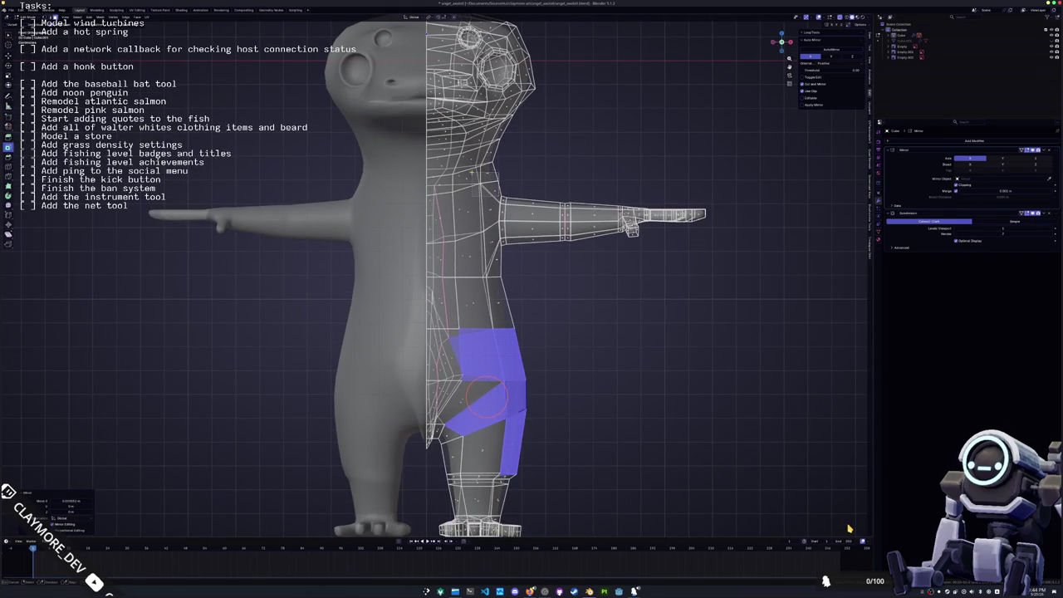
left_click(472, 176)
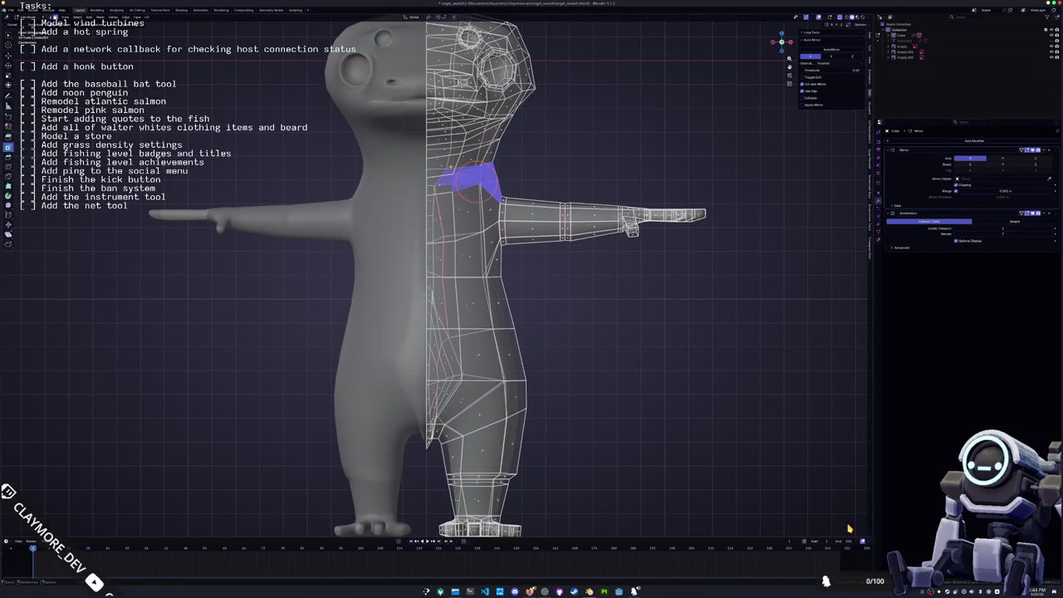
- Shift the shoulder faces sideways along X, then clear the selection
key("g")
key("x")
key("Return")
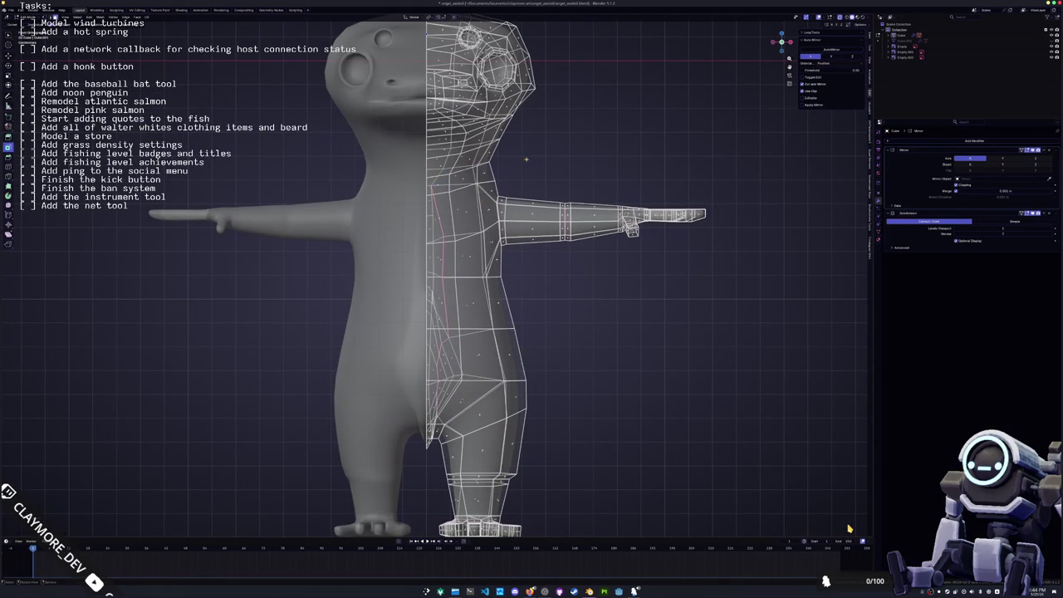
key("alt+a")
scroll(515, 158, "down", 2)
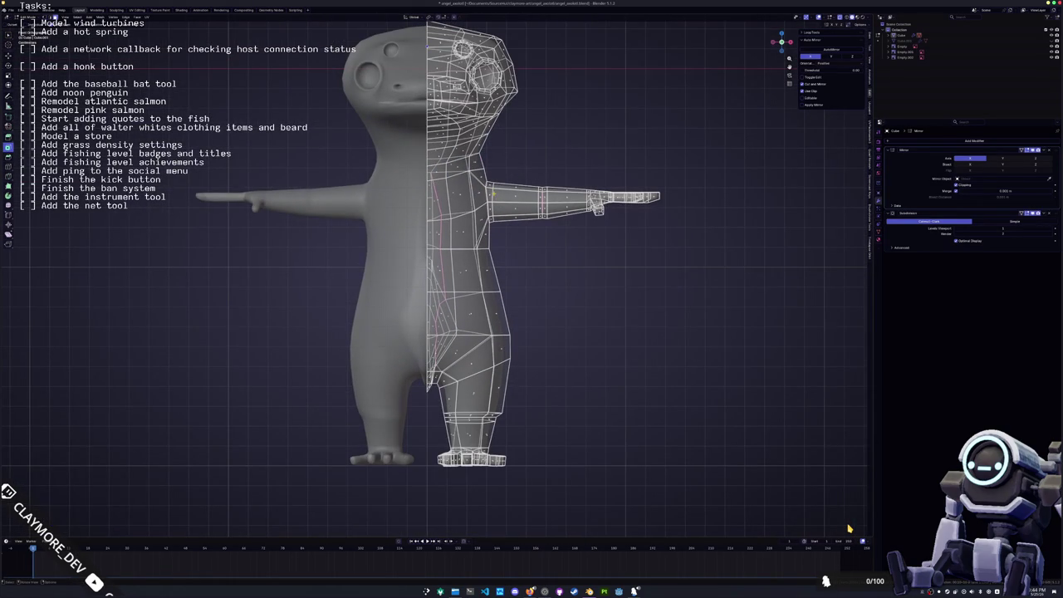
middle_click_drag(476, 174, 456, 104, "shift")
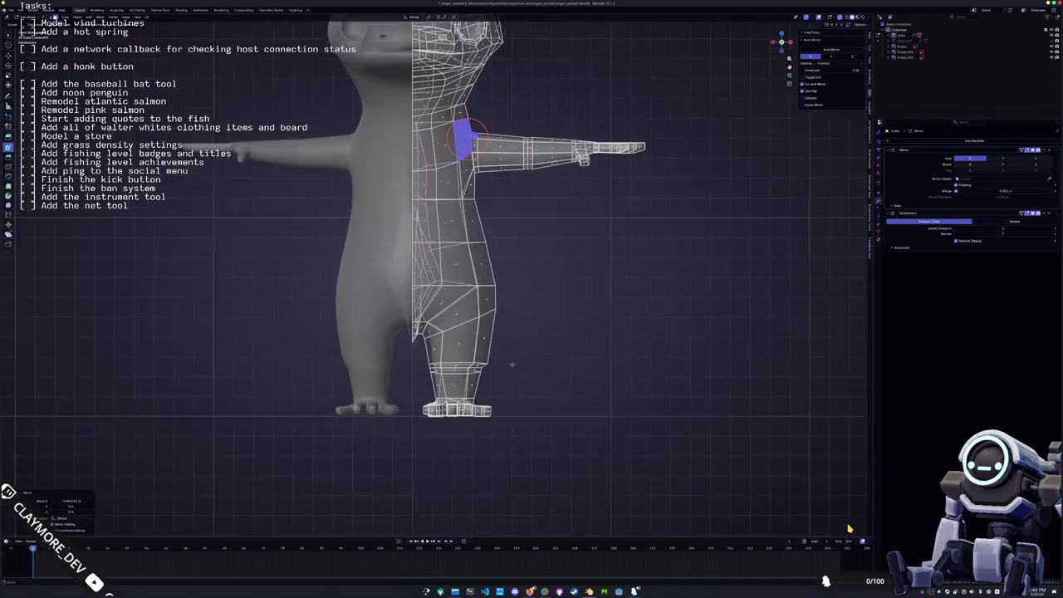
key("r")
left_click(514, 351)
key("alt+a")
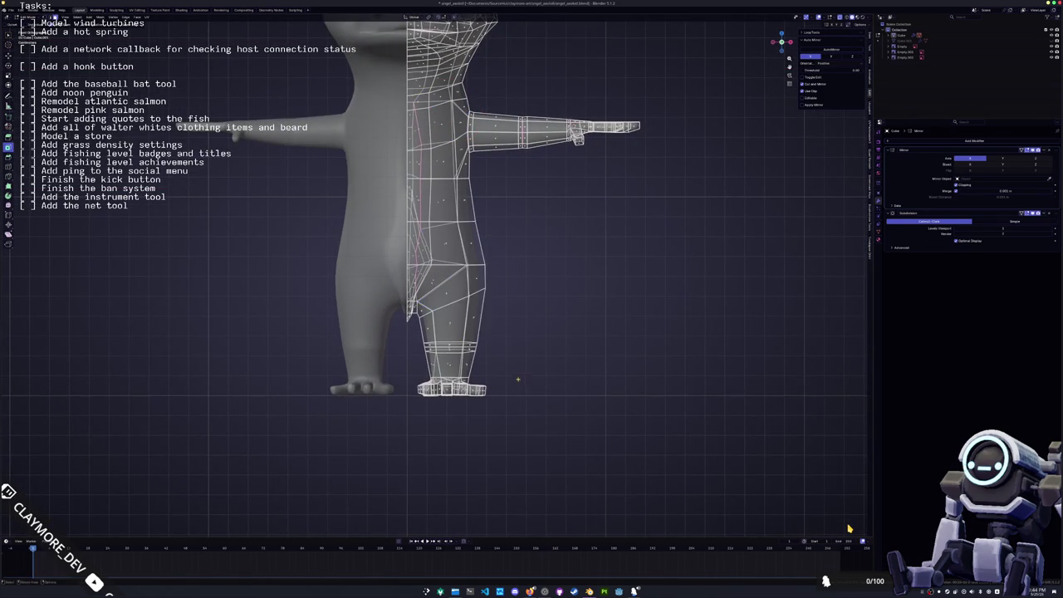
scroll(517, 374, "up", 1)
- Nudge the leg's outer side faces inward along X, then adjust them again with proportional editing
left_click_drag(510, 386, 460, 324)
key("g")
key("x")
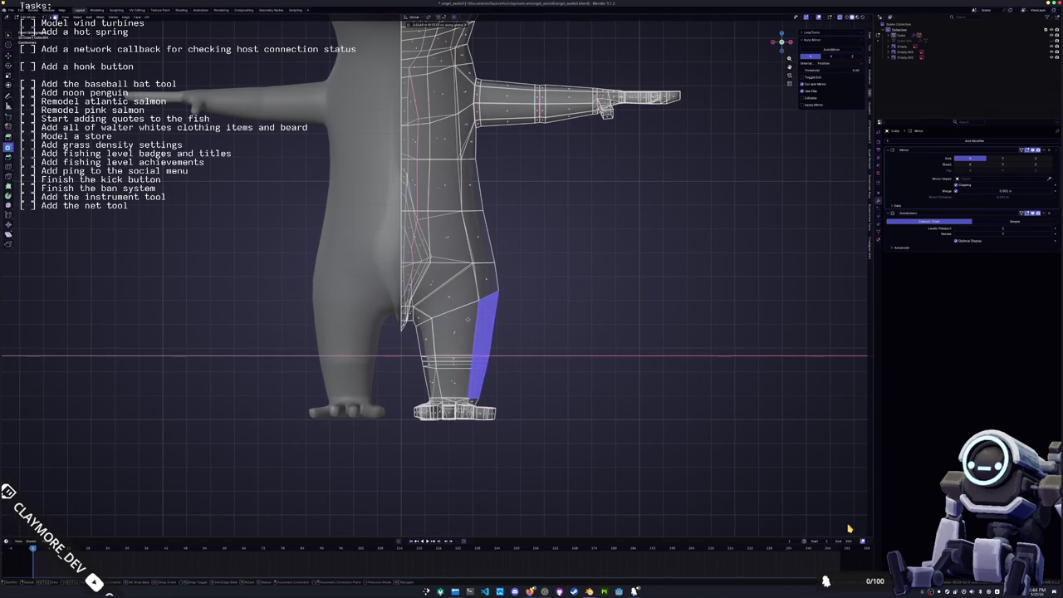
left_click(473, 357)
key("g")
key("x")
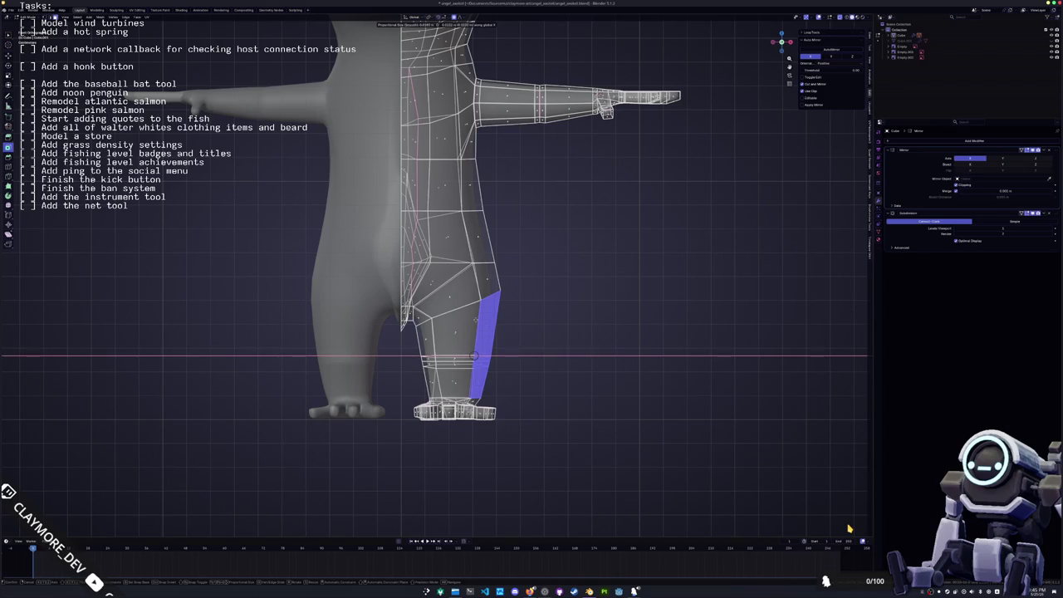
scroll(476, 321, "down", 2)
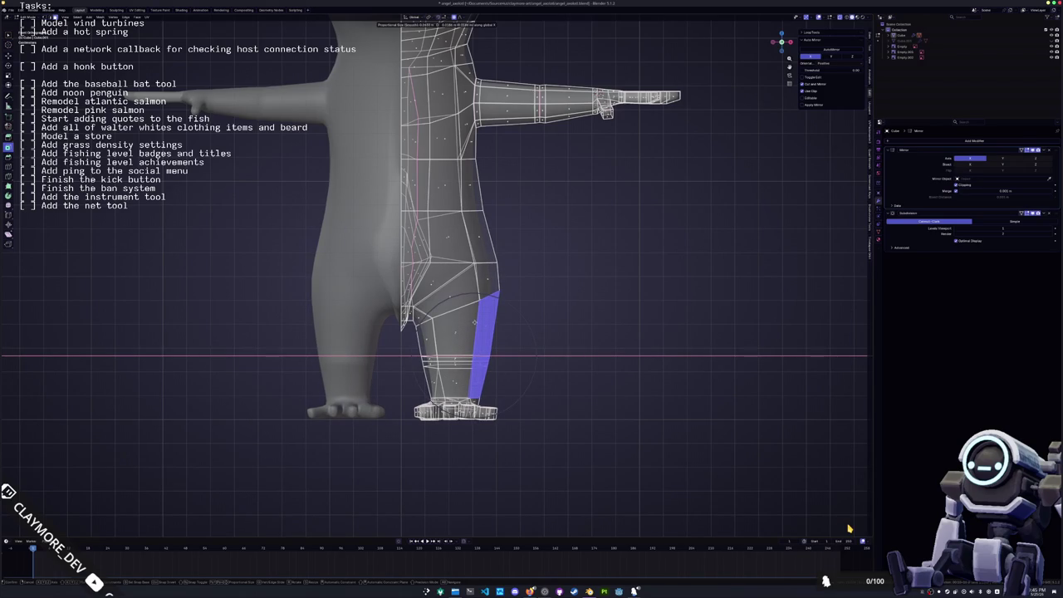
scroll(475, 320, "down", 3)
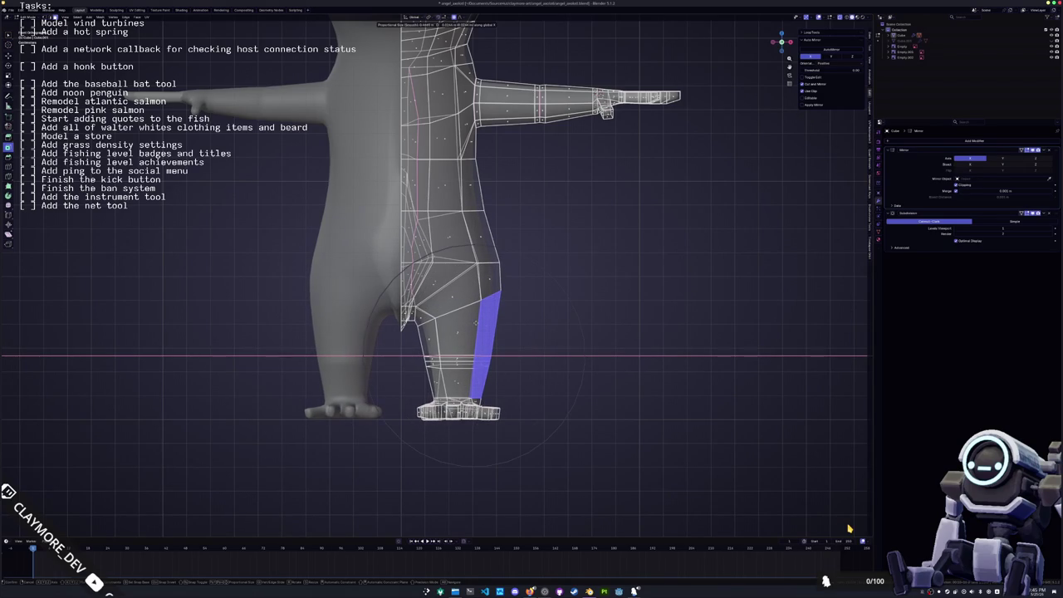
left_click(475, 321)
scroll(513, 408, "up", 3)
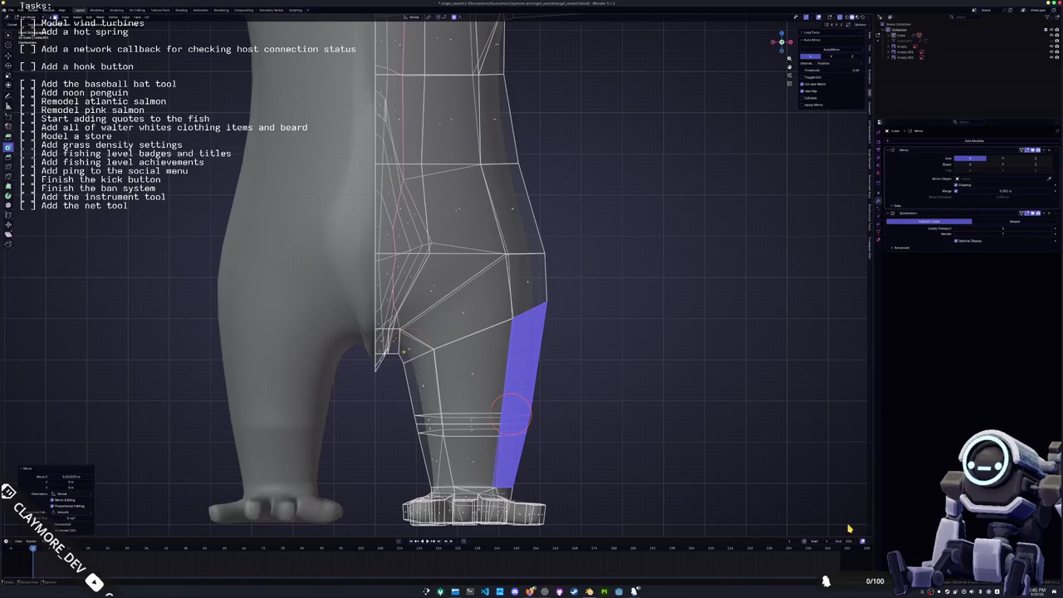
- Move the knee point and an upper thigh point sideways along X
left_click(415, 347)
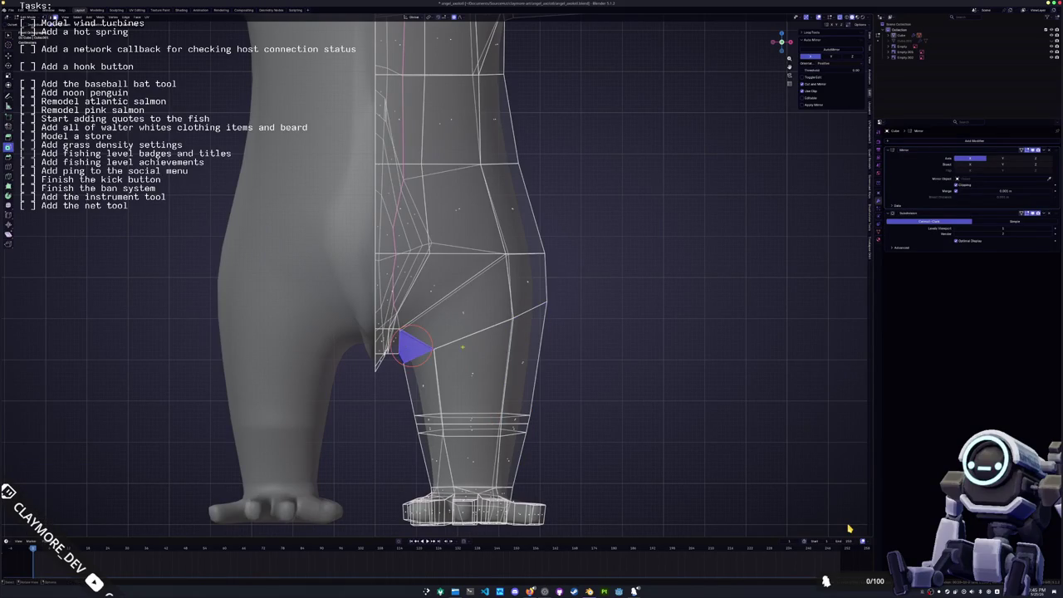
key("g")
key("x")
scroll(465, 346, "up", 3)
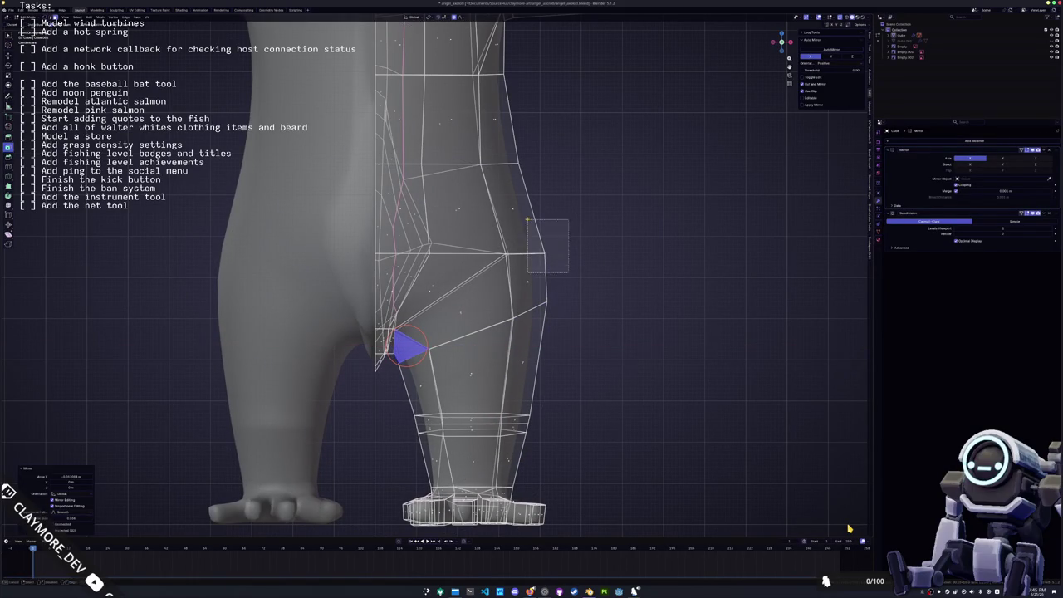
left_click(534, 185)
key("alt+a")
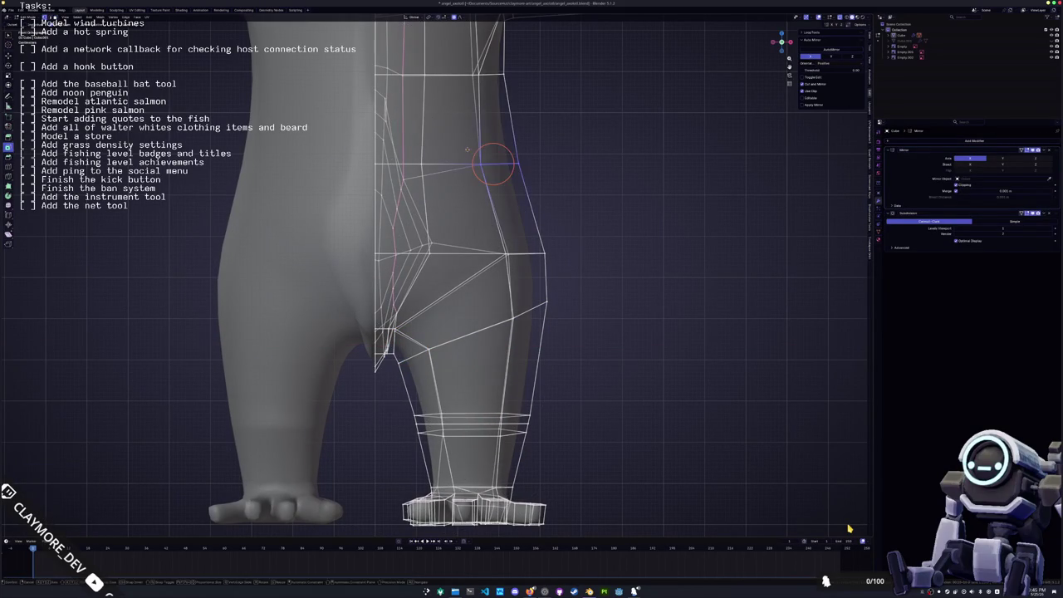
key("g")
key("x")
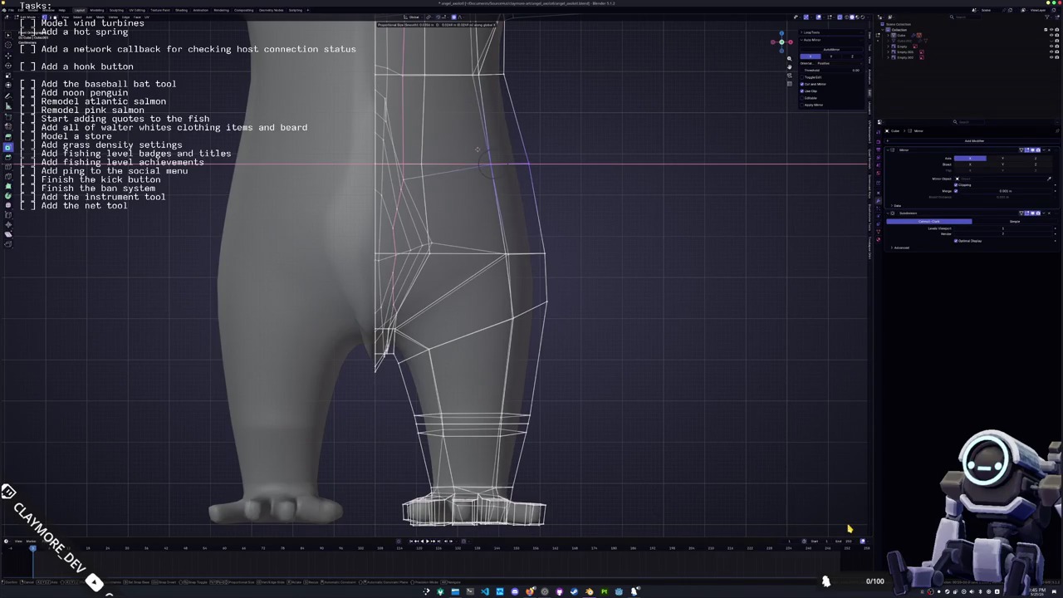
left_click(477, 150)
scroll(499, 250, "down", 4)
scroll(499, 250, "up", 1)
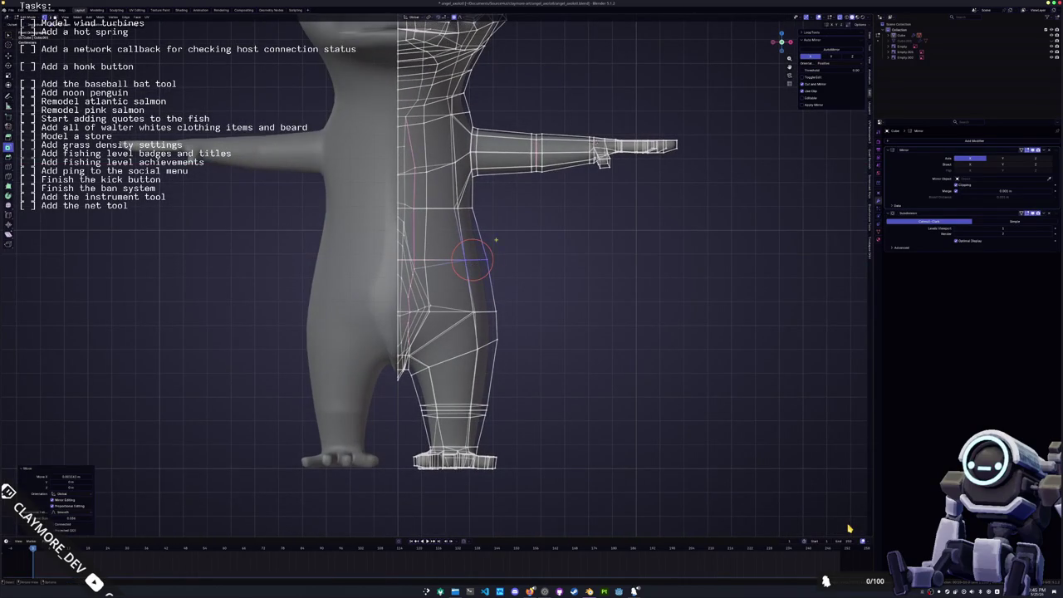
left_click(449, 198)
- Slide a torso-side vertex and the shoulder edge loop along X to follow the sculpt
left_click(460, 207)
key("g")
key("x")
left_click(477, 200)
key("g")
key("x")
left_click(471, 133, "alt")
key("g")
key("x")
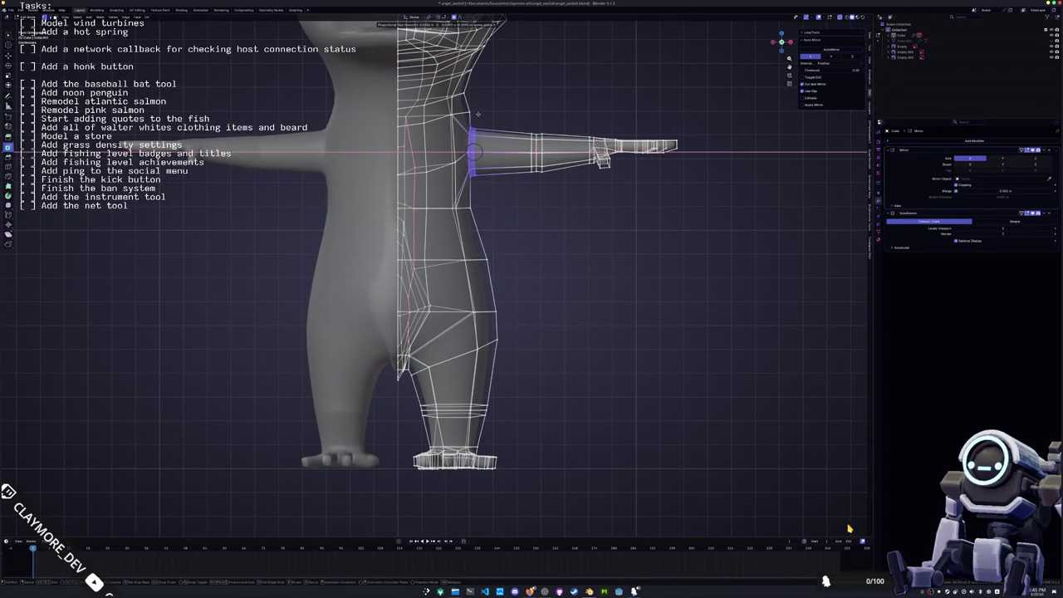
left_click(478, 114)
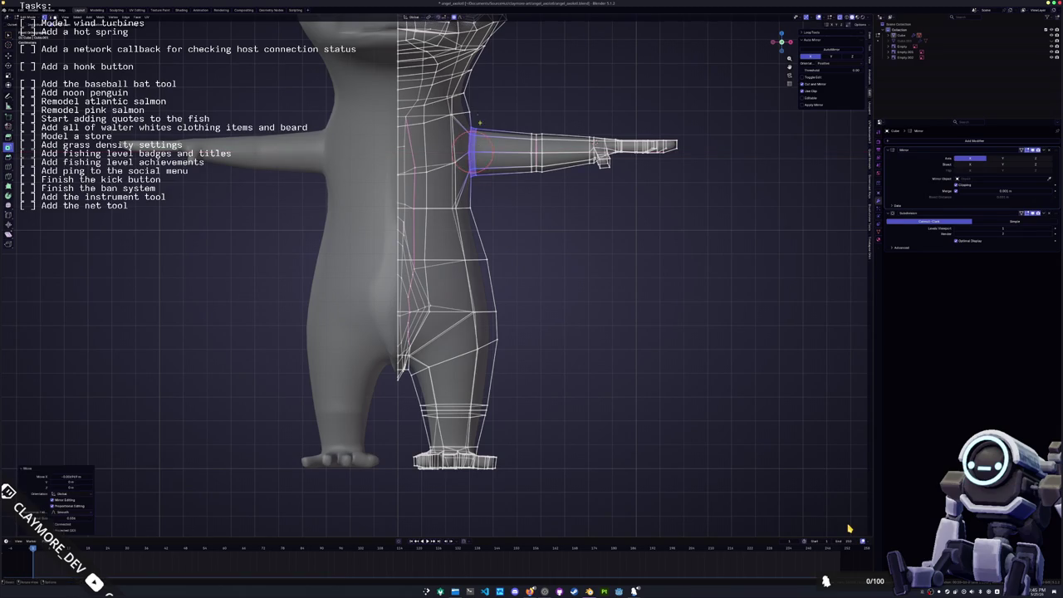
- Shift the torso, lower body and lower leg edge loops along X
left_click(463, 262, "alt")
key("g")
key("x")
left_click(445, 247)
left_click(478, 314, "alt")
key("g")
key("x")
left_click(480, 328)
left_click(470, 342, "alt")
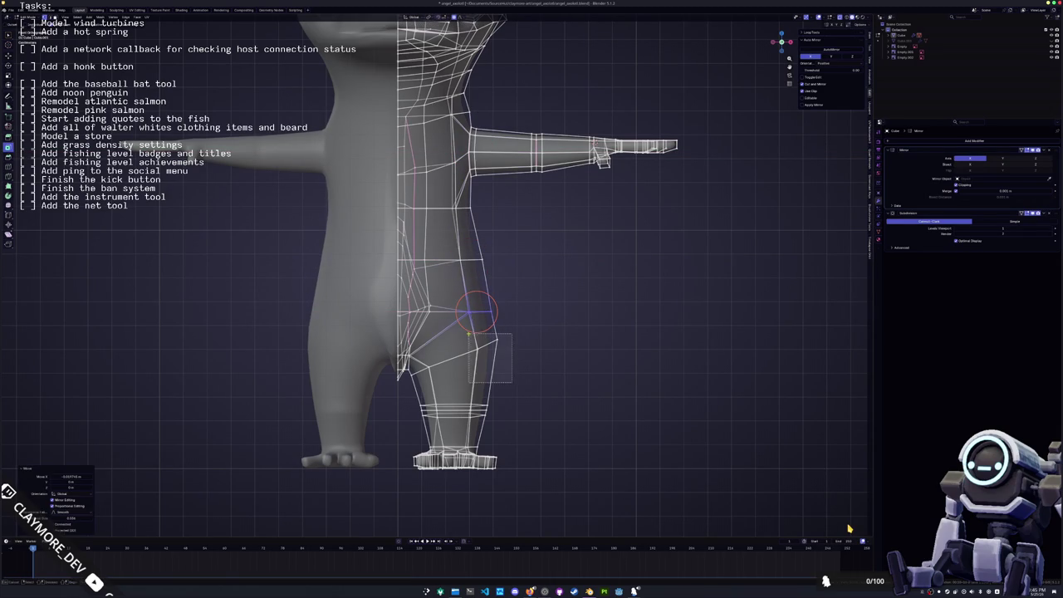
key("g")
key("x")
left_click(486, 304)
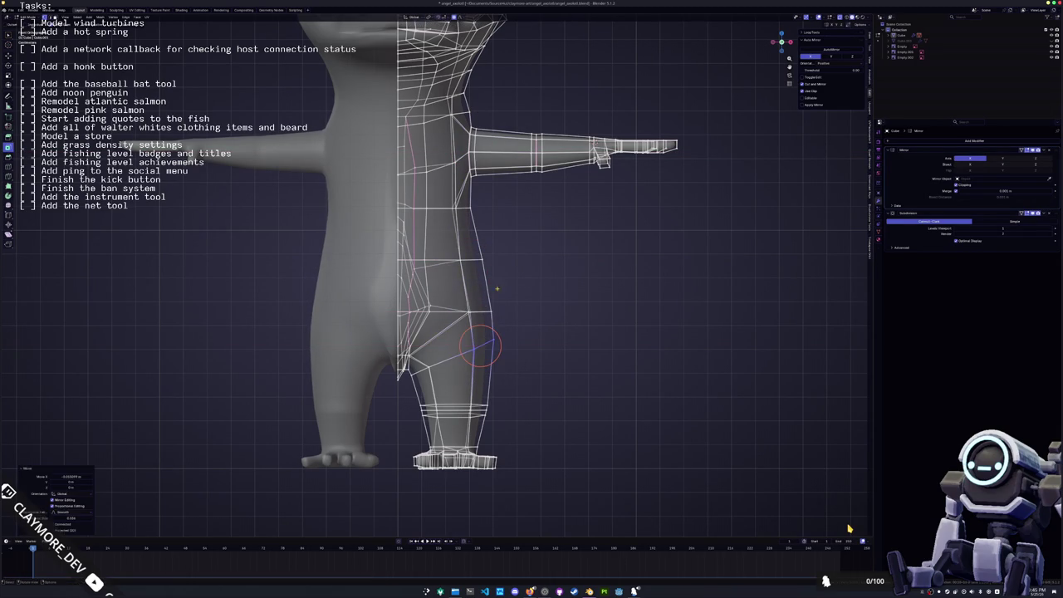
- Shift the hip, waist and thigh edge loops along X to refine the outline
left_click(449, 240, "alt")
key("g")
key("x")
left_click(472, 228)
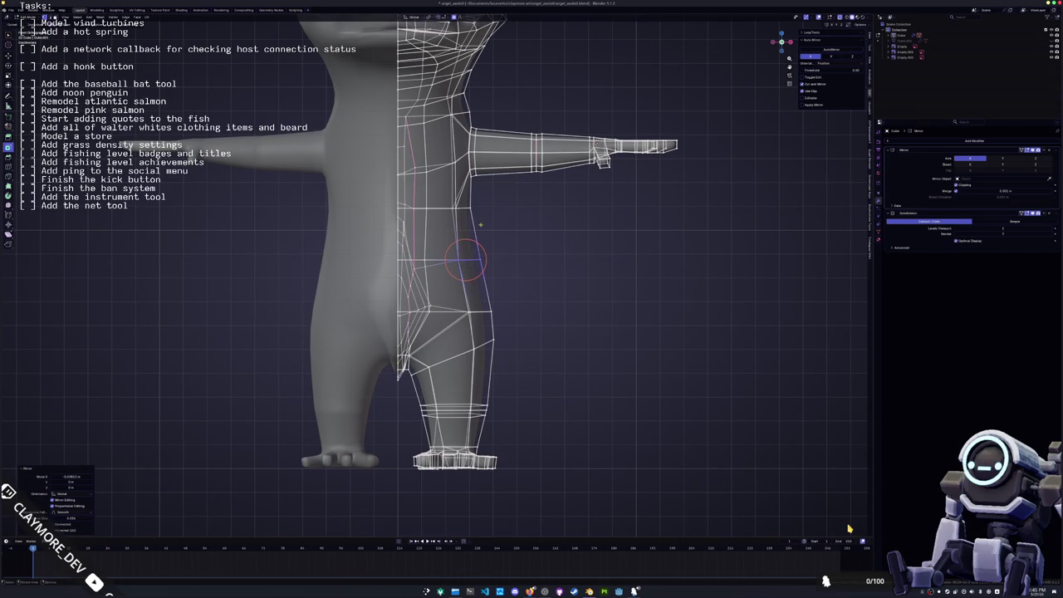
left_click(449, 196, "alt")
key("g")
key("x")
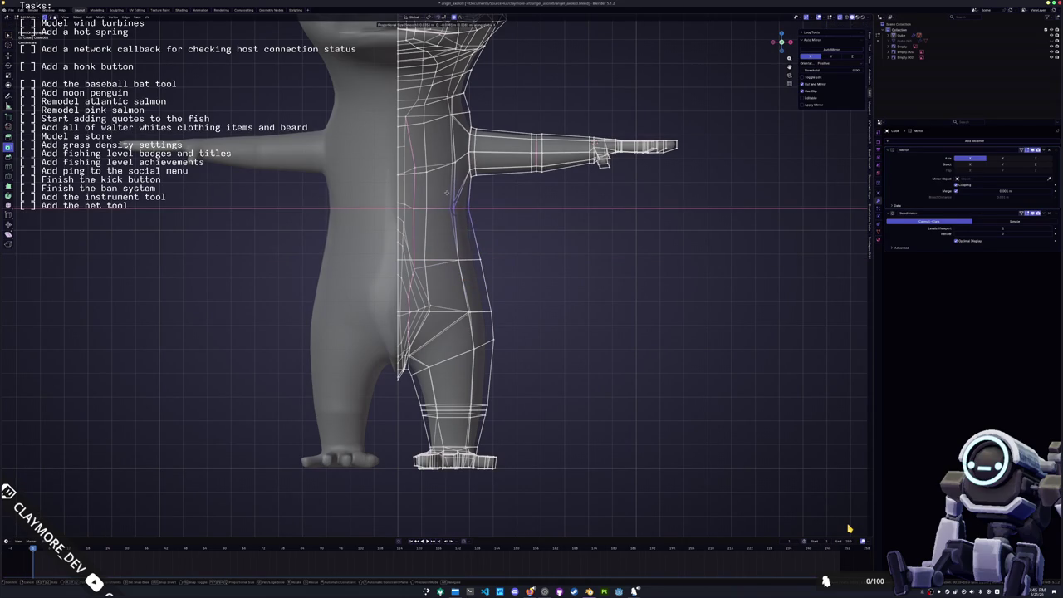
left_click(446, 193)
left_click(465, 311, "alt")
key("g")
key("x")
left_click(461, 302)
middle_click_drag(499, 439, 497, 374, "shift")
- Place the 3D cursor at the crotch and move an inner thigh face along Z
scroll(439, 363, "up", 3)
right_click(408, 316, "shift")
scroll(408, 316, "down", 2)
scroll(390, 359, "up", 1)
mouse_move(390, 359)
middle_mouse_down()
mouse_move(433, 320)
mouse_move(413, 296)
mouse_move(404, 247)
mouse_move(379, 237)
mouse_move(473, 249)
mouse_move(449, 274)
mouse_move(432, 249)
mouse_move(423, 266)
middle_mouse_up()
left_click(413, 288)
key("g")
key("z")
left_click(407, 287)
- Check the legs in object mode, then slide an inner thigh vertex back in edit mode
key("Tab")
scroll(474, 248, "down", 3)
scroll(423, 266, "up", 3)
mouse_move(423, 338)
middle_mouse_down()
mouse_move(449, 241)
mouse_move(499, 225)
mouse_move(523, 240)
mouse_move(465, 249)
mouse_move(490, 236)
middle_mouse_up()
key("Tab")
scroll(448, 236, "up", 2)
scroll(461, 210, "up", 4)
left_click(490, 237)
scroll(490, 237, "up", 3)
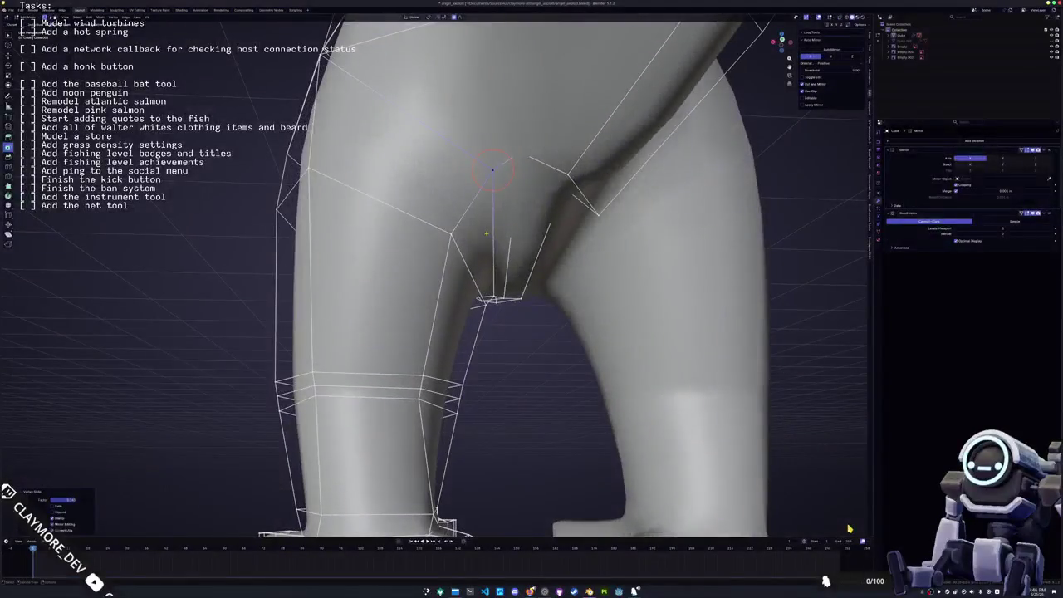
left_click(493, 170)
- Slide another thigh vertex along its edge, select a leg edge loop, and exit to object mode
mouse_move(493, 170)
middle_mouse_down()
mouse_move(569, 287)
mouse_move(613, 283)
mouse_move(506, 299)
mouse_move(266, 274)
mouse_move(432, 291)
middle_mouse_up()
key("g")
key("g")
left_click(569, 291)
left_click(507, 299, "alt")
scroll(517, 300, "down", 3)
key("Tab")
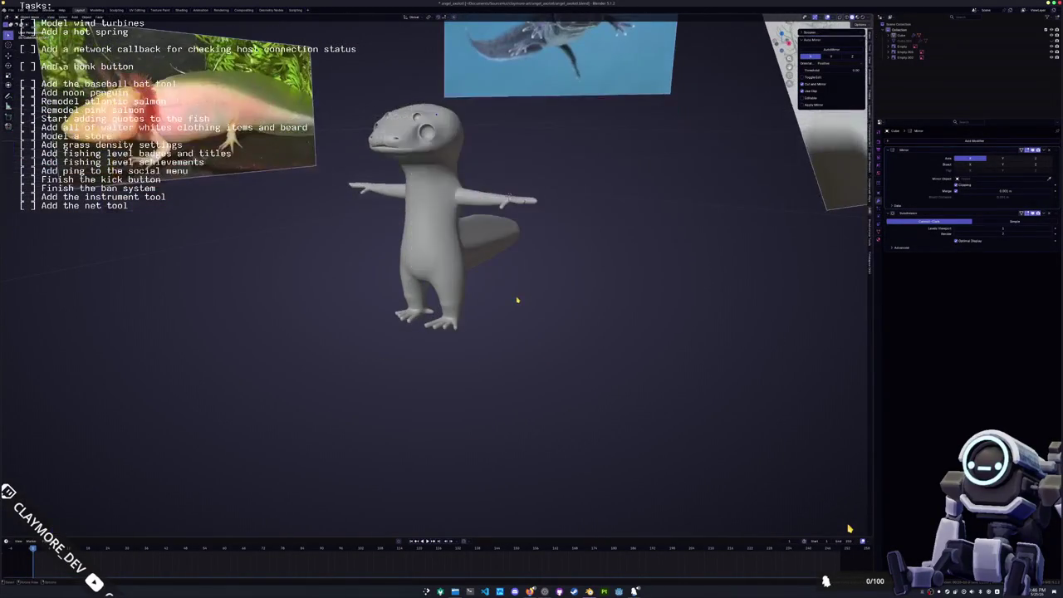
- In front view, box-select the upper head vertices and stretch the head taller
middle_click_drag(517, 299, 416, 309)
middle_click_drag(474, 275, 496, 261)
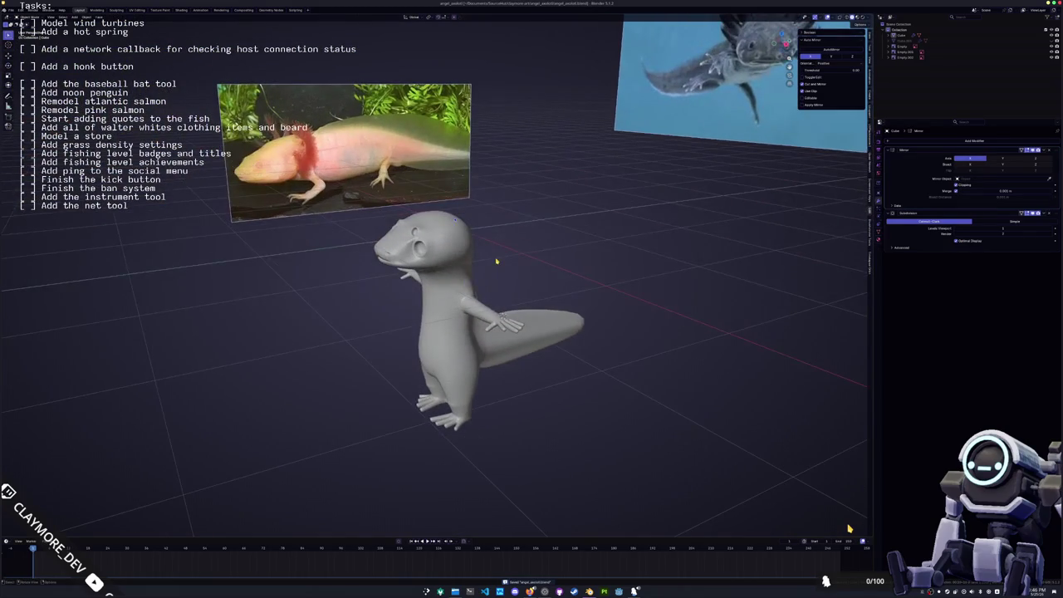
key("KP_1")
key("Tab")
scroll(496, 274, "up", 3)
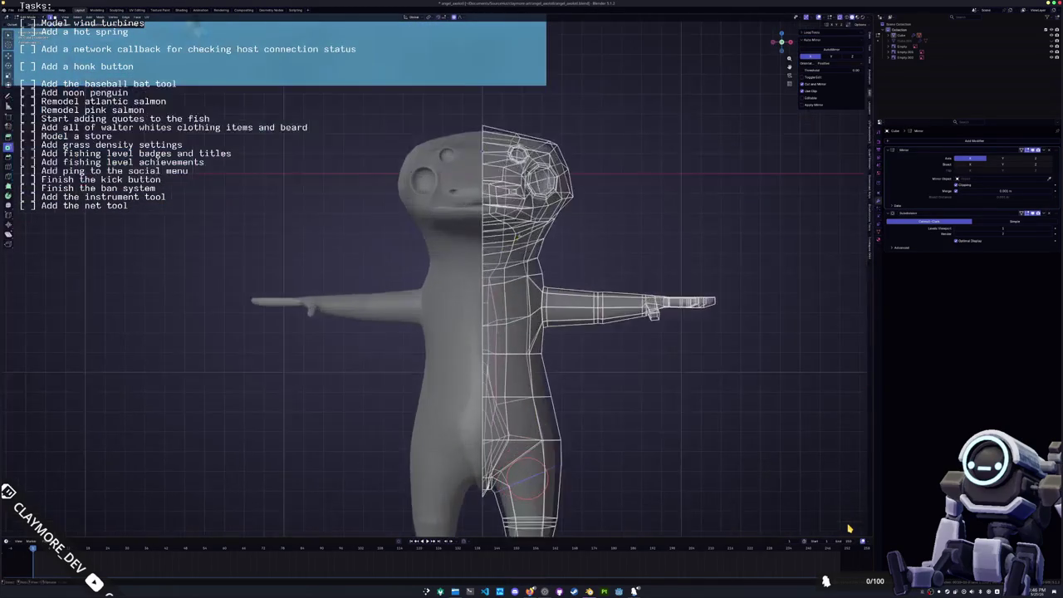
scroll(496, 285, "up", 2)
left_click_drag(555, 296, 344, 148)
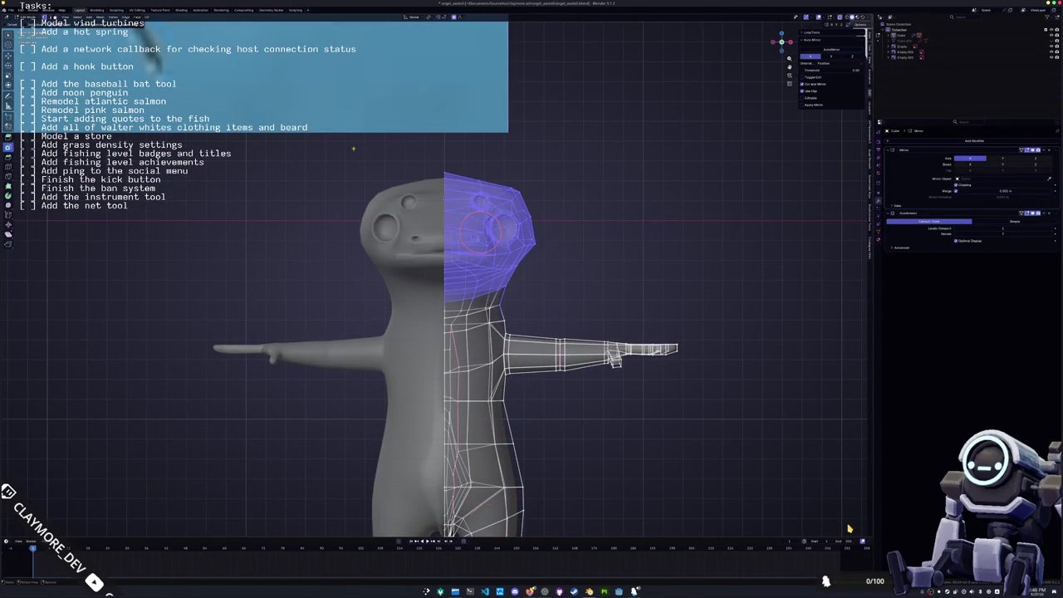
key("z")
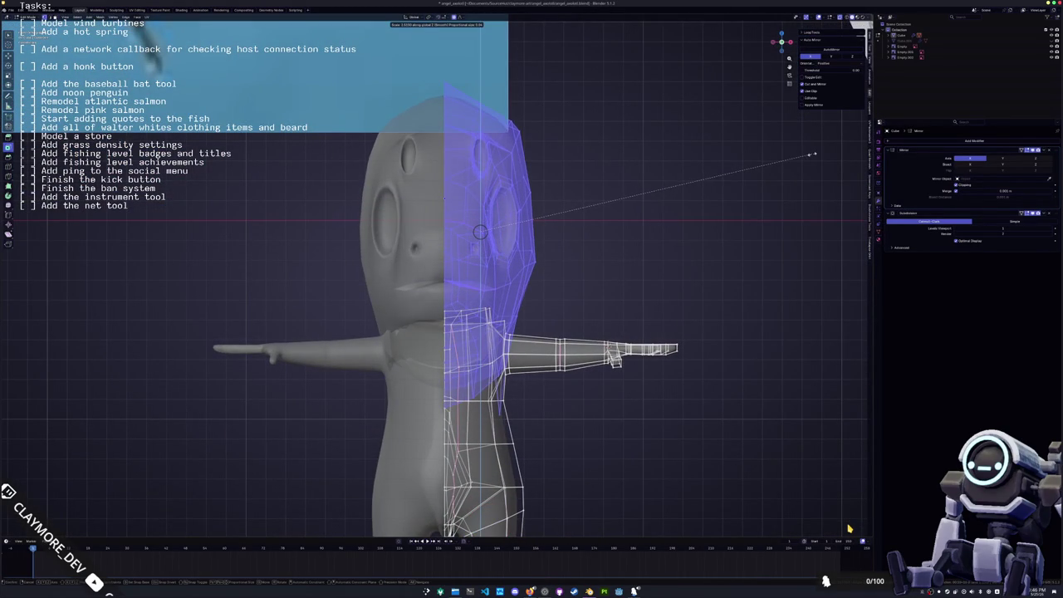
left_click(813, 155)
scroll(822, 191, "up", 3)
scroll(828, 207, "up", 2)
key("Tab")
- Undo the stretch, rescale the head vertices, and shift them along X with soft falloff
middle_click_drag(784, 257, 796, 290, "shift")
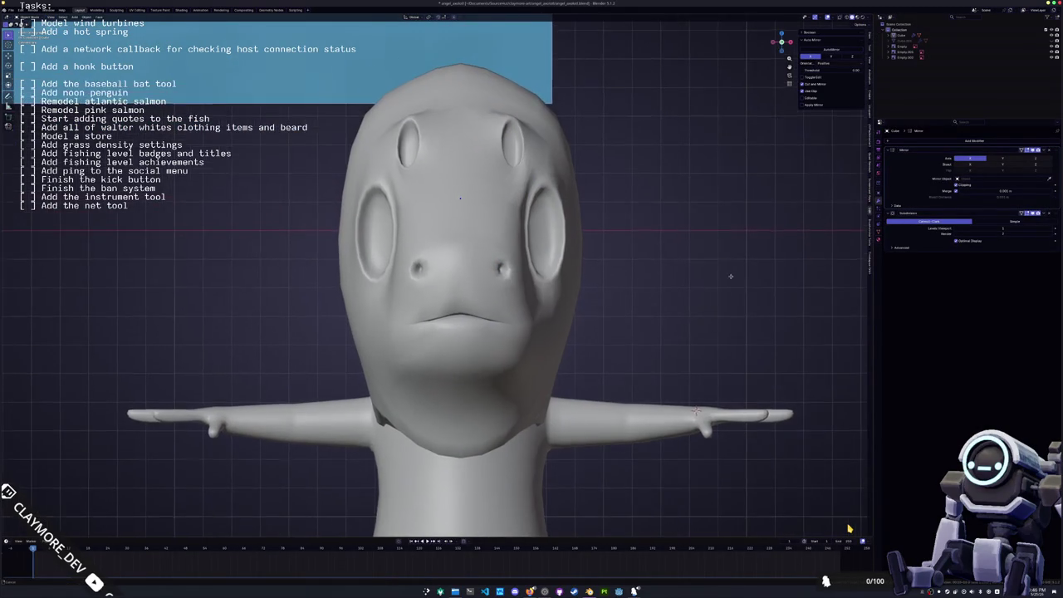
key("ctrl+z")
key("ctrl+z")
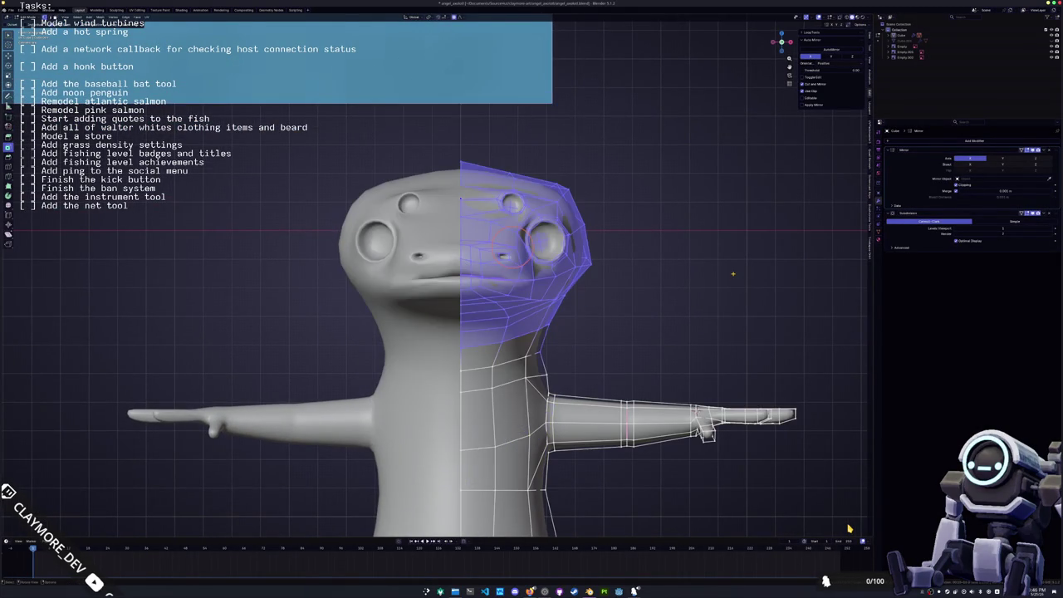
key("s")
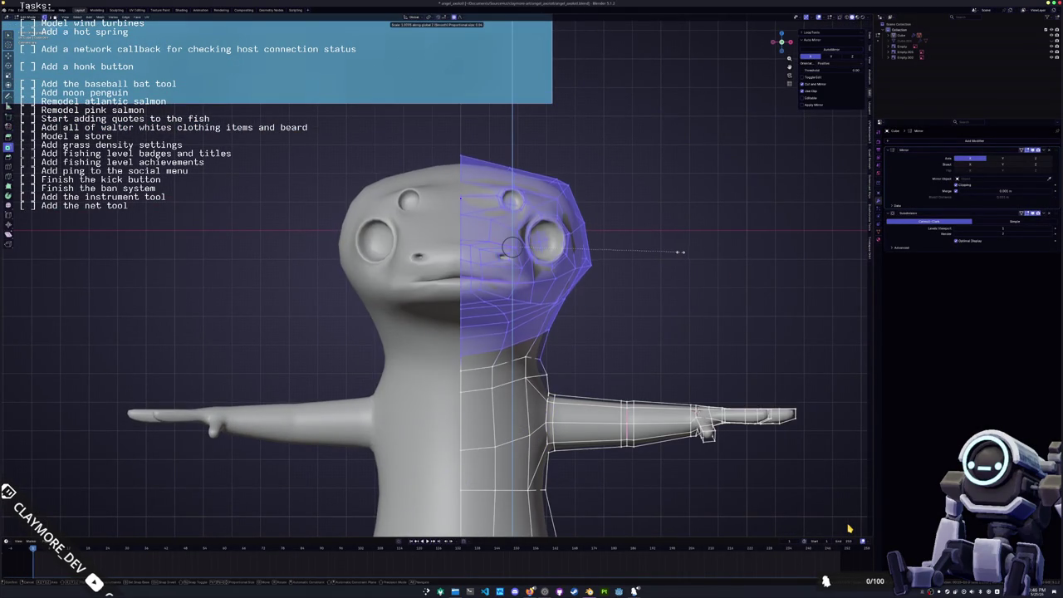
left_click(678, 253)
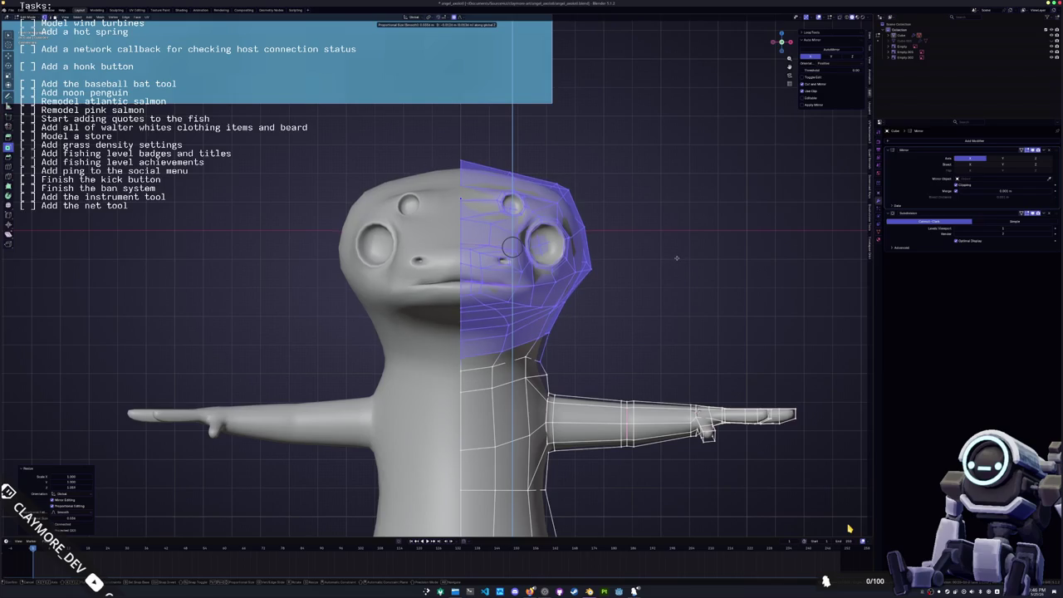
key("ctrl+0")
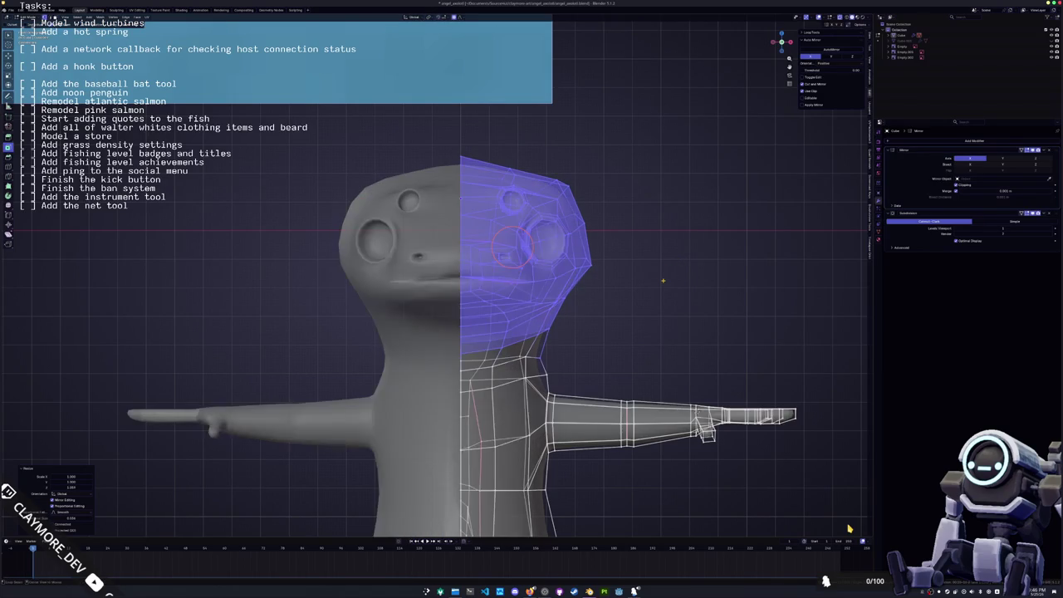
left_click(564, 353)
key("g")
key("x")
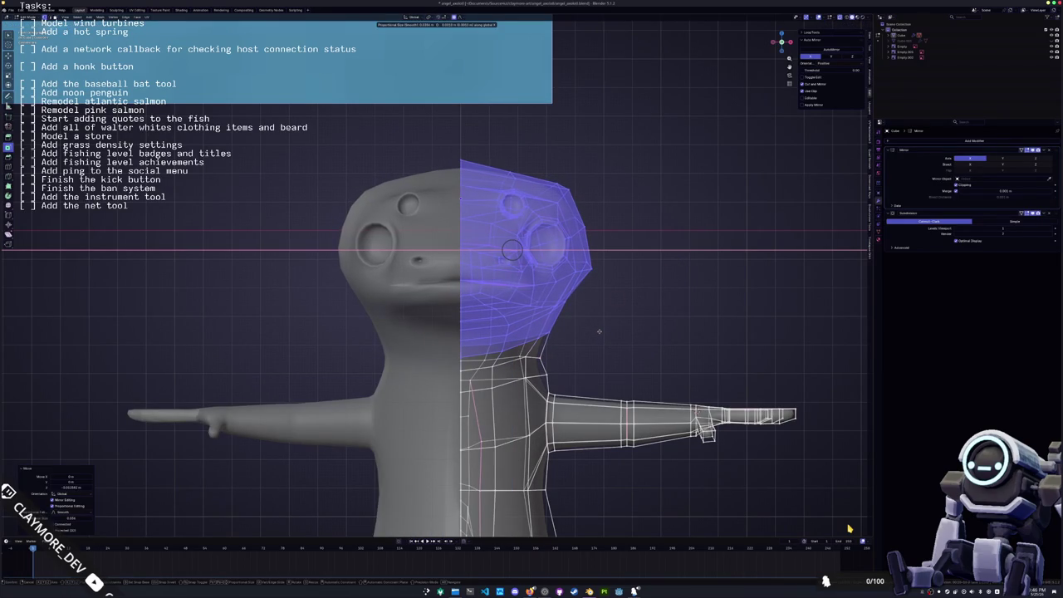
key("z")
key("Escape")
left_click(581, 349, "alt")
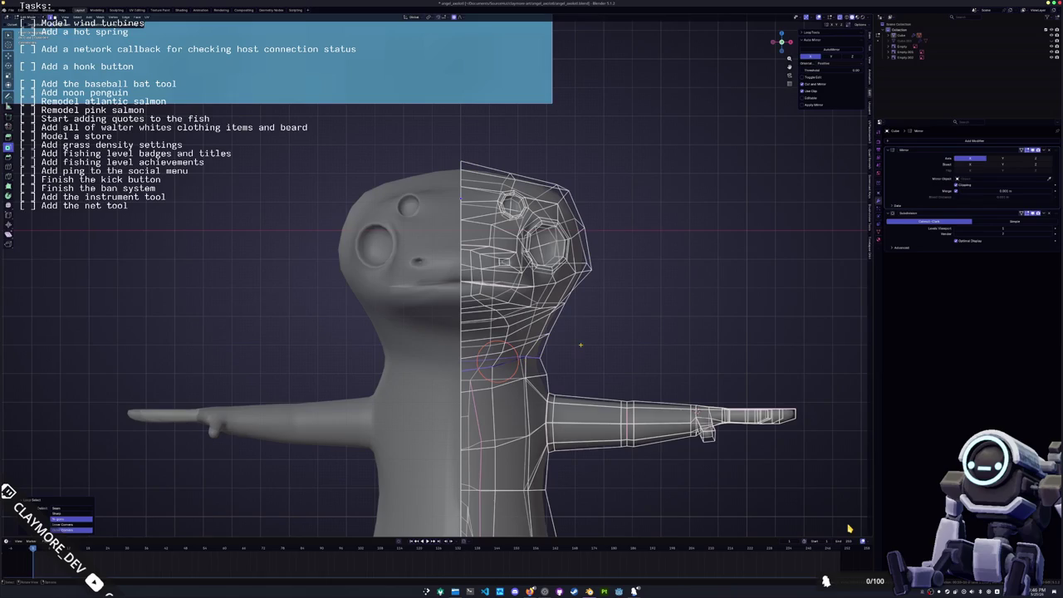
- Edge-slide the neck loop, then view the full axolotl in object mode from the side
left_click(579, 359)
key("g")
key("g")
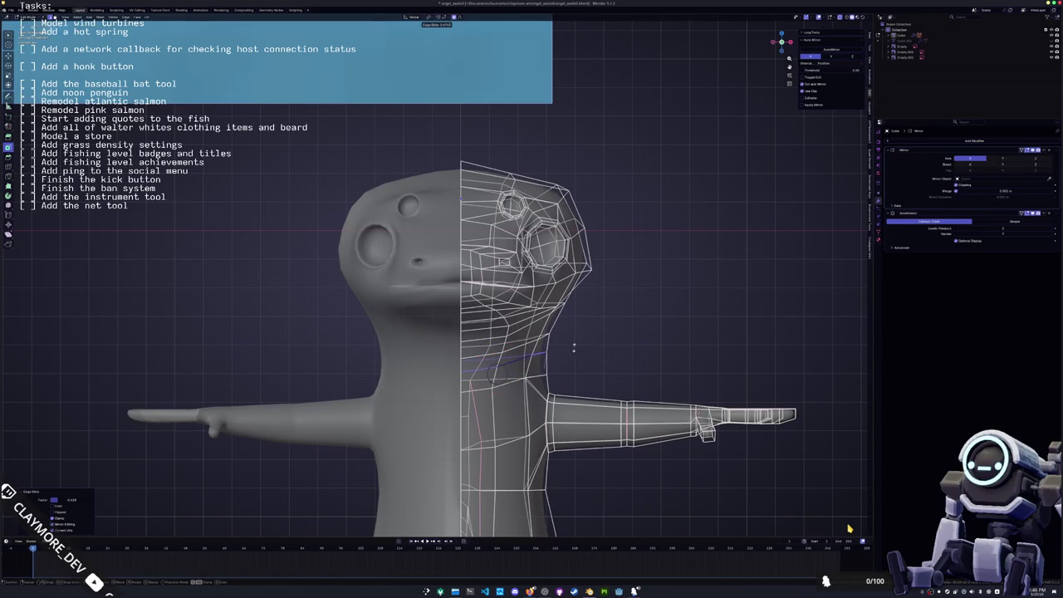
left_click(573, 352)
key("Tab")
mouse_move(572, 352)
middle_mouse_down()
mouse_move(432, 342)
mouse_move(420, 336)
mouse_move(415, 288)
mouse_move(429, 331)
mouse_move(529, 304)
mouse_move(533, 316)
middle_mouse_up()
key("Tab")
key("Tab")
scroll(529, 304, "down", 4)
scroll(536, 324, "up", 3)
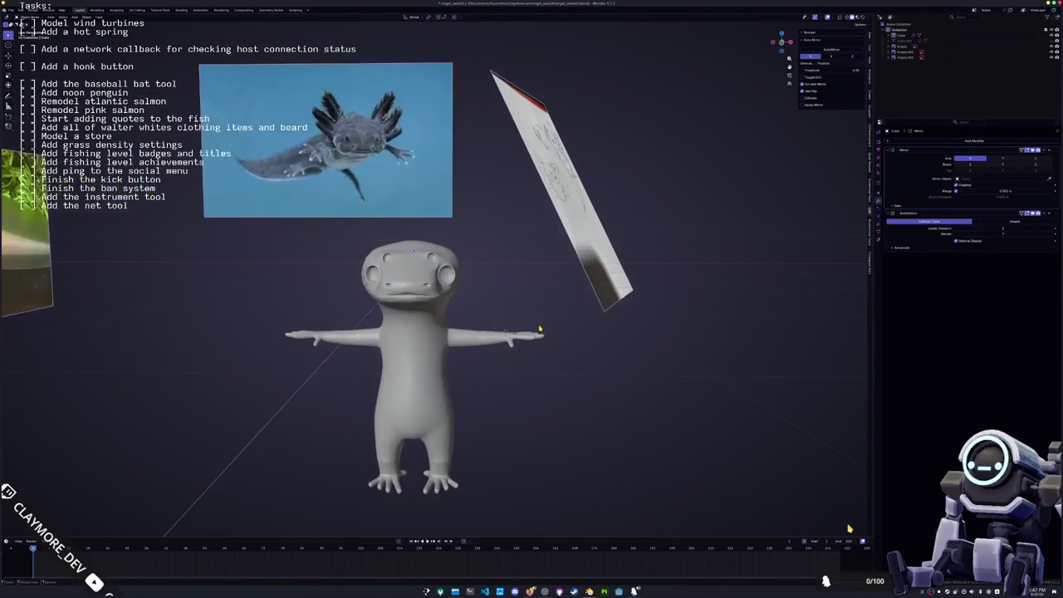
- In front view, add a cube, scale it down small and place it beside the axolotl's head
key("KP_1")
key("shift+a")
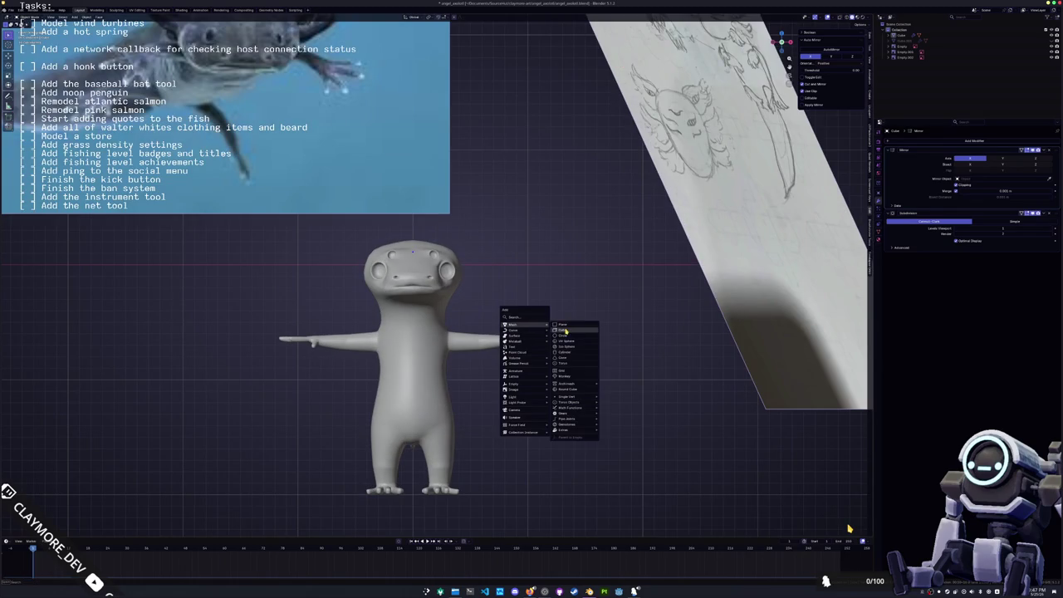
left_click(565, 330)
scroll(539, 316, "down", 3)
key("s")
left_click(498, 307)
key("g")
left_click(501, 282)
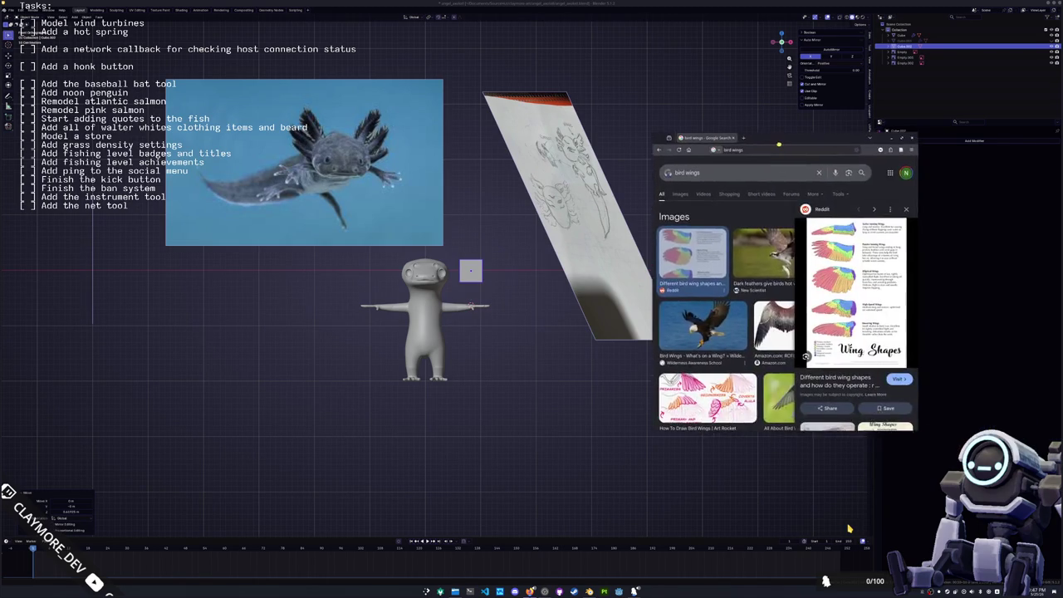
- In Edit Mode, box-select the axolotl's hand and flatten it along Z
left_click_drag(773, 212, 837, 142)
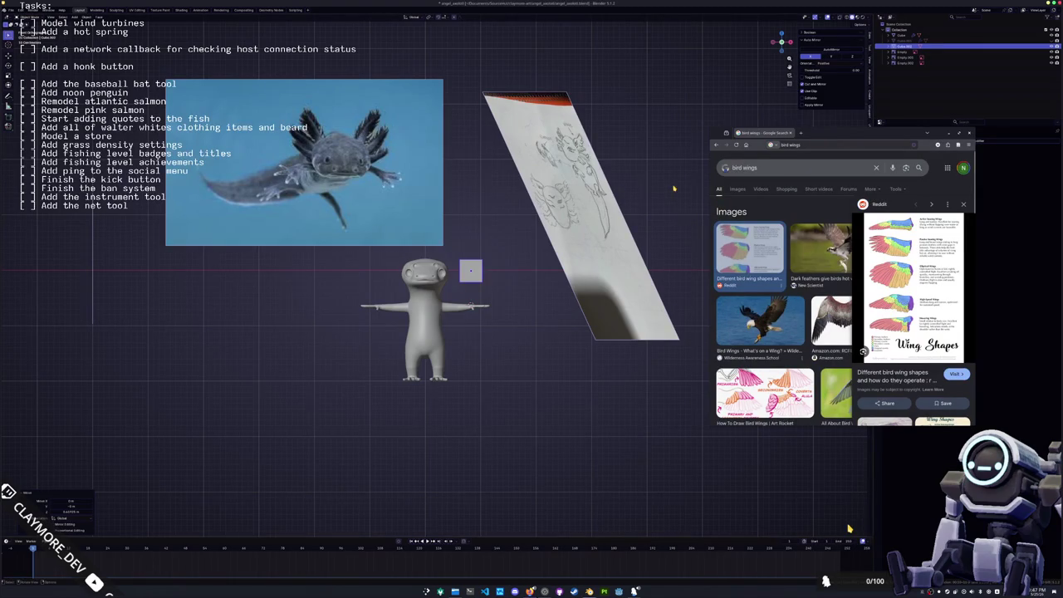
scroll(526, 348, "up", 5)
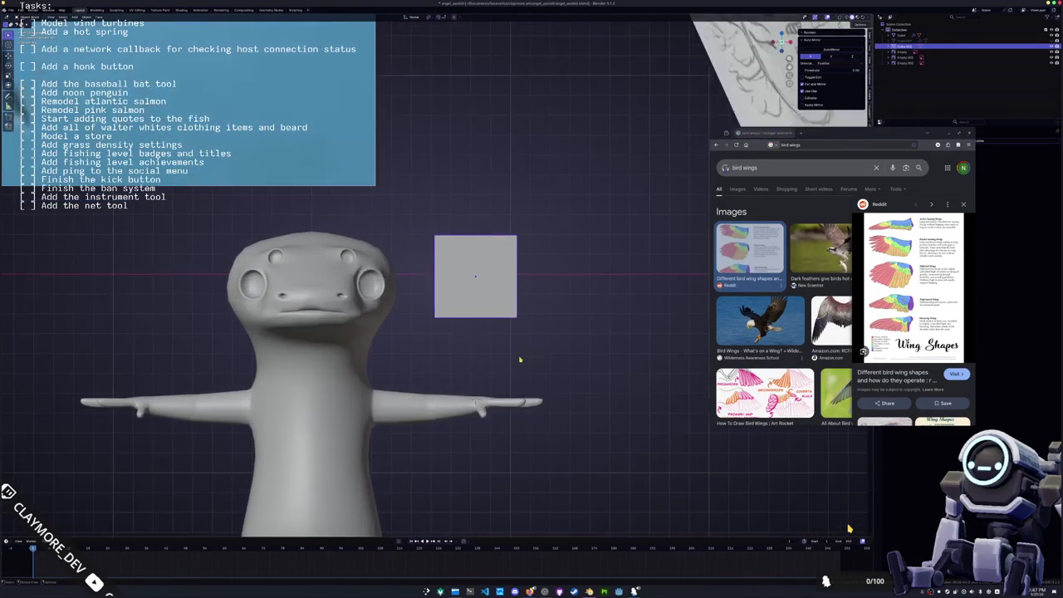
key("Tab")
scroll(441, 282, "up", 2)
left_click_drag(592, 493, 465, 393)
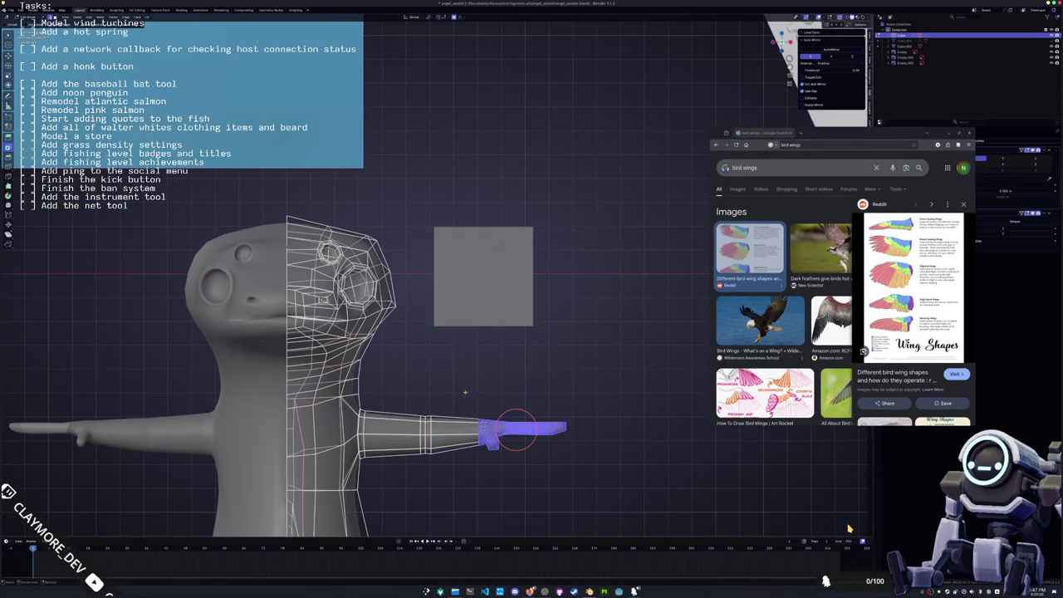
middle_click_drag(464, 393, 499, 343, "shift")
key("s")
key("z")
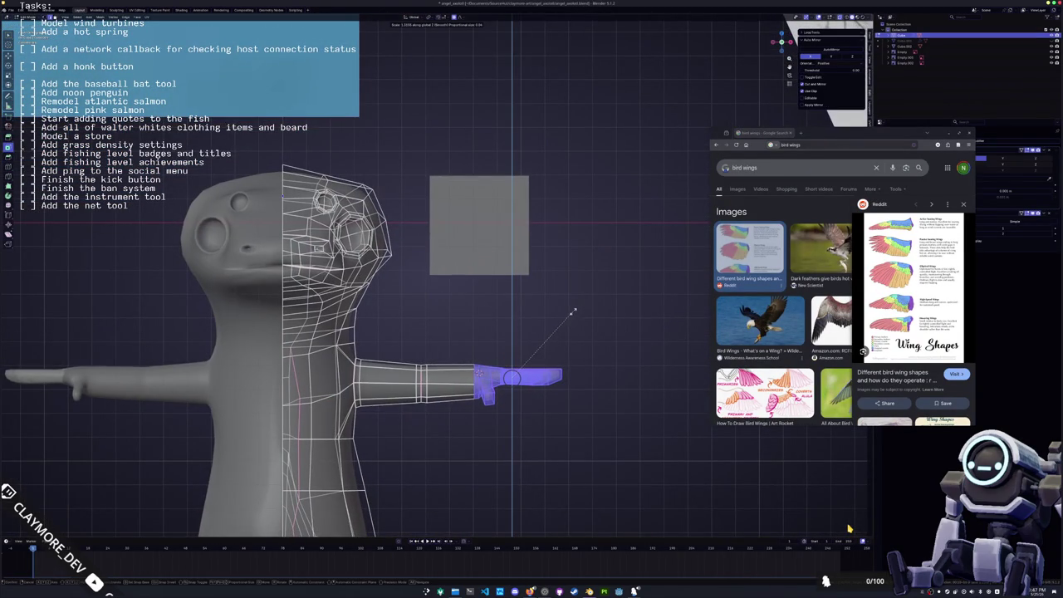
left_click(570, 312)
- Resize the wrist where the arm meets the hand, using proportional editing
right_click(474, 368, "shift")
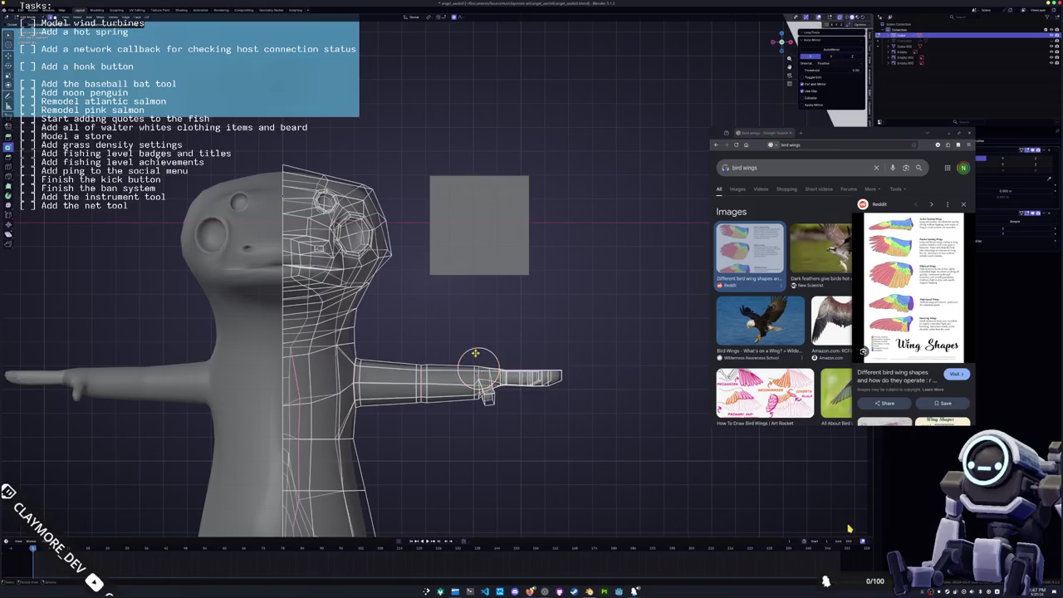
scroll(474, 368, "up", 2)
middle_click_drag(497, 409, 514, 343, "shift")
key("s")
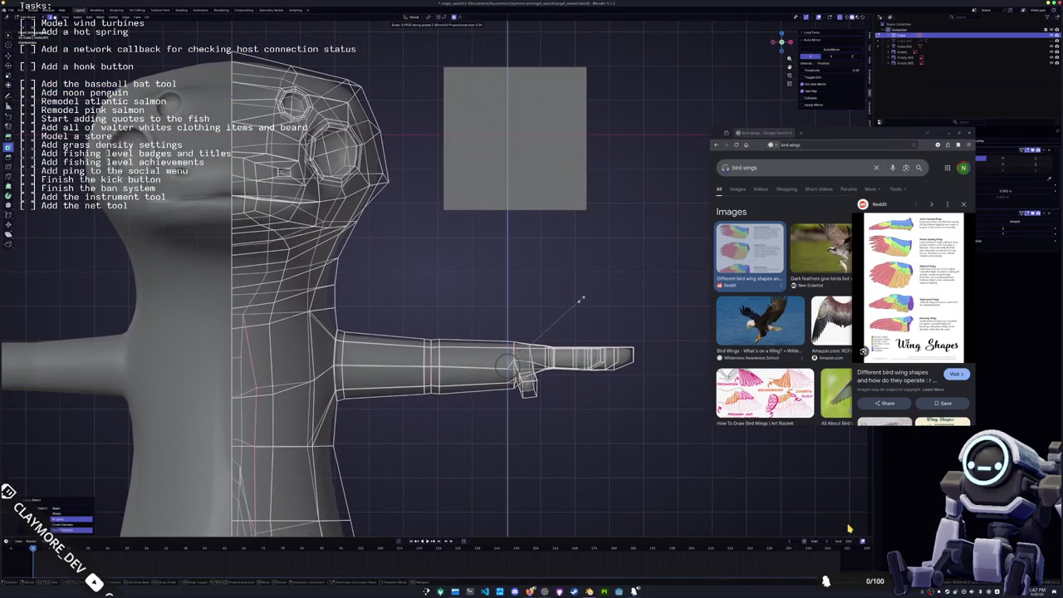
left_click(581, 300)
- Check the solid character from a three-quarter side view, then return to Edit Mode
key("Tab")
scroll(519, 297, "down", 5)
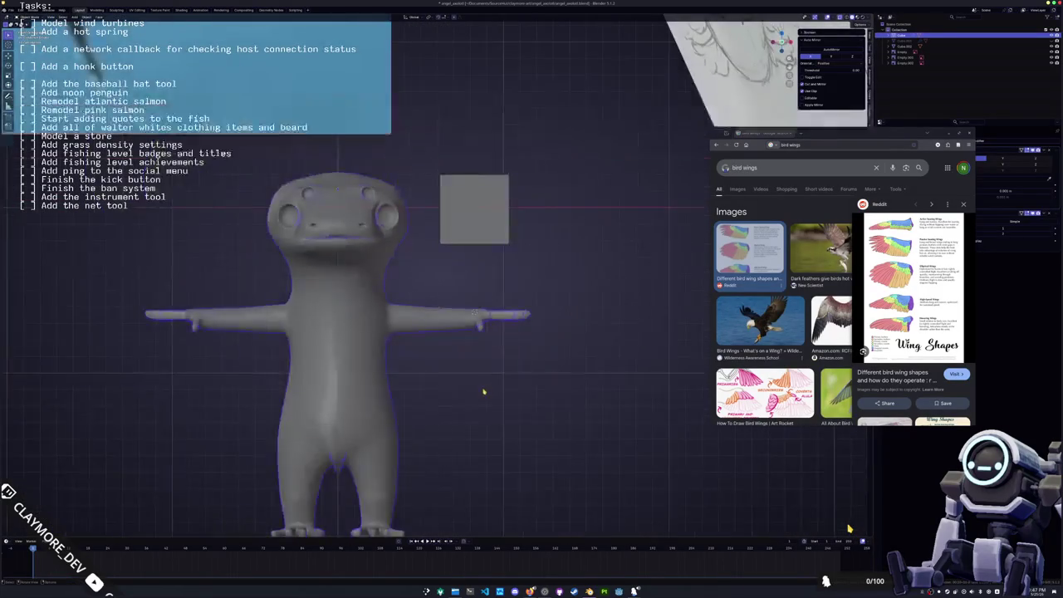
key("Tab")
key("Tab")
mouse_move(518, 297)
middle_mouse_down()
mouse_move(431, 420)
mouse_move(465, 398)
mouse_move(432, 316)
mouse_move(445, 249)
mouse_move(444, 380)
mouse_move(461, 93)
middle_mouse_up()
key("Tab")
key("Tab")
key("Tab")
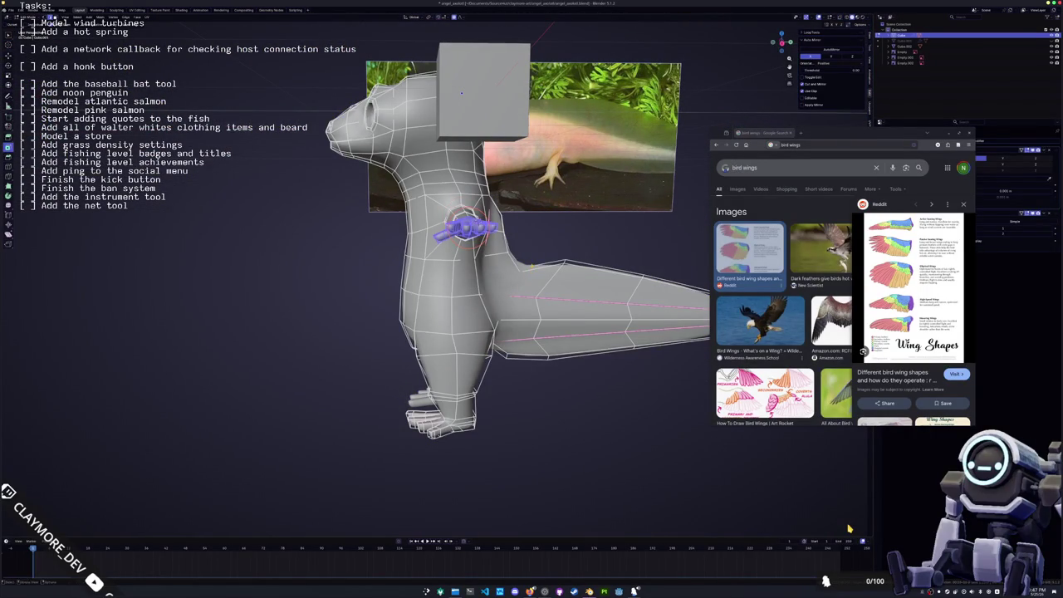
- Move the selected hand along the arm, then nudge it down and outward
scroll(448, 274, "up", 2)
scroll(449, 274, "up", 2)
scroll(449, 275, "up", 2)
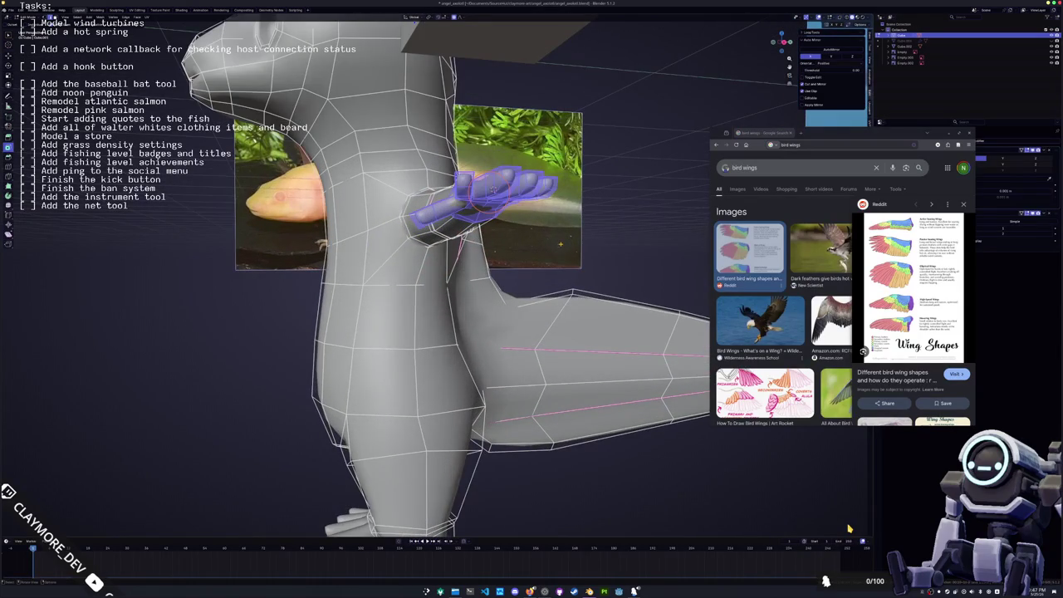
key("g")
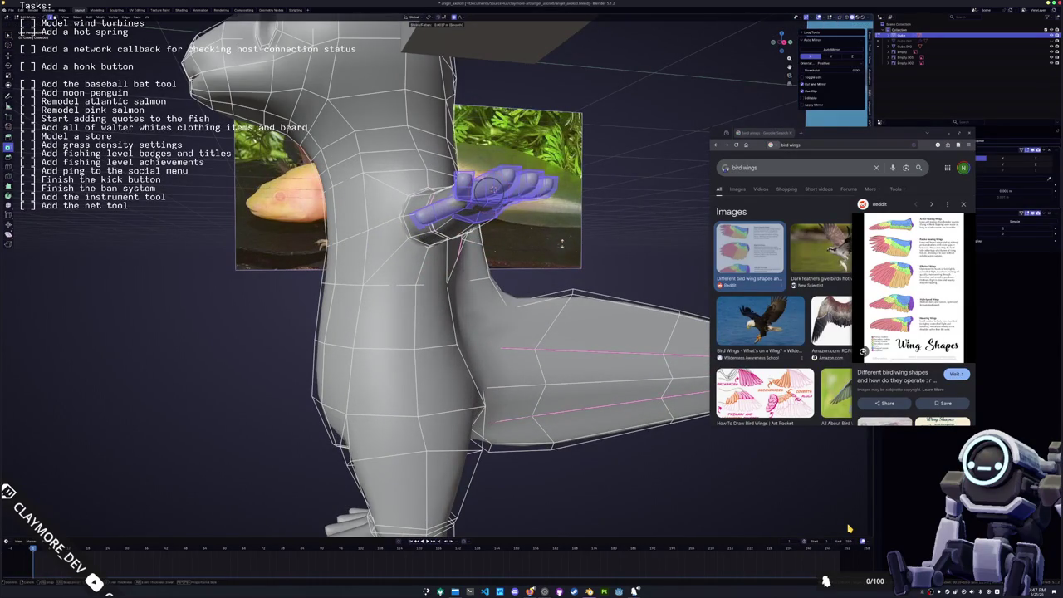
left_click(563, 241)
mouse_move(563, 242)
middle_mouse_down()
mouse_move(631, 274)
mouse_move(591, 298)
middle_mouse_up()
scroll(607, 254, "up", 3)
scroll(590, 298, "up", 4)
middle_click_drag(685, 240, 591, 297, "shift")
key("g")
left_click(545, 309)
- Leave Edit Mode, switch to the front view and select the cube placeholder
key("Tab")
scroll(494, 327, "down", 3)
scroll(493, 327, "down", 3)
mouse_move(493, 327)
middle_mouse_down()
mouse_move(499, 349)
mouse_move(476, 318)
middle_mouse_up()
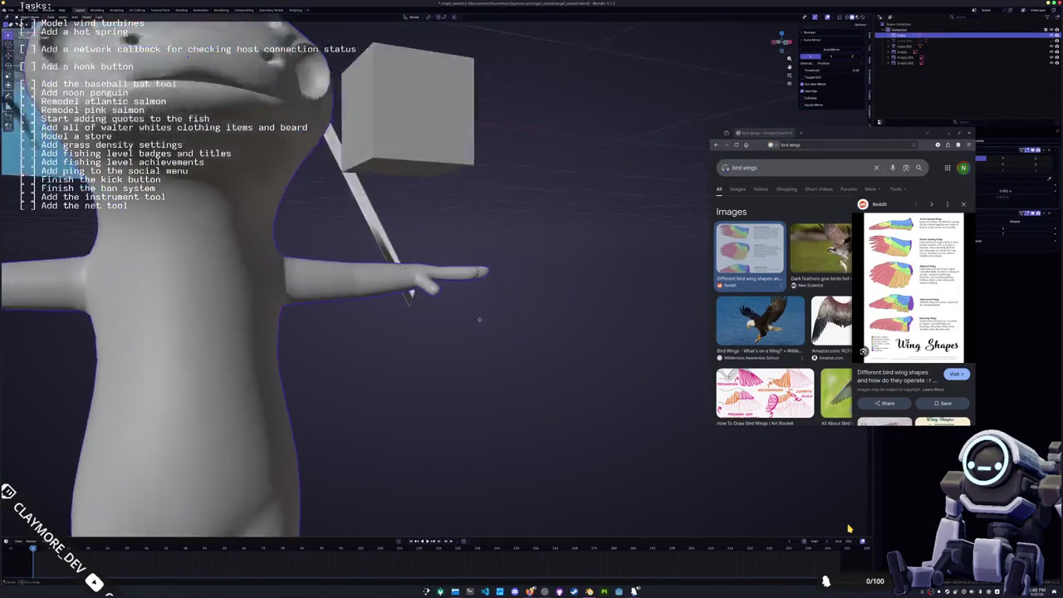
key("KP_1")
left_click(432, 206)
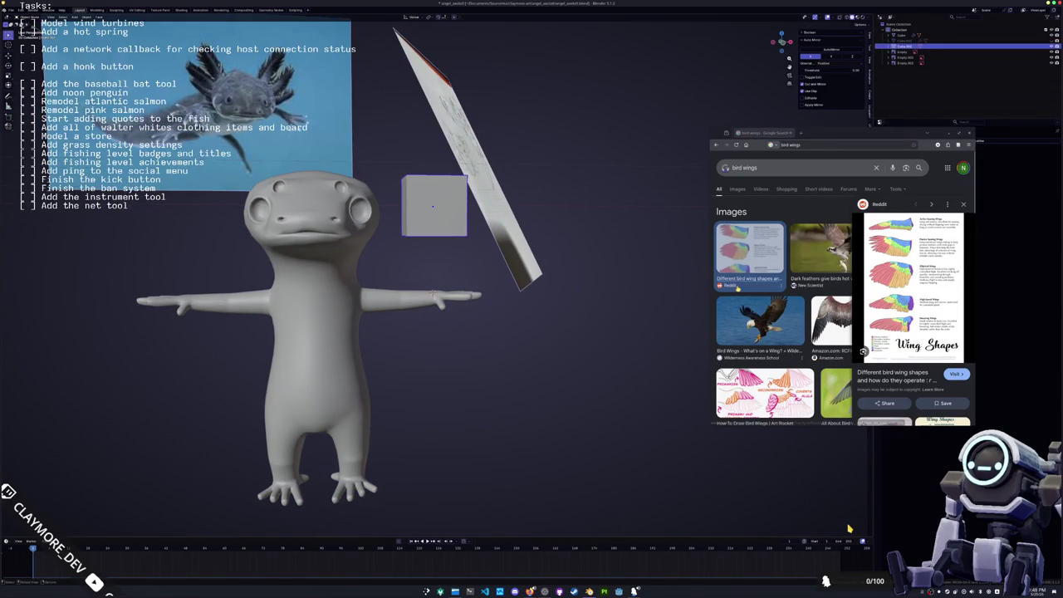
- Open the Reddit Wing Shapes image result as a standalone image in its own tab
scroll(785, 299, "down", 2)
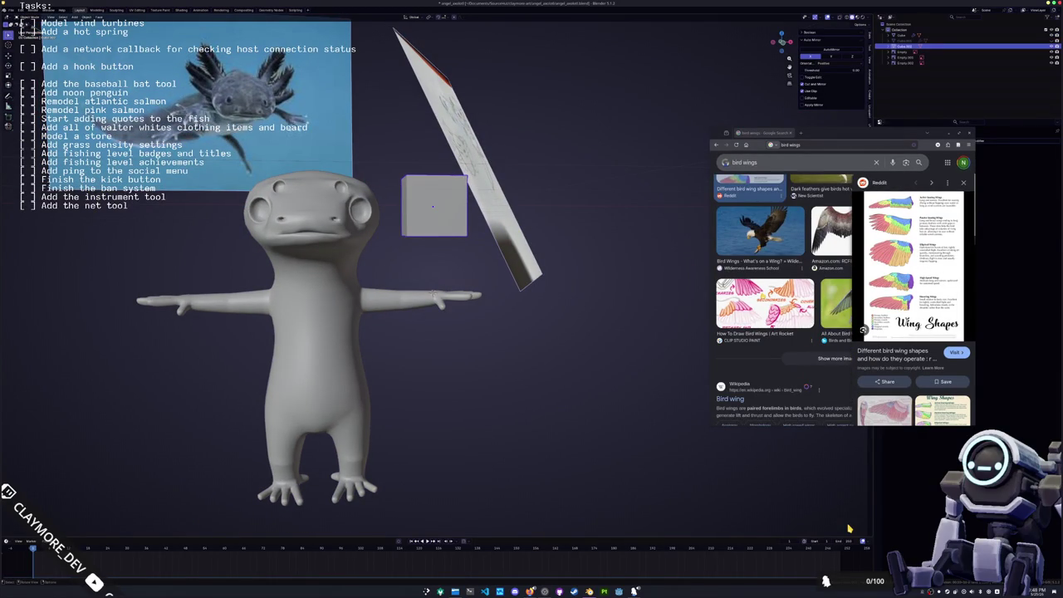
right_click(888, 275)
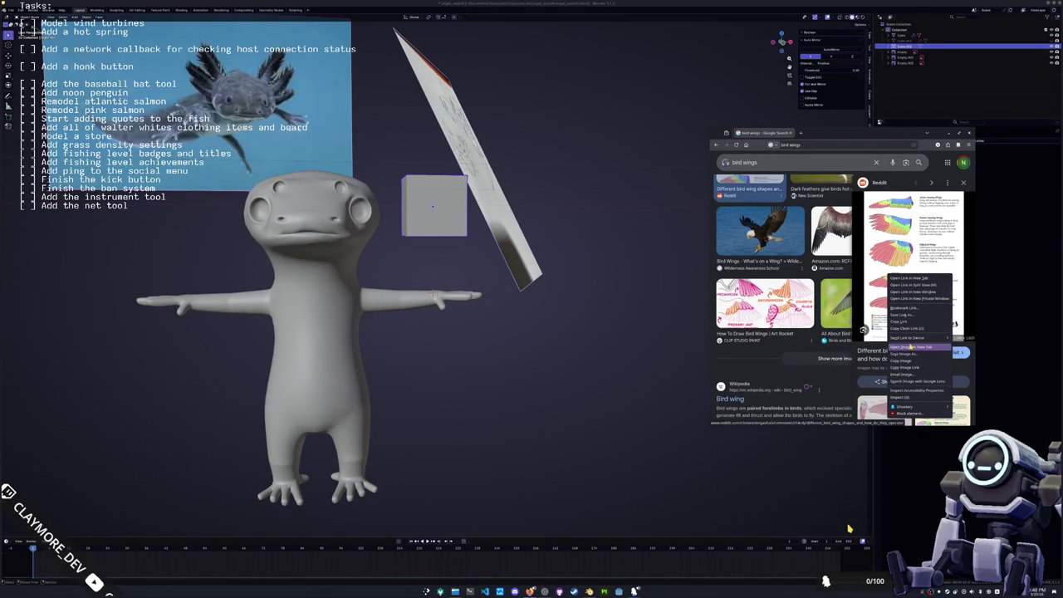
left_click(912, 348)
left_click(831, 133)
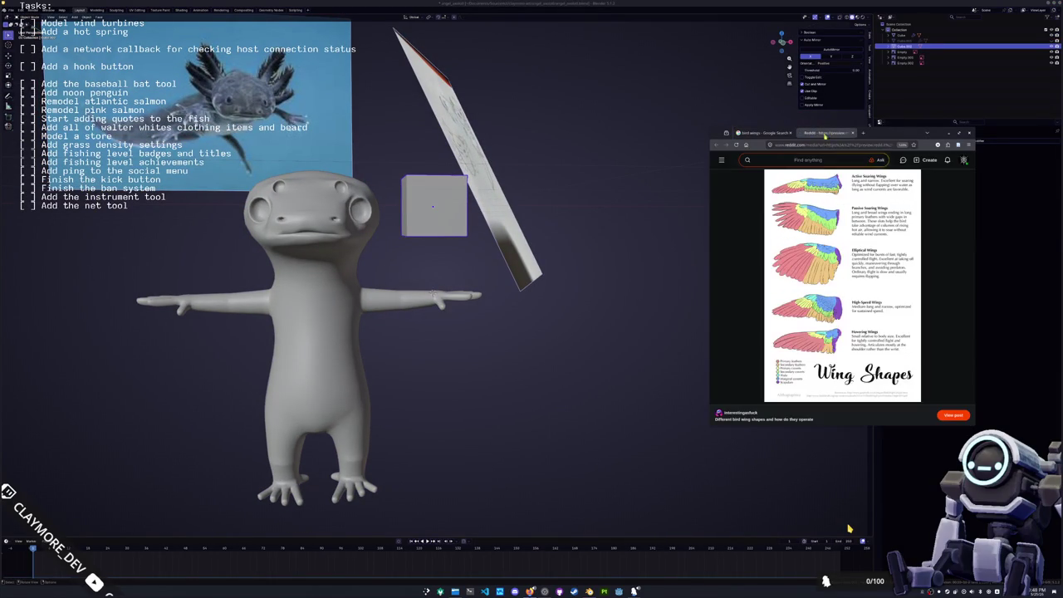
right_click(796, 277)
left_click(818, 283)
left_click(881, 132)
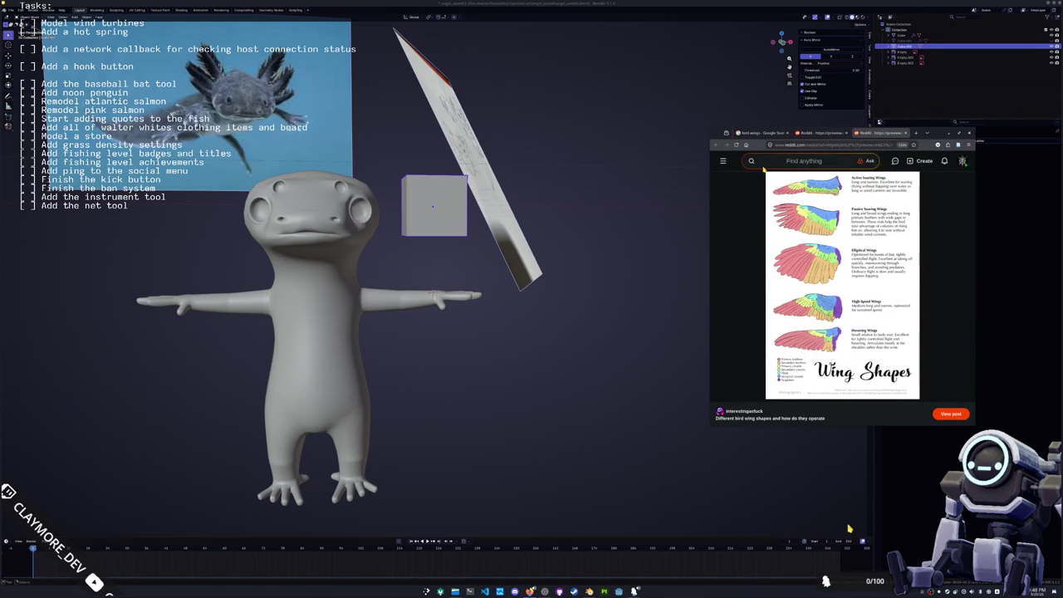
- Take a region screenshot of the Wing Shapes chart with Spectacle
key("Print")
left_click_drag(763, 167, 924, 399)
key("Return")
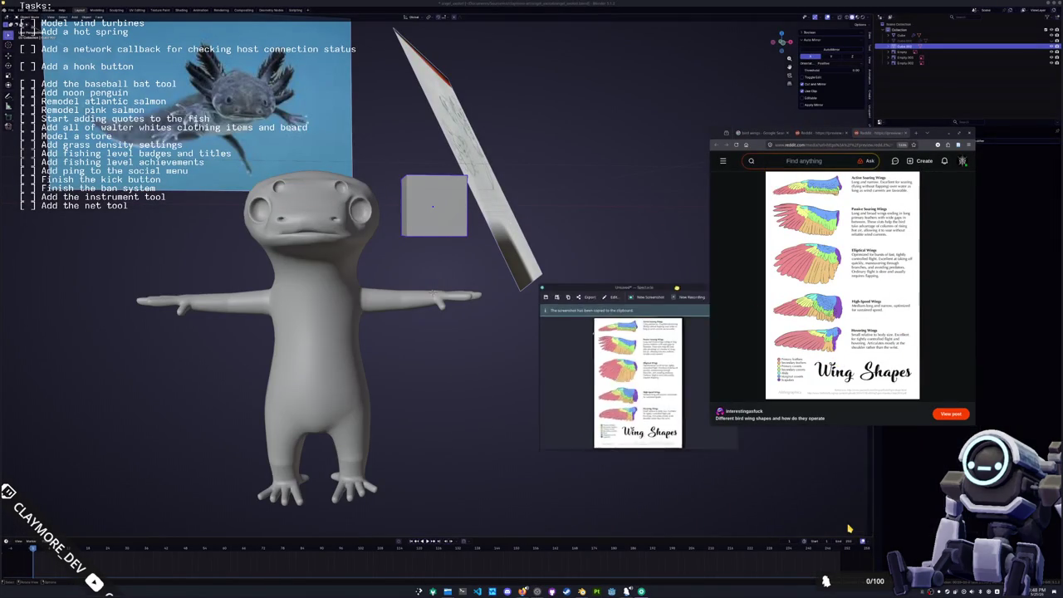
left_click_drag(657, 239, 734, 235)
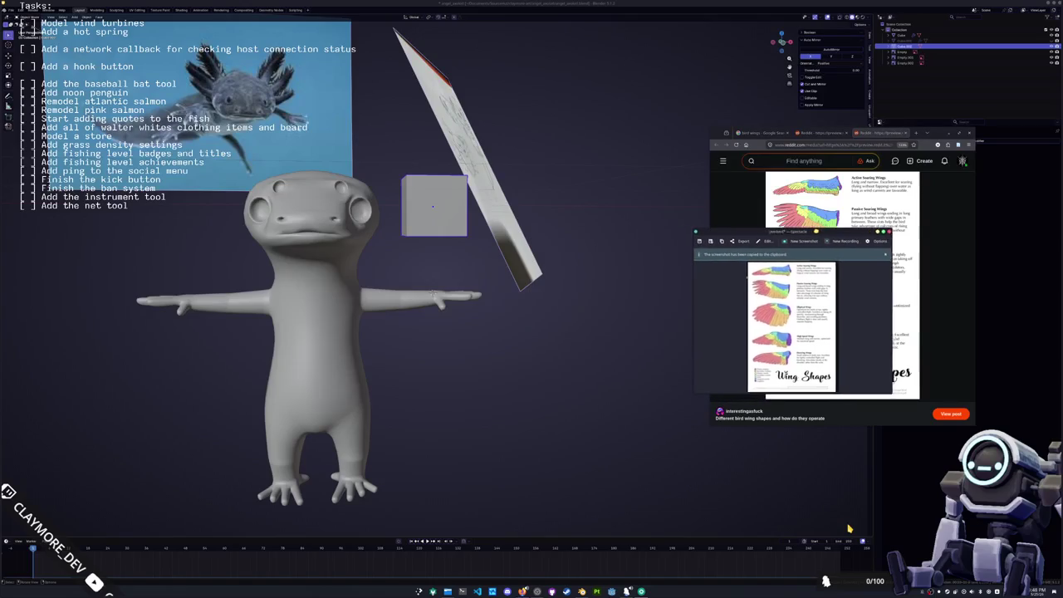
key("Escape")
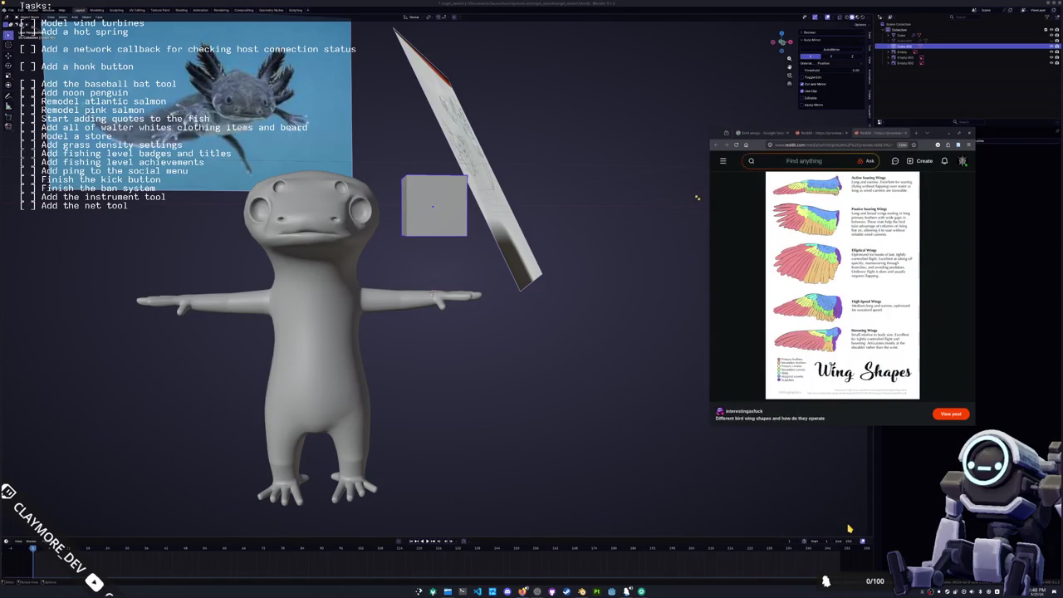
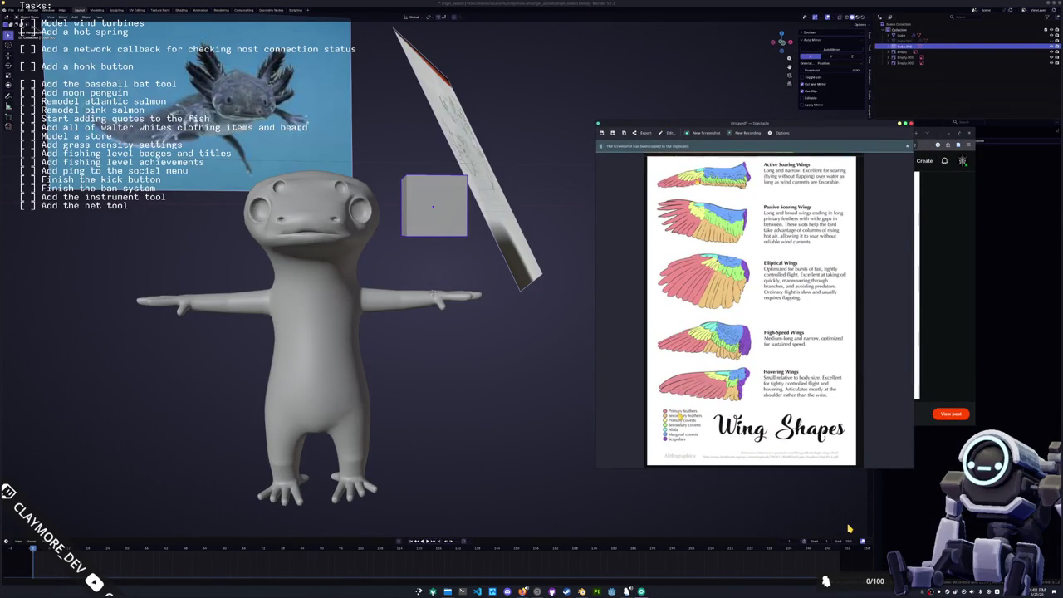
- Snap to a front orthographic view framed on the cube and toggle the cube into Edit Mode
middle_click_drag(544, 352, 439, 213)
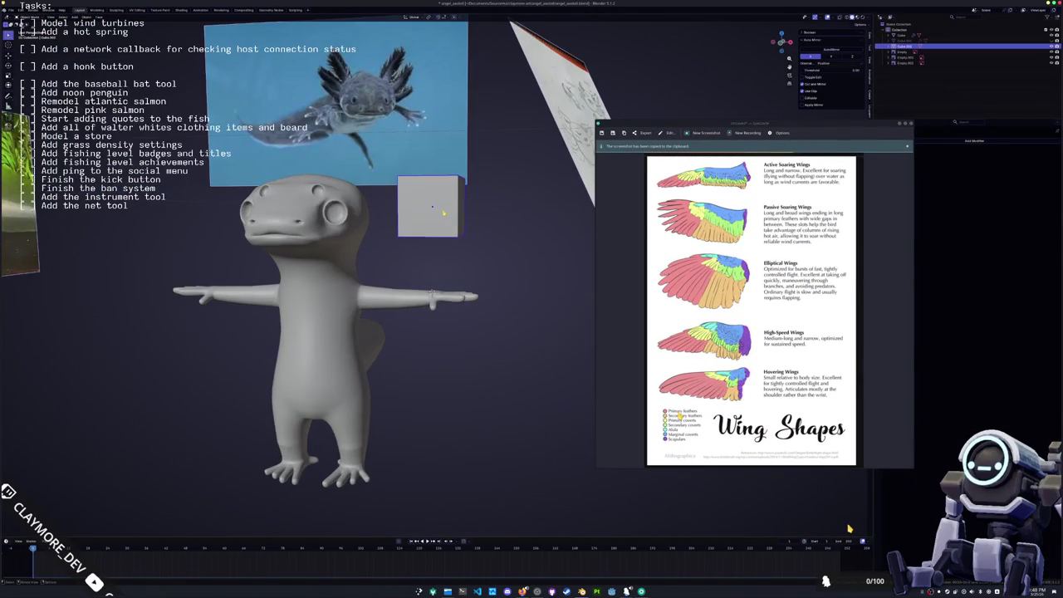
key("KP_1")
middle_click_drag(473, 230, 440, 250, "shift")
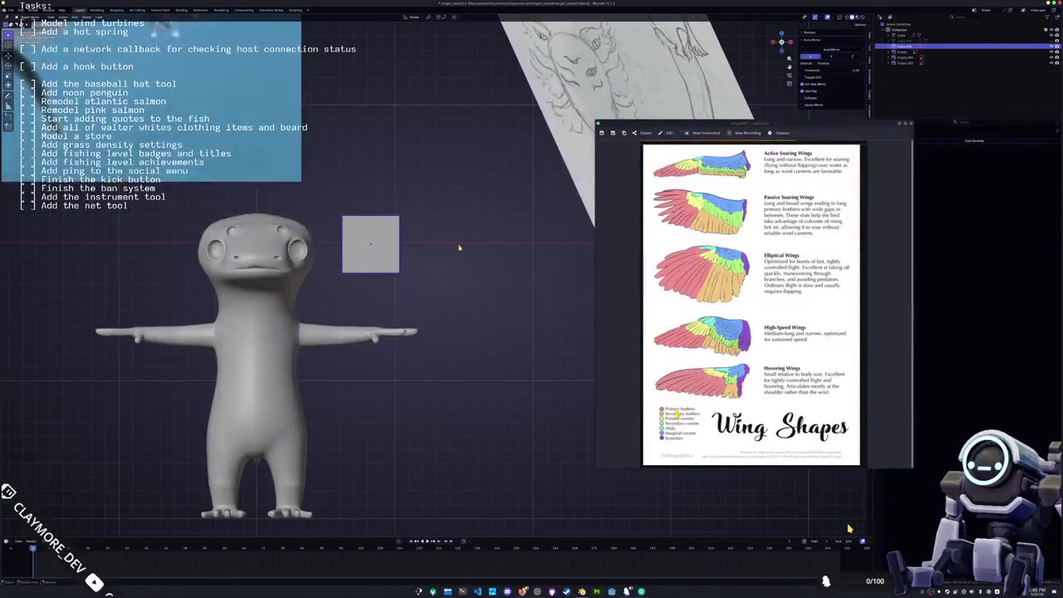
key("Tab")
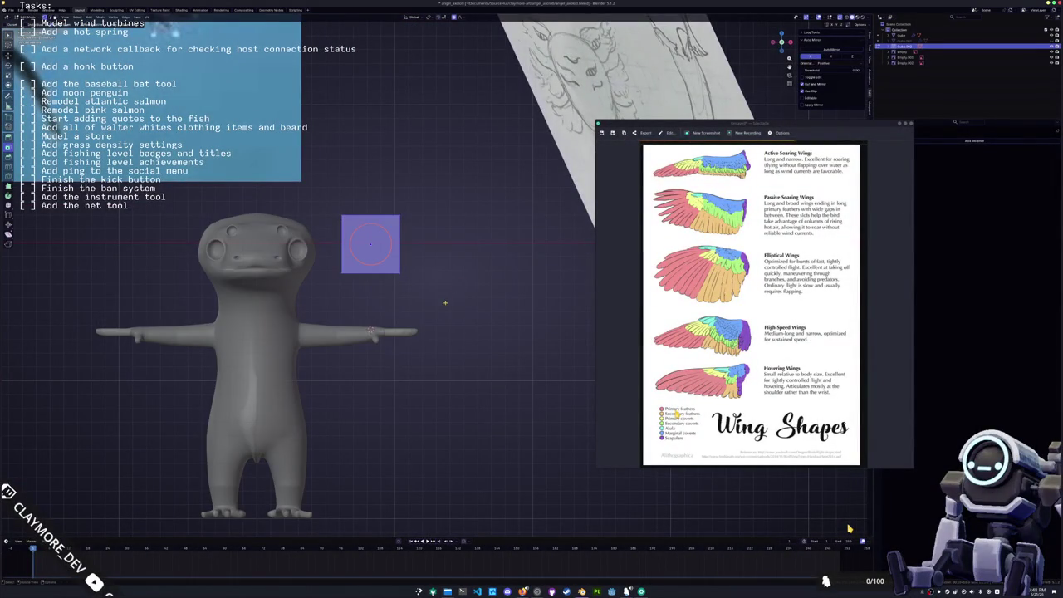
key("Tab")
- Add a Subdivision modifier, stretch the cube along X, and move its right vertex
key("ctrl+1")
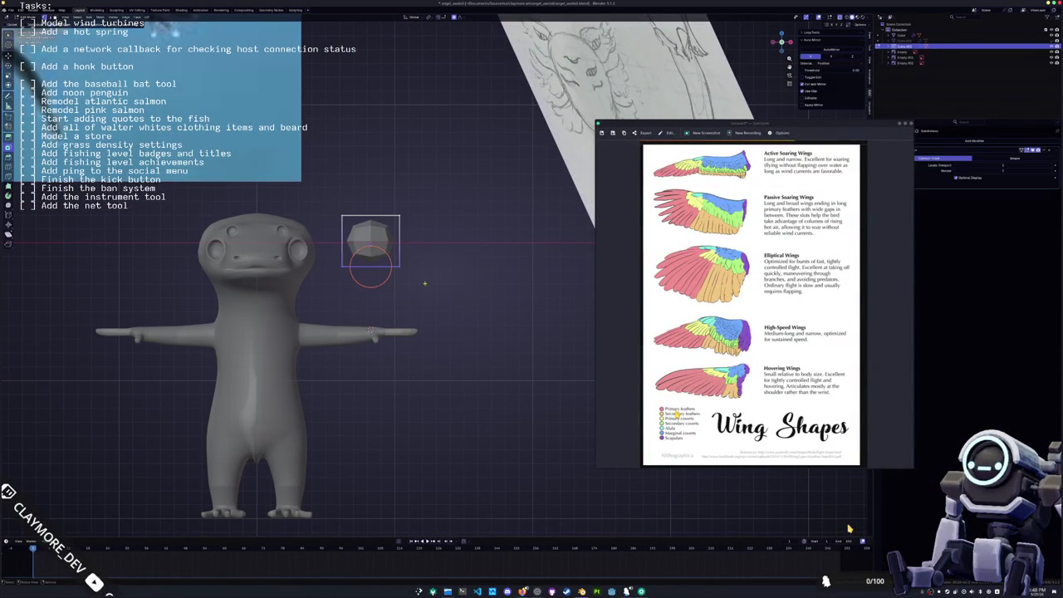
key("s")
key("x")
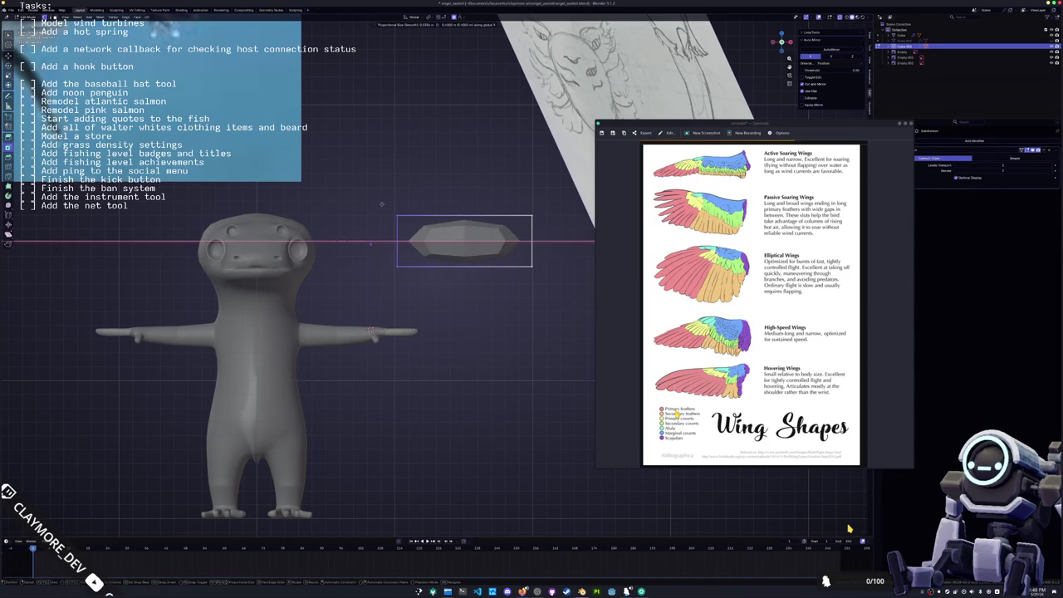
middle_click_drag(380, 204, 409, 217)
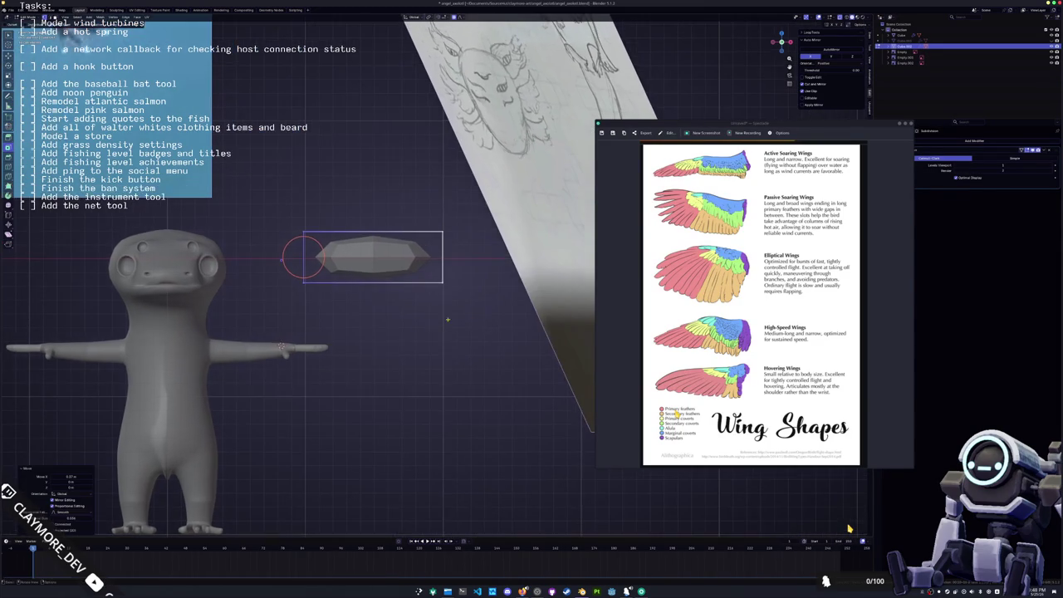
left_click(410, 217)
key("g")
left_click(428, 227)
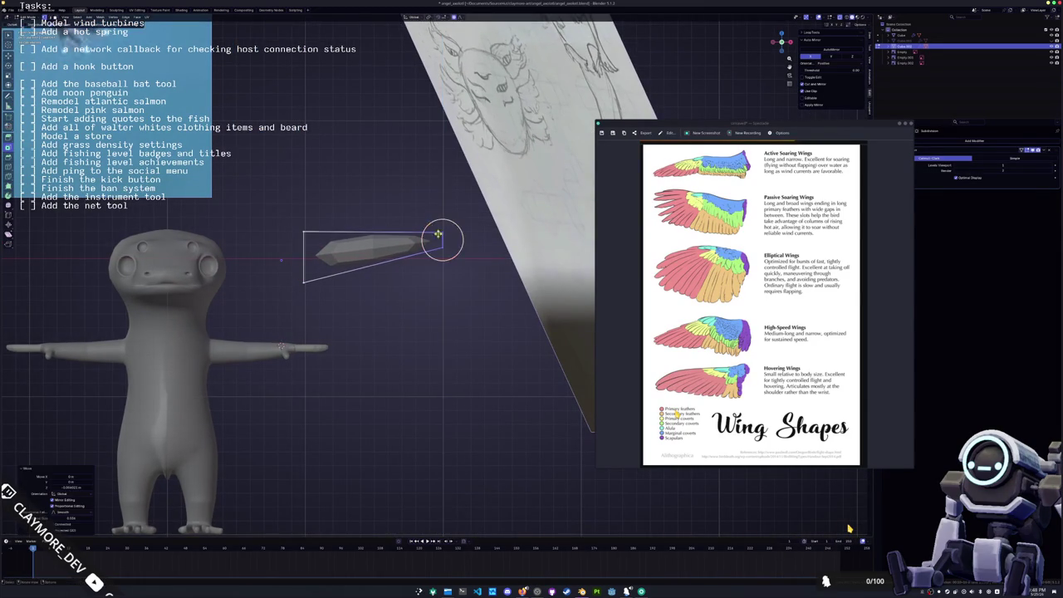
middle_click_drag(429, 227, 489, 283)
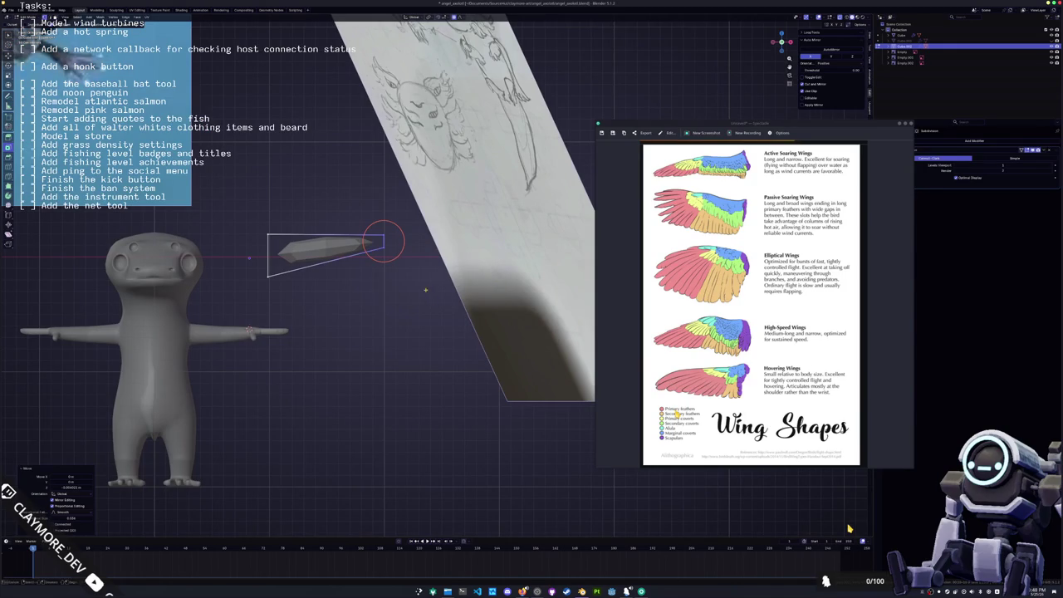
- Extrude a new segment outward, then select all and extrude along Z to thicken the wing
key("e")
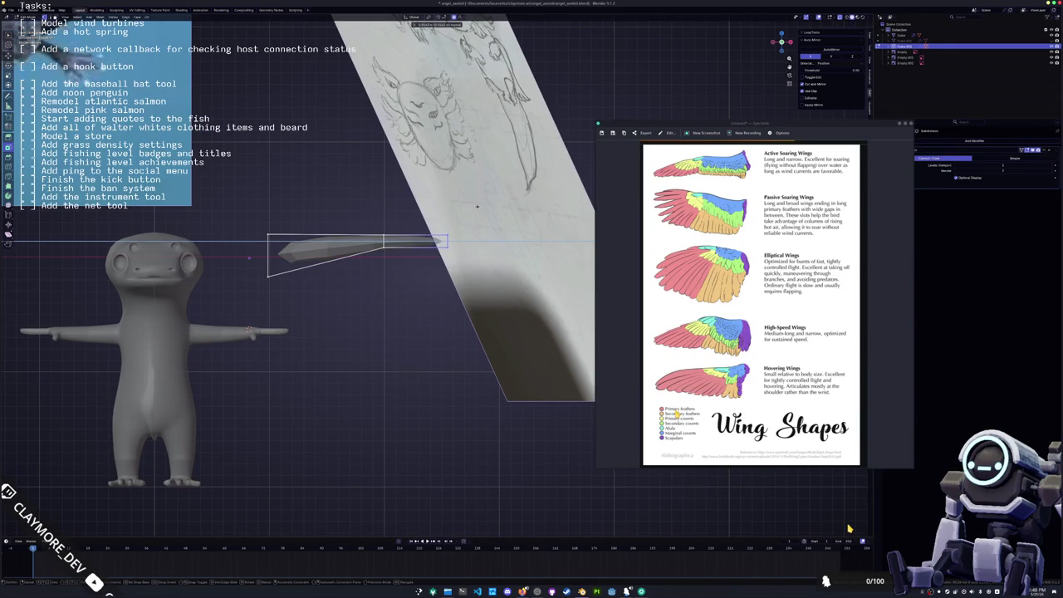
left_click(448, 241)
middle_click_drag(448, 242, 469, 222, "shift")
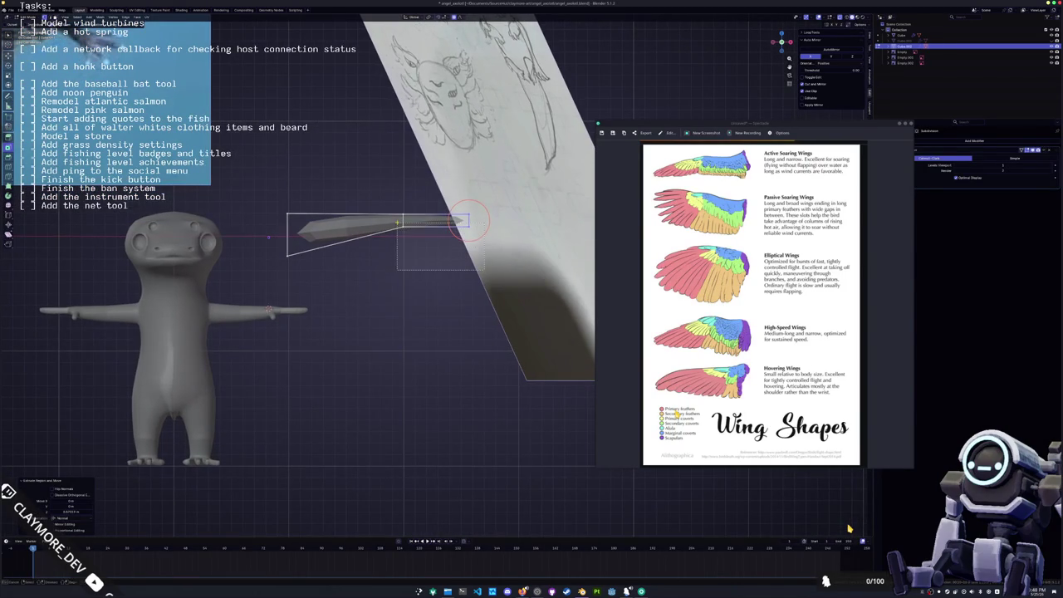
key("a")
key("e")
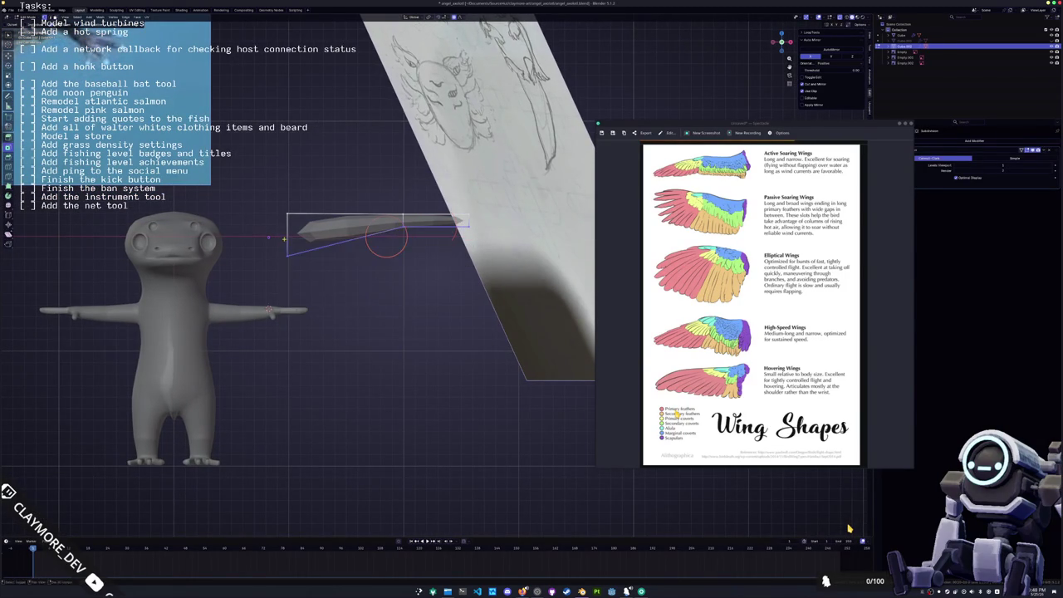
left_click(387, 309)
right_click_drag(387, 309, 477, 297, "shift")
- Taper the block's right end with proportional editing and raise the top tip vertex
key("s")
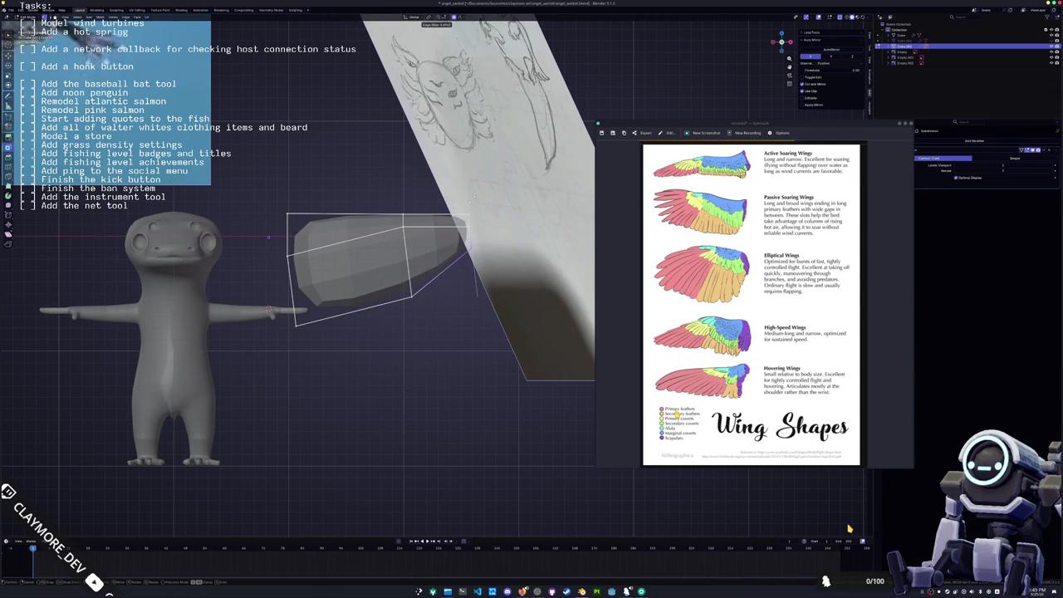
key("o")
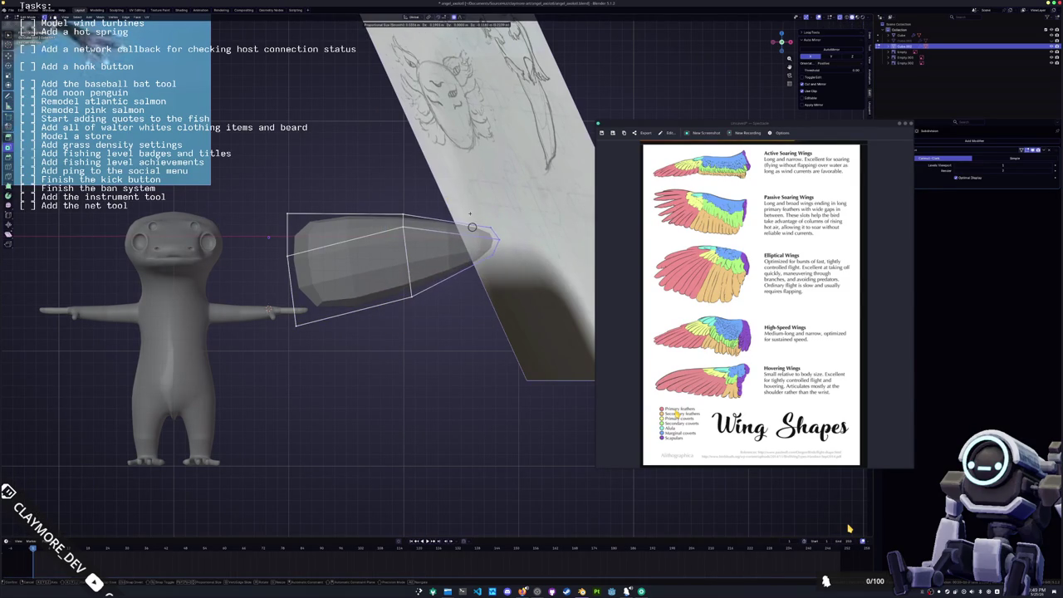
left_click(471, 227)
key("g")
key("Return")
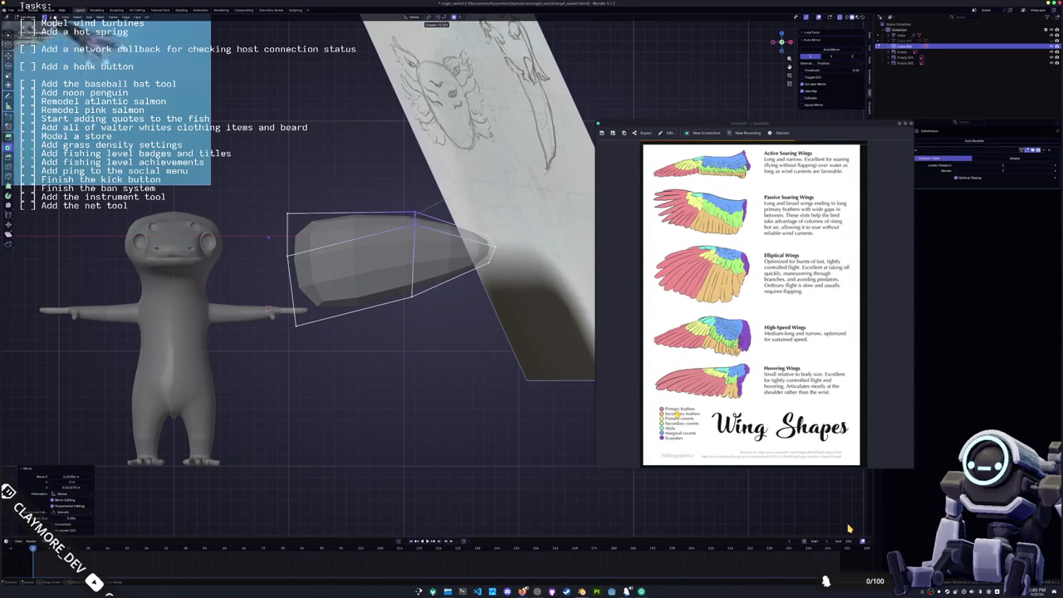
- Reposition the lower vertex, stretch the wing tip rightward, and start sliding the lower edge vertically
left_click(413, 295)
key("g")
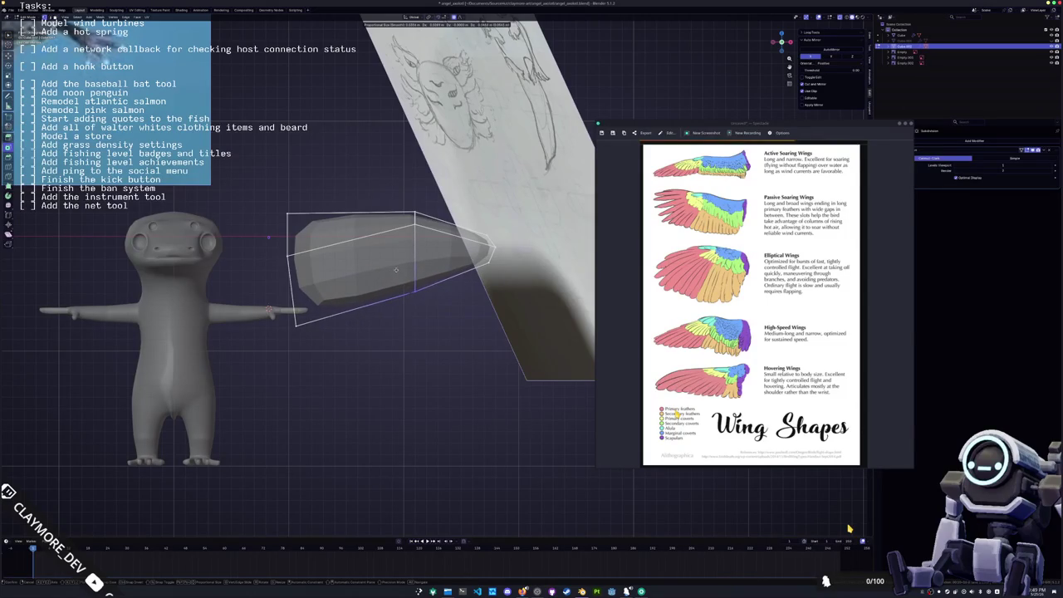
key("Return")
key("g")
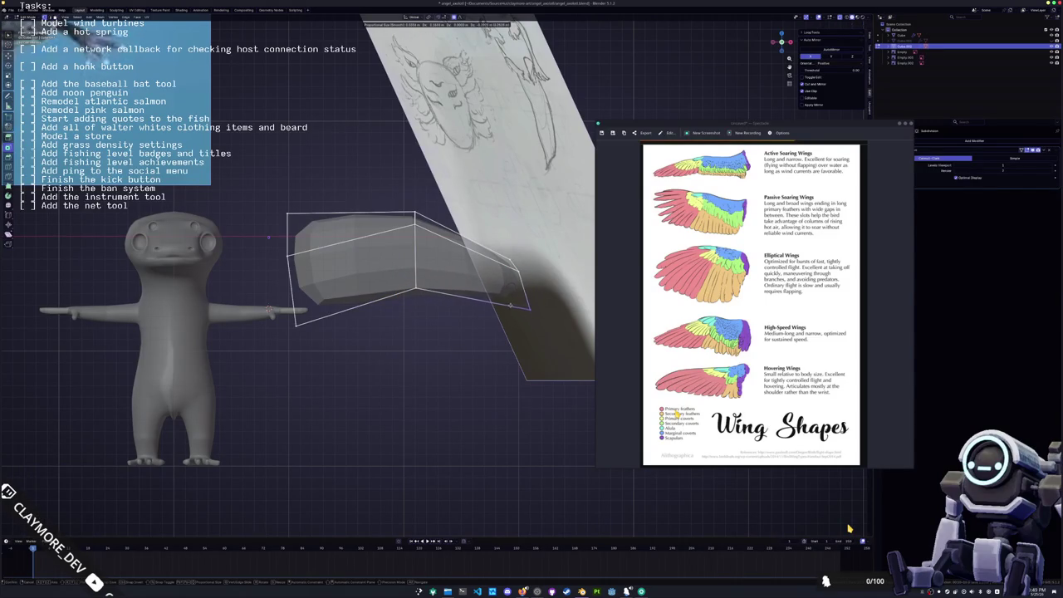
left_click(403, 333)
key("g")
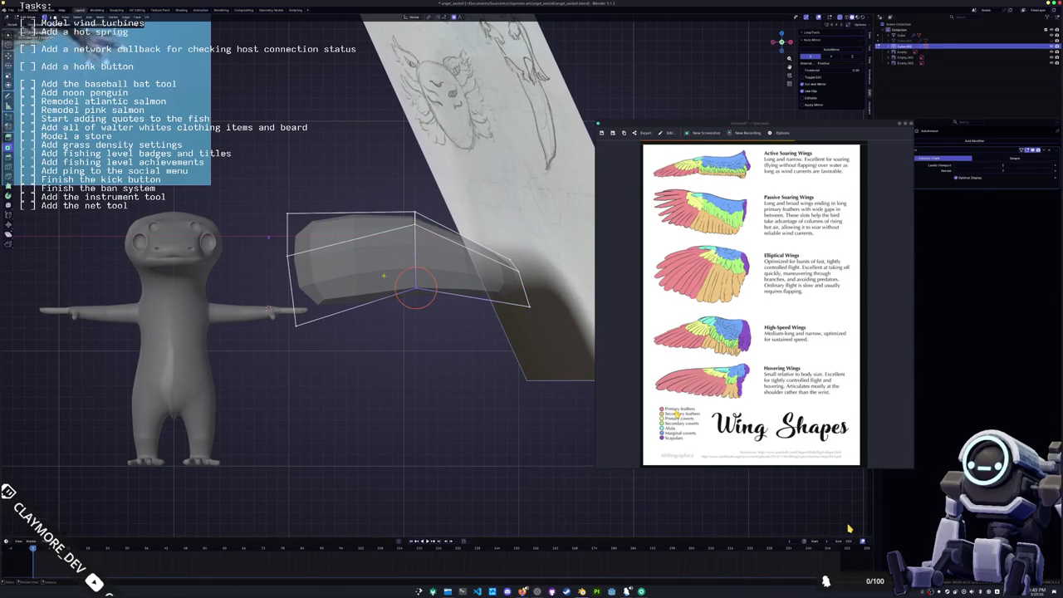
key("z")
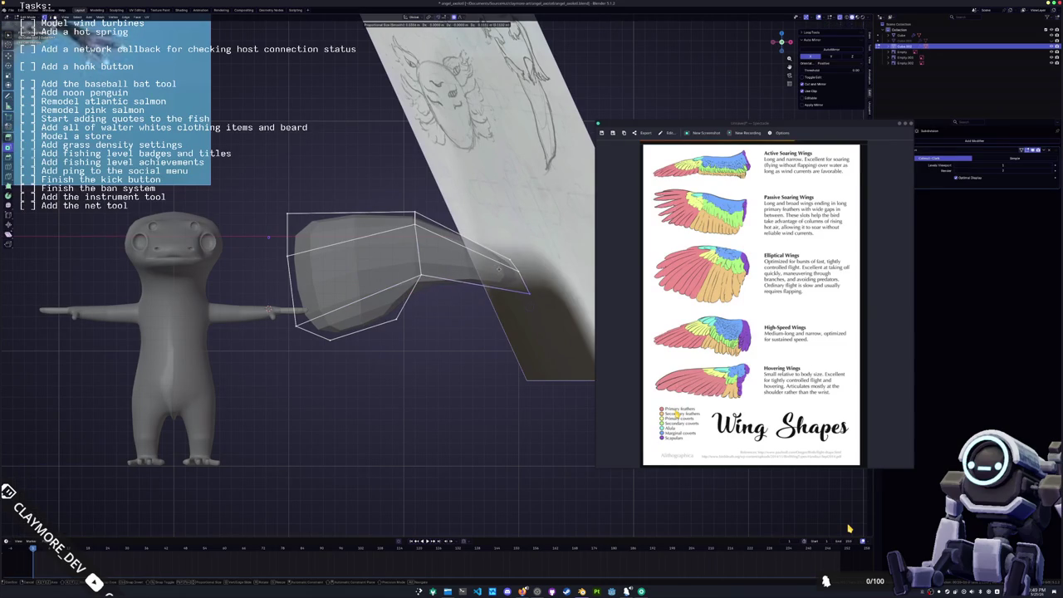
- Drop the lower edge, then pull the wing tip down-left and resize it
left_click(498, 269)
mouse_move(534, 278)
middle_mouse_down("shift")
mouse_move(554, 316)
mouse_move(537, 328)
middle_mouse_up("shift")
key("g")
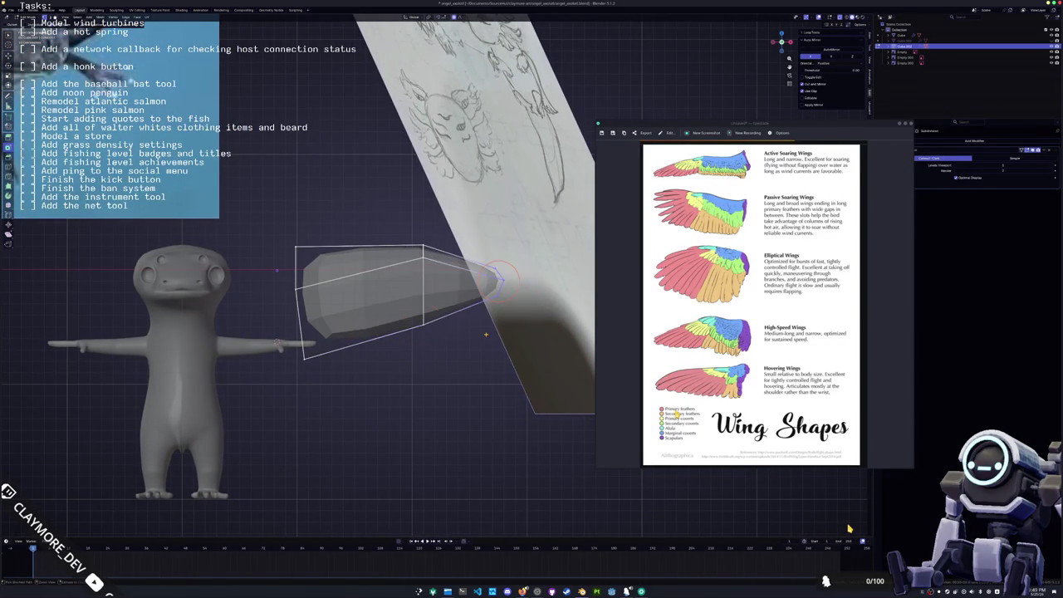
key("g")
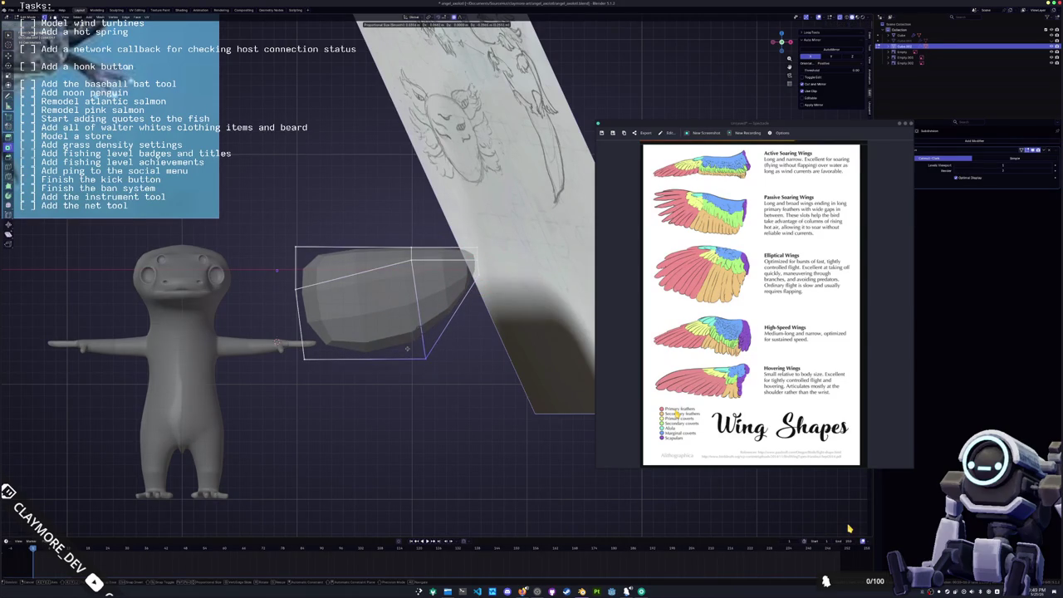
left_click(425, 357)
key("s")
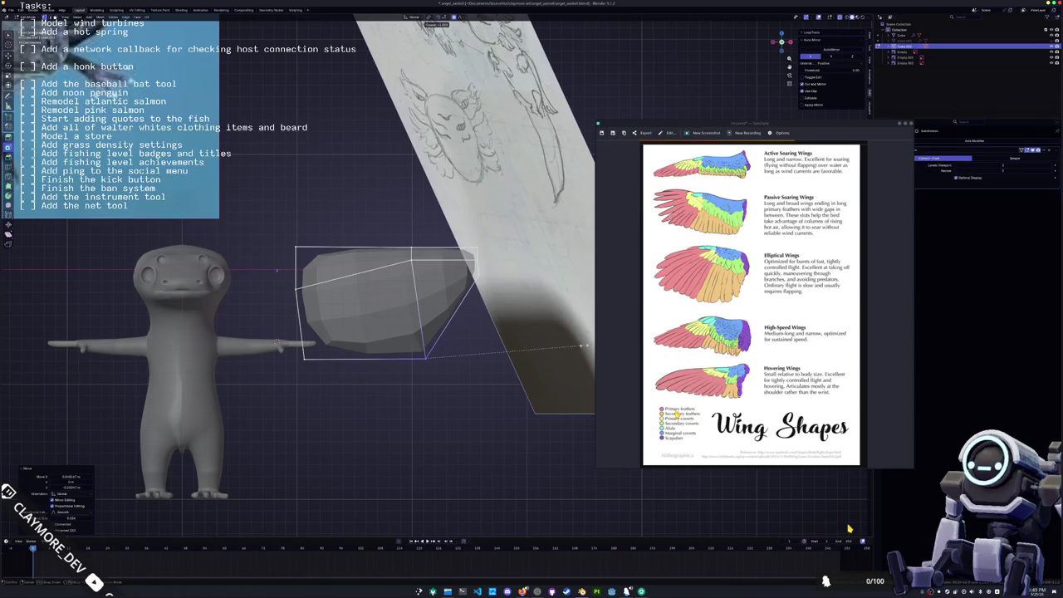
left_click(426, 359)
- Shift the wing tip vertex rightward, clear the selection, and adjust the tip with proportional falloff
middle_click_drag(526, 340, 482, 353)
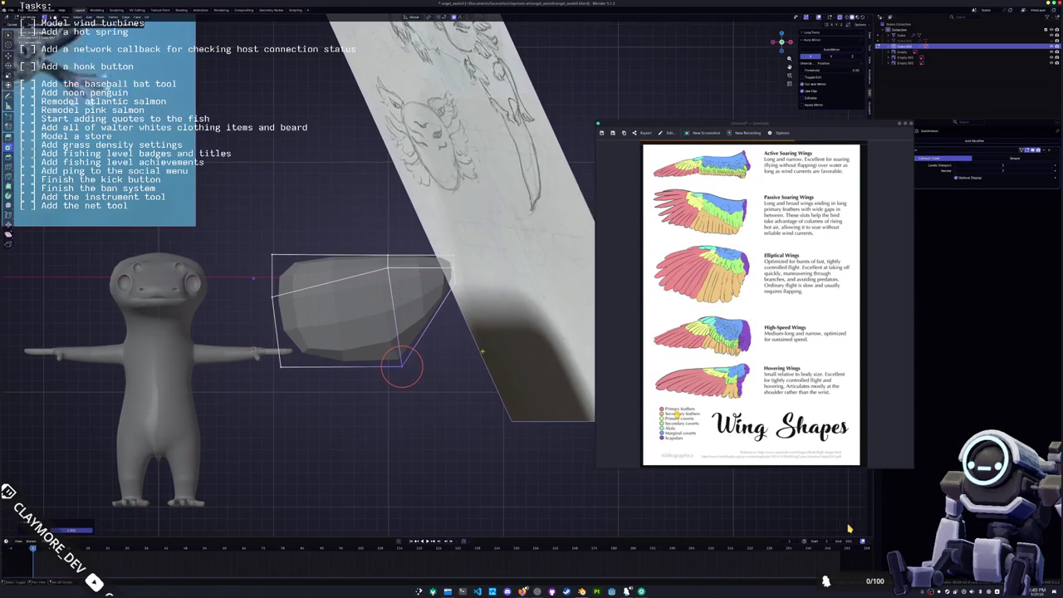
key("g")
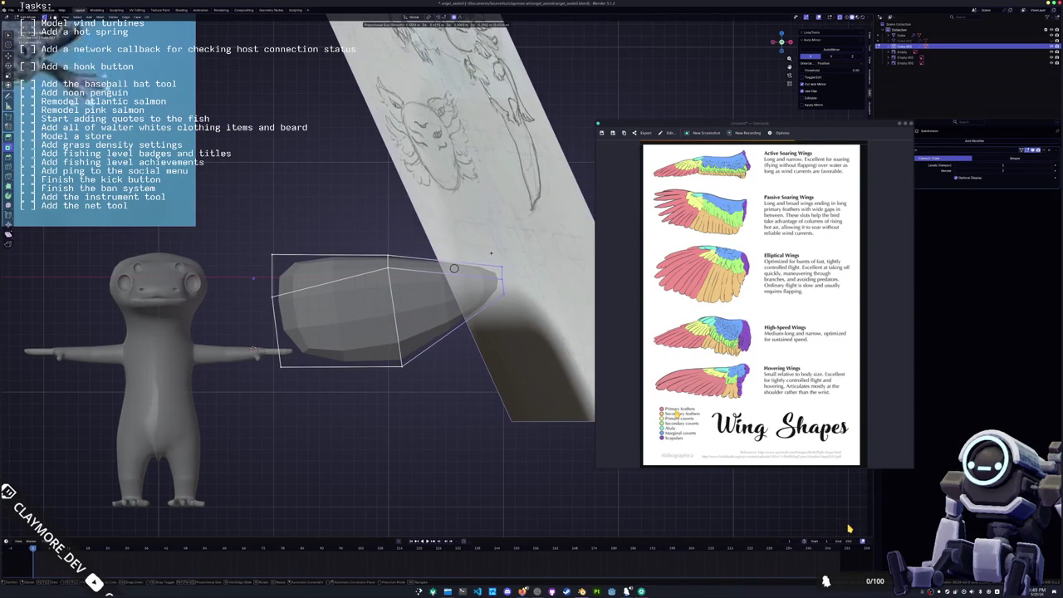
left_click(465, 290)
scroll(465, 291, "up", 1)
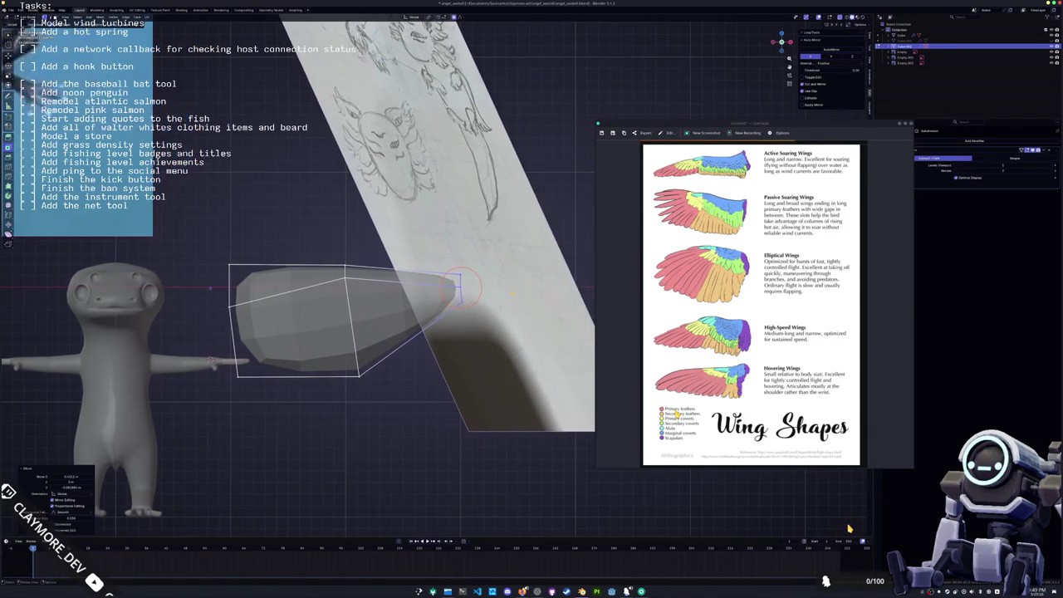
scroll(465, 291, "up", 1)
key("alt+a")
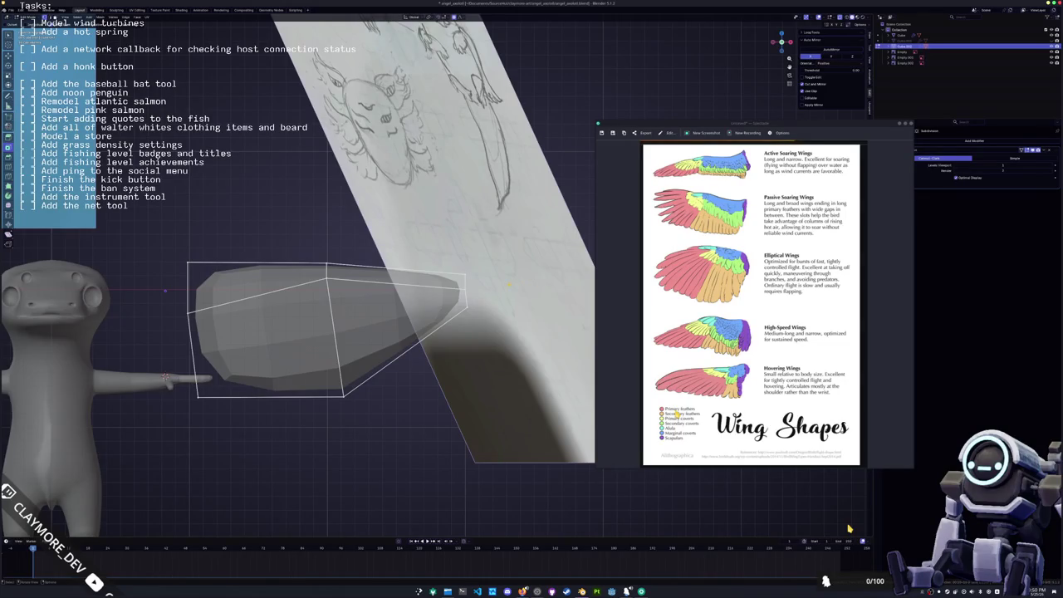
key("g")
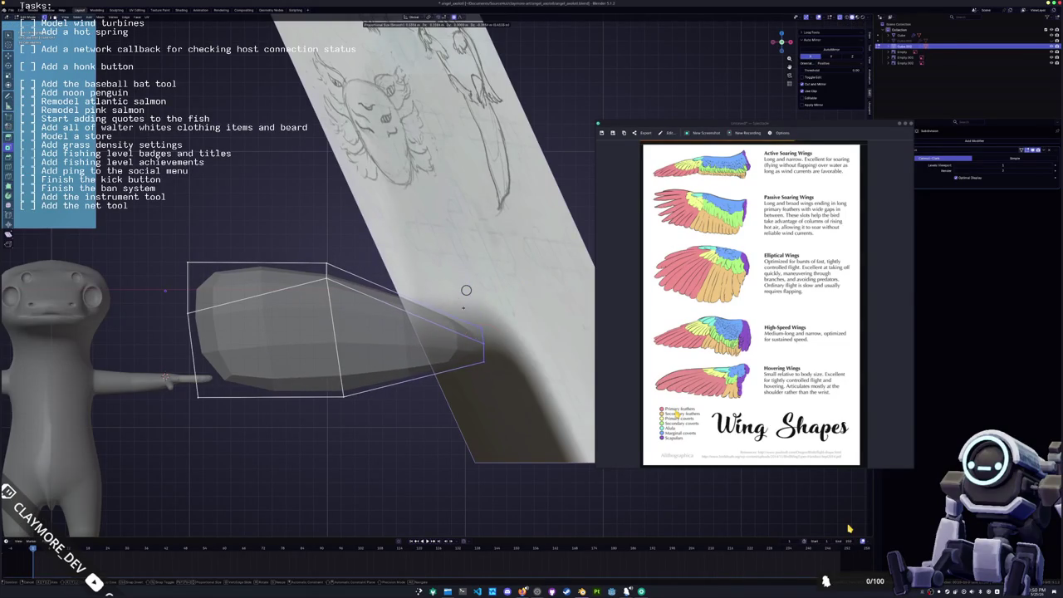
left_click(466, 290)
- Move the wing's top corner vertex up-right and pull its bottom vertex down
left_click(327, 266)
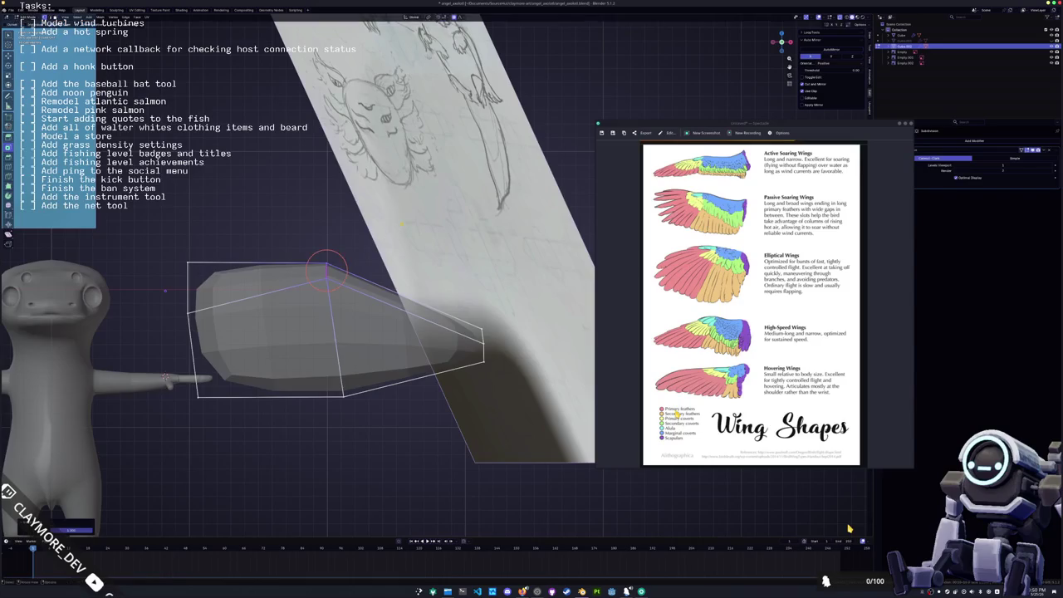
key("g")
left_click(339, 254)
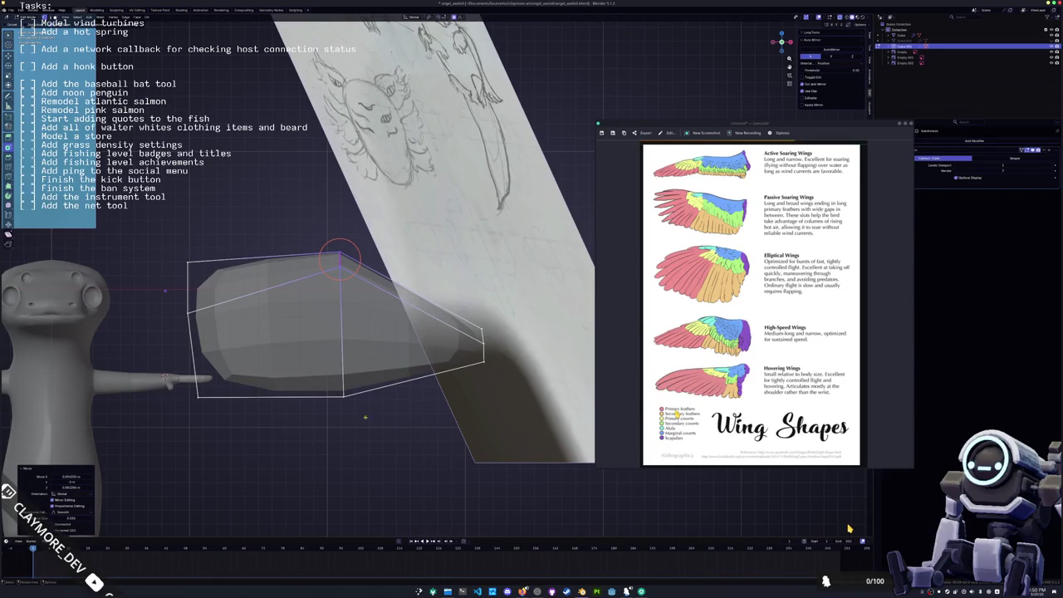
left_click(340, 394)
key("g")
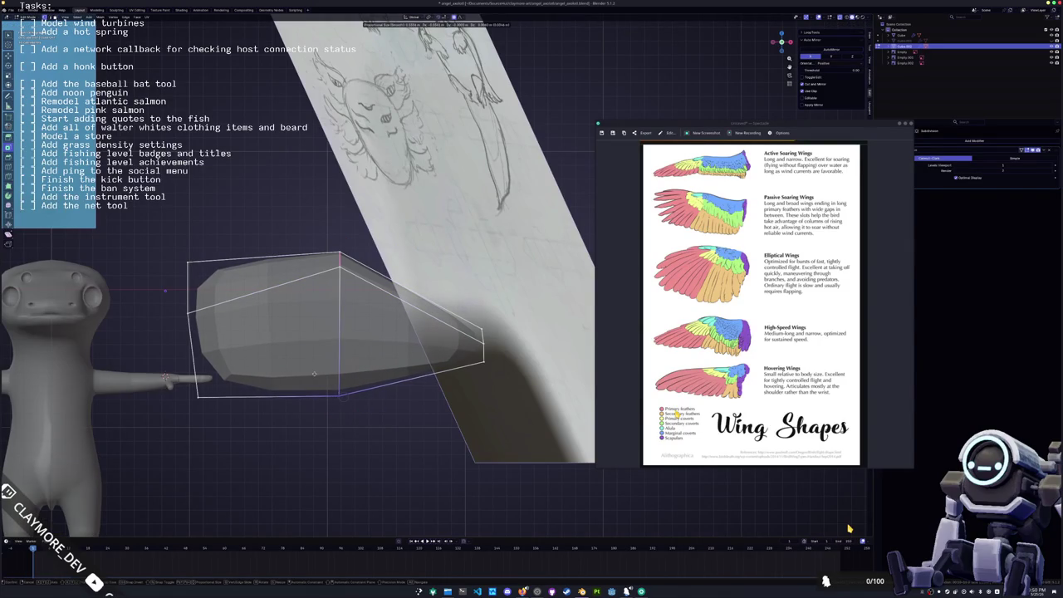
left_click(338, 403)
- Box-select the vertex below the lower edge and move it upward with soft falloff
key("g")
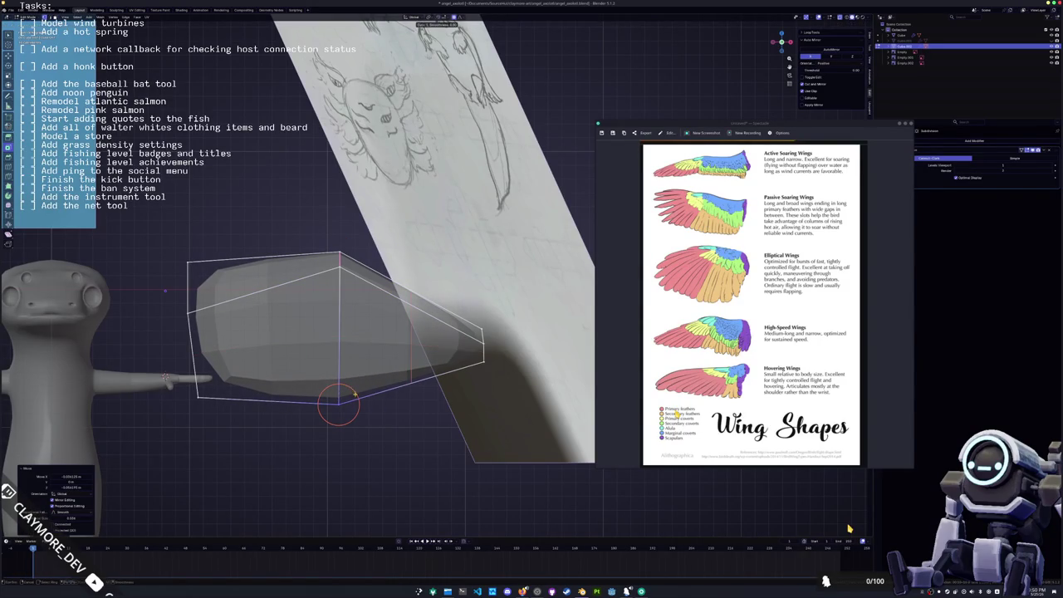
right_click(354, 393)
left_click_drag(341, 391, 359, 427)
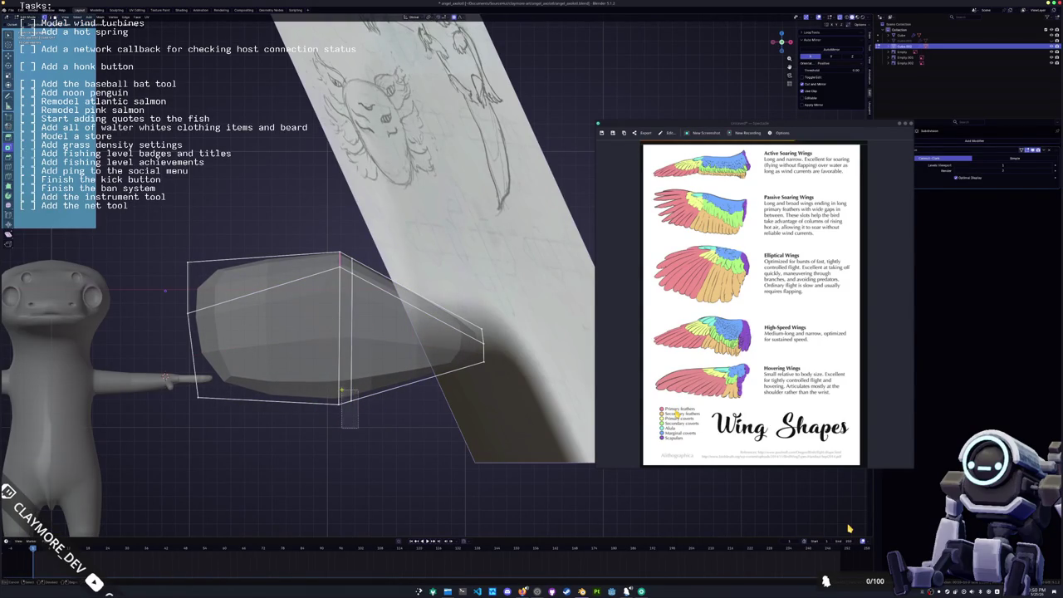
key("g")
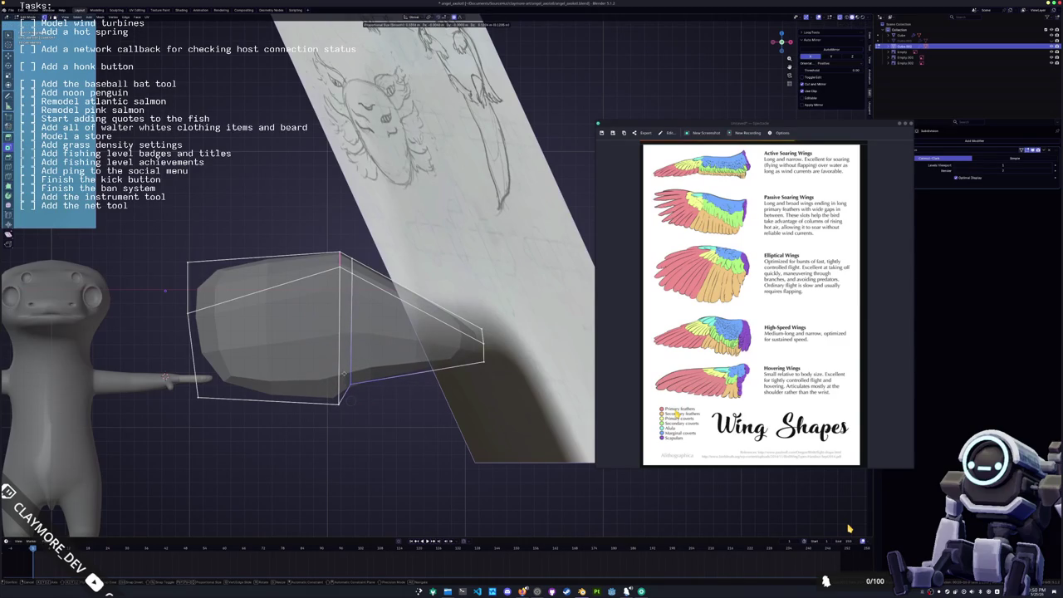
middle_click_drag(173, 320, 211, 320, "shift")
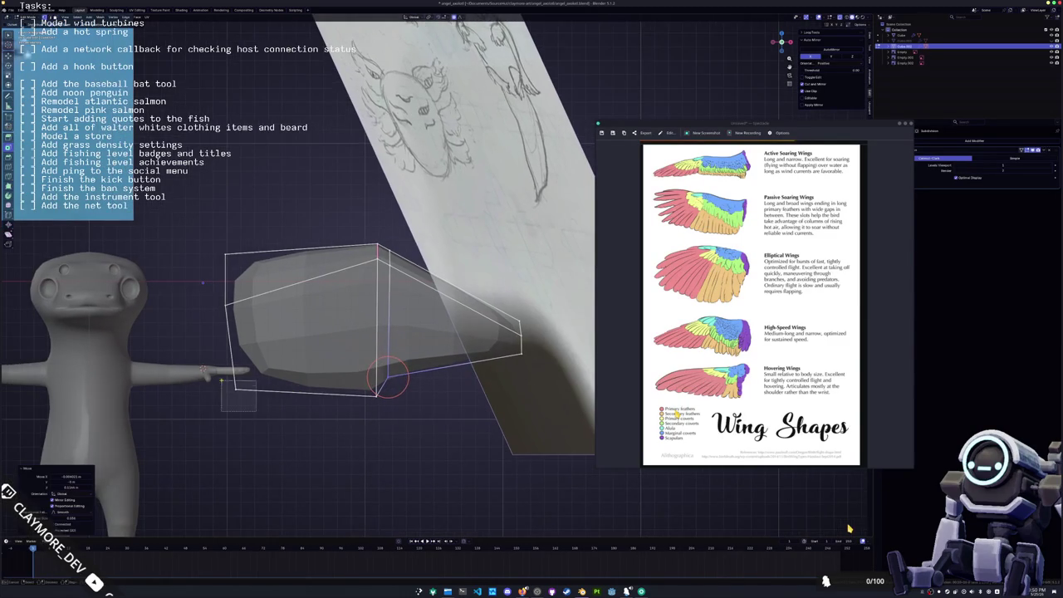
- Notch the wing's underside and raise the right-end vertex up and to the right
left_click(209, 323)
middle_click_drag(232, 363, 191, 371, "shift")
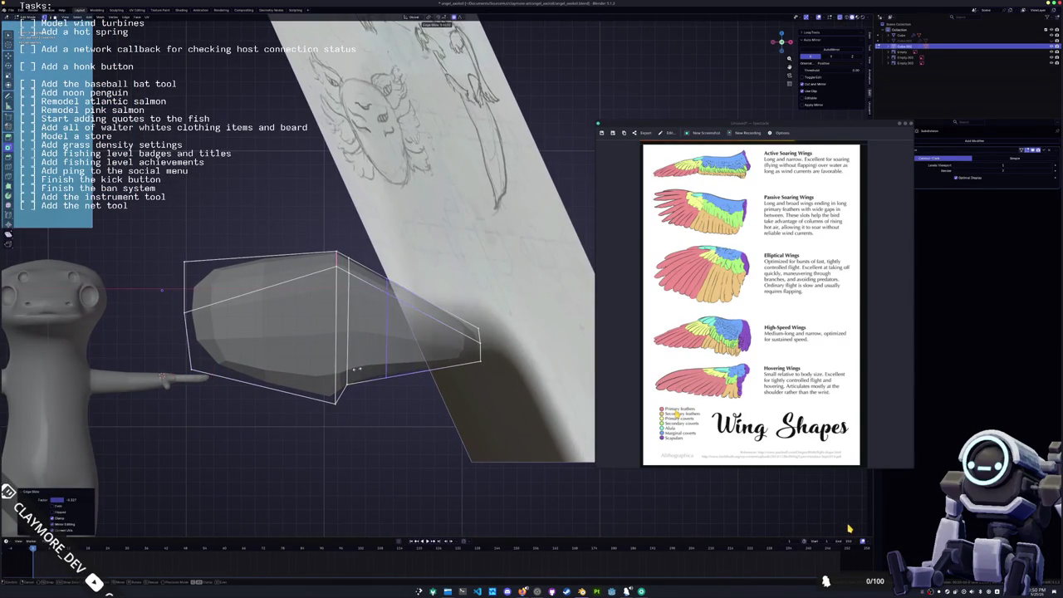
key("g")
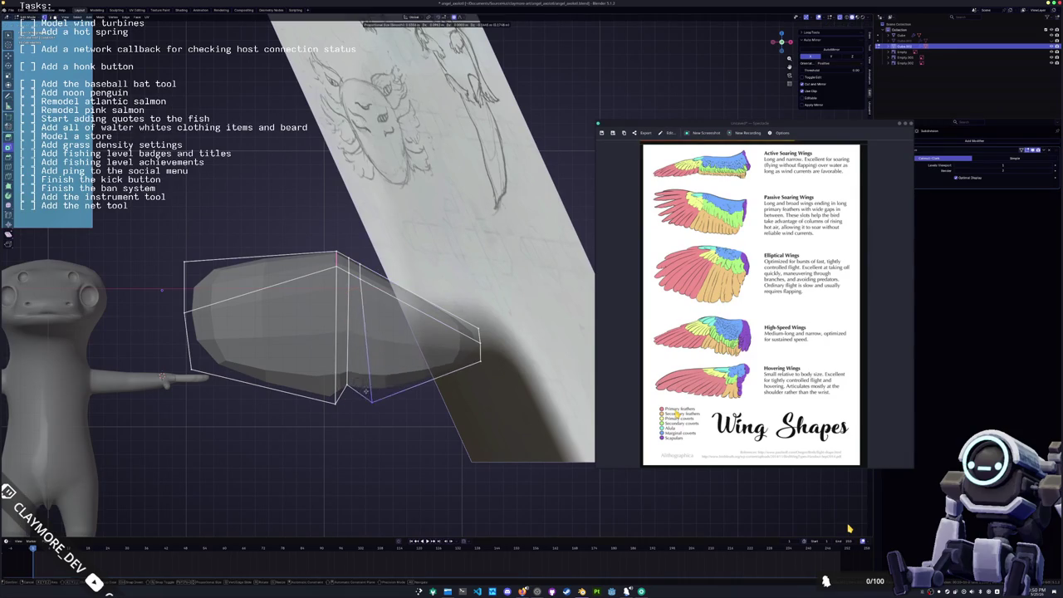
left_click(363, 392)
left_click(480, 336)
key("g")
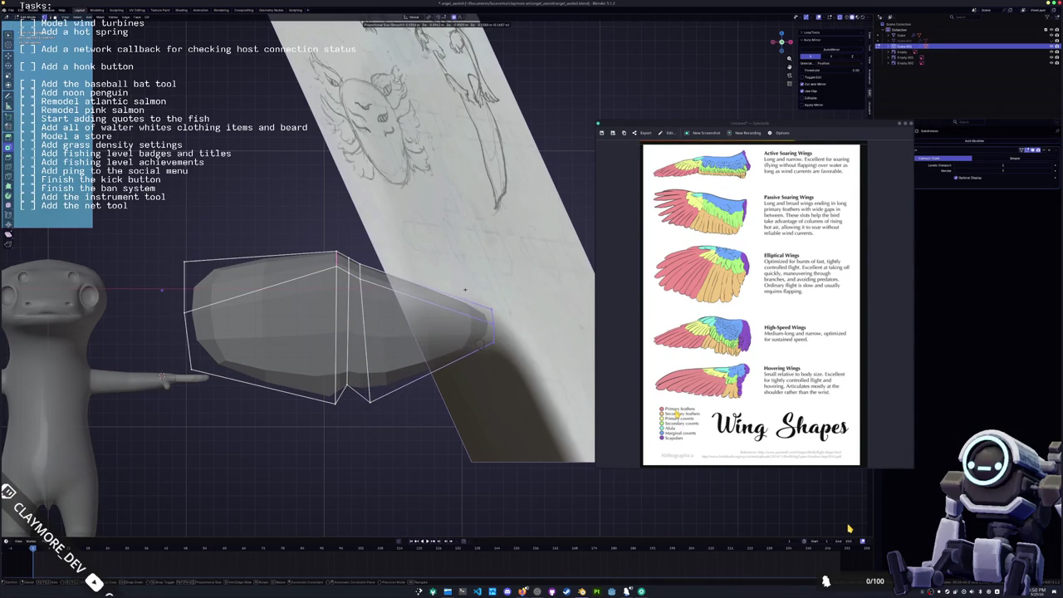
left_click(492, 323)
- Reshape the vertex near the wing's end with soft falloff and nudge it slightly right
left_click(355, 263)
key("g")
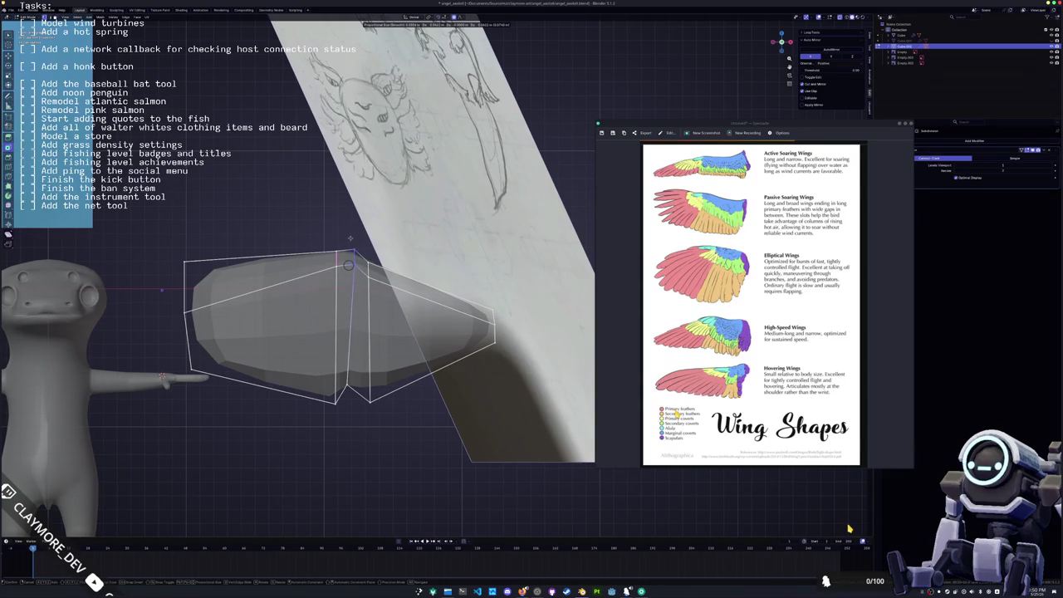
left_click(348, 265)
key("g")
left_click(371, 266)
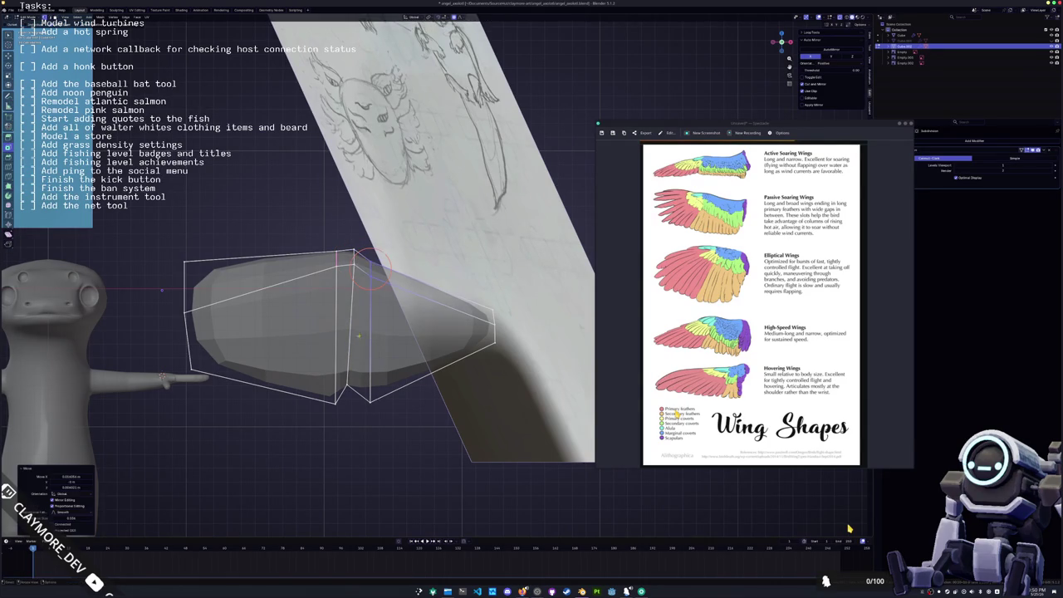
- Adjust the lower vertex vertically, then down-left, then back toward the right
key("g")
left_click(349, 367)
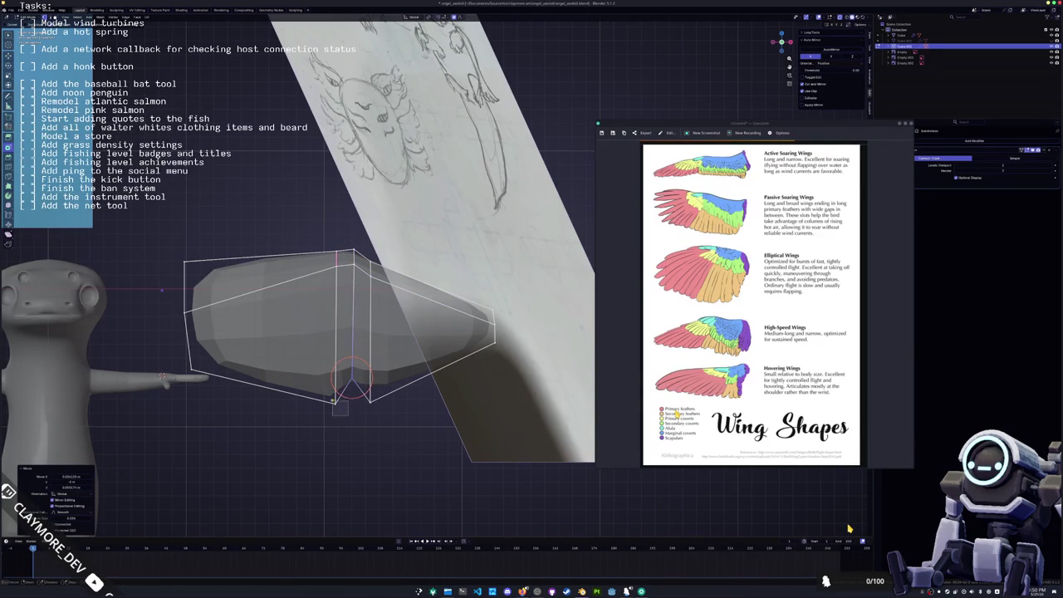
key("g")
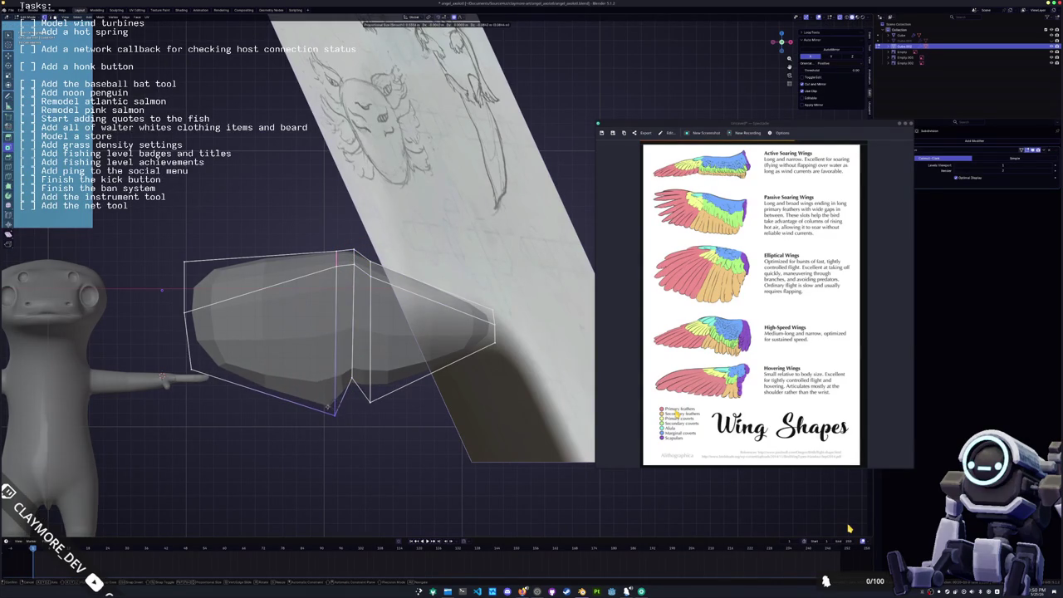
left_click(328, 407)
key("g")
left_click(370, 397)
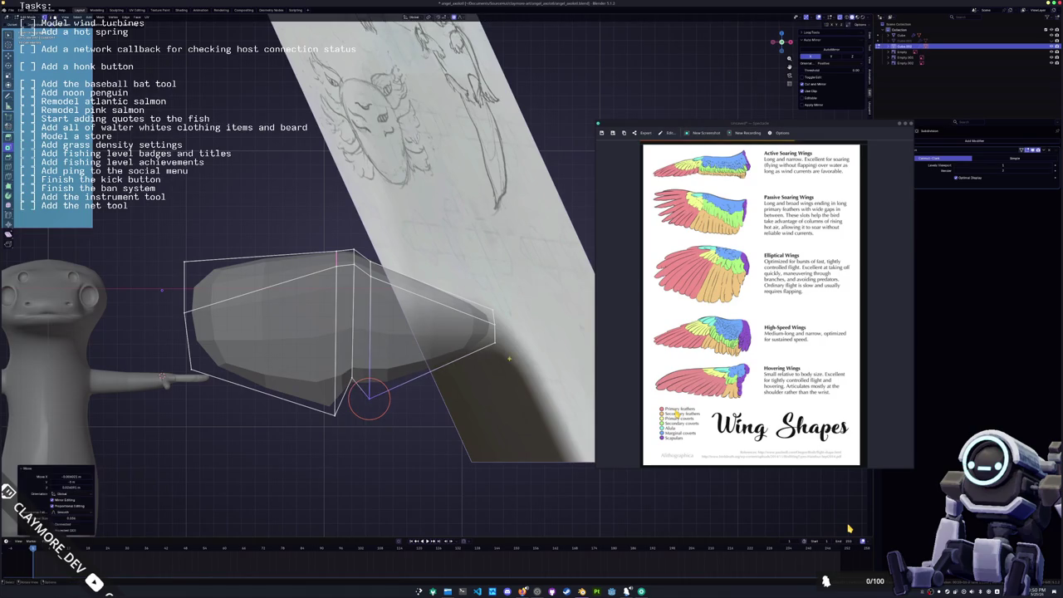
- Scale the wing-tip vertices to 0.833 after undoing an overly small scale
key("s")
left_click(531, 312)
key("g")
right_click(531, 311)
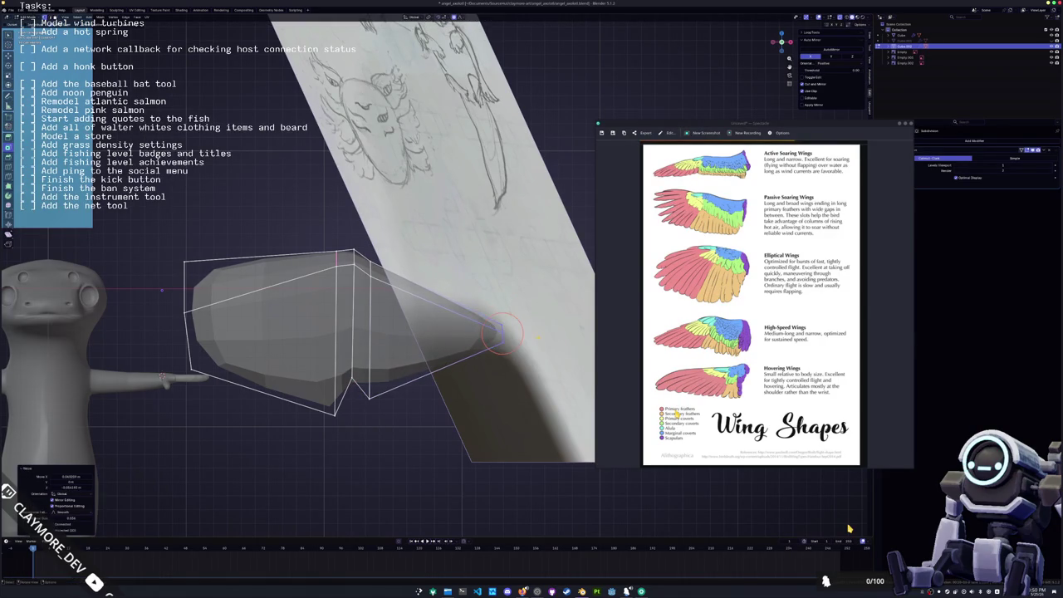
key("ctrl+z")
key("s")
left_click(501, 332)
- Nudge a vertex on the wing's top edge slightly to the right
middle_click_drag(501, 333, 399, 274)
left_click(391, 268)
key("g")
left_click(403, 266)
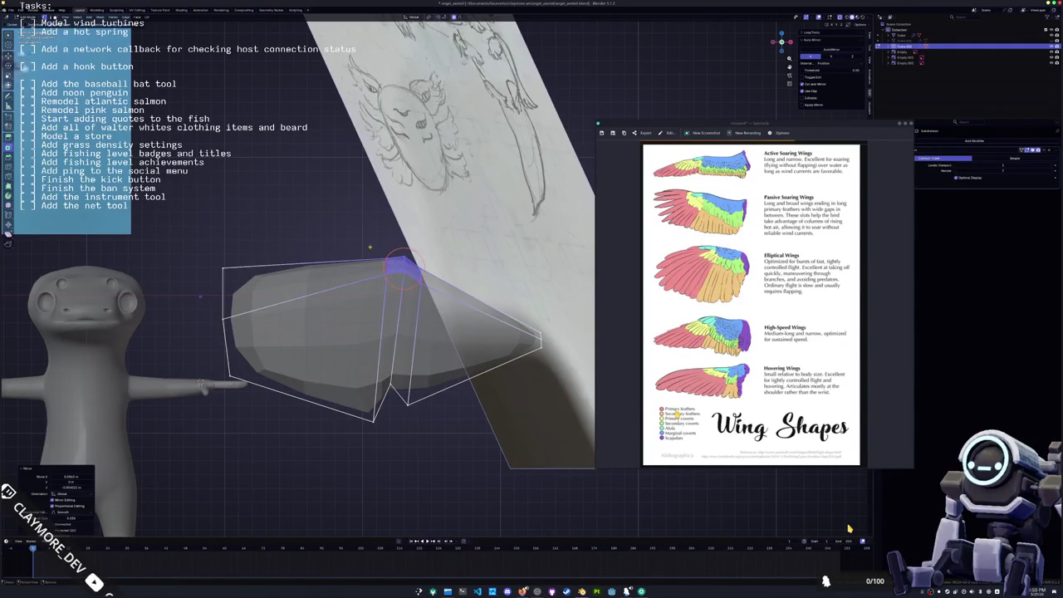
- Reshape the vertices near the wing tip and on the underside with falloff
mouse_move(403, 266)
middle_mouse_down()
mouse_move(316, 241)
mouse_move(326, 253)
middle_mouse_up()
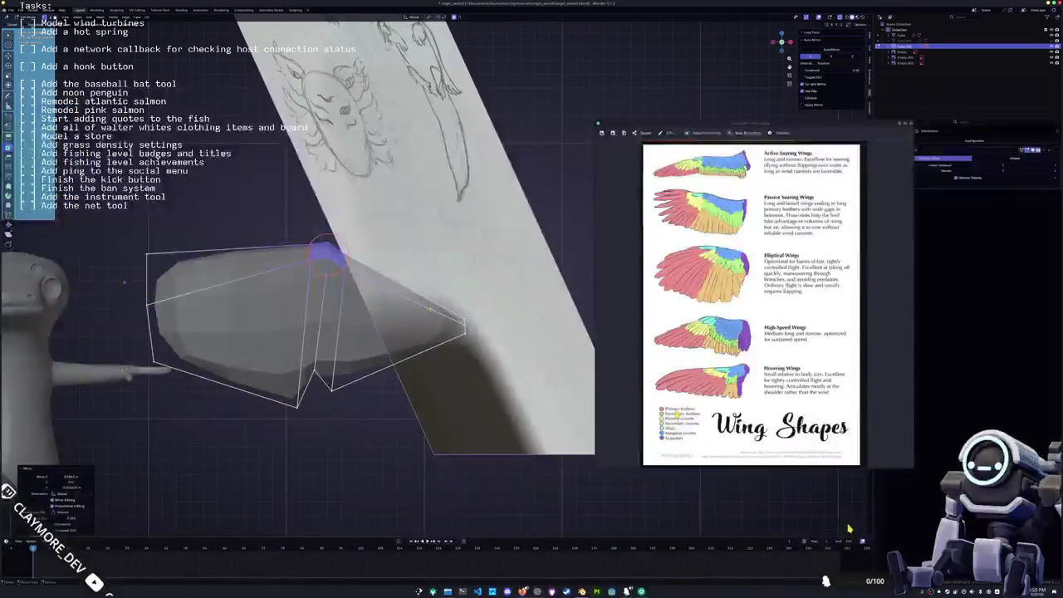
left_click(446, 329)
key("g")
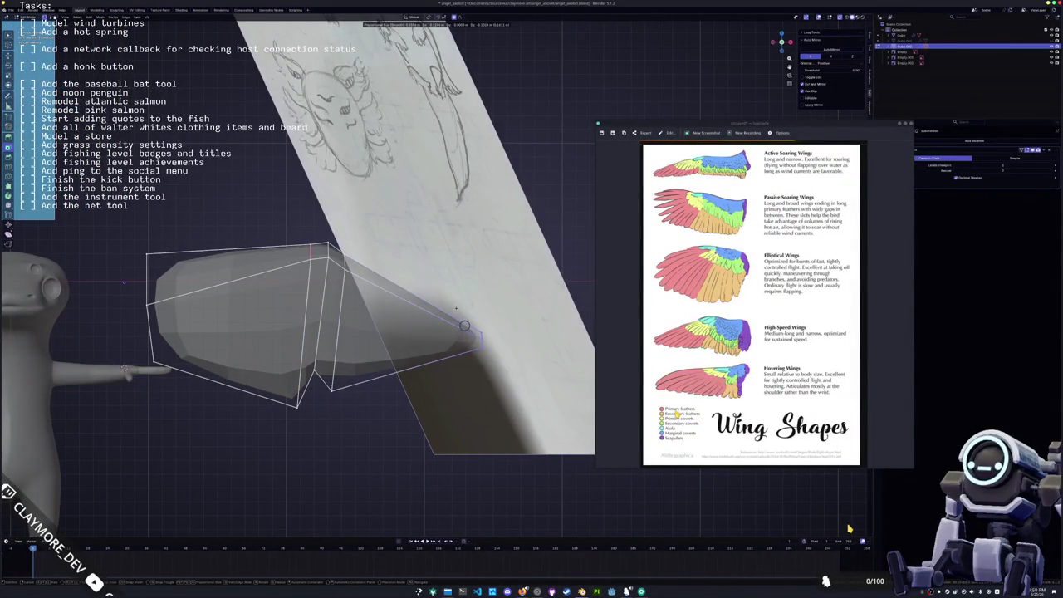
left_click(430, 361)
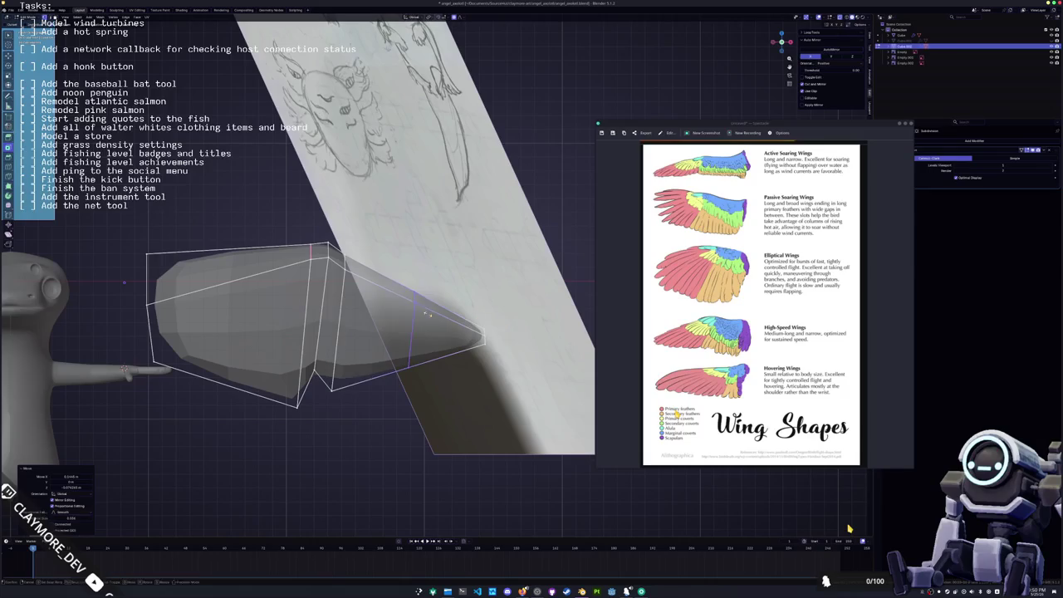
left_click(413, 365)
key("g")
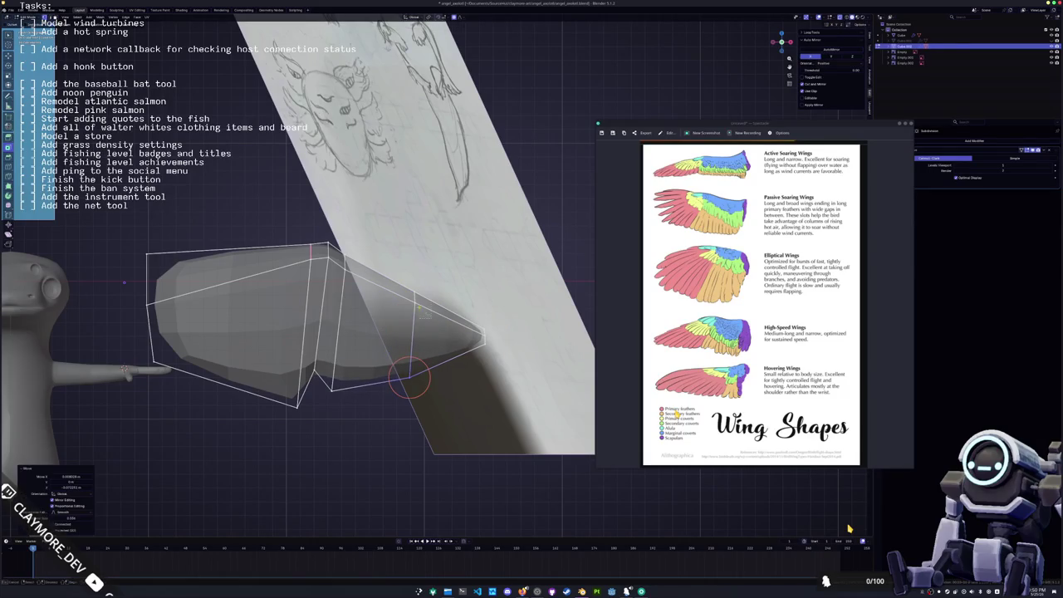
left_click(415, 296)
- Add a crosswise edge loop to the wing cage with Ctrl+R
middle_click_drag(415, 316, 506, 295, "shift")
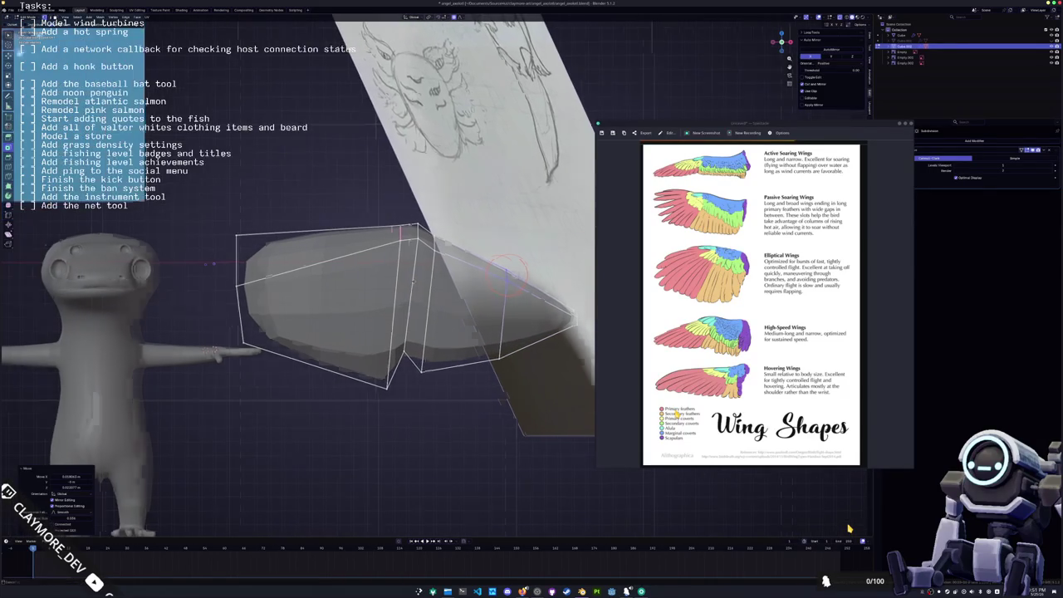
left_click_drag(404, 399, 368, 377)
key("g")
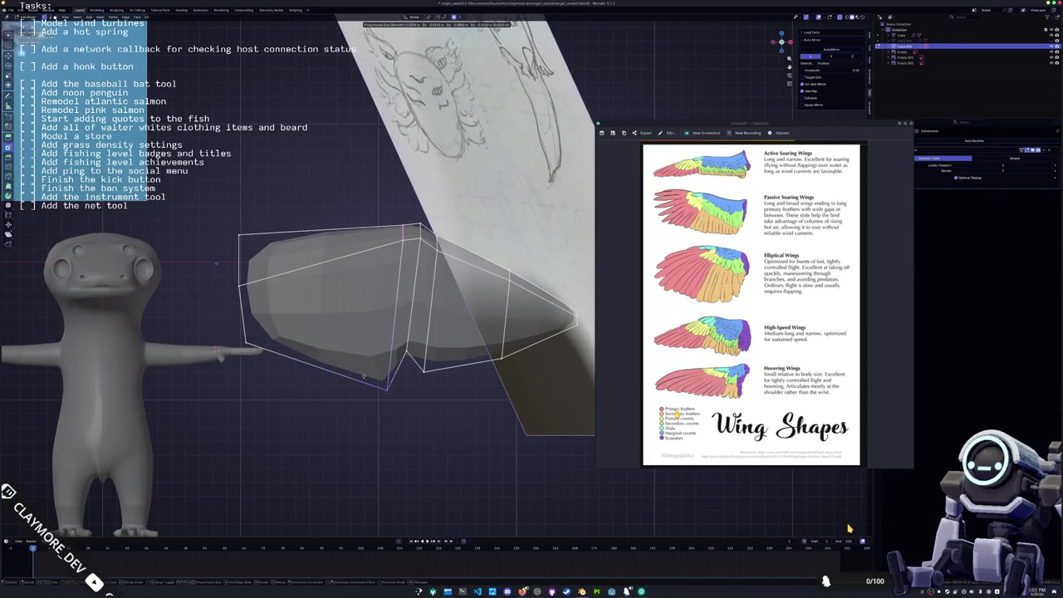
right_click(363, 376)
key("ctrl+r")
left_click(312, 345)
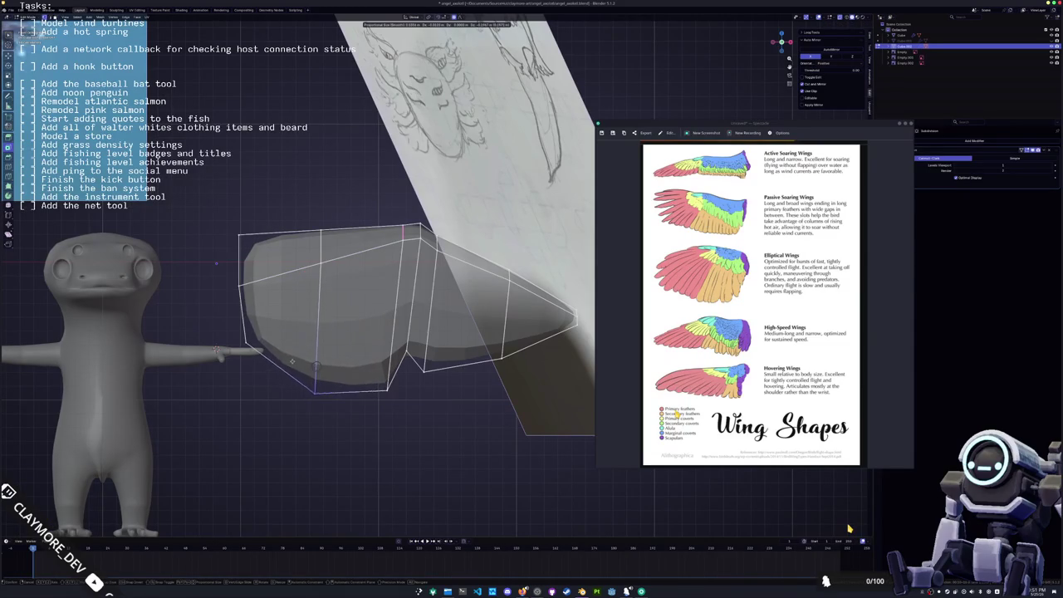
- Move the wing's left edge outward and shift the edge near its top vertex
left_click(265, 365)
left_click(238, 260)
key("g")
left_click(216, 262)
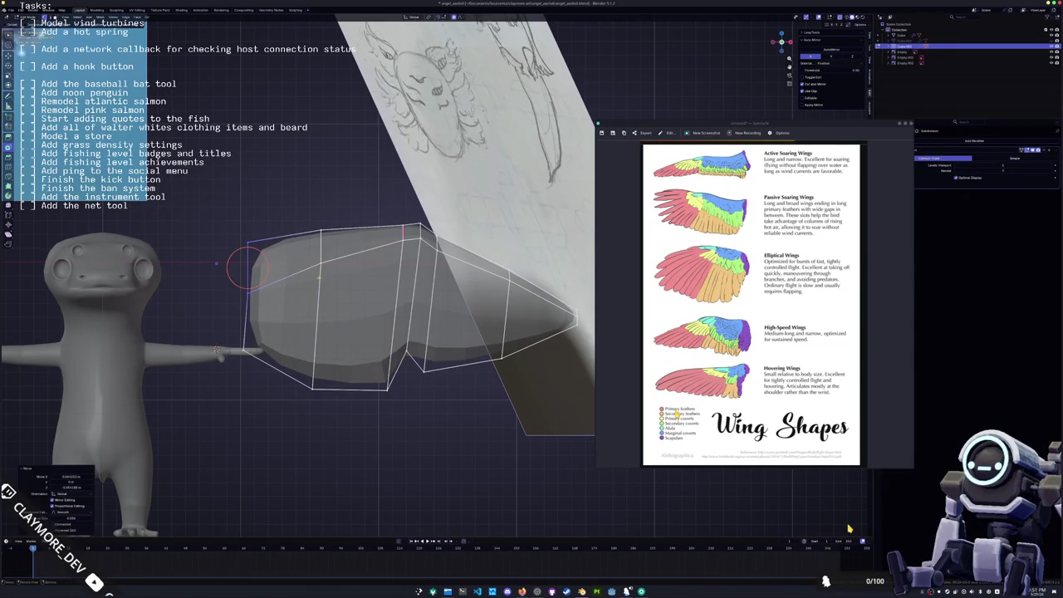
middle_click_drag(250, 274, 293, 281)
left_click(429, 256)
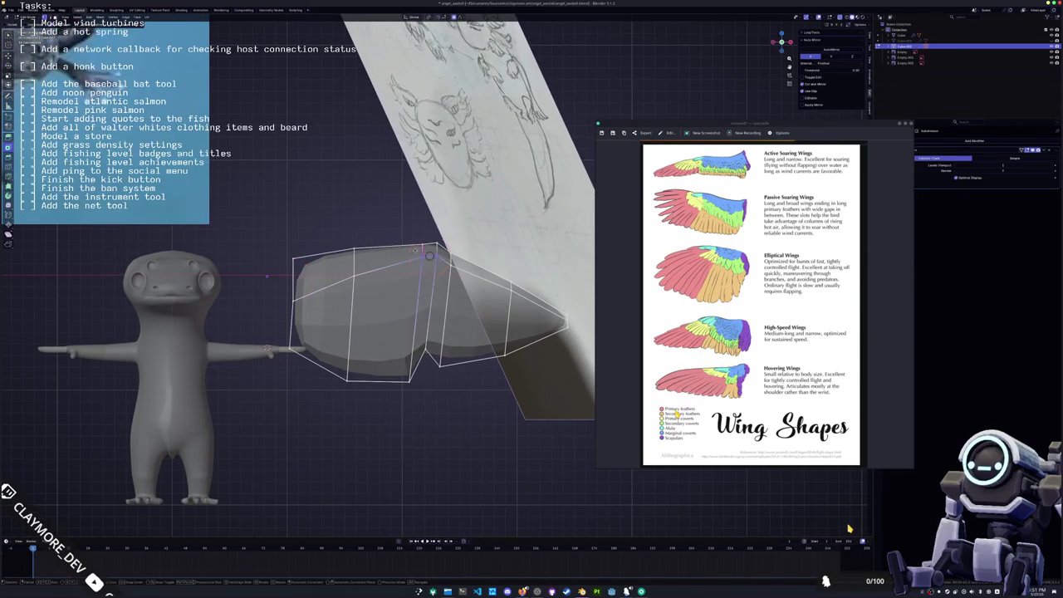
key("g")
scroll(414, 255, "down", 2)
left_click(416, 258)
- Flatten the whole wing cage to 0.414 along Y and preview it from the front
mouse_move(415, 257)
middle_mouse_down()
mouse_move(451, 269)
mouse_move(431, 265)
mouse_move(453, 299)
middle_mouse_up()
key("a")
key("r")
left_click(454, 310)
key("KP_1")
key("Tab")
key("Tab")
key("a")
scroll(849, 529, "up", 2)
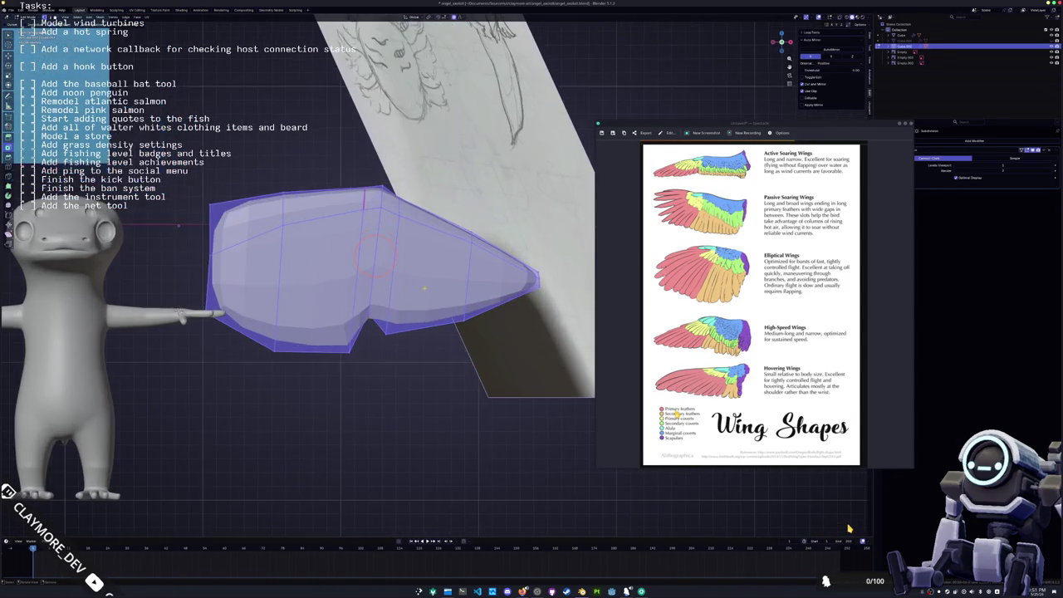
- Add several edge loops across the wing from base to tip, sliding one toward the tip
scroll(849, 528, "up", 2)
key("g")
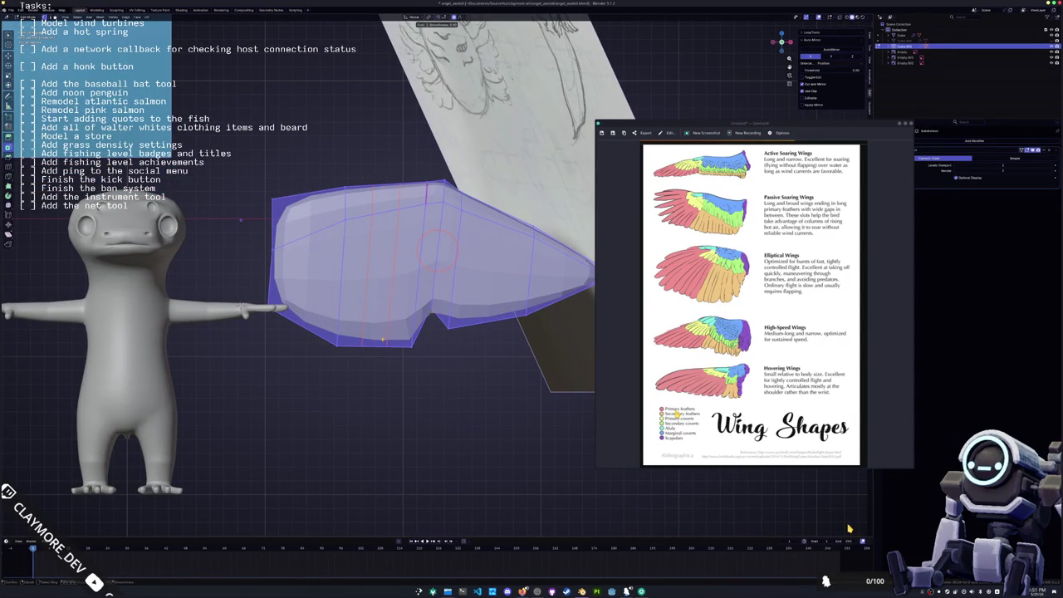
left_click(382, 248)
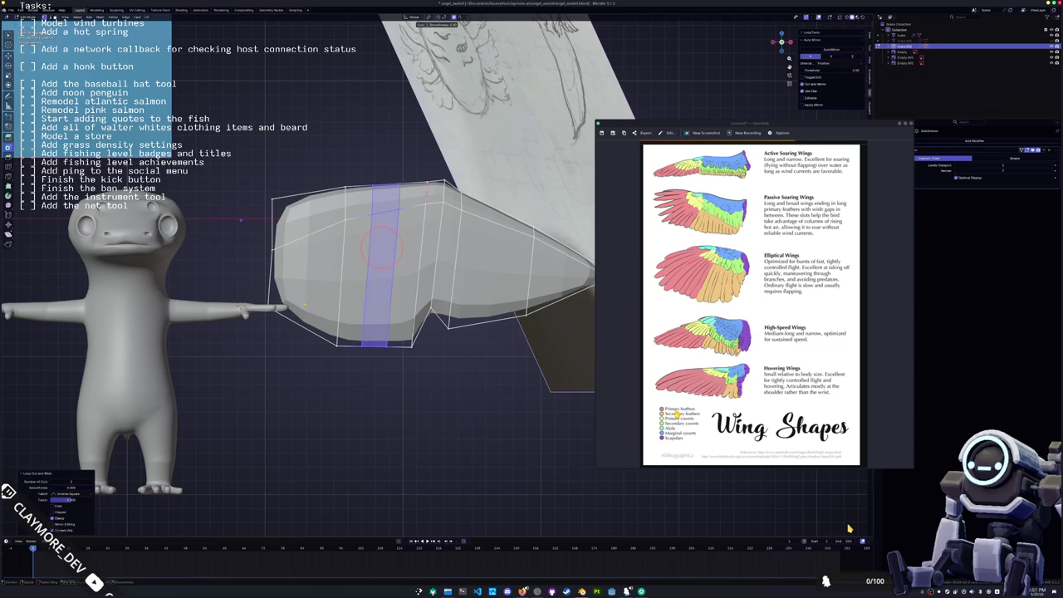
left_click(308, 249)
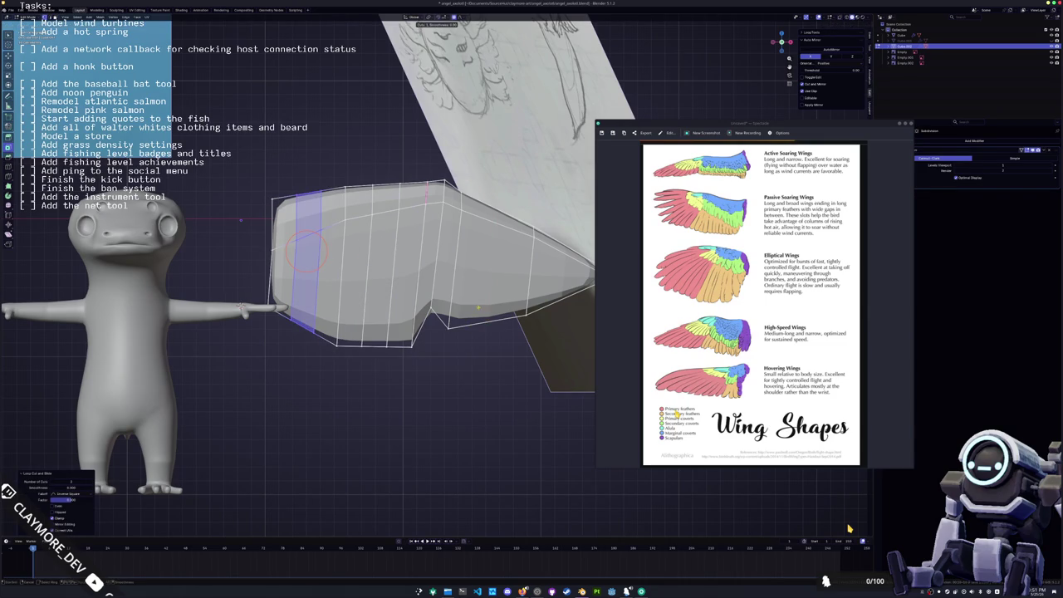
middle_click_drag(307, 249, 401, 258)
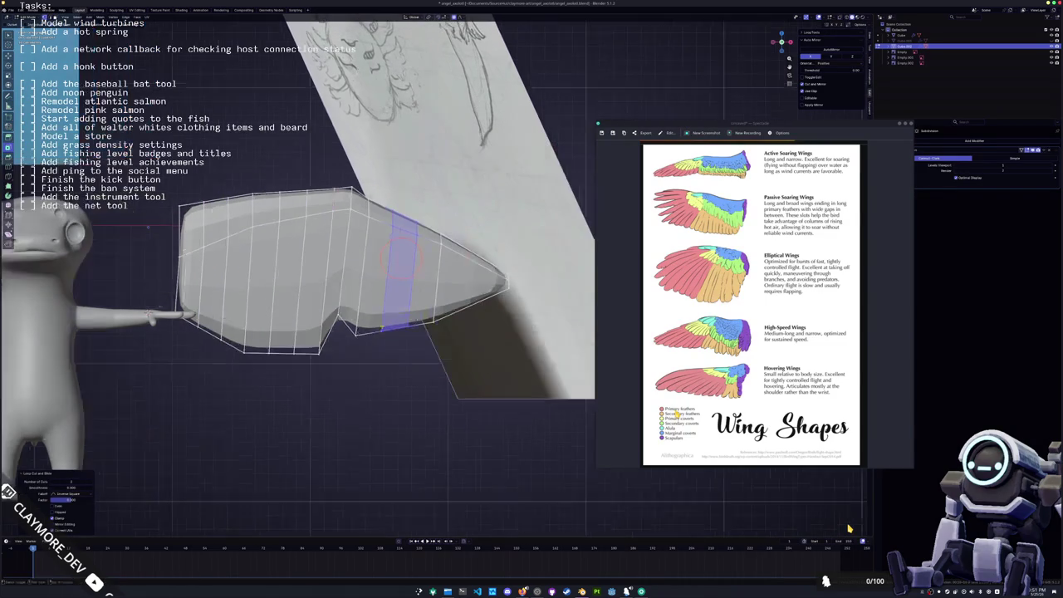
left_click(507, 363)
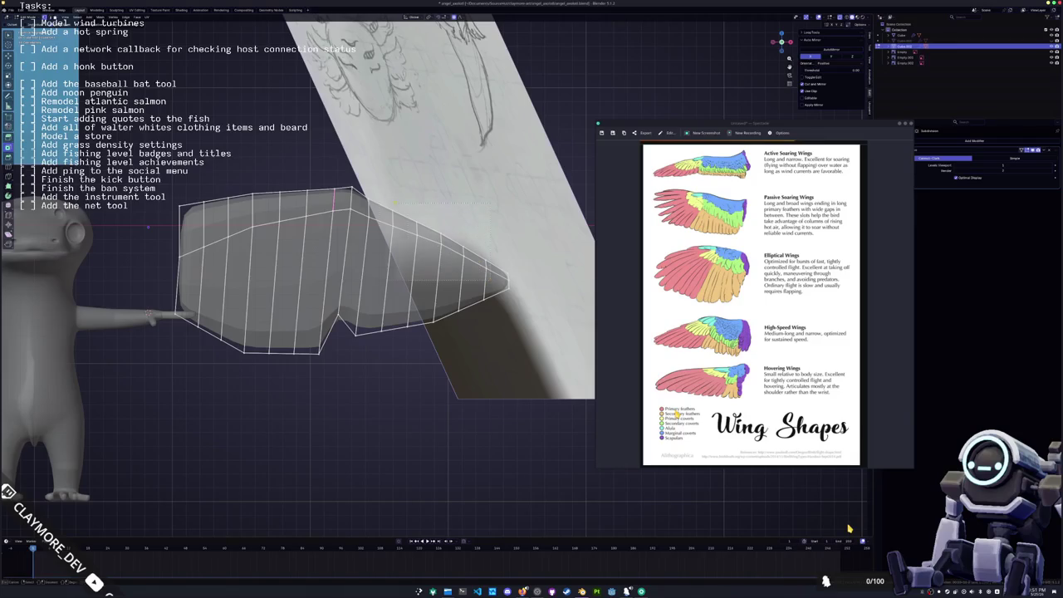
key("ctrl+r")
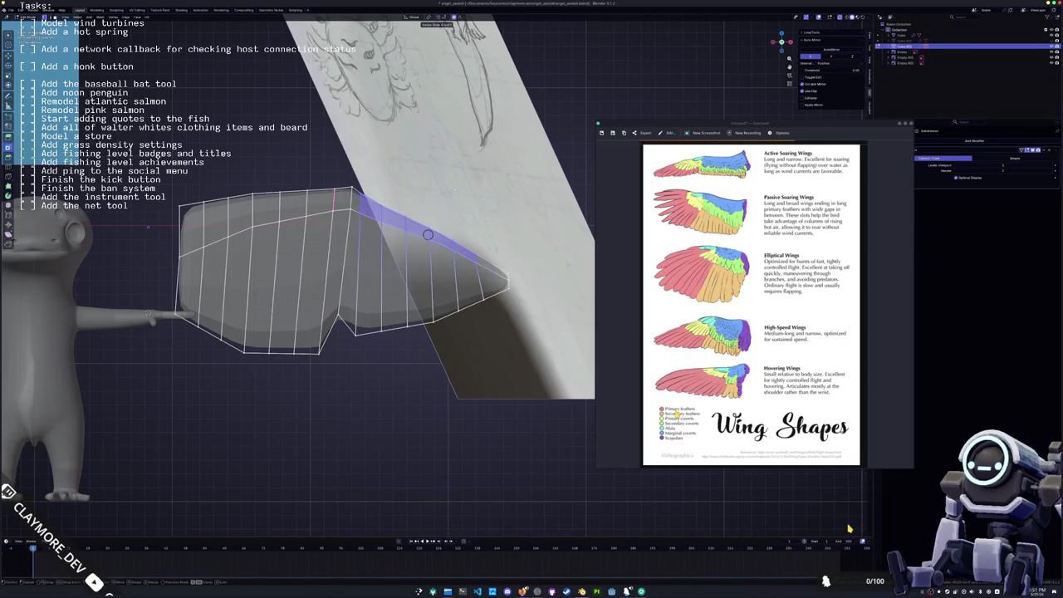
- Place the new edge loop, then slide the bottom and top edge loops to new positions
left_click(428, 235)
left_click(482, 296, "alt")
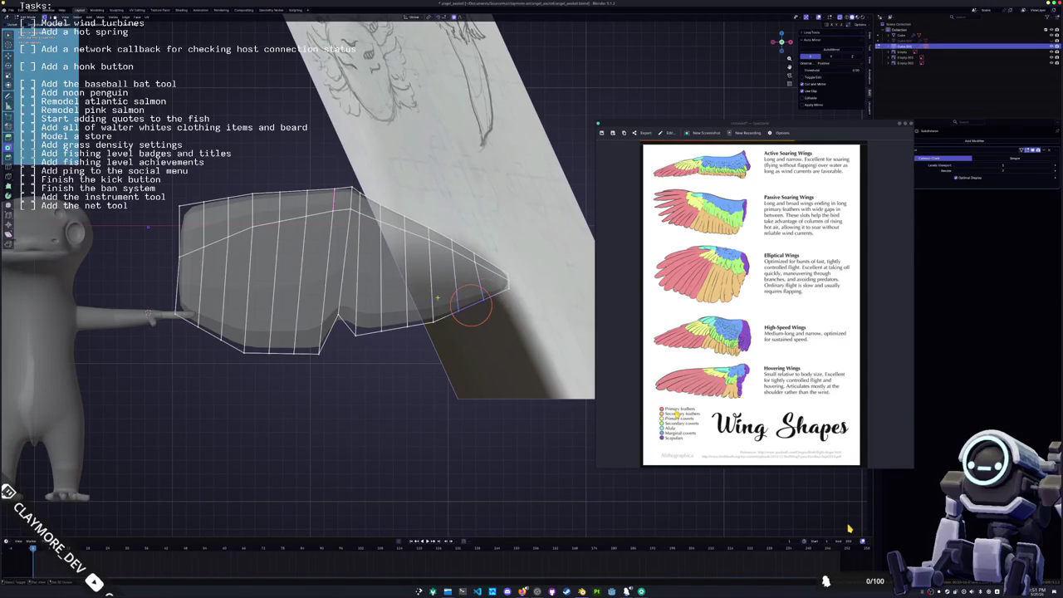
key("g")
key("g")
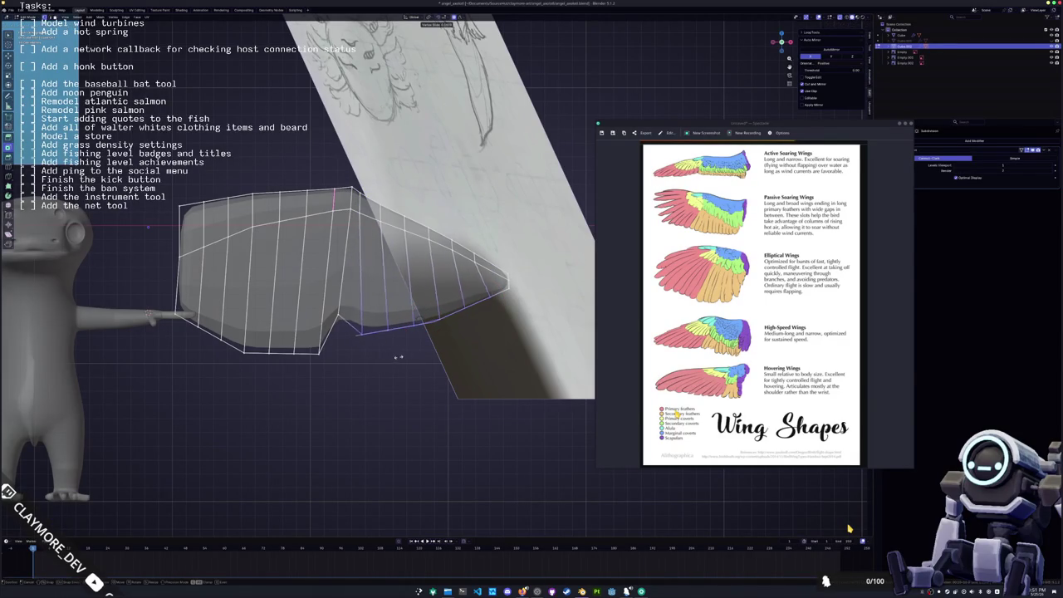
left_click(404, 358)
middle_click_drag(432, 318, 499, 336, "shift")
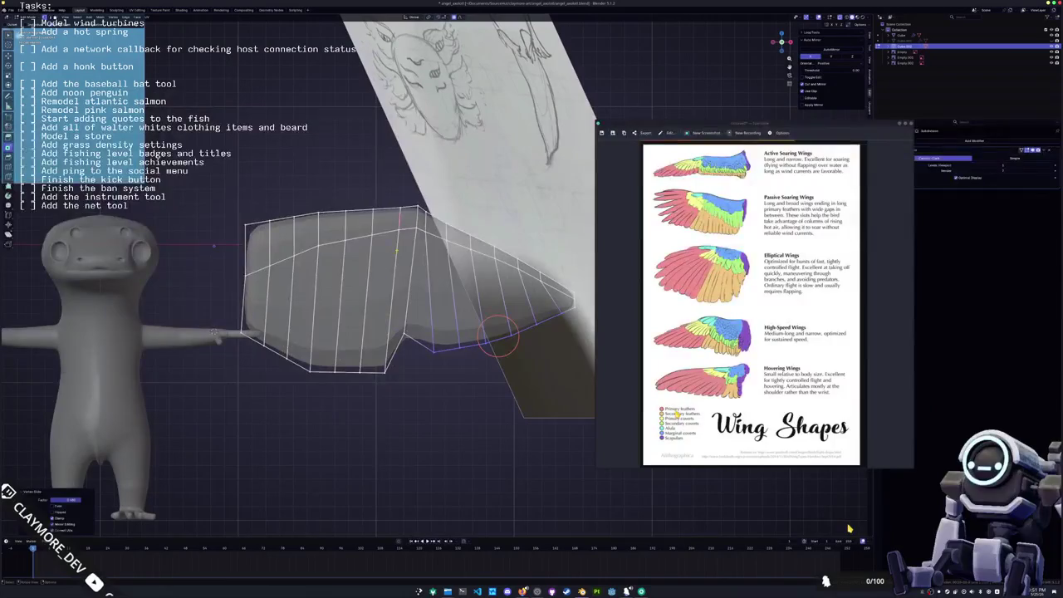
left_click(331, 224, "alt")
key("g")
key("g")
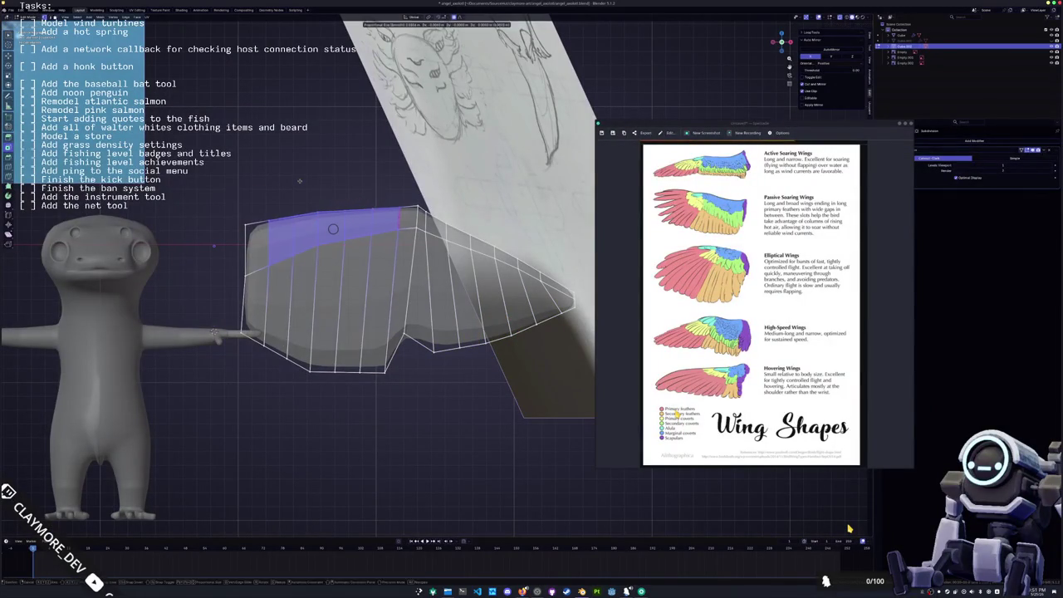
left_click(286, 178)
- Slide the lower-edge loop and start sliding the middle vertical loop
left_click_drag(401, 411, 249, 341)
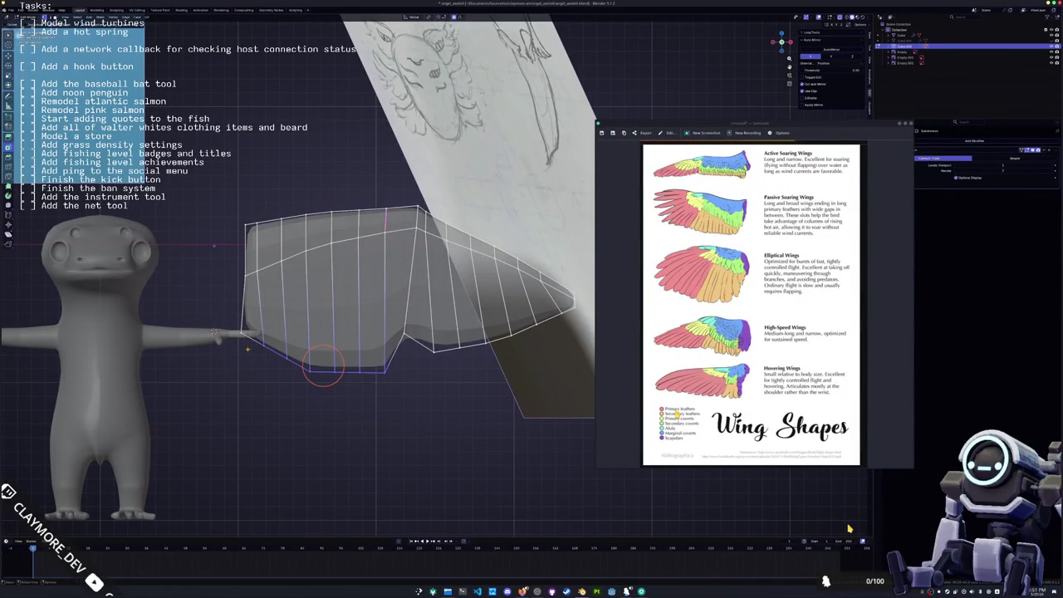
key("g")
key("g")
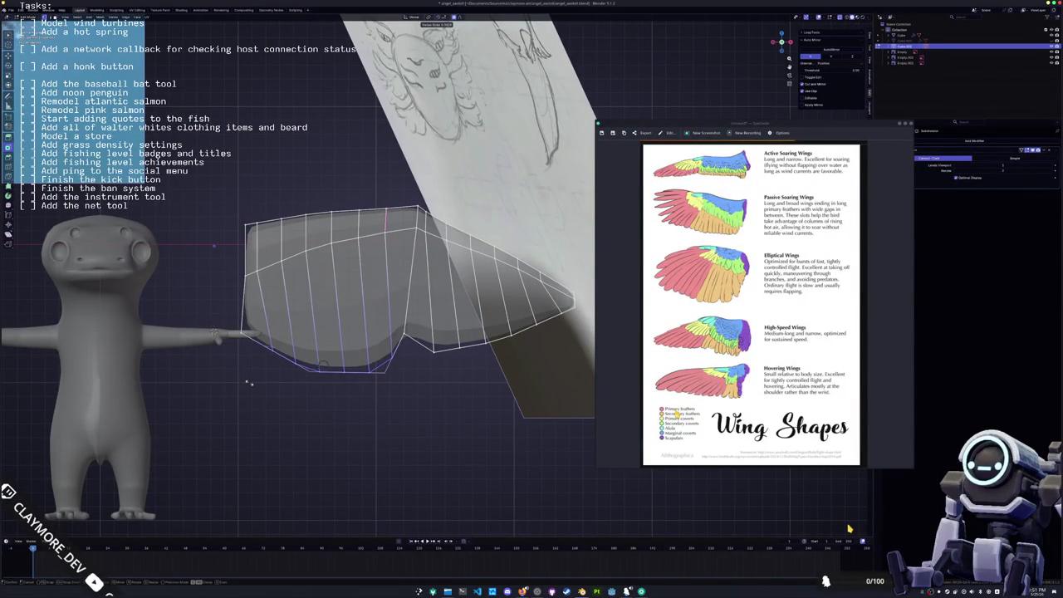
left_click(250, 384)
left_click(398, 377)
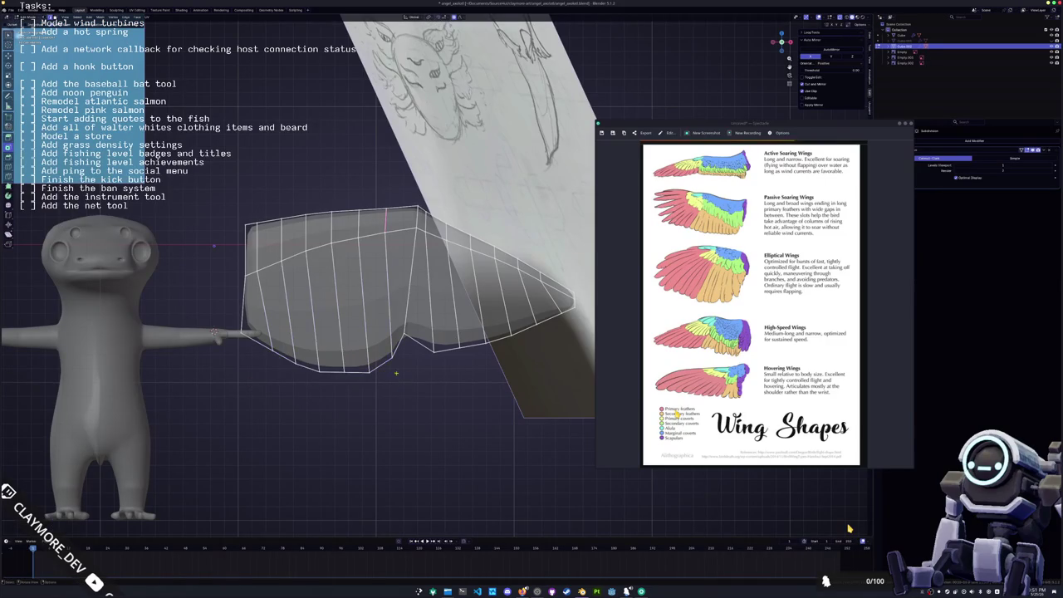
left_click(368, 316, "alt")
key("g")
key("g")
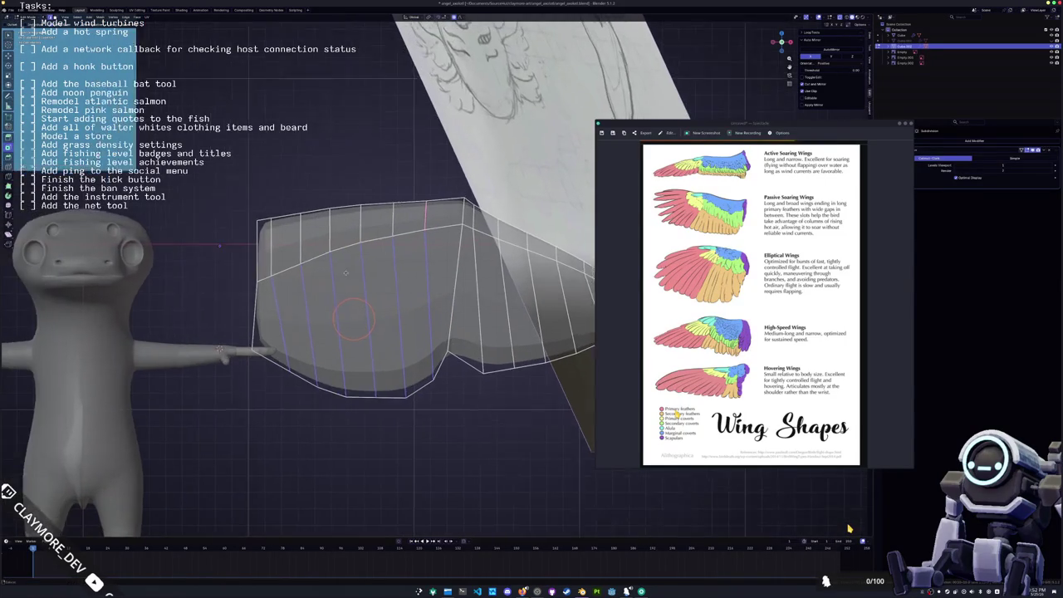
- Reposition an inner-wing vertex, then lower the left-side vertex with proportional falloff
left_click(318, 265)
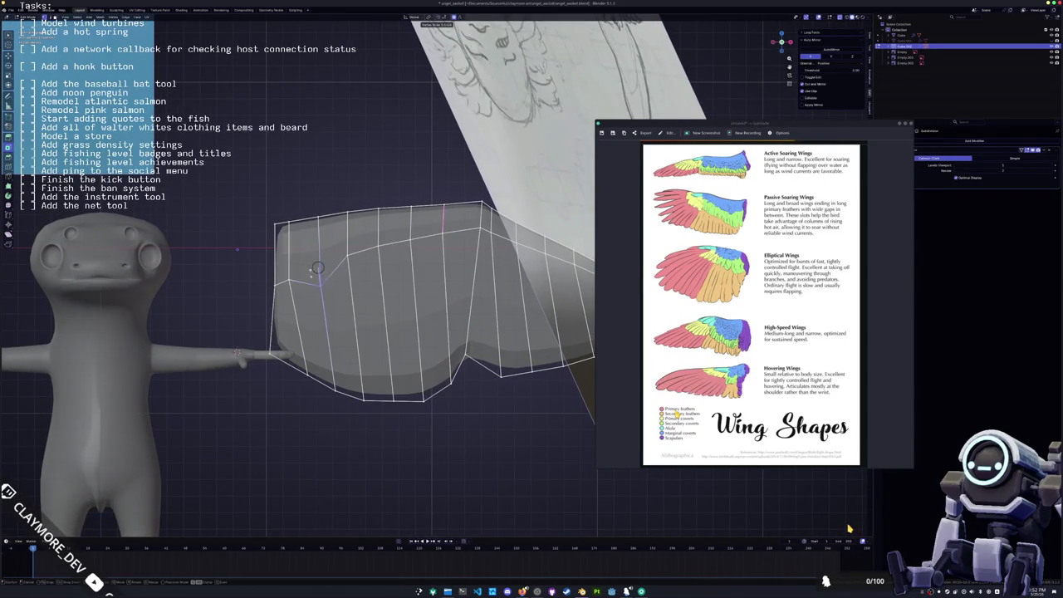
mouse_move(318, 268)
left_mouse_down()
mouse_move(288, 280)
mouse_move(378, 246)
left_mouse_up()
left_click(378, 246)
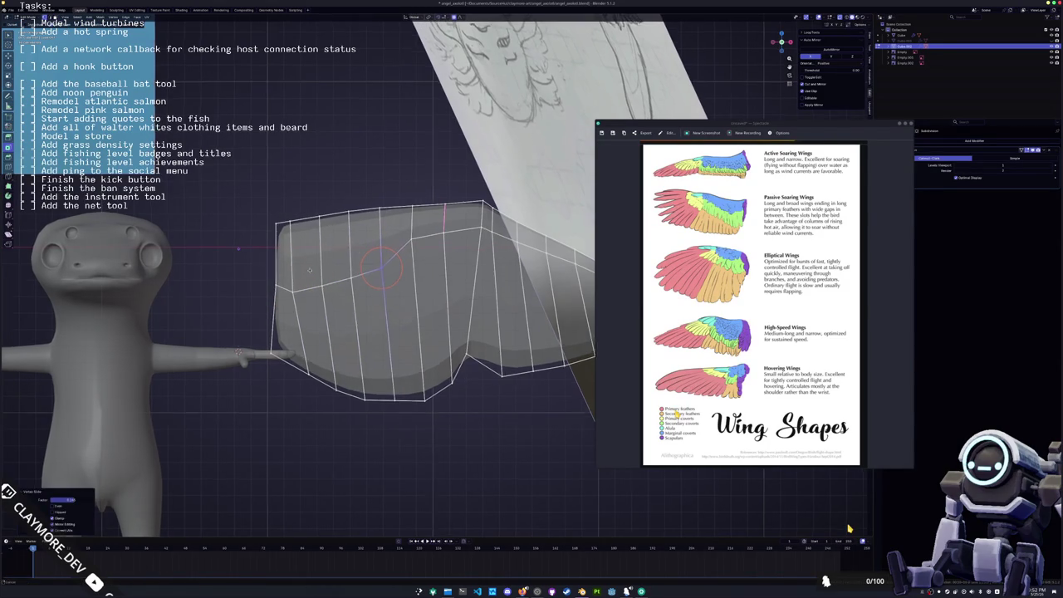
middle_click_drag(378, 246, 408, 235, "shift")
key("g")
left_click(344, 297)
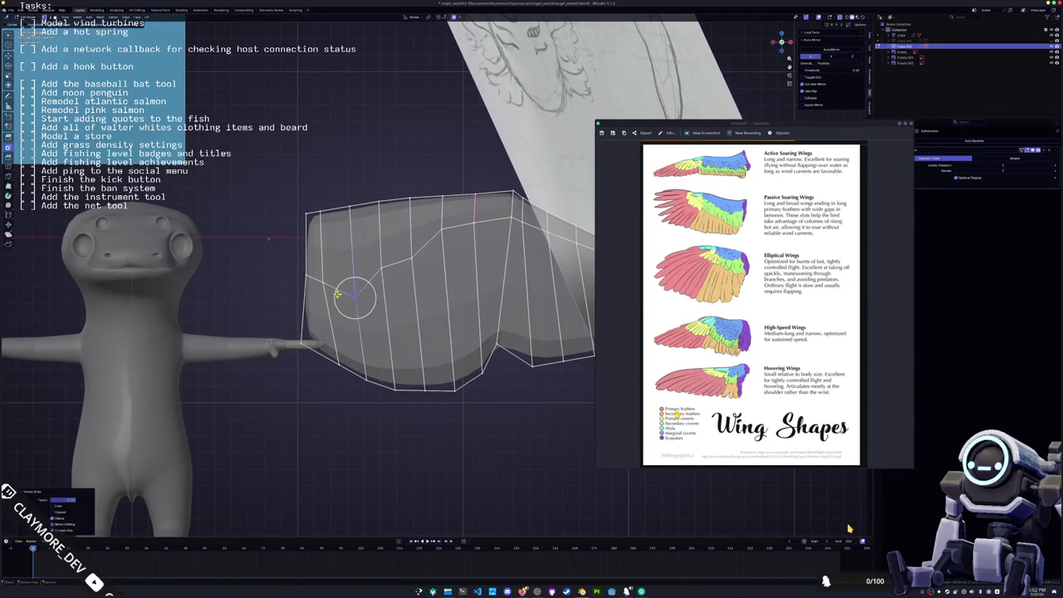
key("g")
left_click(331, 296)
- Slide the middle wing vertex up-right along its edge with proportional moves
left_click(384, 272)
key("g")
key("g")
left_click(384, 273)
key("g")
key("g")
left_click(414, 268)
key("g")
left_click(444, 254)
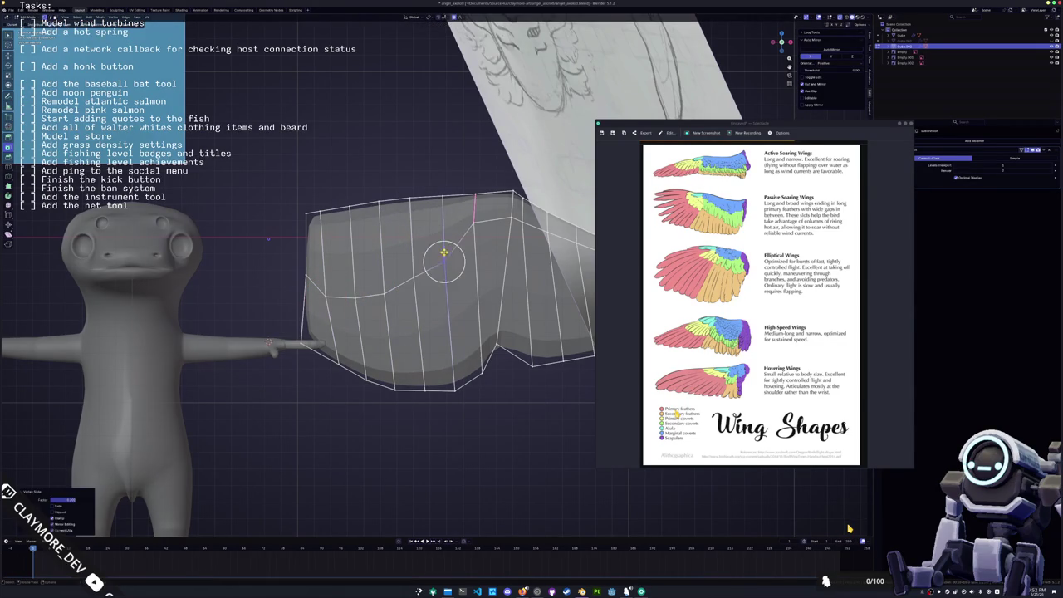
key("g")
left_click(477, 223)
middle_click_drag(477, 222, 408, 236, "shift")
- Slide the remaining inner-wing vertices along their edges toward the wing's fold
key("g")
key("g")
left_click(434, 250)
key("g")
key("g")
left_click(399, 242)
key("g")
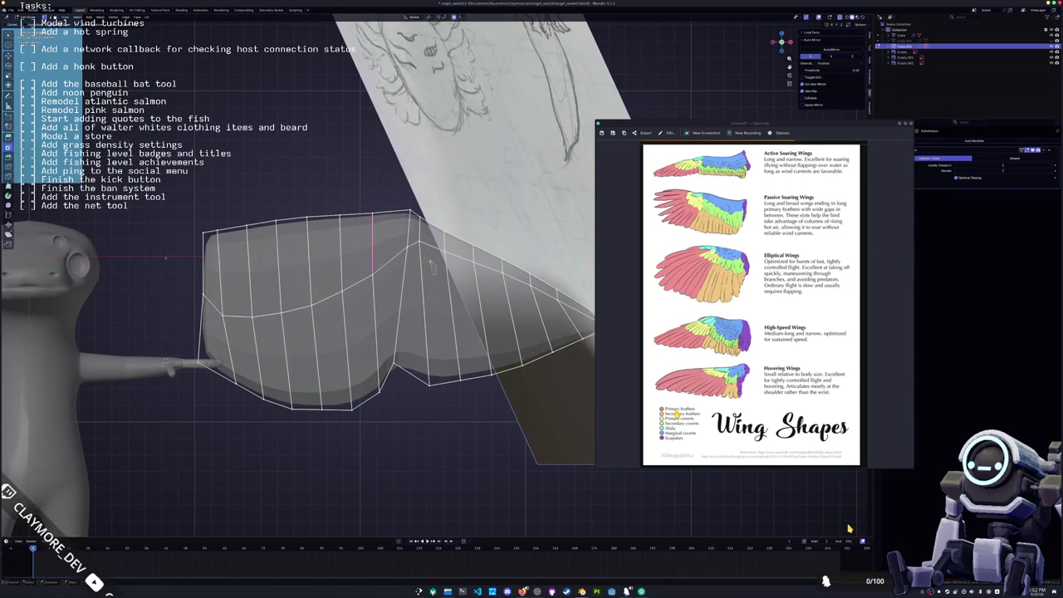
key("g")
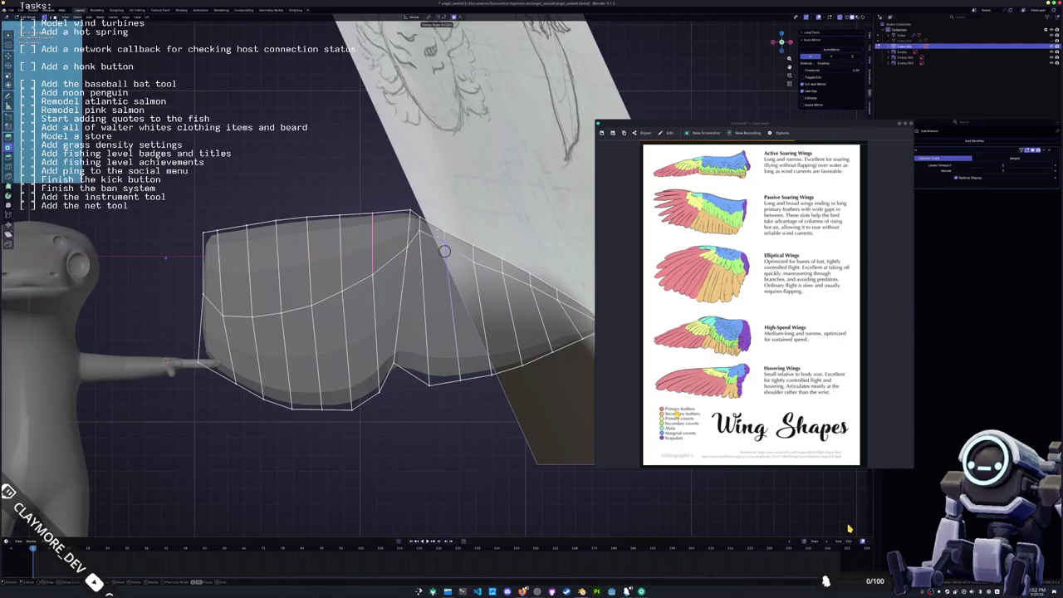
left_click(445, 251)
mouse_move(445, 251)
middle_mouse_down()
mouse_move(369, 239)
mouse_move(365, 269)
middle_mouse_up()
key("g")
key("g")
left_click(364, 268)
- Slide the fold vertex along its edge toward the wing tip
key("g")
key("g")
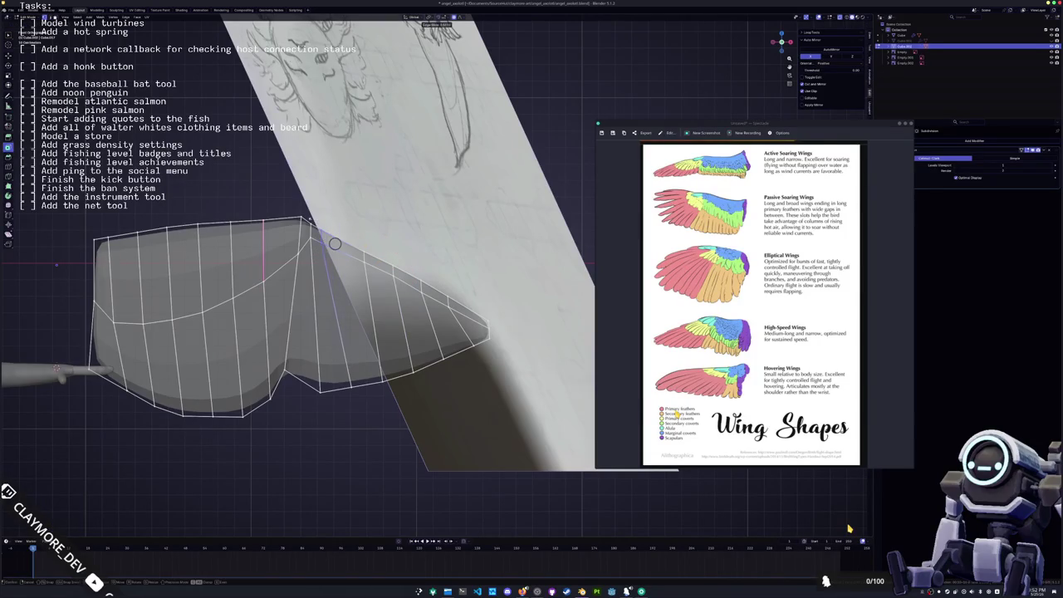
left_click(322, 232)
key("g")
key("g")
left_click(331, 239)
key("g")
key("g")
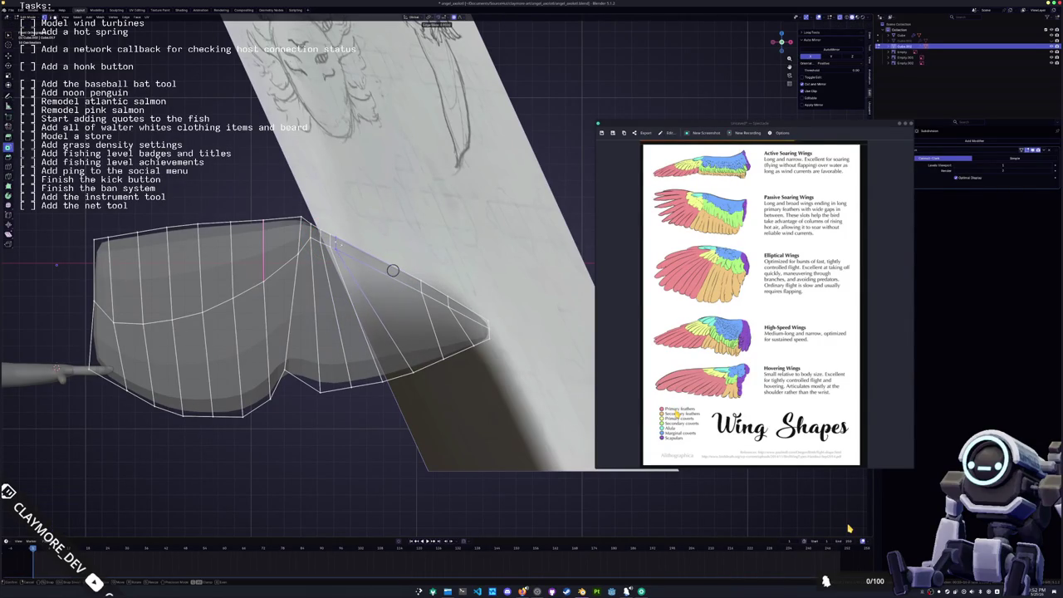
key("g")
key("g")
left_click(421, 286)
key("g")
key("g")
left_click(384, 267)
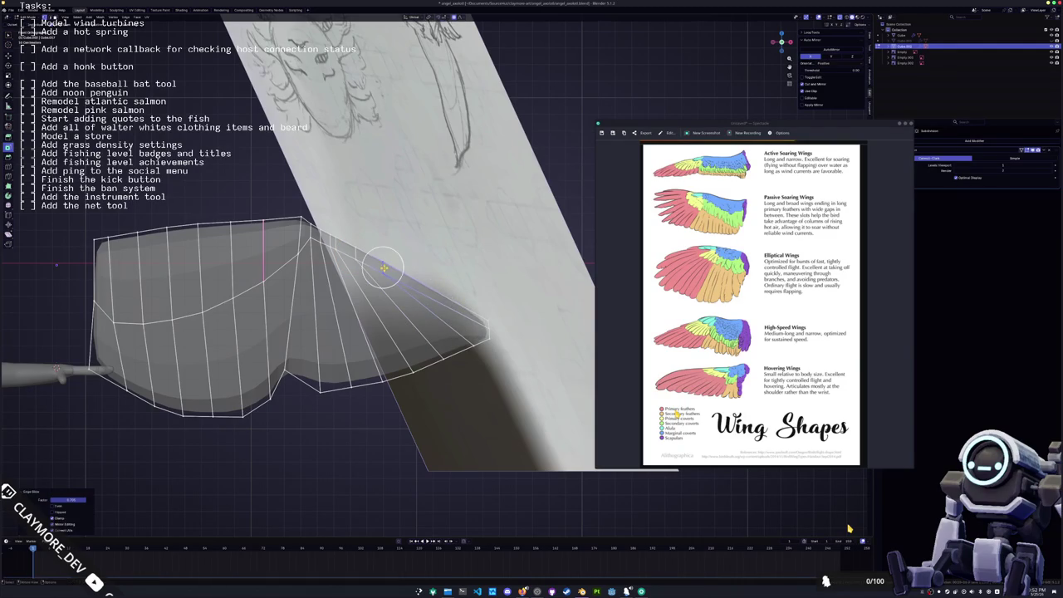
- Move the lower notch vertices left and sharpen the V-shaped notch in the bottom edge
middle_click_drag(383, 268, 465, 332)
key("g")
left_click(473, 343)
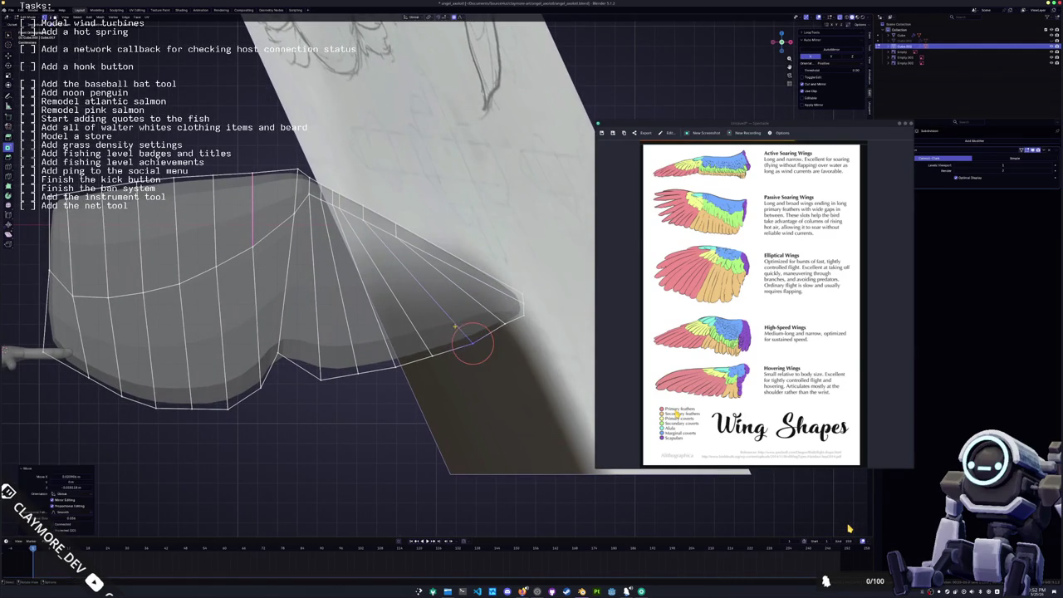
key("g")
left_click(434, 356)
key("g")
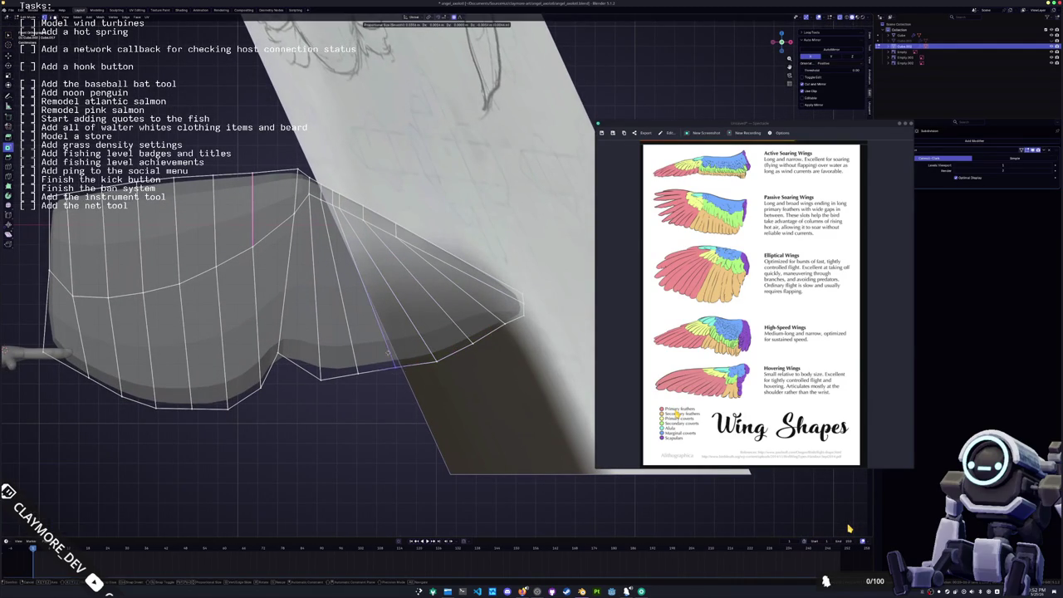
left_click(353, 365)
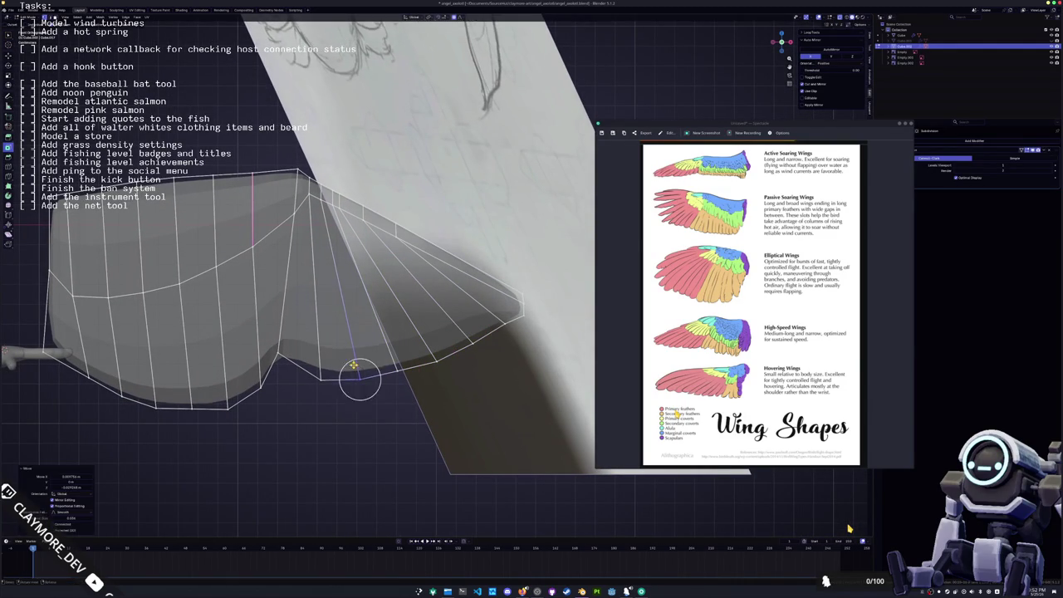
middle_click_drag(353, 366, 438, 365)
key("g")
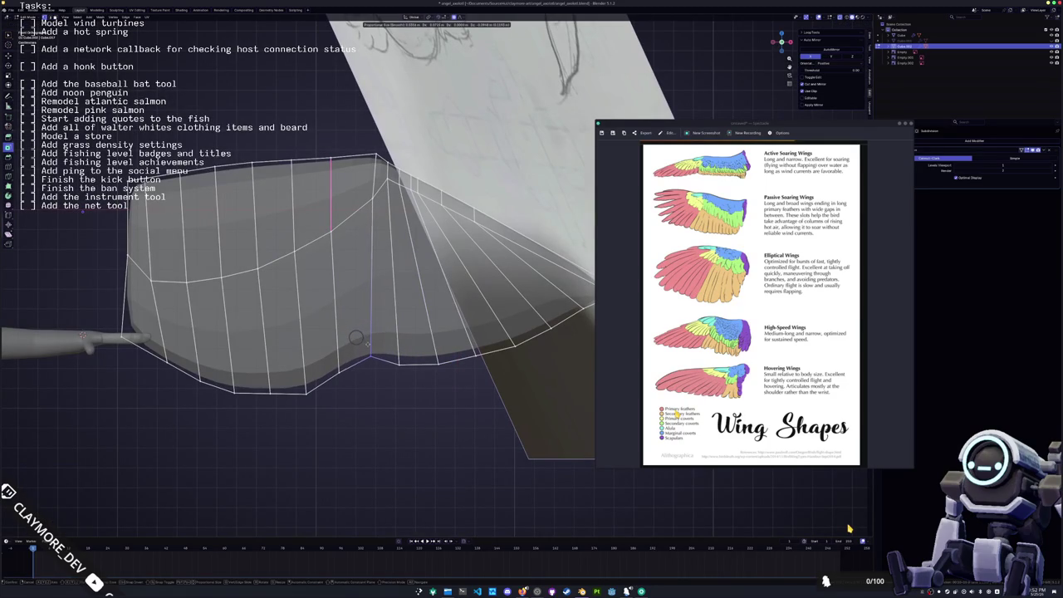
left_click(356, 337)
middle_click_drag(370, 354, 422, 357, "shift")
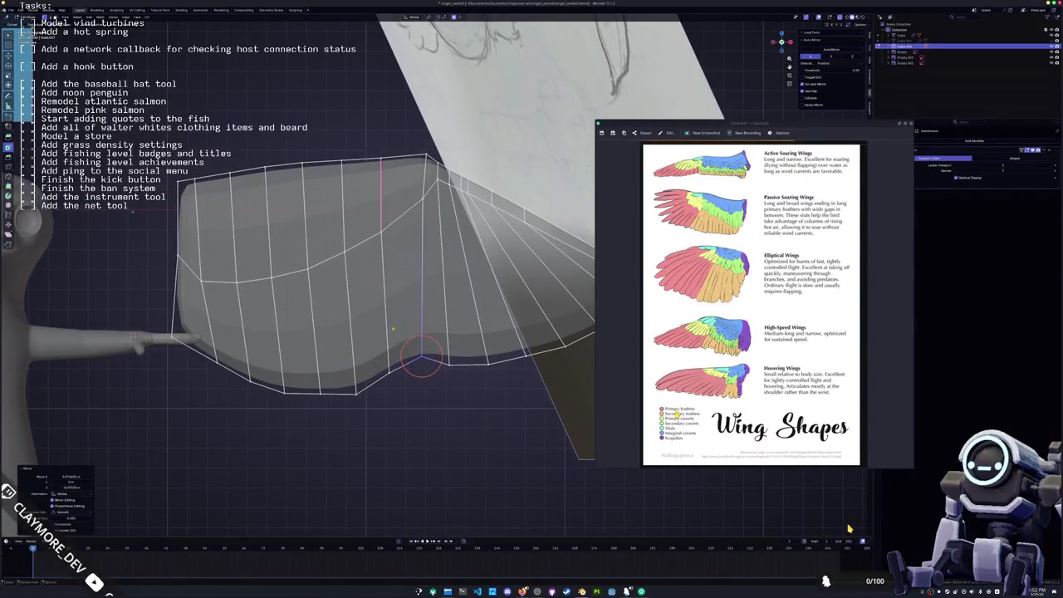
left_click_drag(399, 339, 396, 365)
- Slide the last vertex onto the wing's inner border and exit edit mode
left_click_drag(382, 229, 307, 268)
left_click(308, 269)
key("g")
key("g")
left_click(274, 283)
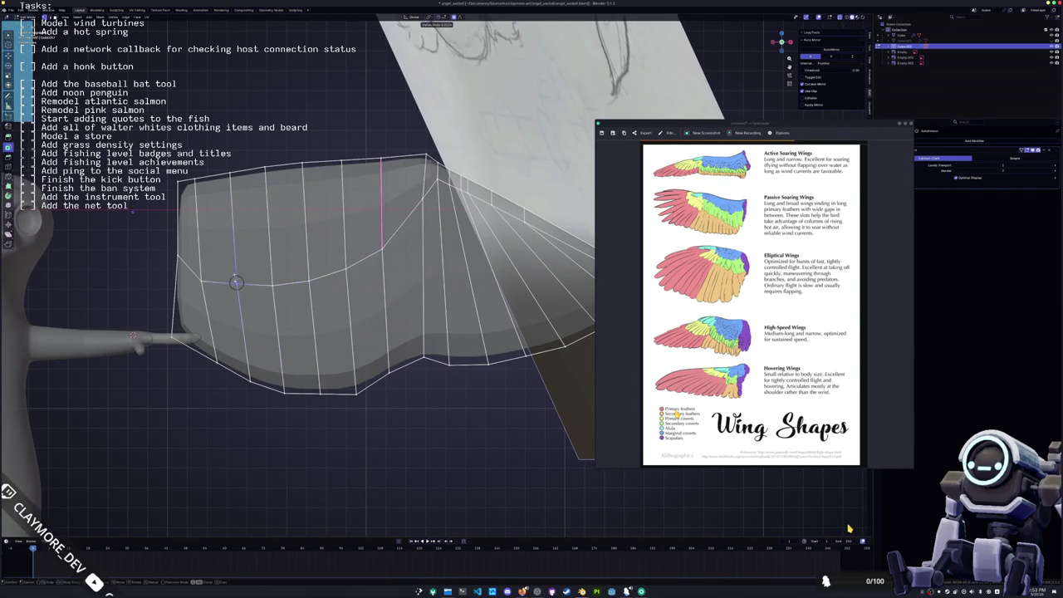
left_click_drag(247, 293, 197, 270)
left_click(180, 270)
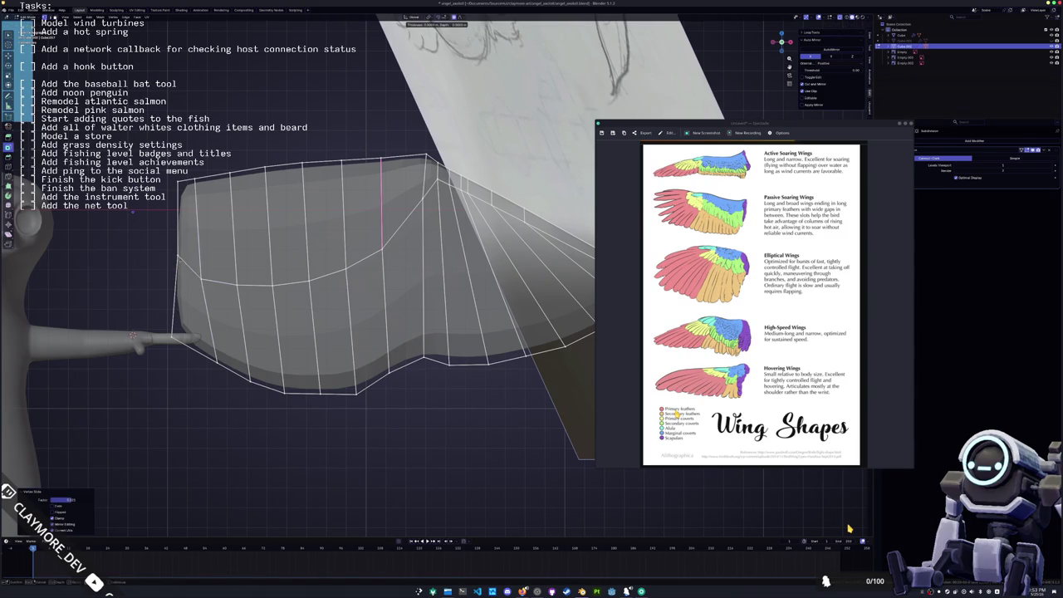
key("g")
key("g")
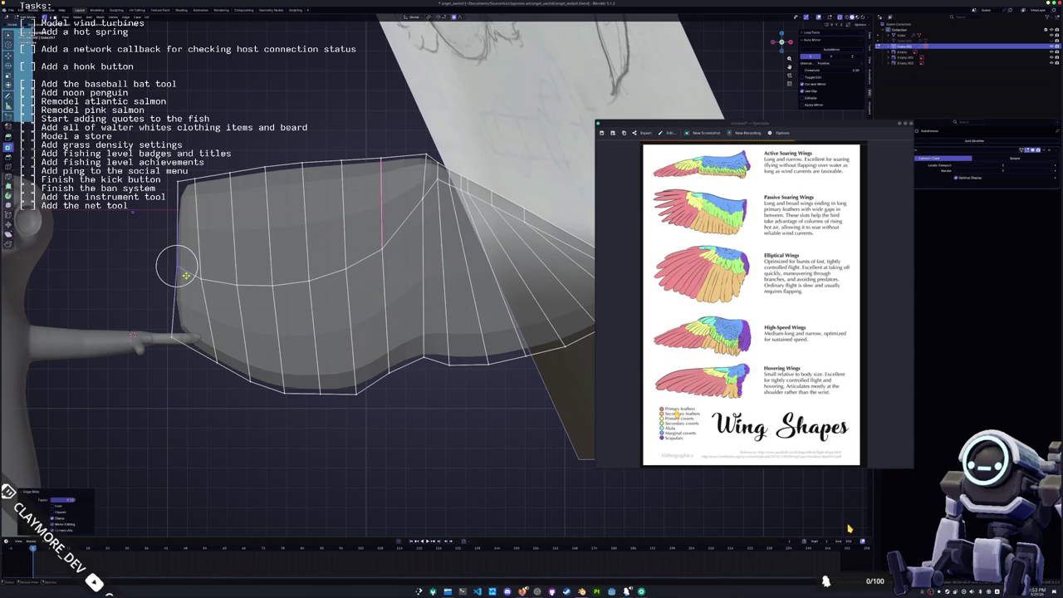
left_click(179, 268)
key("Tab")
scroll(250, 274, "down", 5)
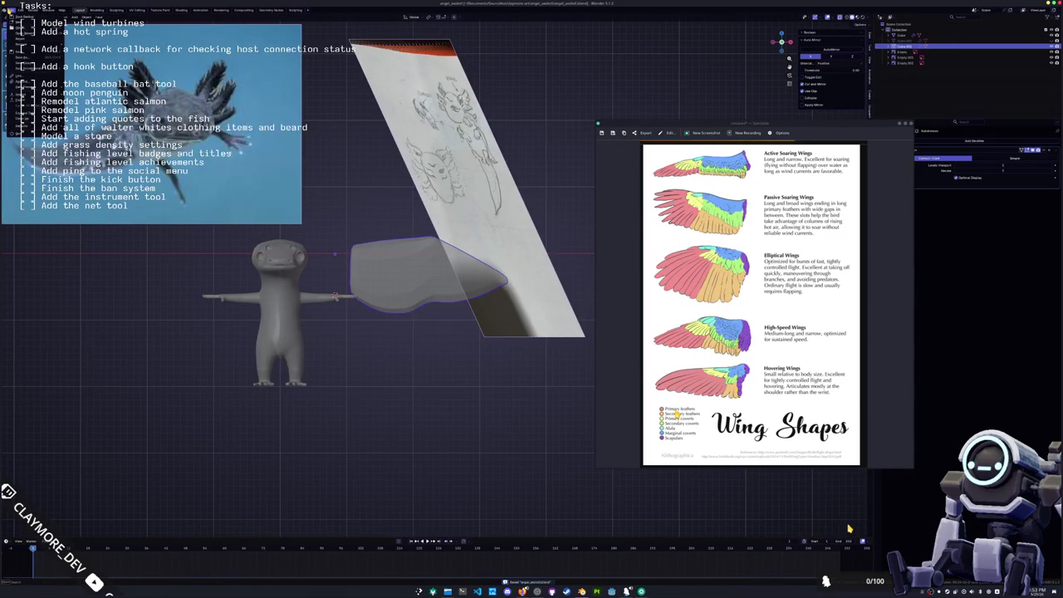
- Append the Geometry Nodes node tree from fish_logo.blend's NodeTree folder
left_click(33, 81)
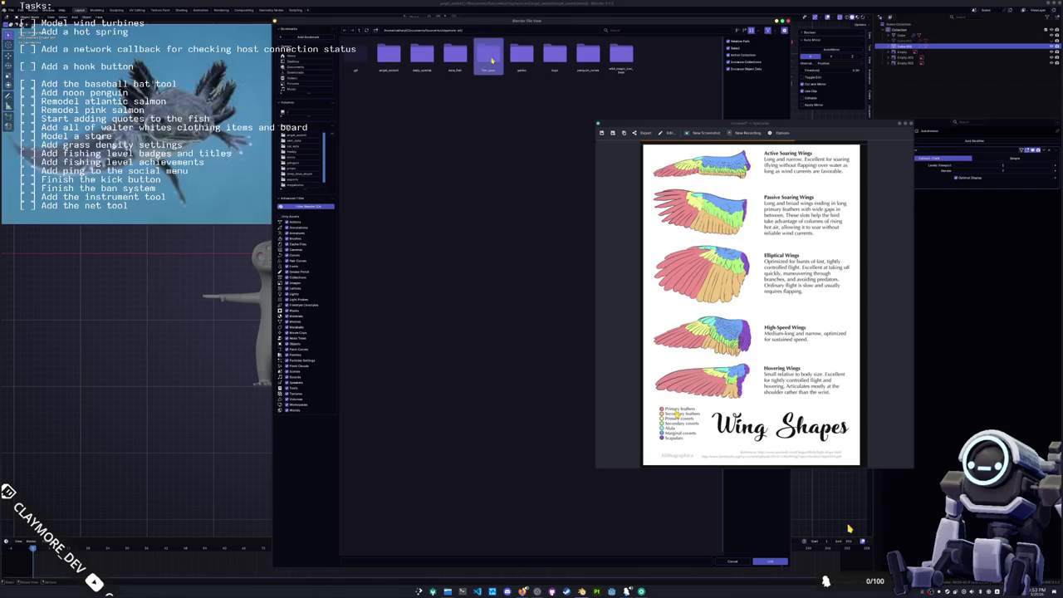
double_click(521, 56)
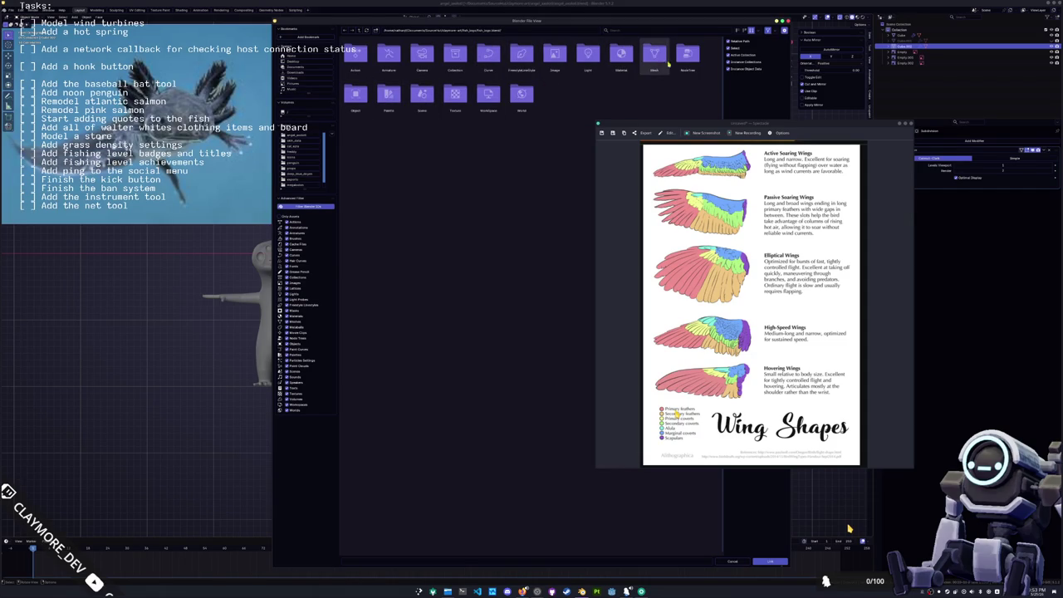
double_click(687, 56)
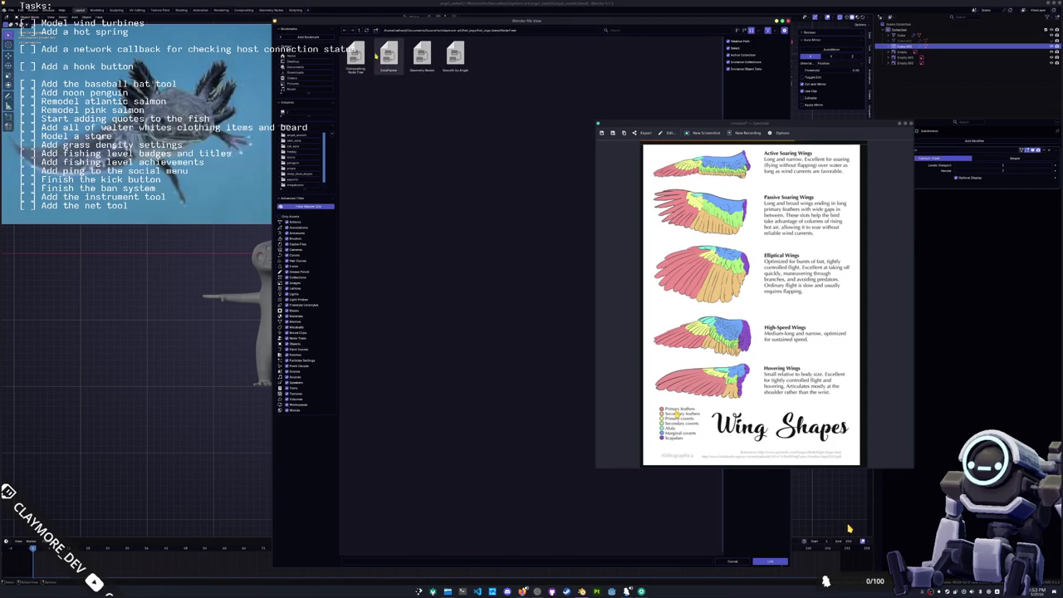
double_click(422, 57)
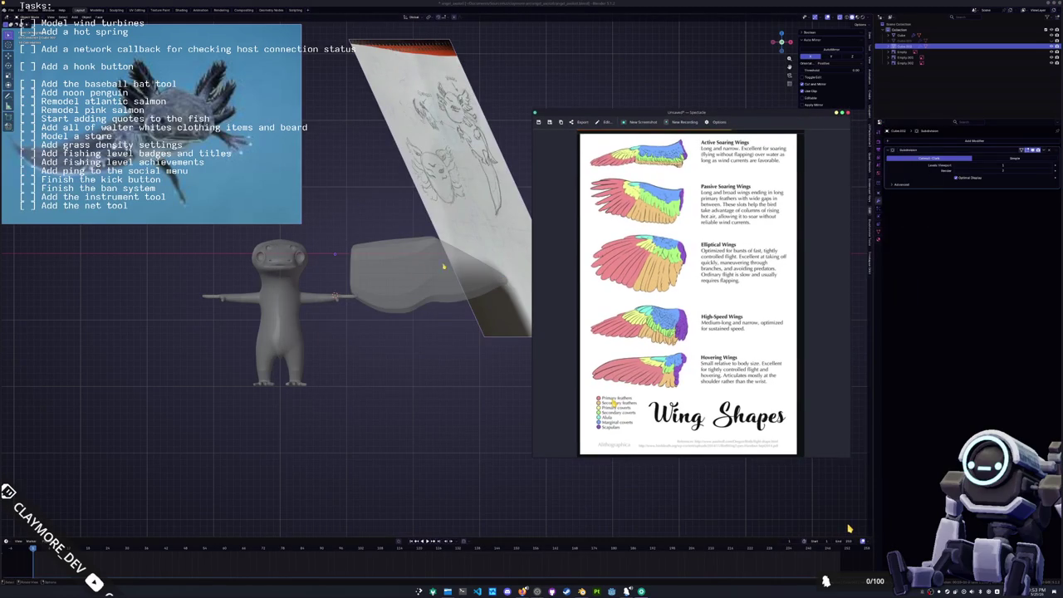
left_click(914, 141)
- Add a Geometry Nodes modifier to the wing, redoing it after an undo
type("ge")
left_click(946, 155)
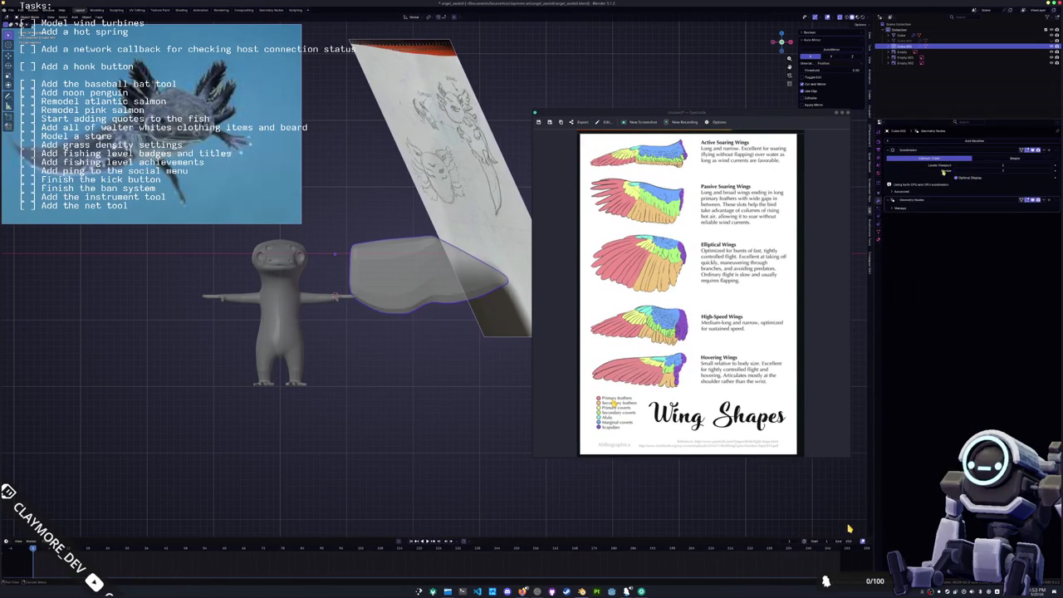
left_click(891, 208)
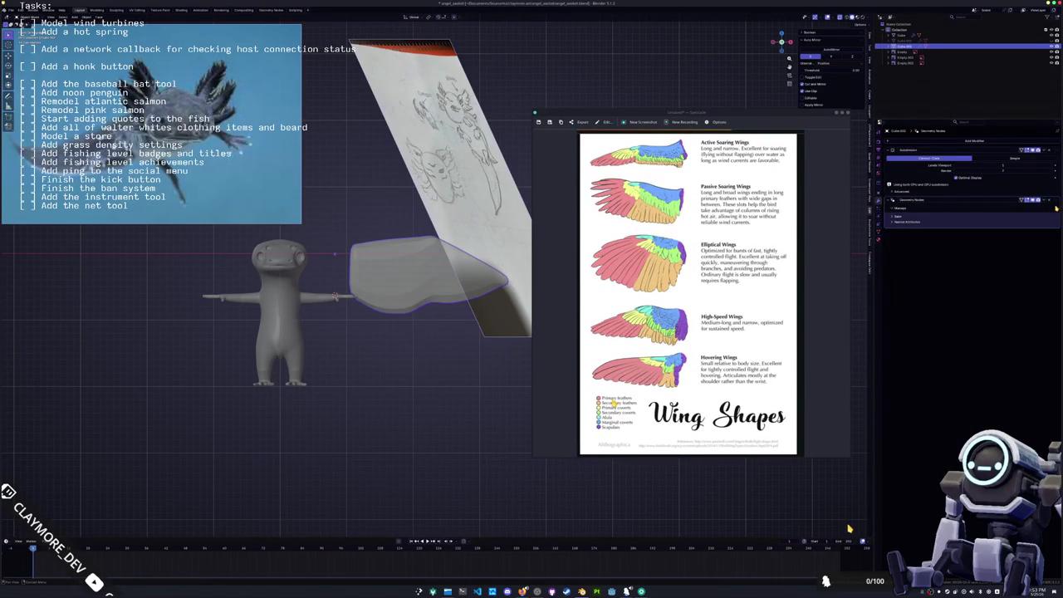
key("ctrl+z")
left_click(930, 140)
mouse_move(955, 157)
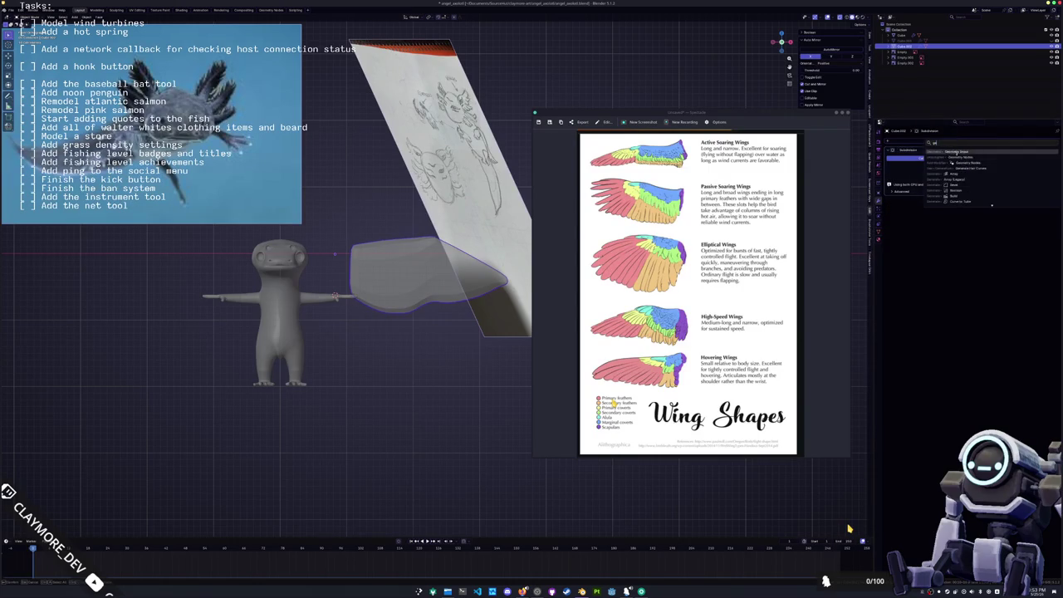
left_click(959, 151)
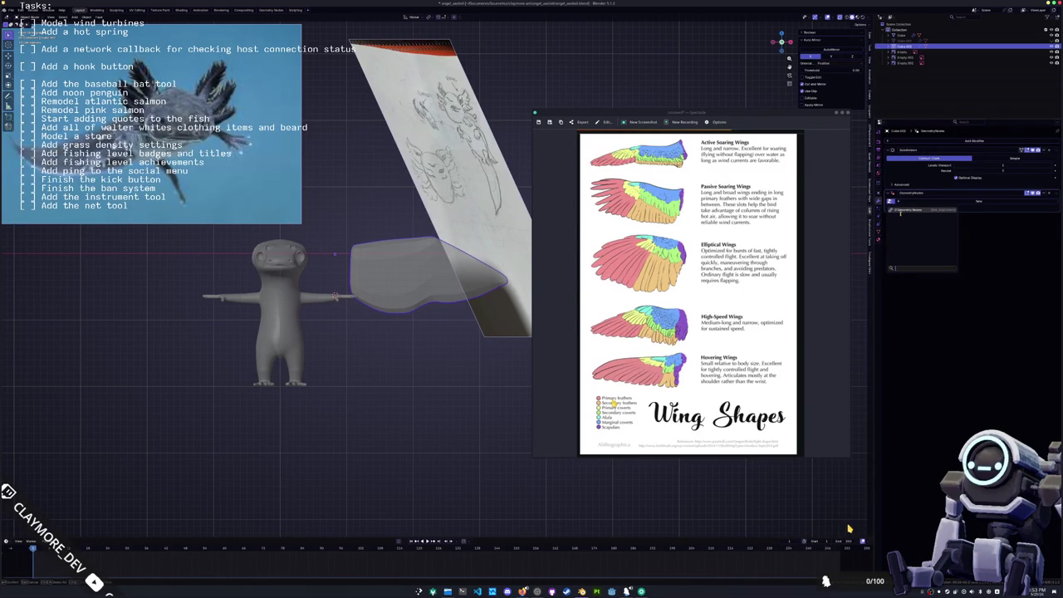
- Add level-1 Subdivision with Ctrl+1 and apply all transforms to the wing
key("ctrl+1")
key("ctrl+a")
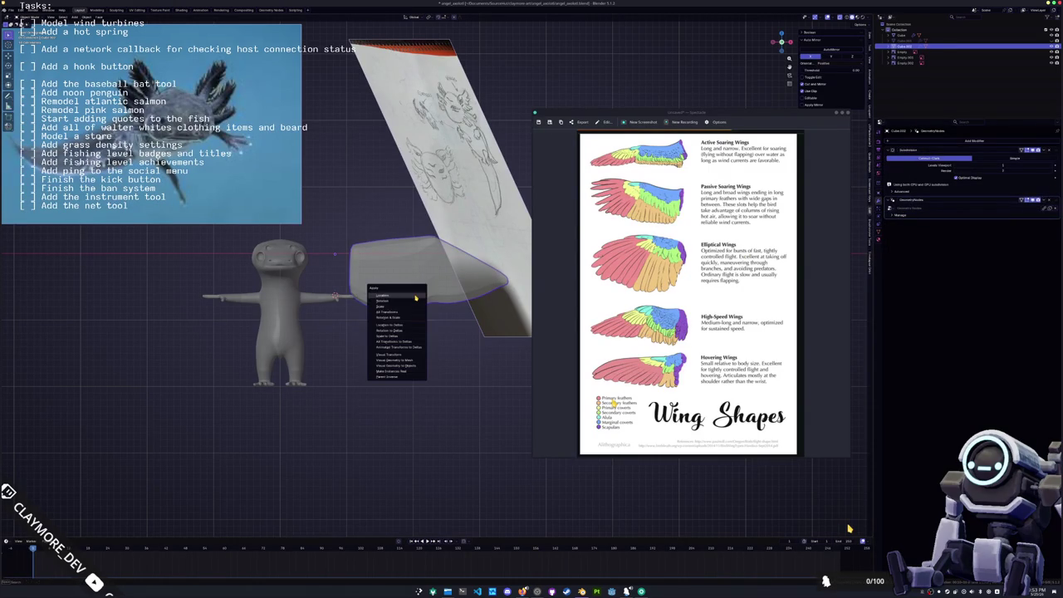
left_click(417, 309)
scroll(435, 306, "up", 2)
scroll(436, 306, "up", 2)
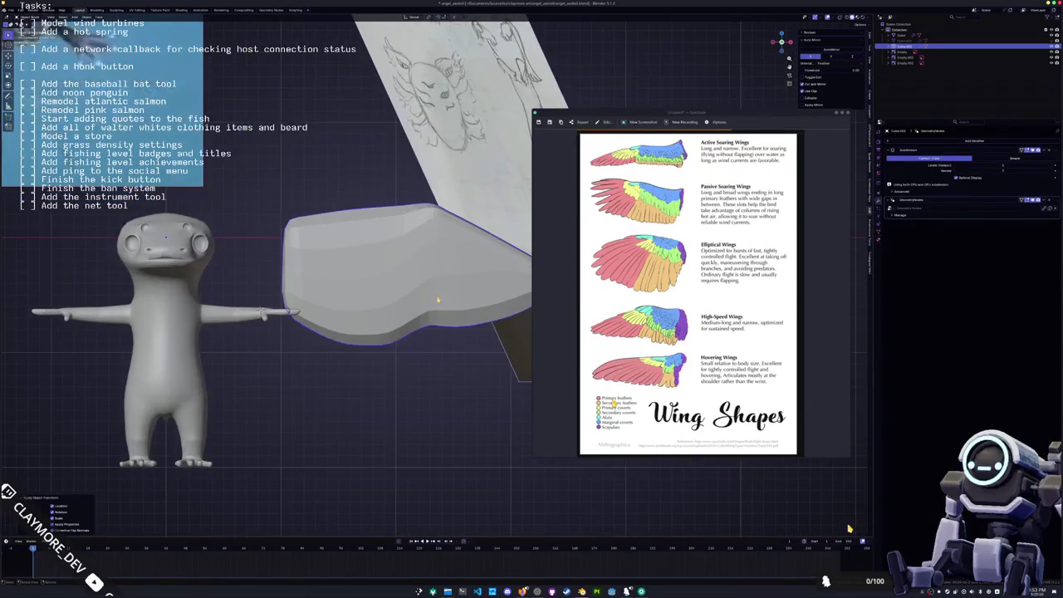
scroll(432, 304, "up", 2)
key("Tab")
- Select the wing's vertices with see-through off and flatten them by scaling along X
scroll(436, 301, "up", 1)
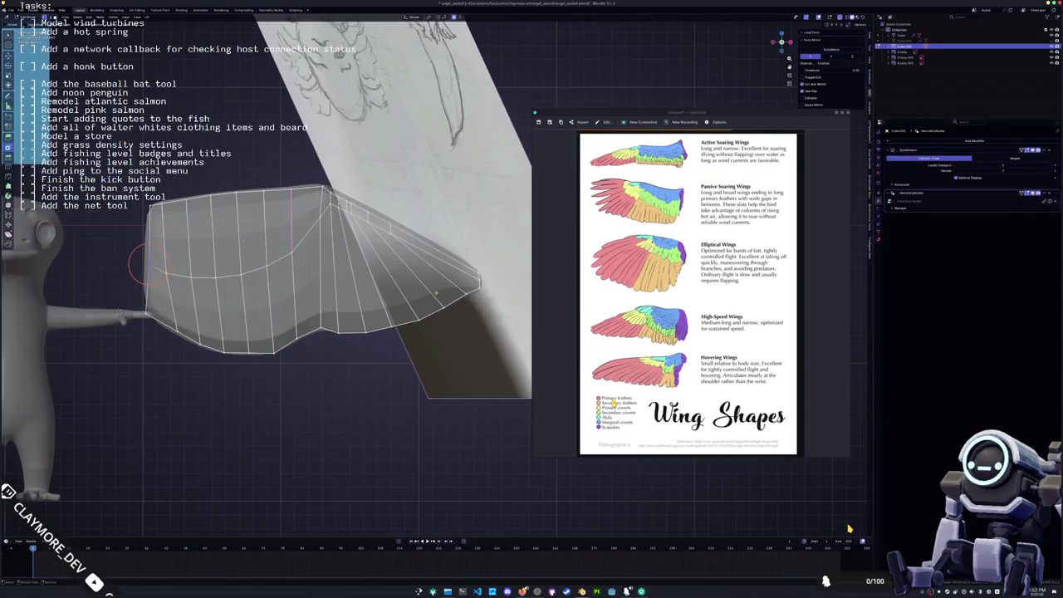
scroll(435, 300, "up", 1)
left_click(90, 262)
middle_click_drag(424, 249, 407, 239)
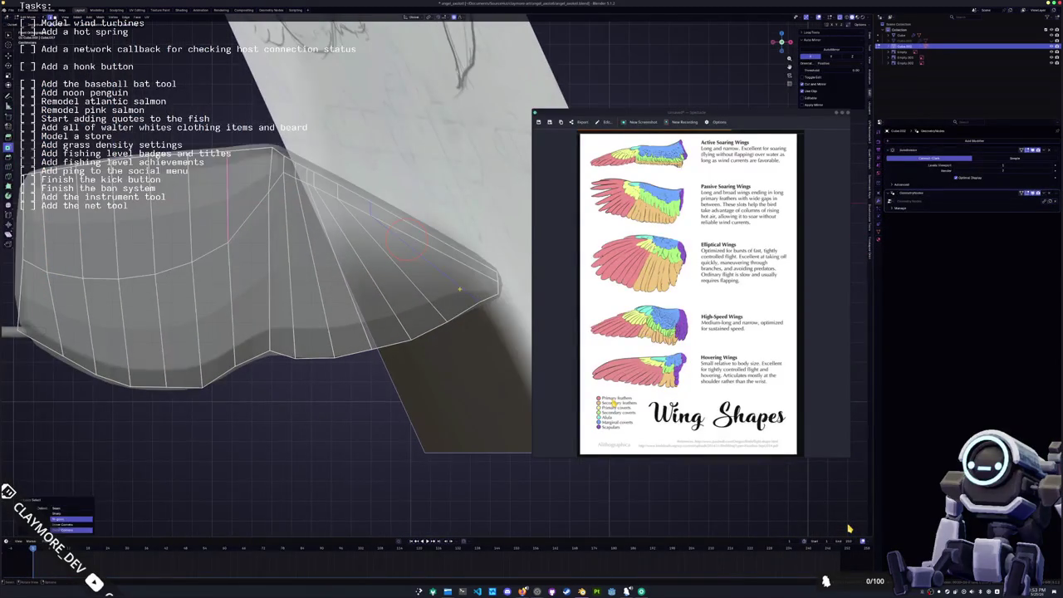
mouse_move(459, 289)
middle_mouse_down()
mouse_move(449, 328)
mouse_move(357, 232)
middle_mouse_up()
left_click_drag(357, 189, 264, 375)
key("alt+z")
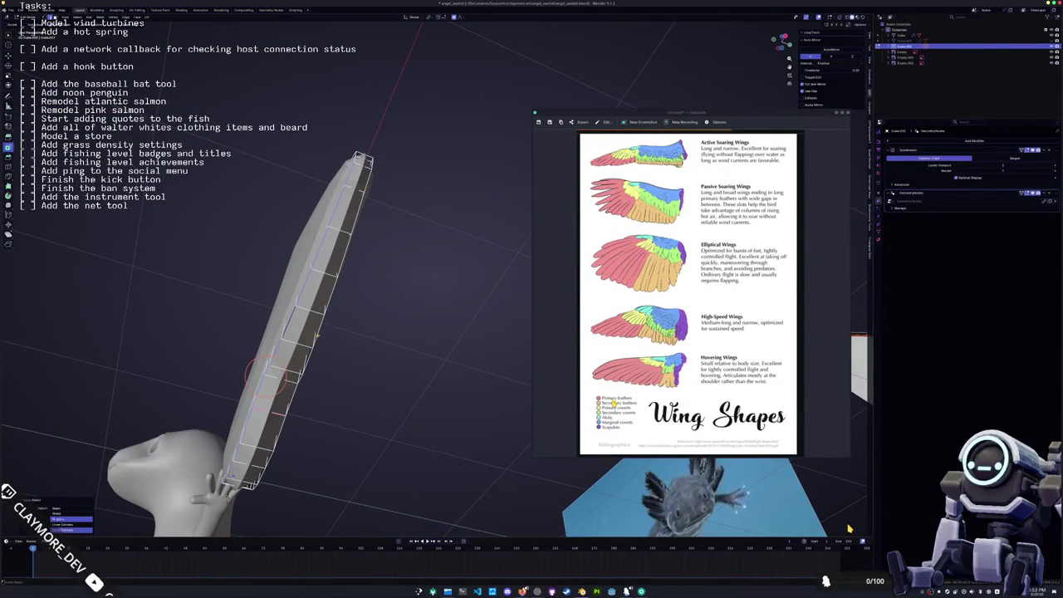
middle_click_drag(264, 376, 390, 282)
key("s")
key("x")
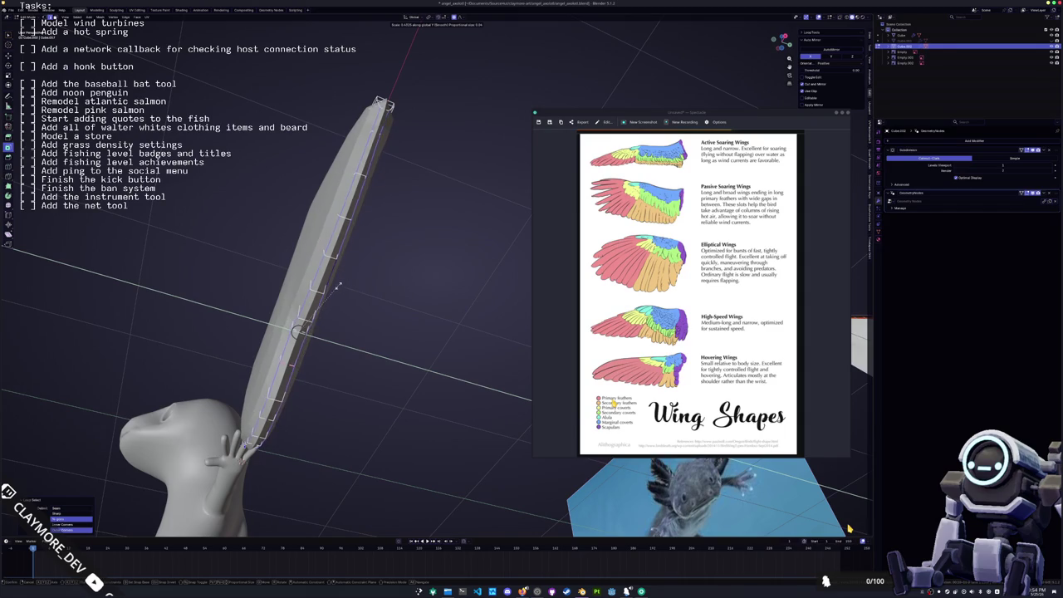
left_click(323, 313)
mouse_move(322, 313)
middle_mouse_down()
mouse_move(382, 266)
mouse_move(374, 297)
mouse_move(308, 264)
middle_mouse_up()
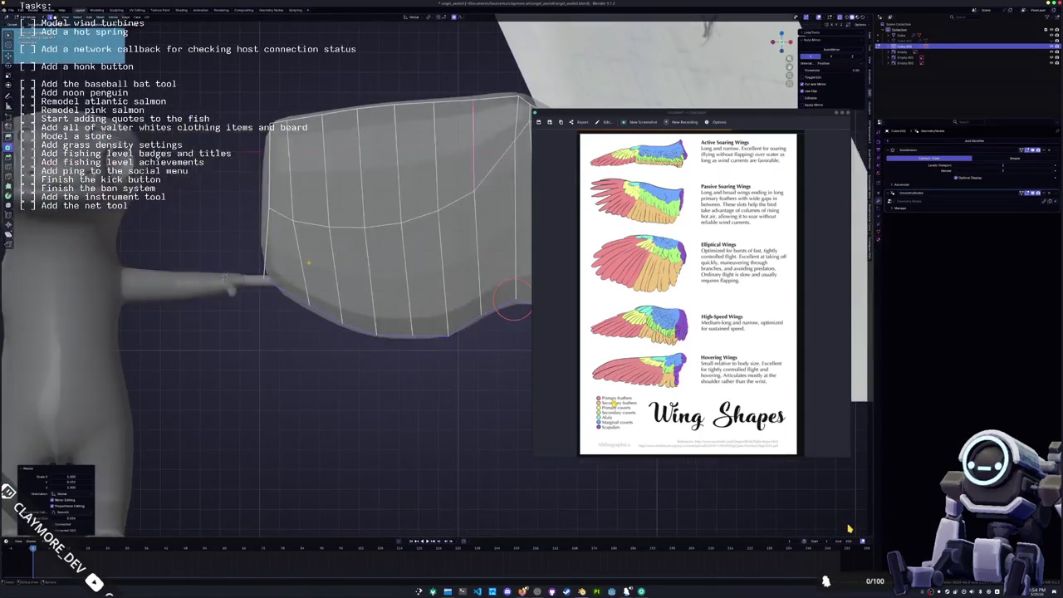
- Bend the outer wing section outward and bevel the radiating edges into feather ridges
key("g")
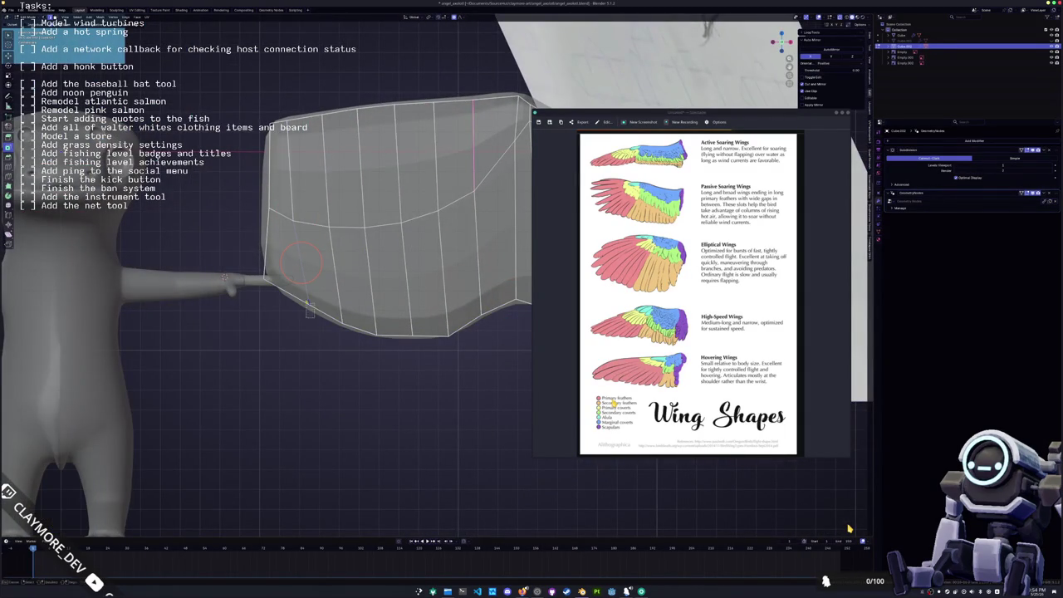
key("shift+e")
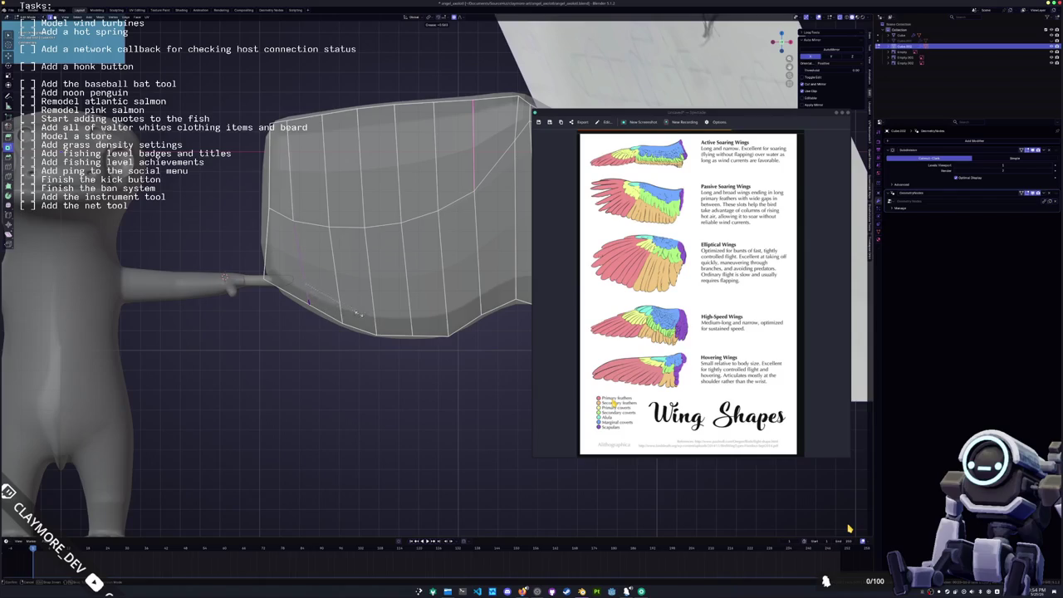
left_click(454, 309)
key("ctrl+b")
key("Escape")
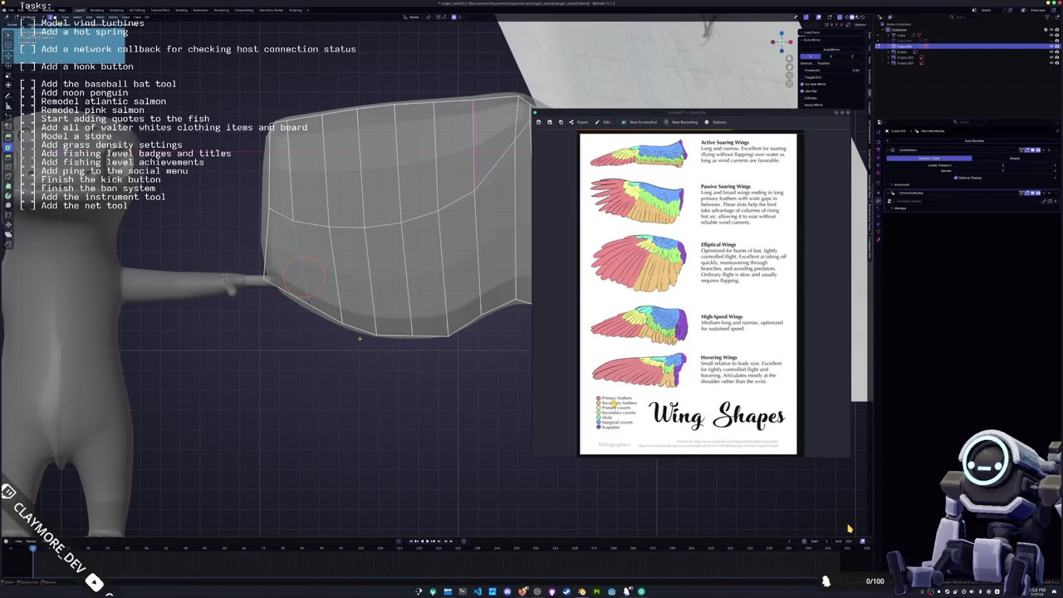
middle_click_drag(344, 317, 341, 315)
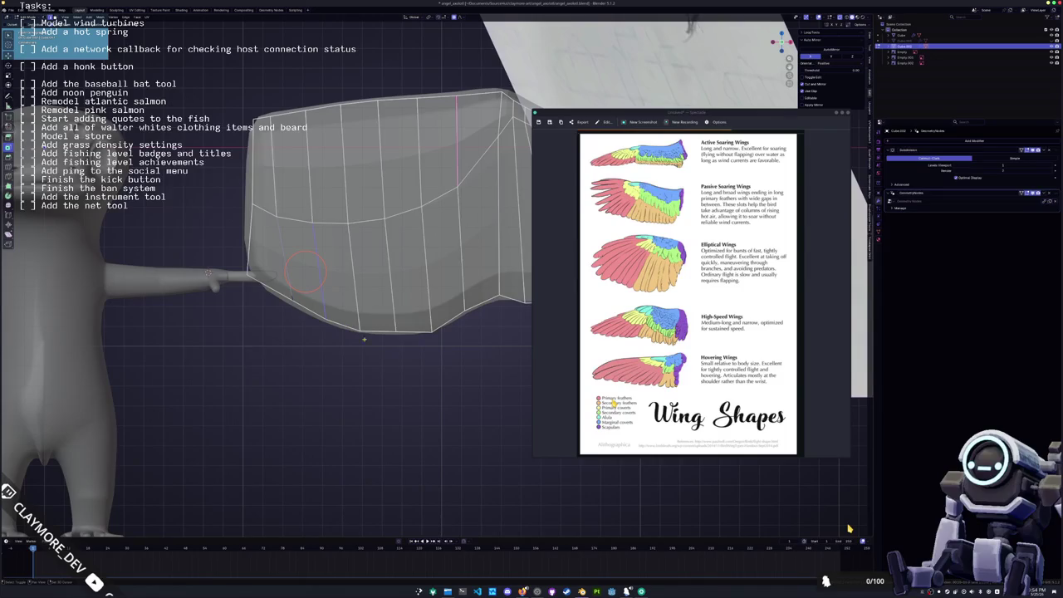
mouse_move(361, 335)
middle_mouse_down()
mouse_move(332, 331)
mouse_move(342, 341)
mouse_move(361, 333)
middle_mouse_up()
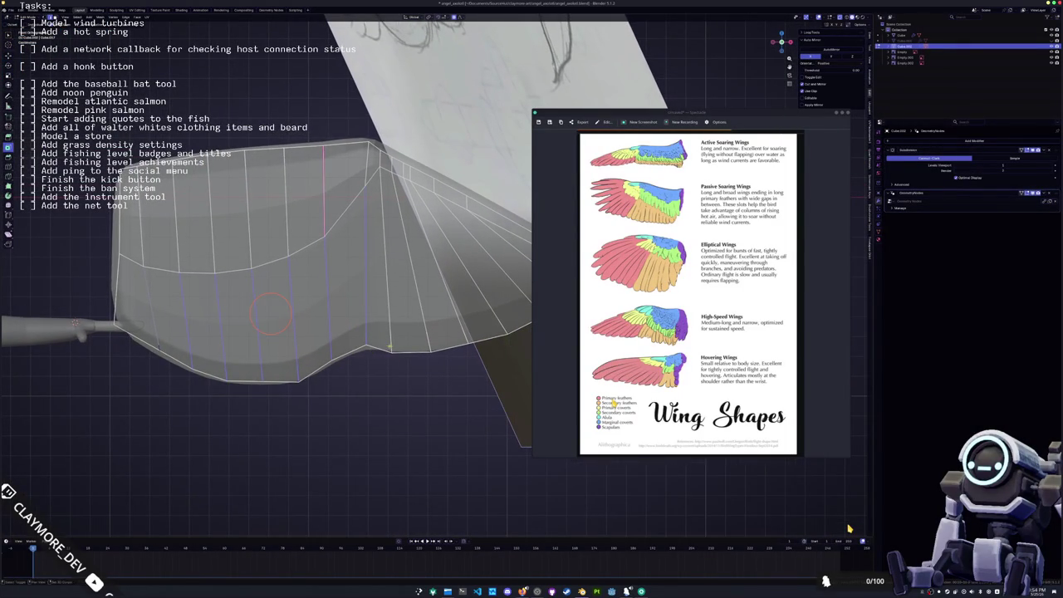
mouse_move(270, 314)
middle_mouse_down()
mouse_move(264, 305)
mouse_move(212, 326)
middle_mouse_up()
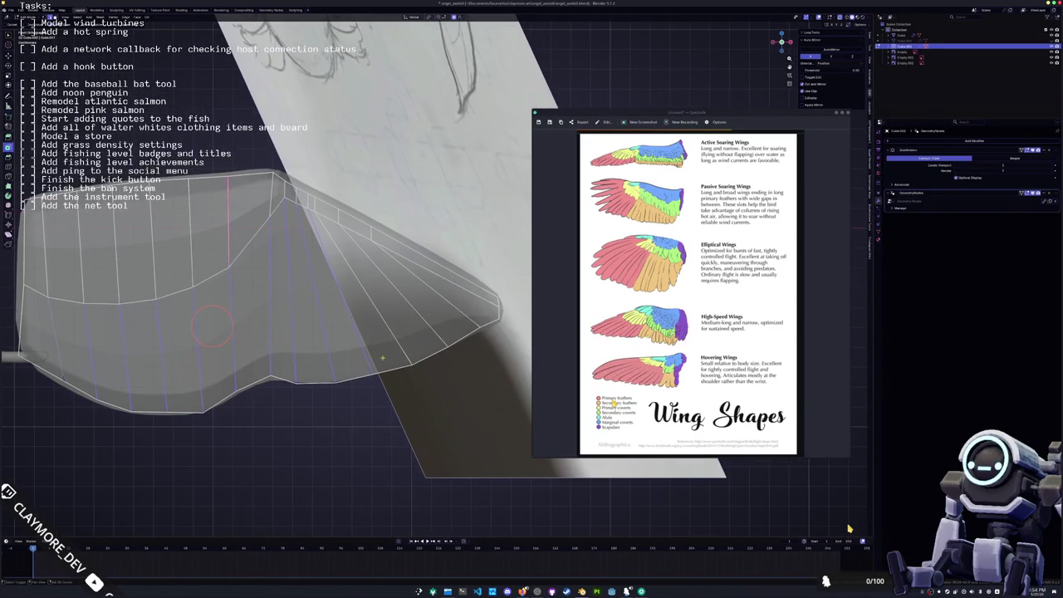
left_click_drag(211, 327, 257, 319)
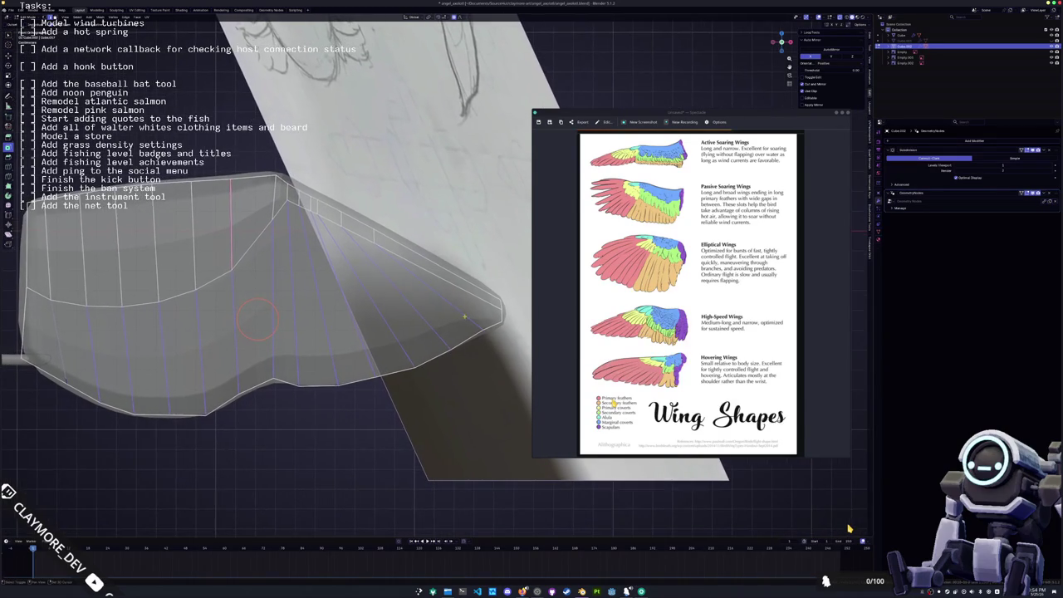
middle_click_drag(258, 320, 301, 320, "shift")
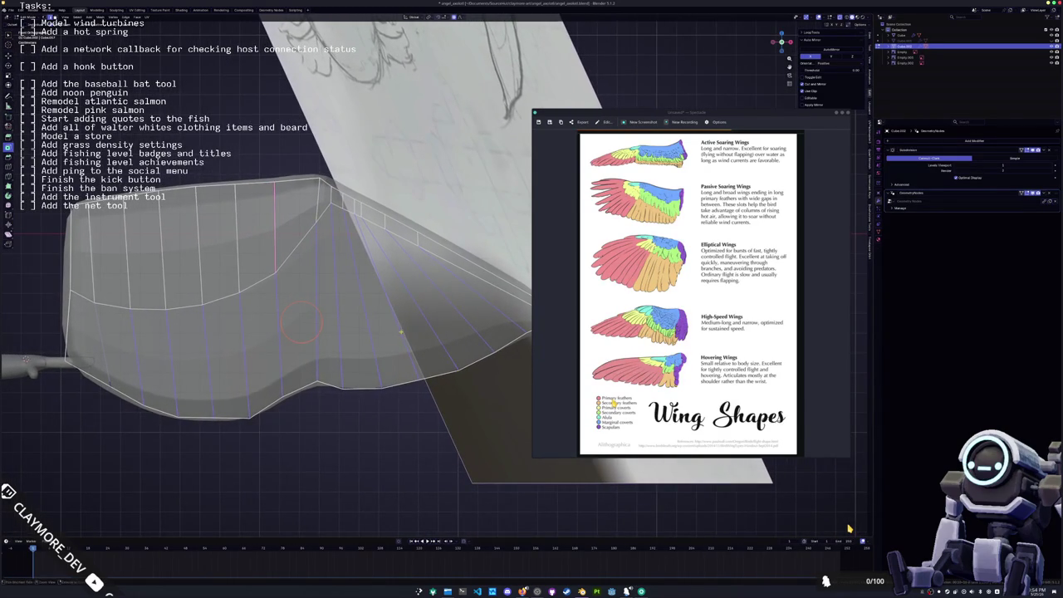
key("ctrl+b")
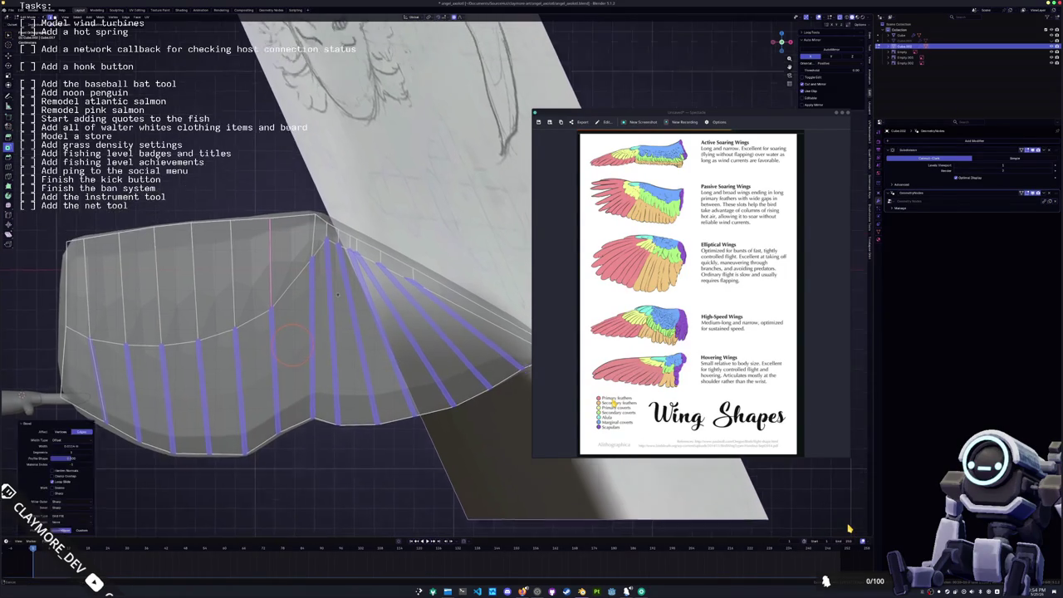
- Confirm the wide bevel along the wing, clear the selection, and slide a vertex along its edge twice
left_click(197, 414)
key("alt+a")
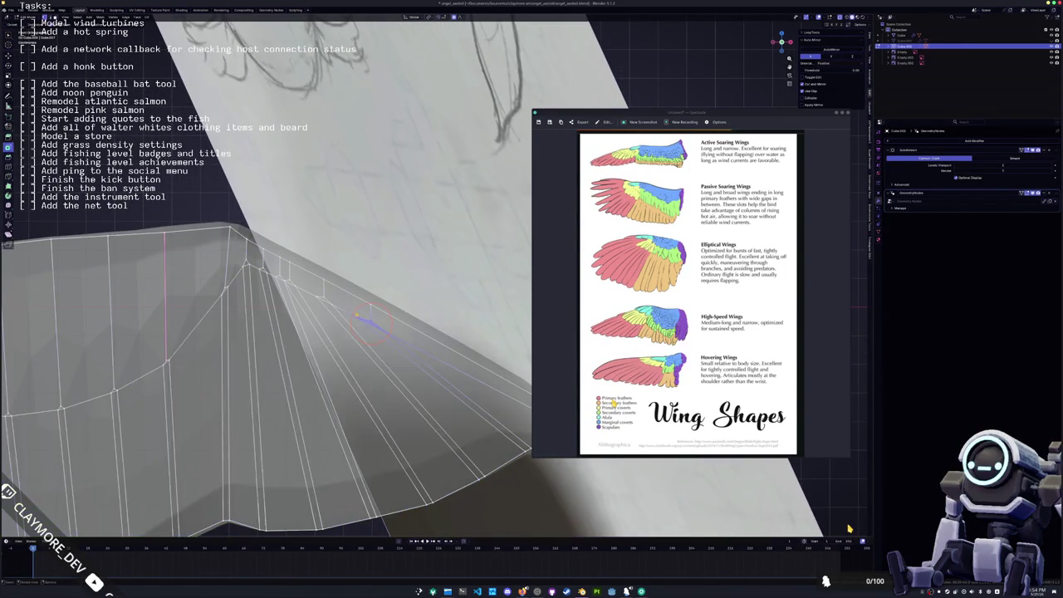
key("g")
key("g")
scroll(370, 311, "up", 1)
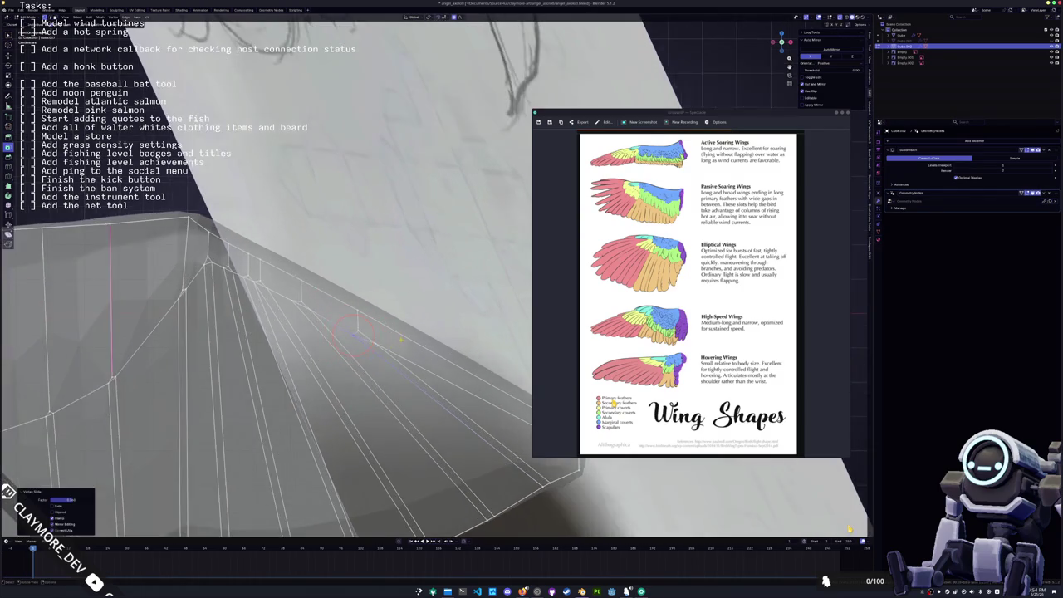
scroll(323, 336, "up", 1)
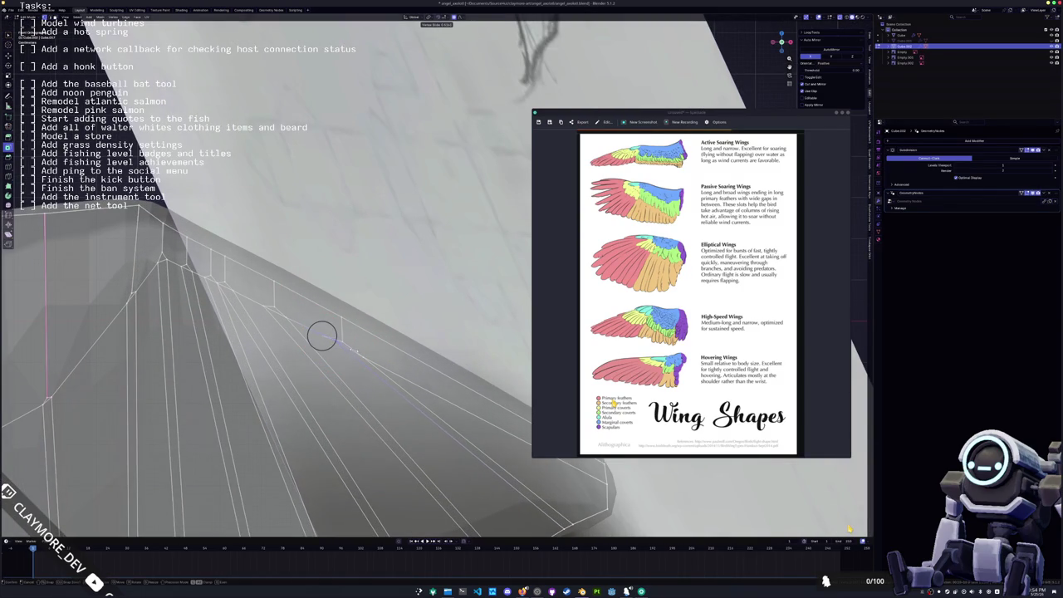
left_click(322, 335)
key("g")
key("g")
left_click(353, 352)
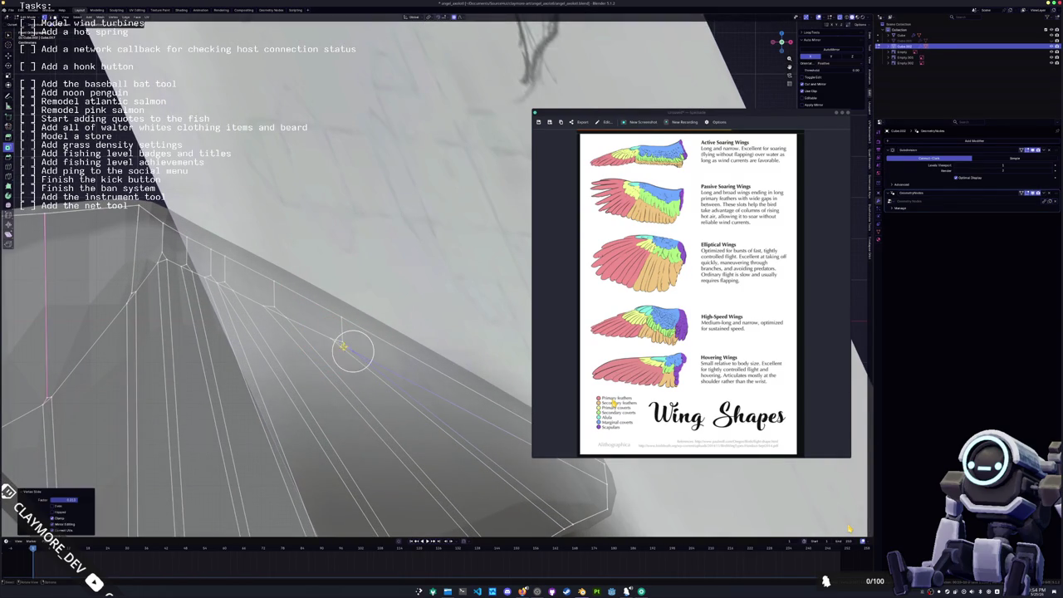
- Select a vertex on the wing's ridge and slide it slightly along its edge
middle_click_drag(306, 331, 345, 327, "shift")
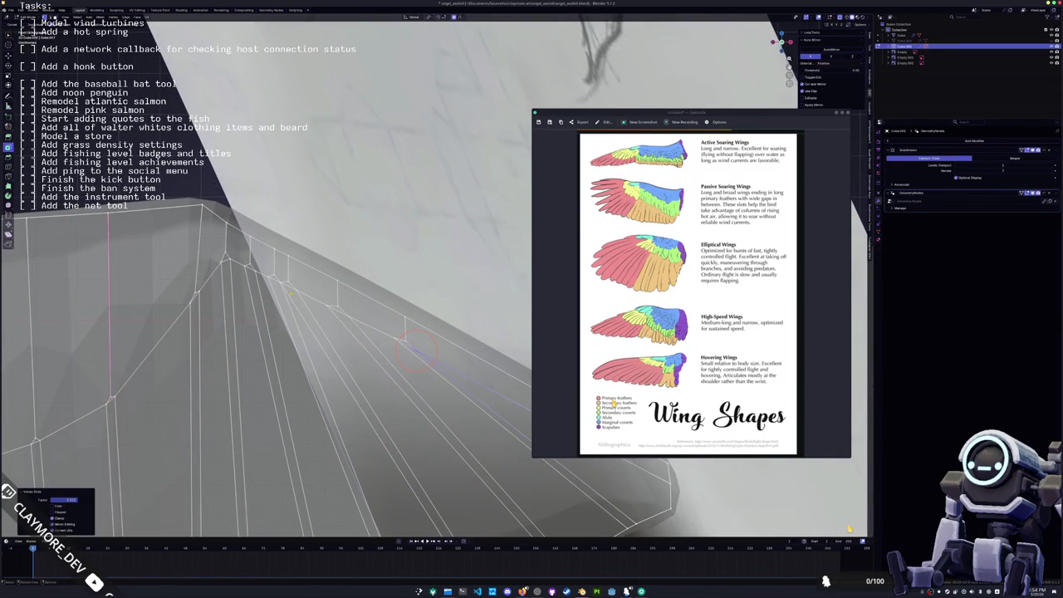
left_click(413, 352)
left_click(287, 267)
left_click(287, 275)
key("shift+v")
key("g")
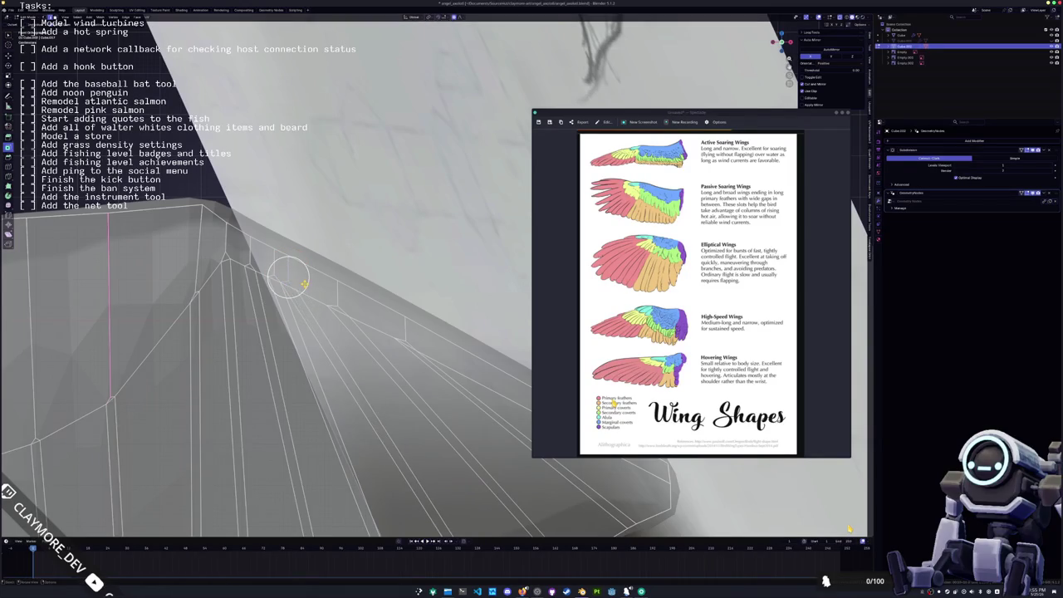
left_click(289, 278)
- Knife-cut a new edge from a wing vertex up to the higher vertex
right_click(328, 305)
left_click(286, 281)
left_click(293, 273)
key("Return")
right_click(288, 282, "shift")
- Select the faces in the wing's fan section and inset them
left_click(163, 504)
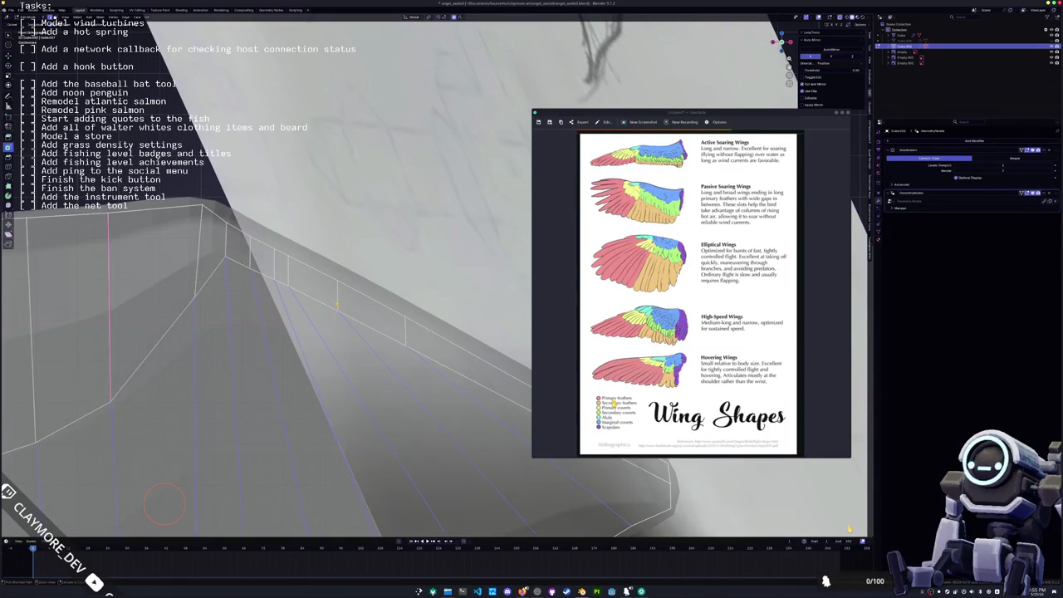
middle_click_drag(164, 503, 246, 431)
left_click(334, 272)
key("i")
left_click(333, 273)
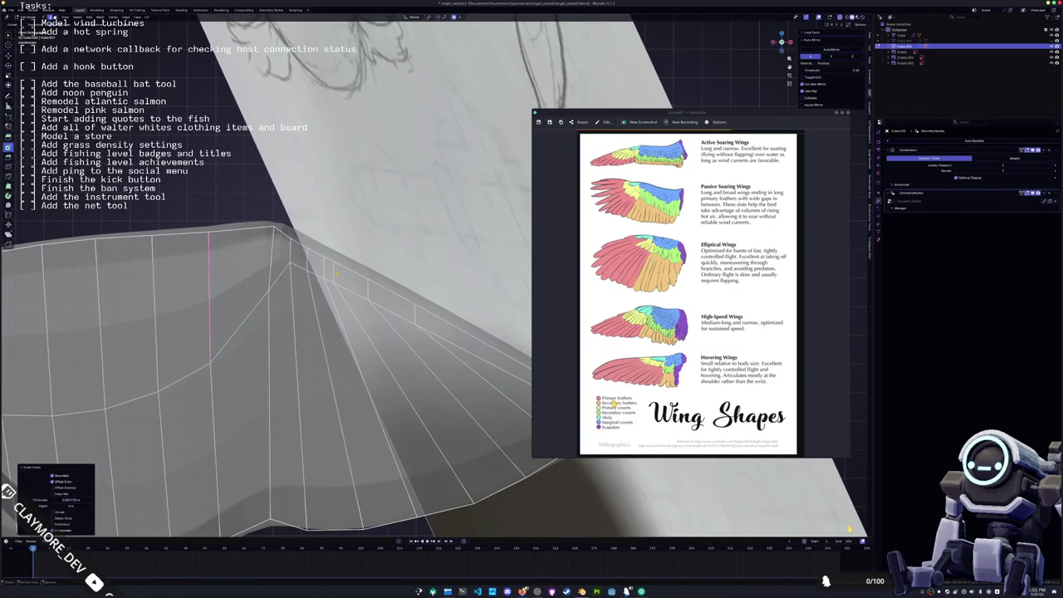
right_click(333, 263, "shift")
- Edge-slide a fan vertex, then move and slide a wing-edge vertex with soft falloff
key("g")
key("g")
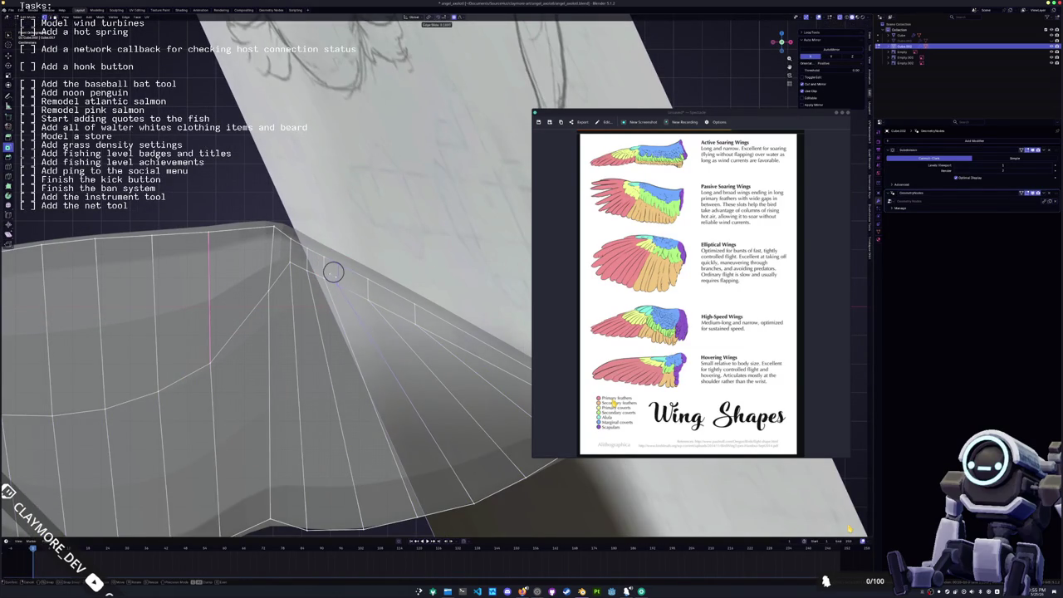
left_click(336, 277)
middle_click_drag(336, 277, 408, 305)
key("c")
key("Escape")
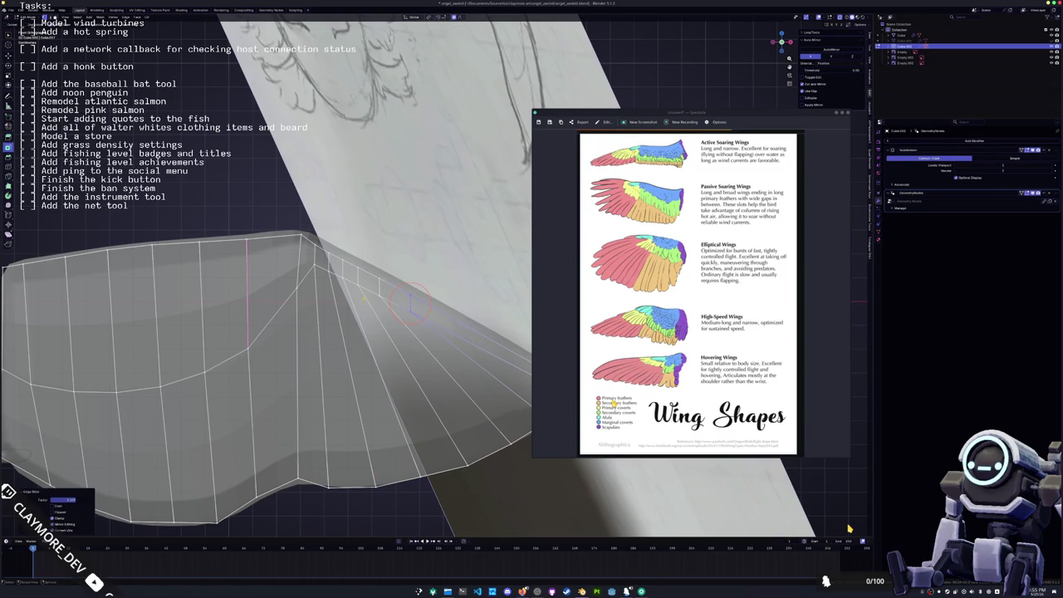
right_click(384, 291, "shift")
key("g")
key("g")
left_click(348, 267)
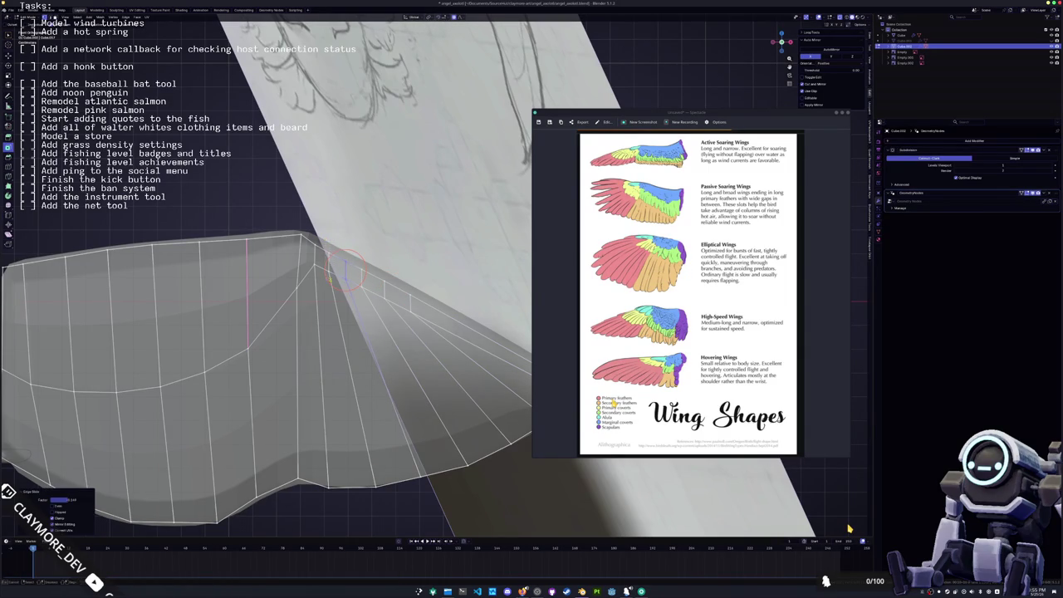
key("g")
key("g")
left_click(330, 256)
- Slide two more vertices along the wing's top edge toward the fold
left_click(299, 236)
key("g")
key("g")
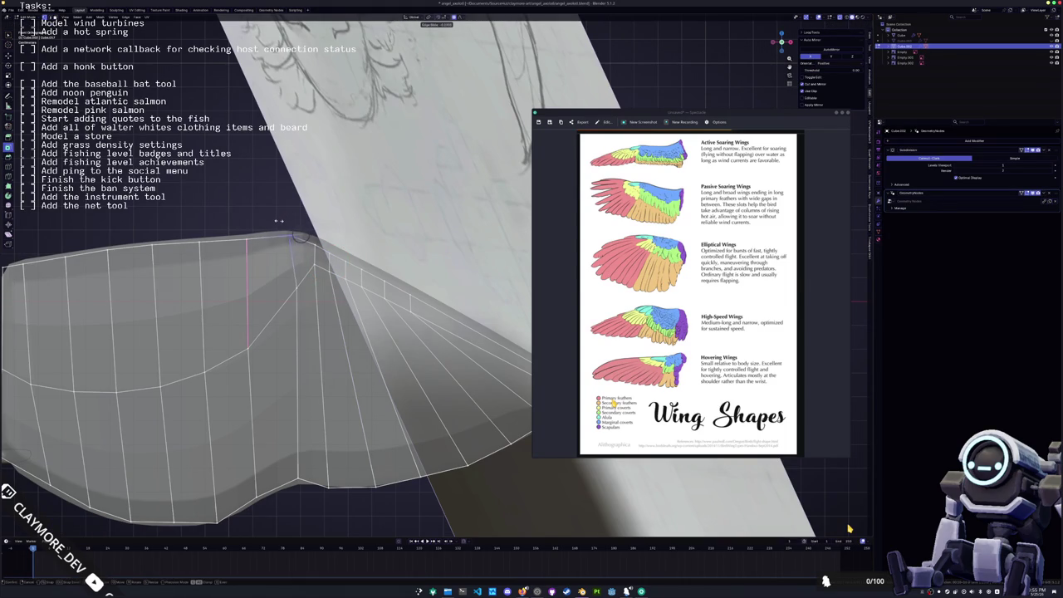
left_click(280, 223)
key("g")
key("g")
left_click(276, 297)
middle_click_drag(277, 298, 181, 350)
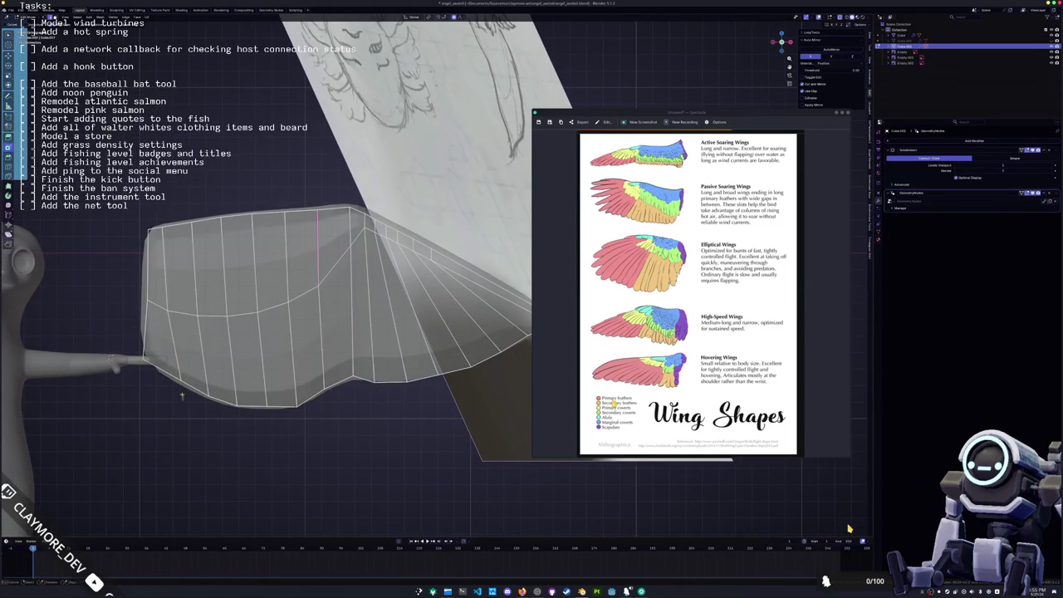
- Pull a wing-edge point straight down on Z with a shrunken proportional falloff, then begin bevelling the radial edges
key("c")
key("Escape")
key("g")
key("z")
scroll(213, 386, "up", 2)
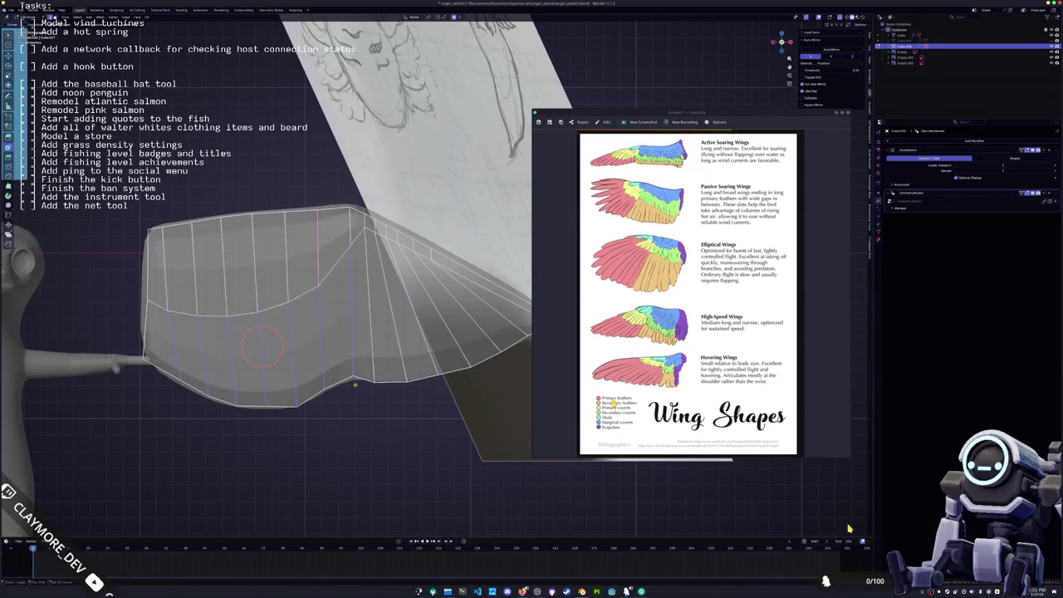
middle_click_drag(355, 384, 329, 378)
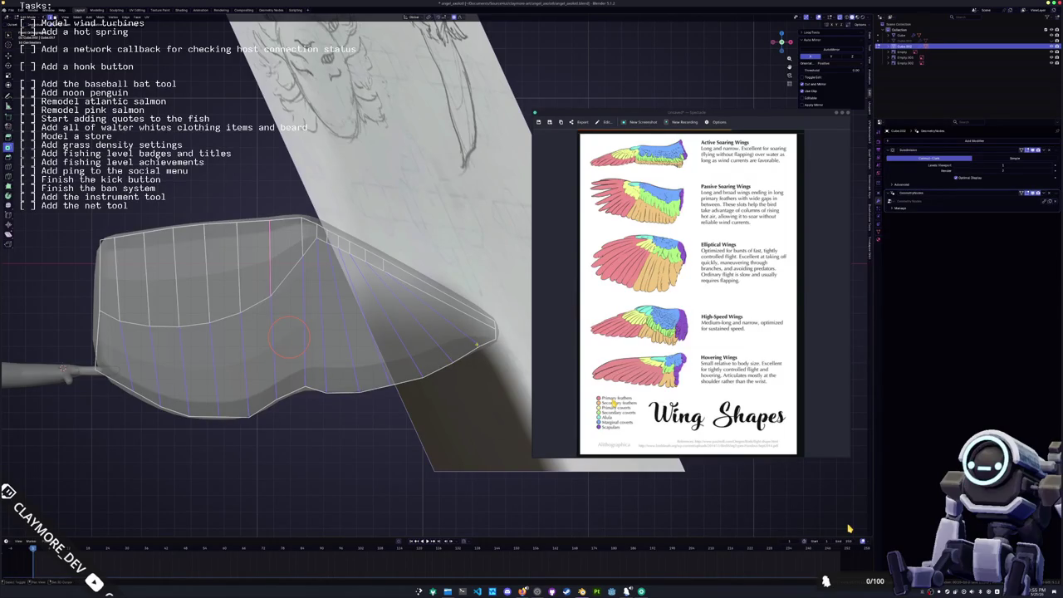
scroll(849, 528, "down", 1)
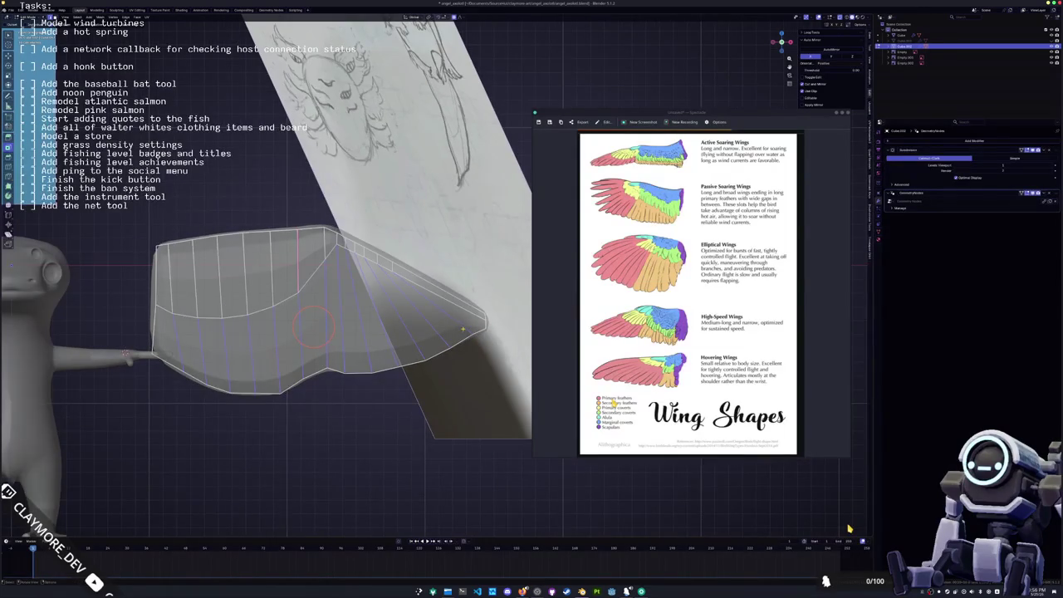
key("ctrl+b")
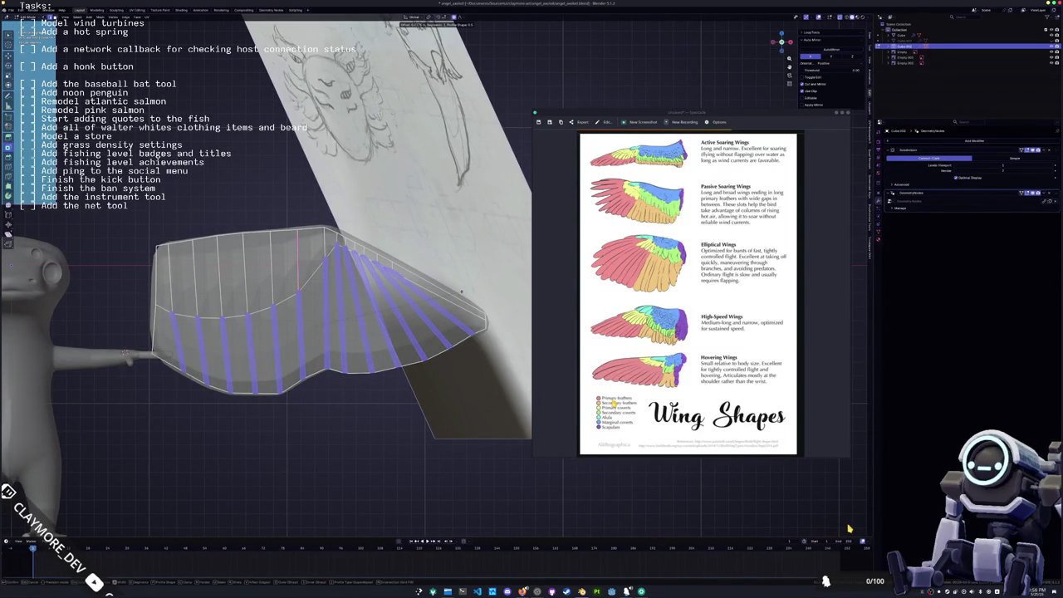
- Confirm the bevel on the radial edges and clear the selection
left_click(849, 528)
scroll(849, 528, "up", 2)
scroll(849, 529, "up", 3)
key("alt+a")
- Slide a vertex on the wing's upper edge, moving it with soft proportional falloff
left_click(296, 250)
key("shift+v")
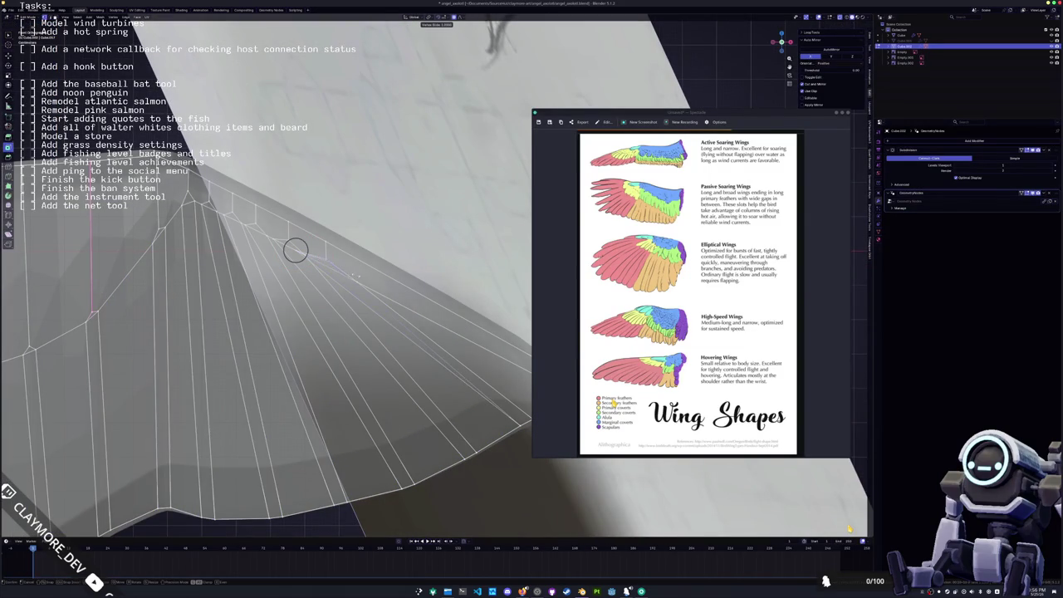
scroll(194, 235, "up", 3)
scroll(297, 237, "up", 3)
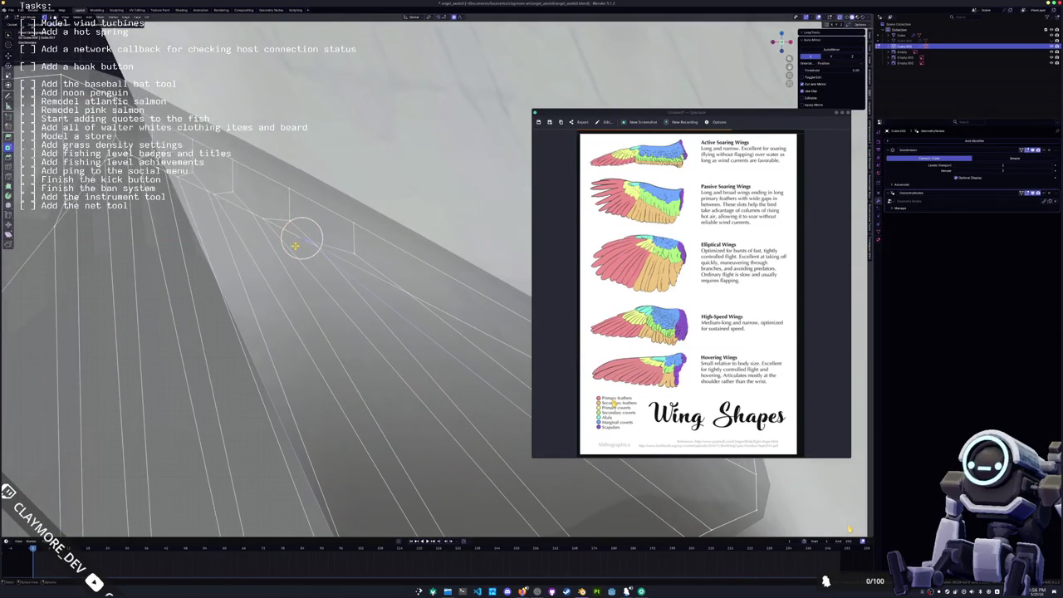
key("g")
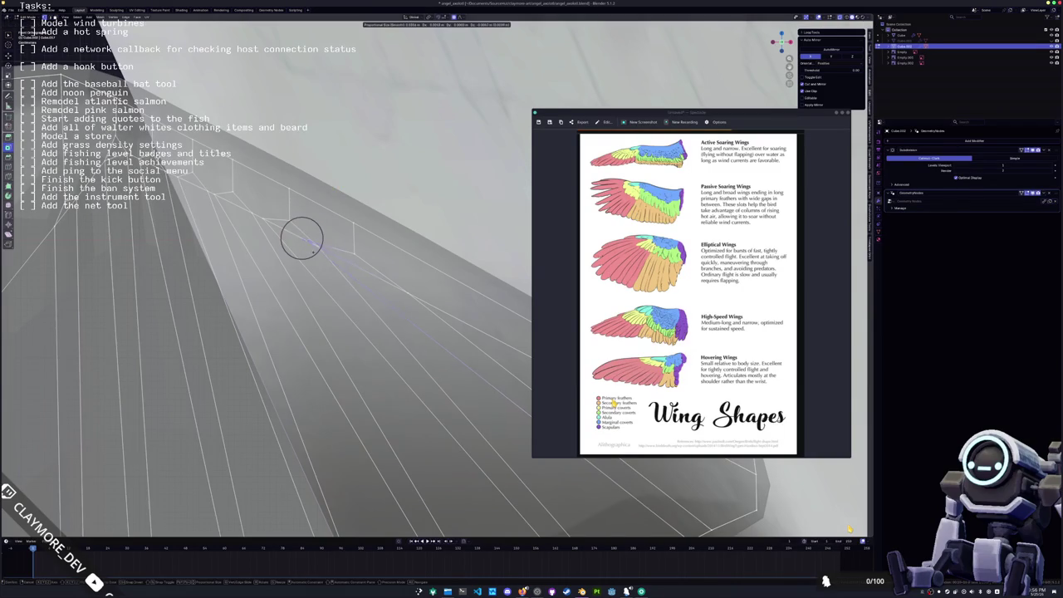
scroll(339, 264, "up", 3)
scroll(339, 264, "up", 2)
scroll(339, 264, "up", 2)
scroll(339, 264, "up", 1)
key("g")
key("g")
left_click(407, 293)
- Nudge several upper-edge vertices up and left, constraining one move to a single axis
key("g")
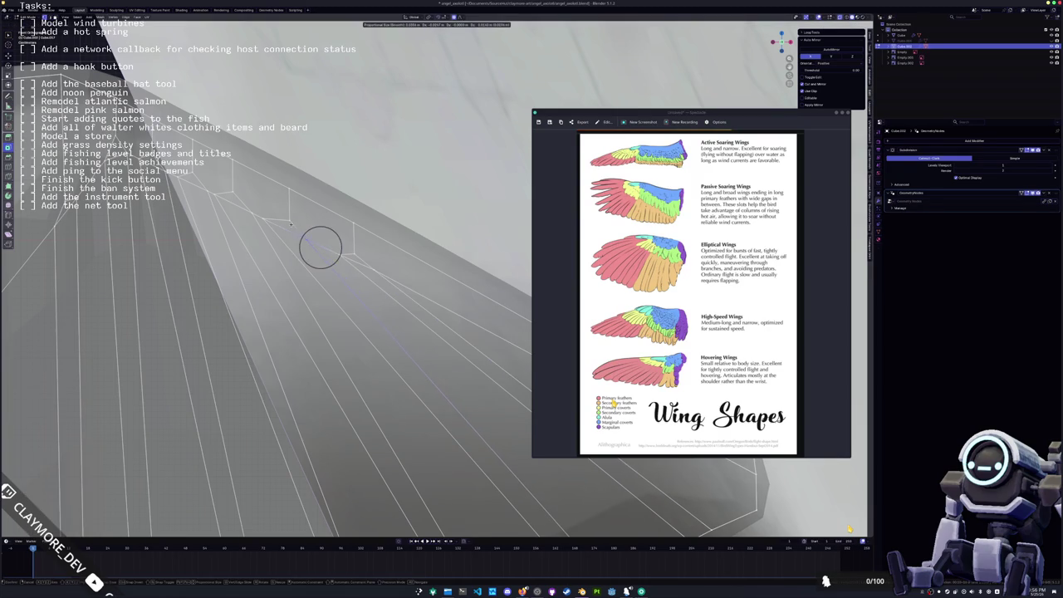
left_click(307, 239)
key("g")
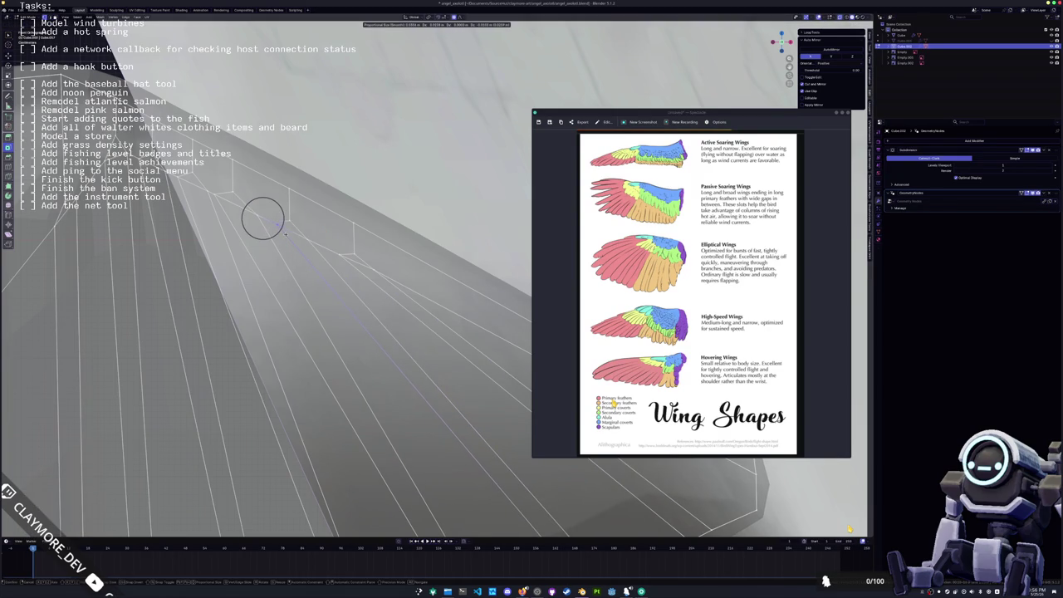
left_click(286, 234)
key("g")
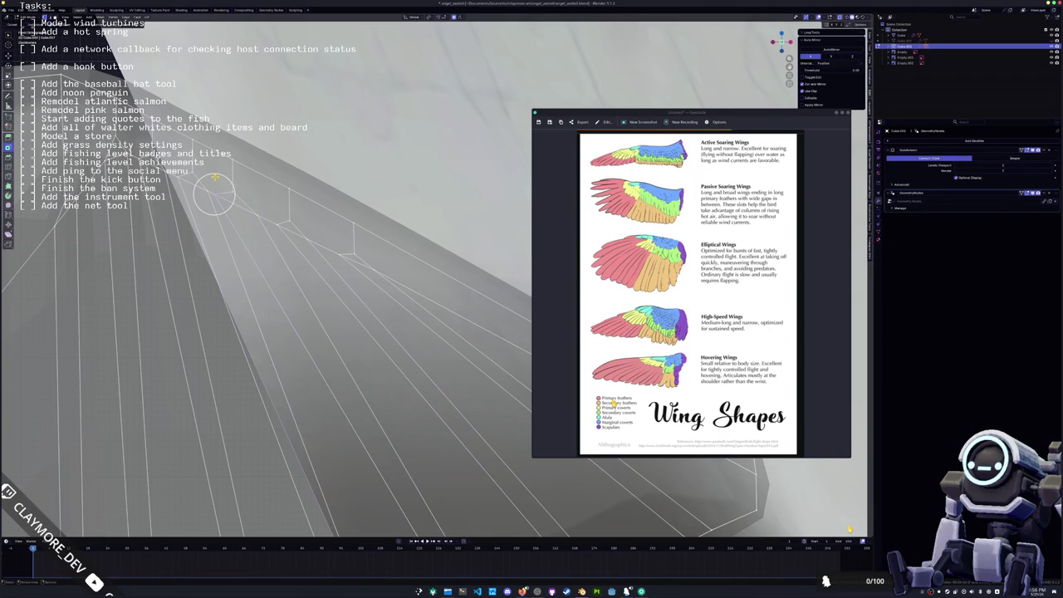
key("z")
key("z")
key("z")
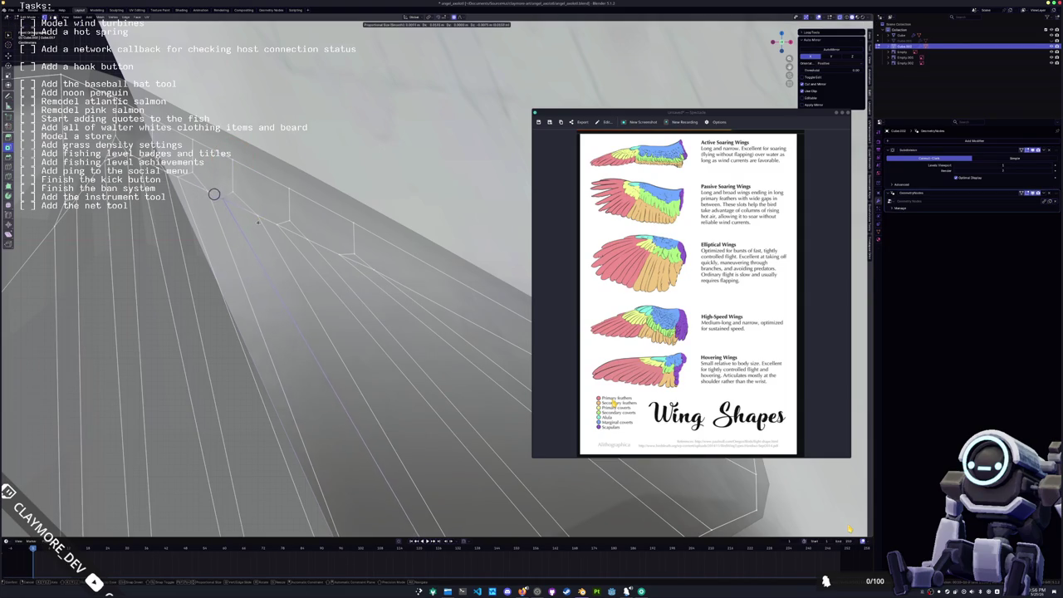
left_click(214, 194)
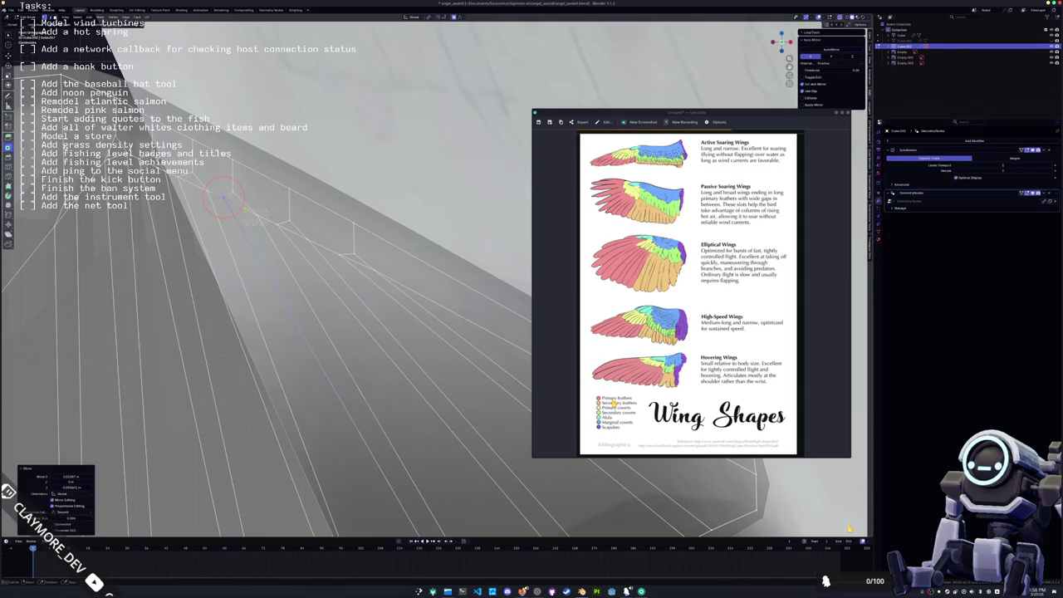
key("g")
left_click(235, 200)
- Brush-select wing faces and pick an edge on the wing while toggling X-ray
scroll(235, 201, "down", 3)
scroll(235, 201, "down", 3)
scroll(849, 529, "down", 3, "ctrl")
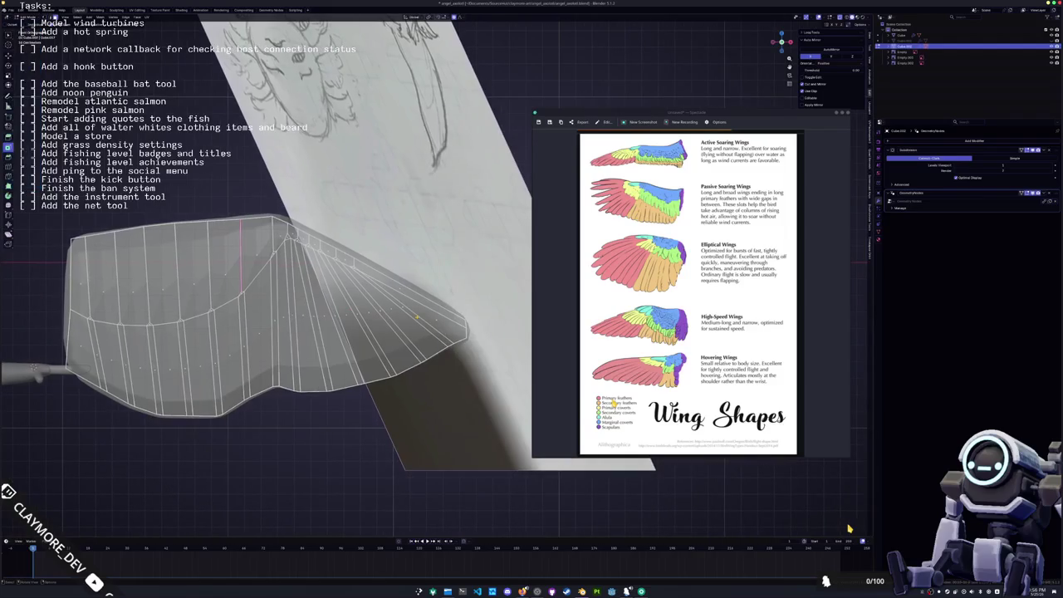
left_click_drag(399, 315, 260, 335)
middle_click_drag(260, 334, 307, 311)
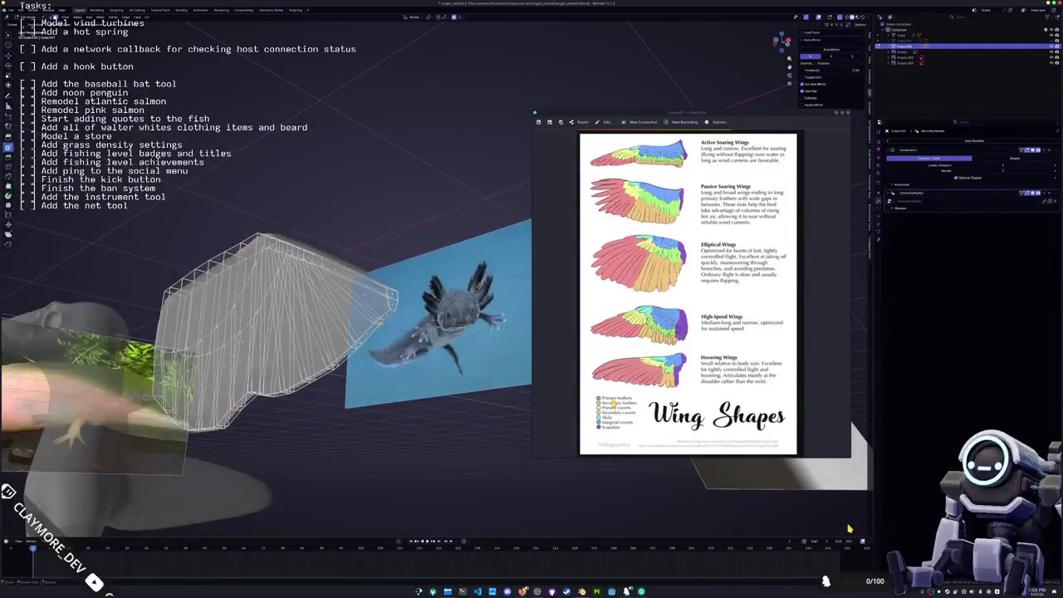
key("alt+z")
left_click(365, 331)
key("alt+z")
mouse_move(365, 330)
middle_mouse_down()
mouse_move(336, 350)
mouse_move(298, 332)
middle_mouse_up()
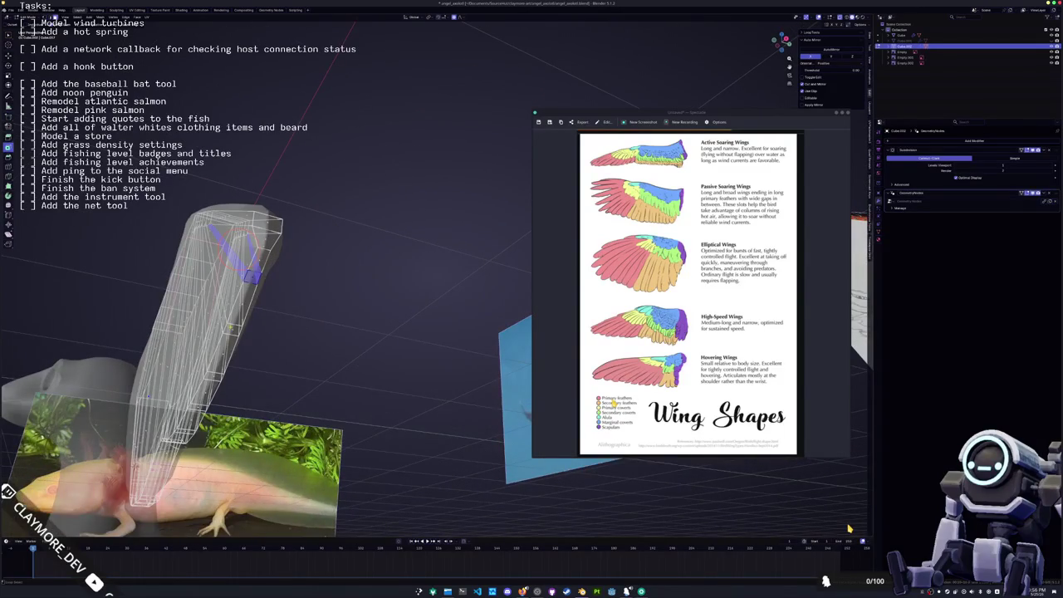
- Select the linked wing mesh, deselect it, and in X-ray pick a strip of faces along the wing
key("ctrl+l")
middle_click_drag(378, 267, 379, 252)
key("ctrl+l")
key("ctrl+z")
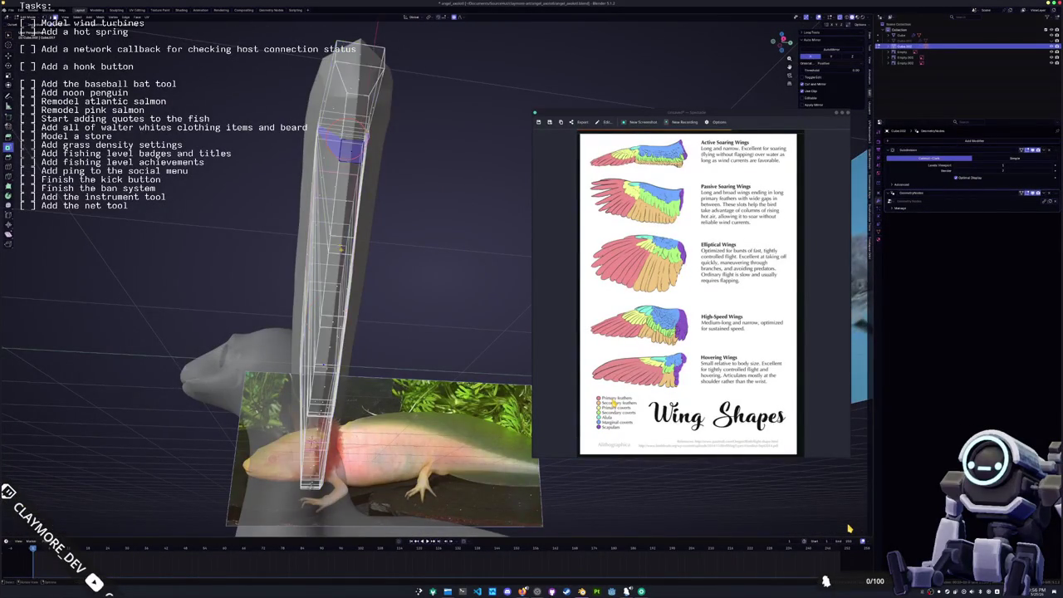
scroll(342, 245, "up", 2)
key("alt+z")
scroll(353, 249, "up", 2)
middle_click_drag(353, 247, 353, 241)
key("alt+z")
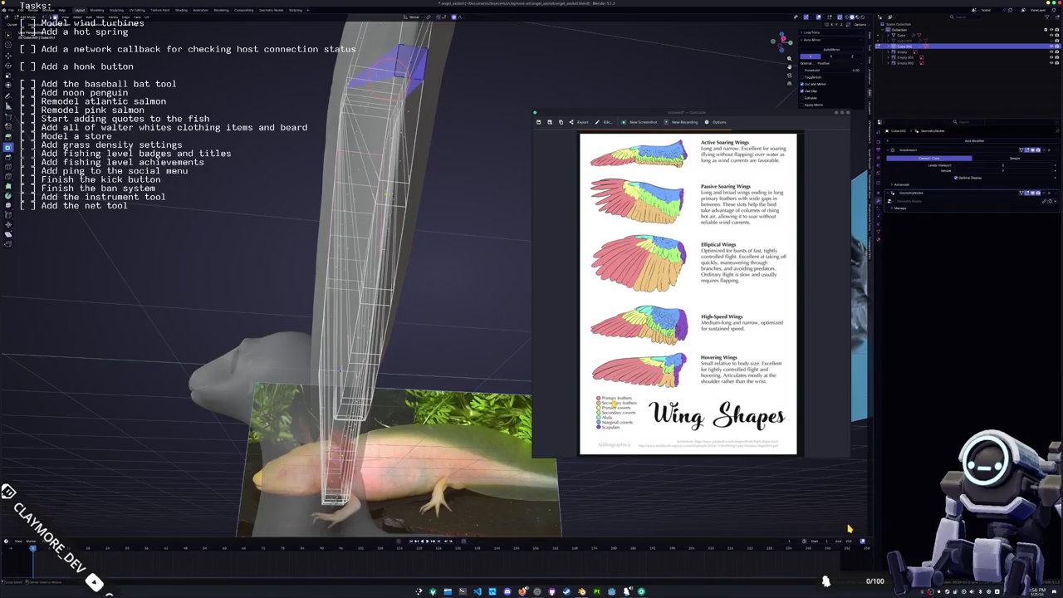
scroll(354, 133, "up", 3)
scroll(354, 129, "up", 2)
left_click(354, 125, "ctrl")
- Select diagonal strips and a path of edges across the wing
mouse_move(353, 125)
middle_mouse_down()
mouse_move(352, 161)
mouse_move(850, 528)
middle_mouse_up()
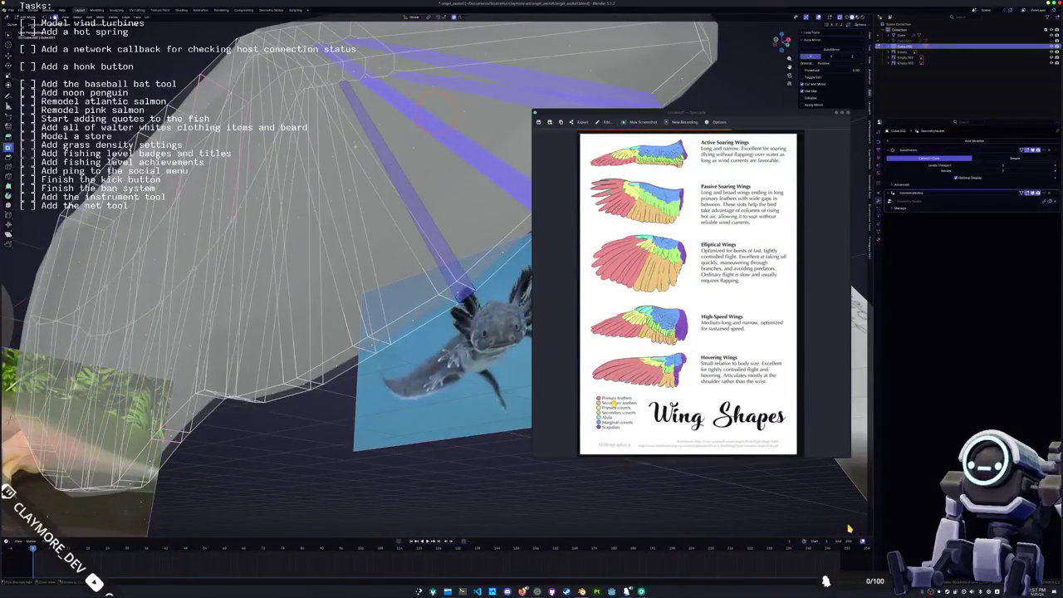
left_click(354, 141, "ctrl")
mouse_move(422, 116)
middle_mouse_down()
mouse_move(436, 110)
mouse_move(378, 136)
mouse_move(387, 166)
mouse_move(449, 73)
mouse_move(382, 99)
middle_mouse_up()
left_click(389, 171, "ctrl")
left_click(396, 267, "ctrl")
mouse_move(396, 266)
middle_mouse_down()
mouse_move(482, 149)
mouse_move(407, 249)
middle_mouse_up()
left_click(494, 165, "ctrl")
middle_click_drag(494, 164, 849, 528)
- Turn on X-ray and shrink the selection to a narrow strip along the wing's edge
key("alt+z")
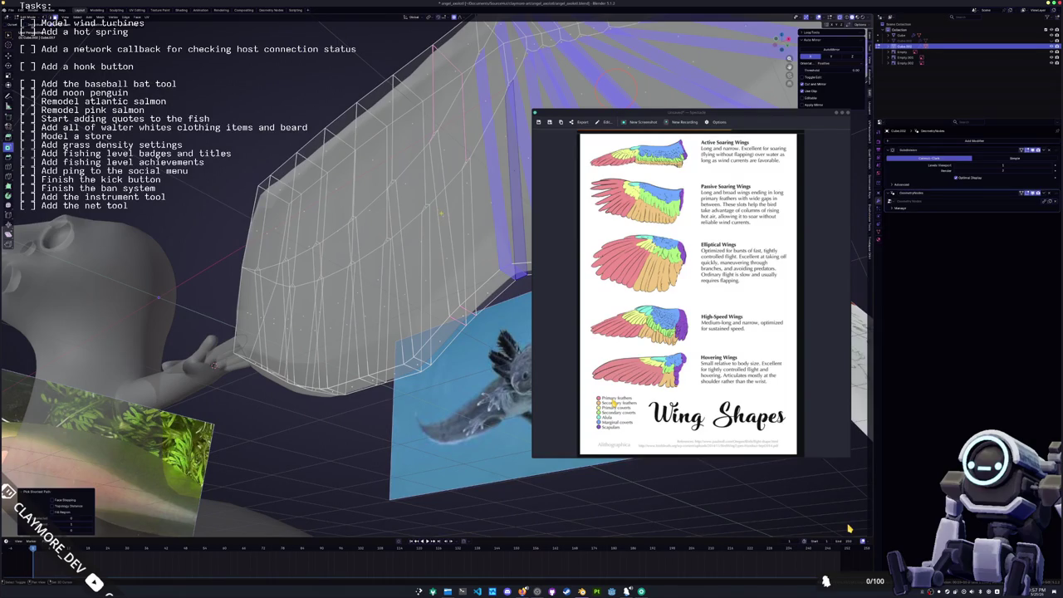
key("ctrl+KP_Subtract")
key("ctrl+KP_Subtract")
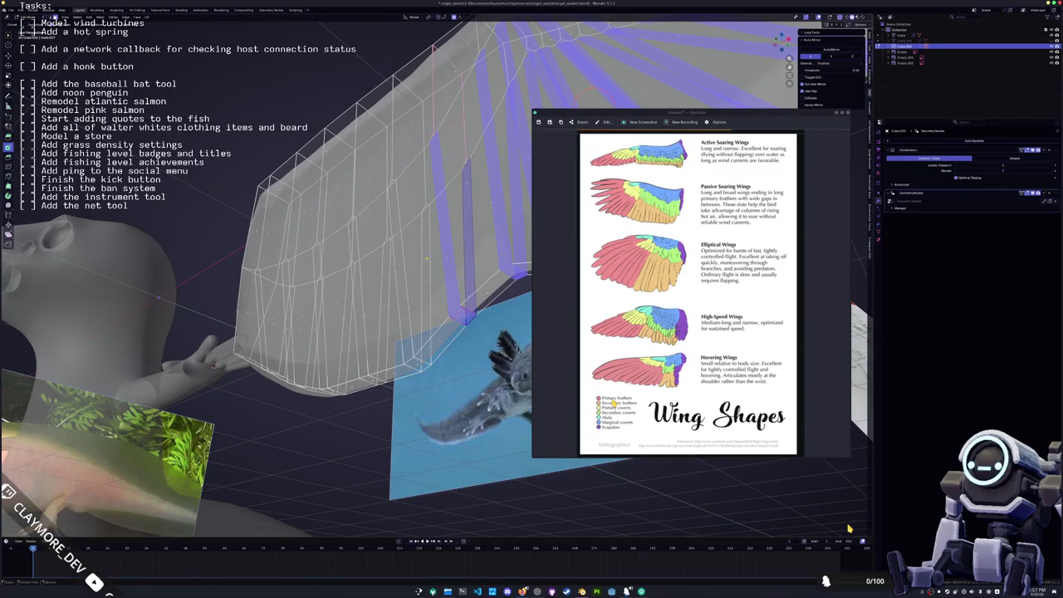
key("ctrl+KP_Subtract")
key("ctrl+KP_Subtract")
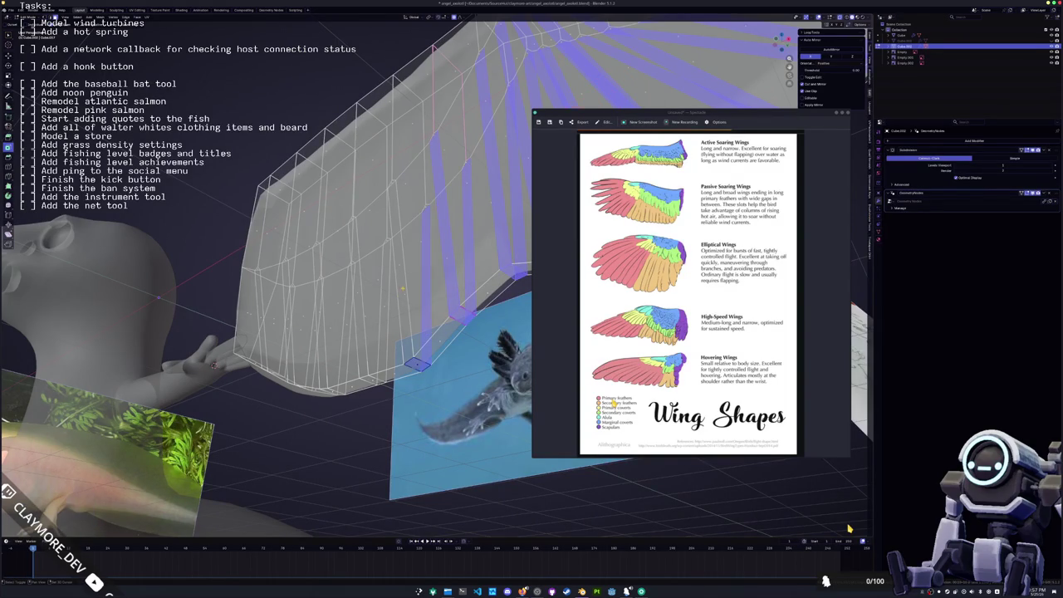
key("KP_4")
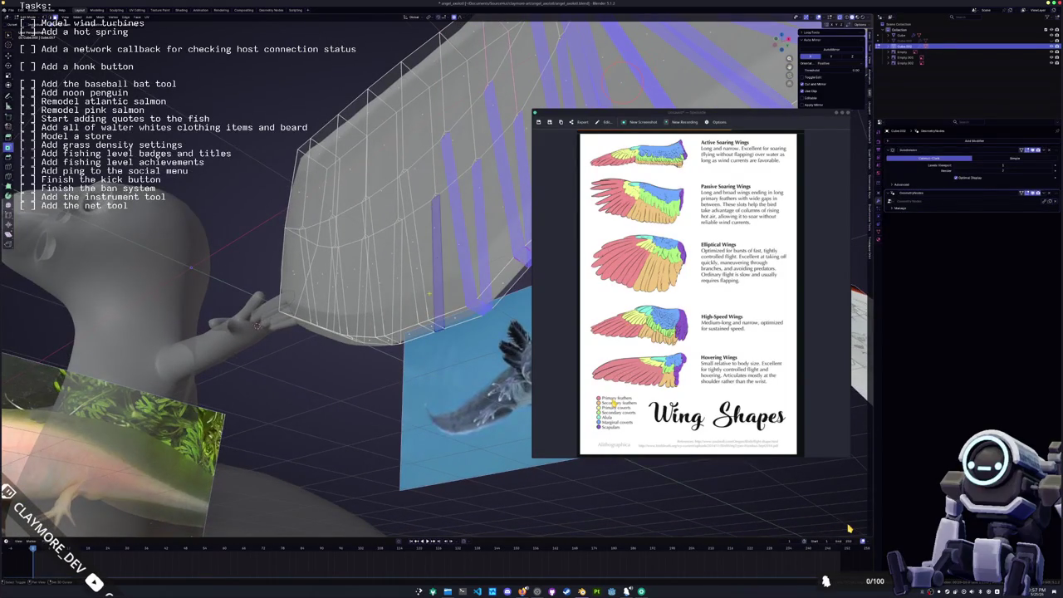
key("KP_4")
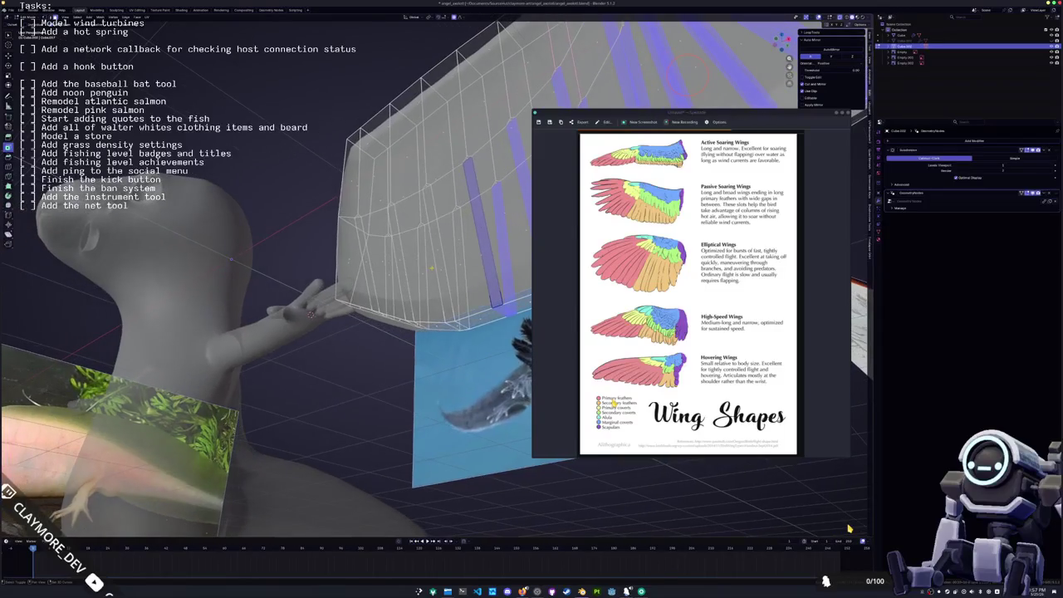
key("KP_4")
scroll(849, 529, "up", 2)
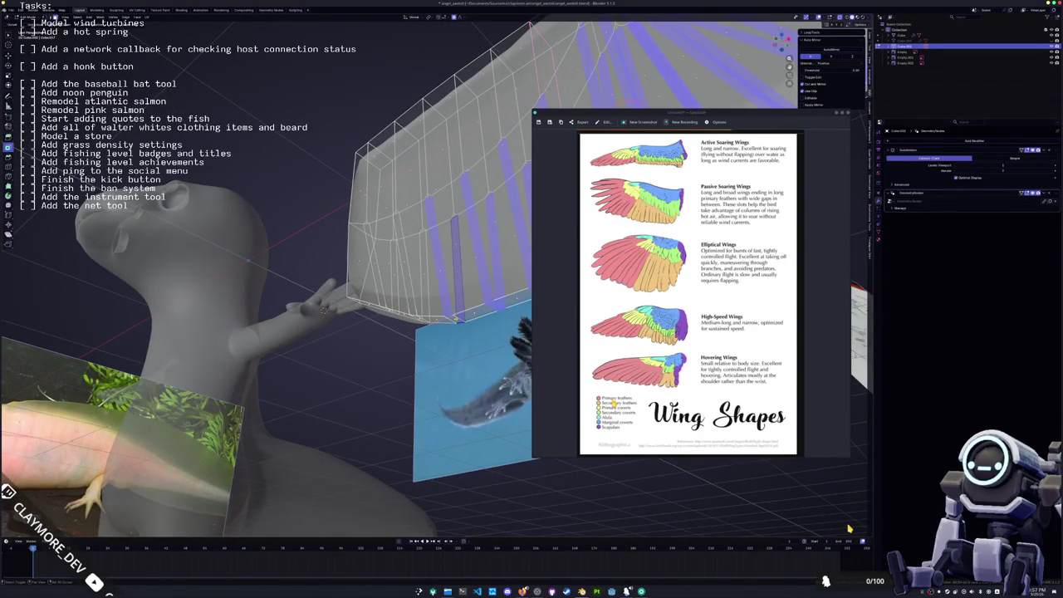
- Inspect the wing from the other side and extrude a new strip from its lower edge
key("KP_4")
key("KP_4")
scroll(849, 528, "up", 2)
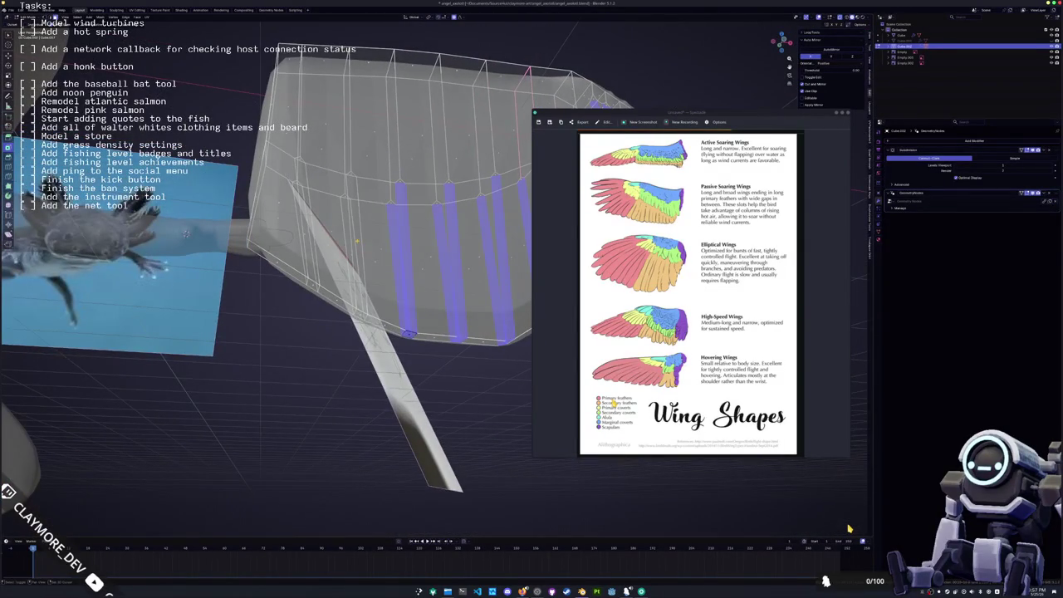
key("KP_4")
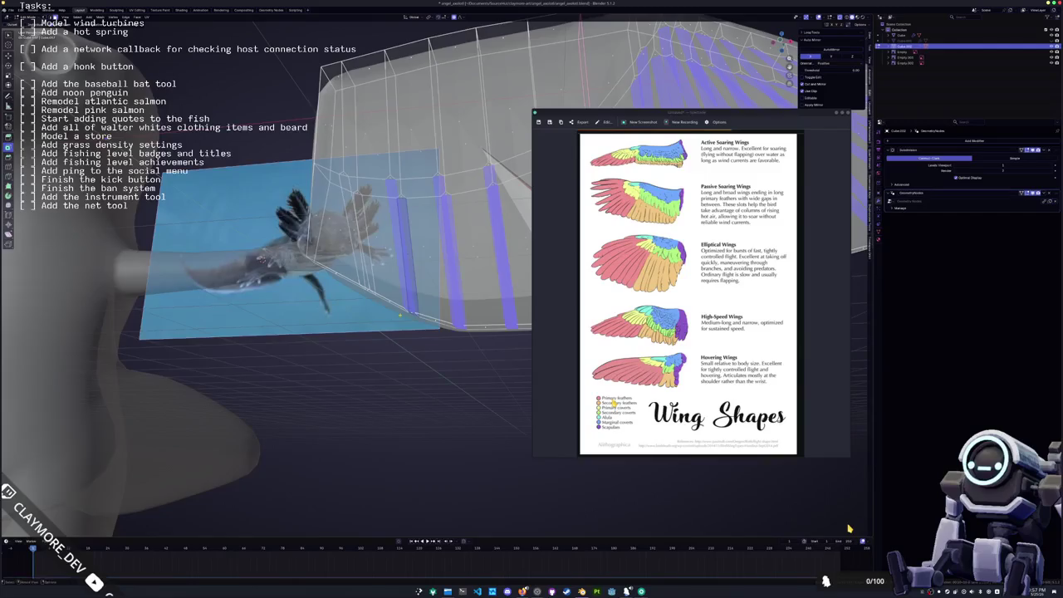
key("KP_4")
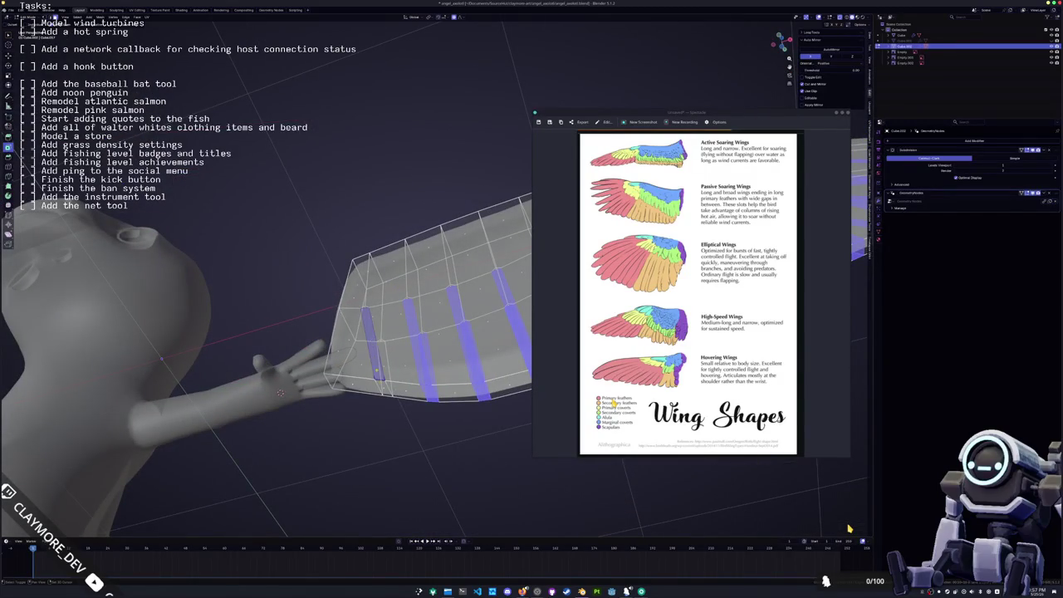
key("KP_4")
key("KP_4")
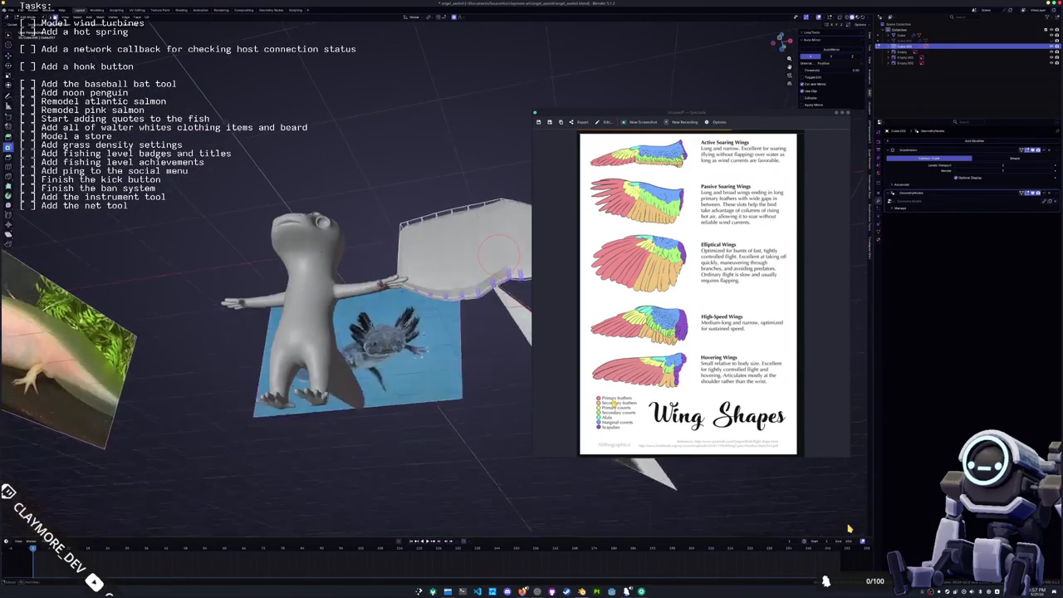
key("e")
key("KP_4")
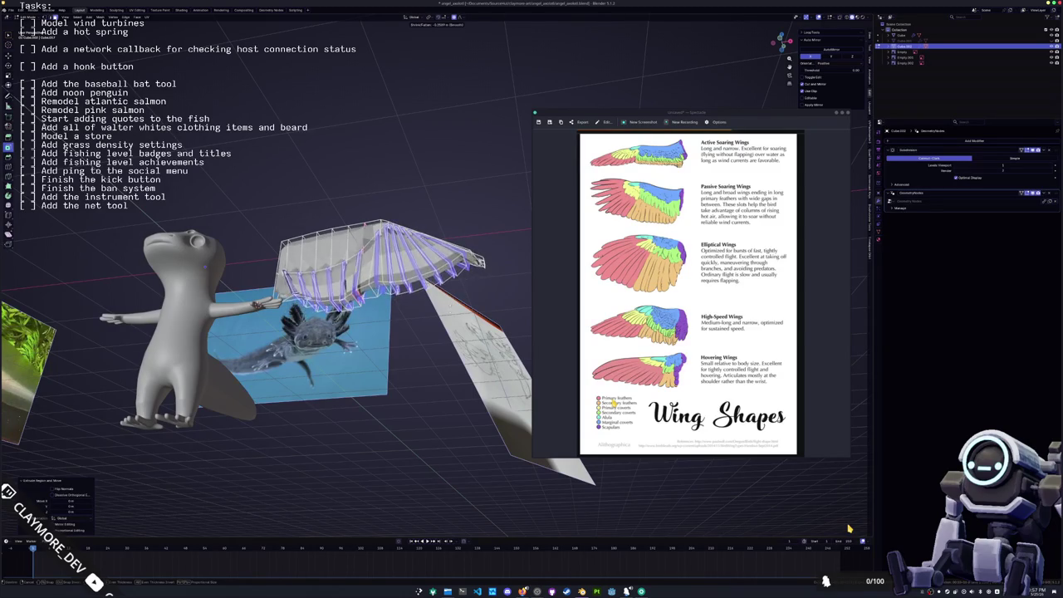
- Shrink/fatten the wing edges with Alt+S into scalloped feather ridges
scroll(374, 276, "down", 3)
middle_click_drag(374, 276, 332, 281)
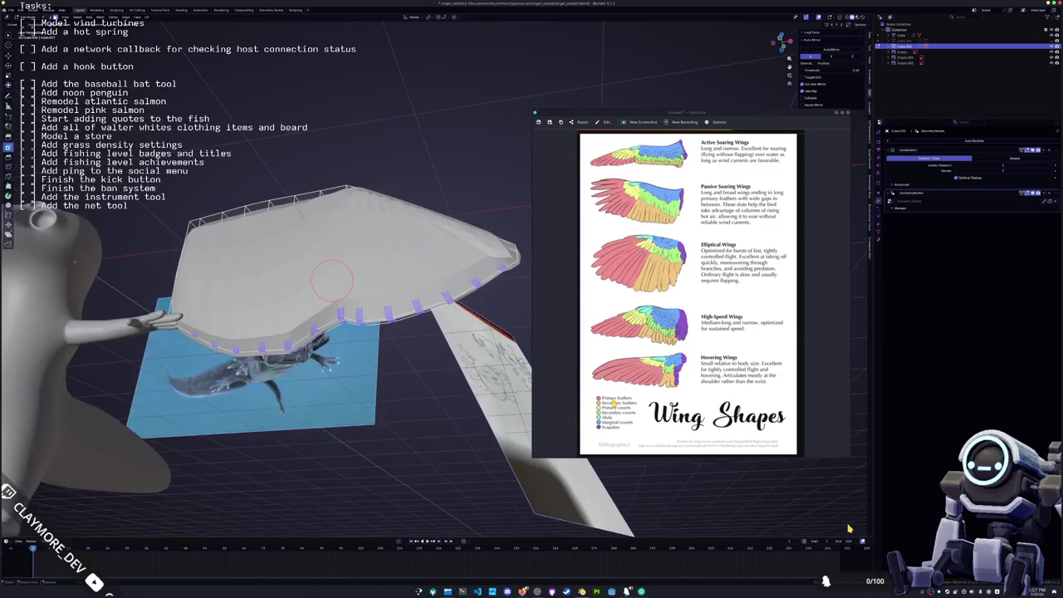
key("alt+s")
key("Return")
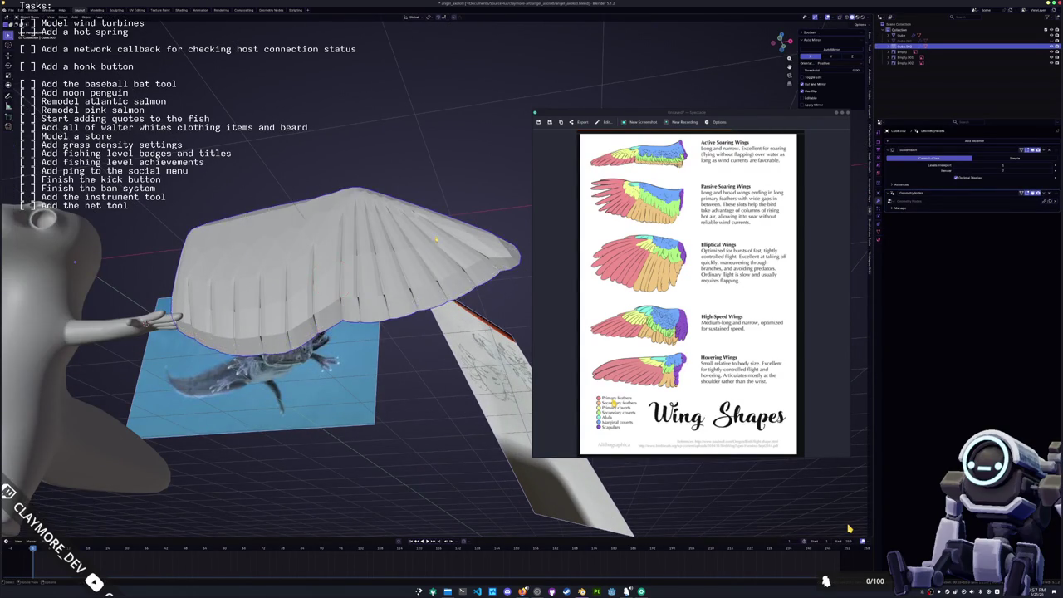
- Return to Object Mode and view the wing in Material Preview with its brown texture
key("Tab")
middle_click_drag(332, 274, 382, 265)
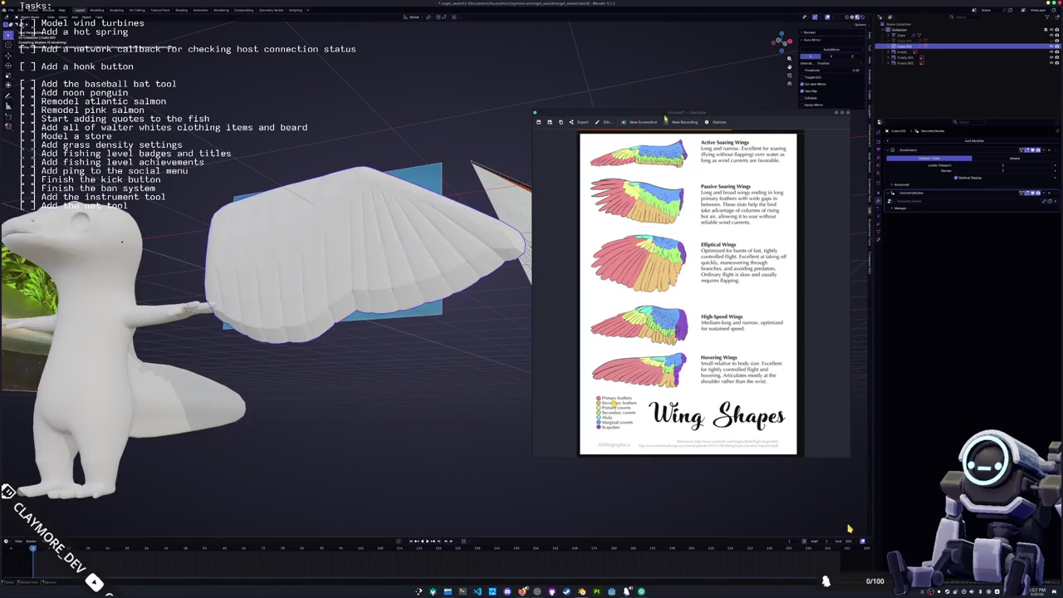
key("z")
scroll(849, 528, "up", 4)
middle_click_drag(849, 529, 848, 528)
- In the Shading workspace, load the fish_shells material nodes and select the base colour texture node
left_click(181, 10)
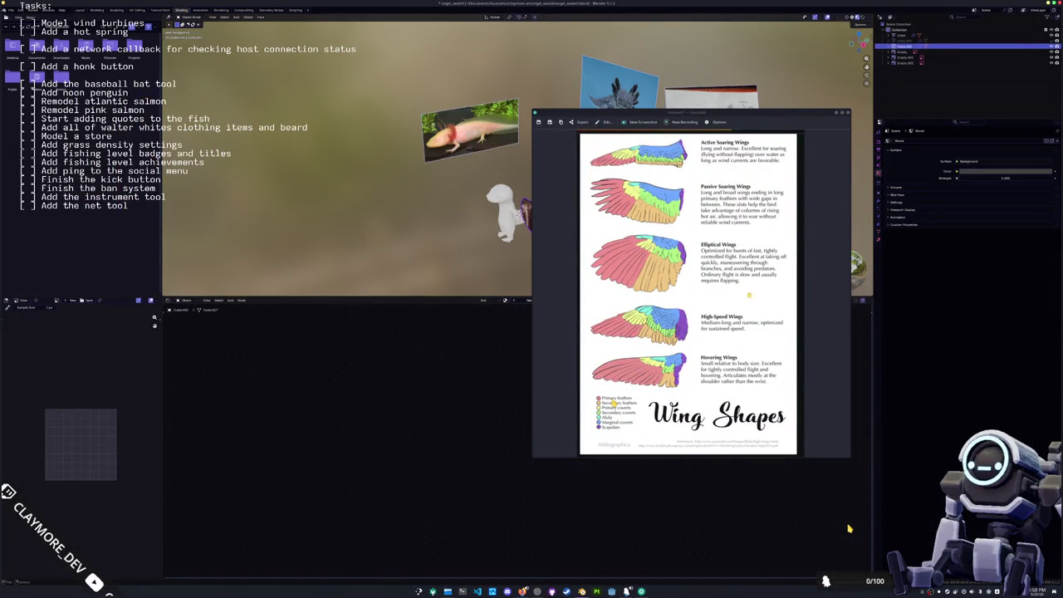
left_click(886, 164)
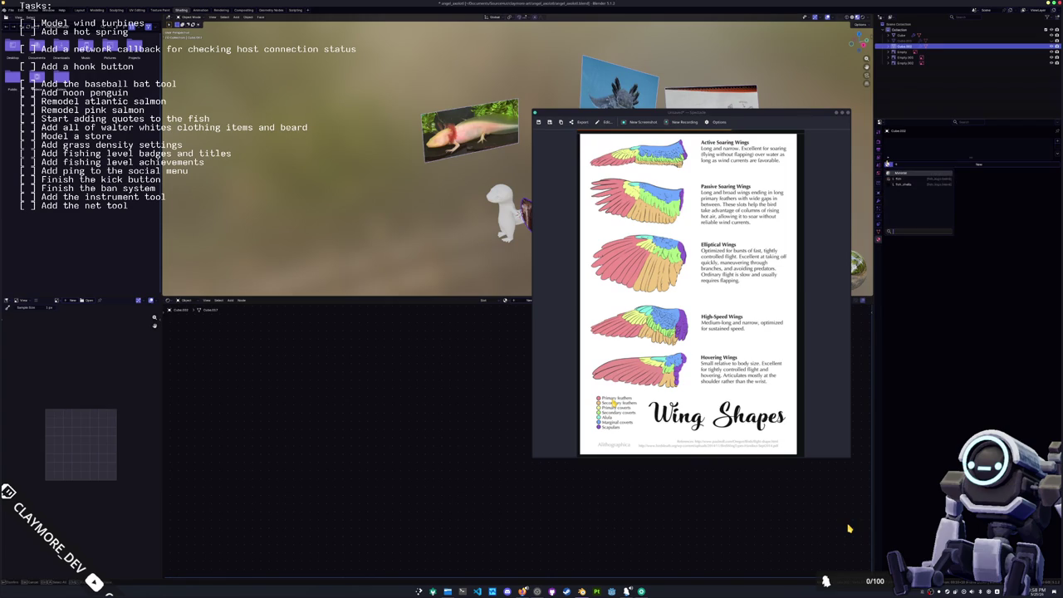
left_click(900, 172)
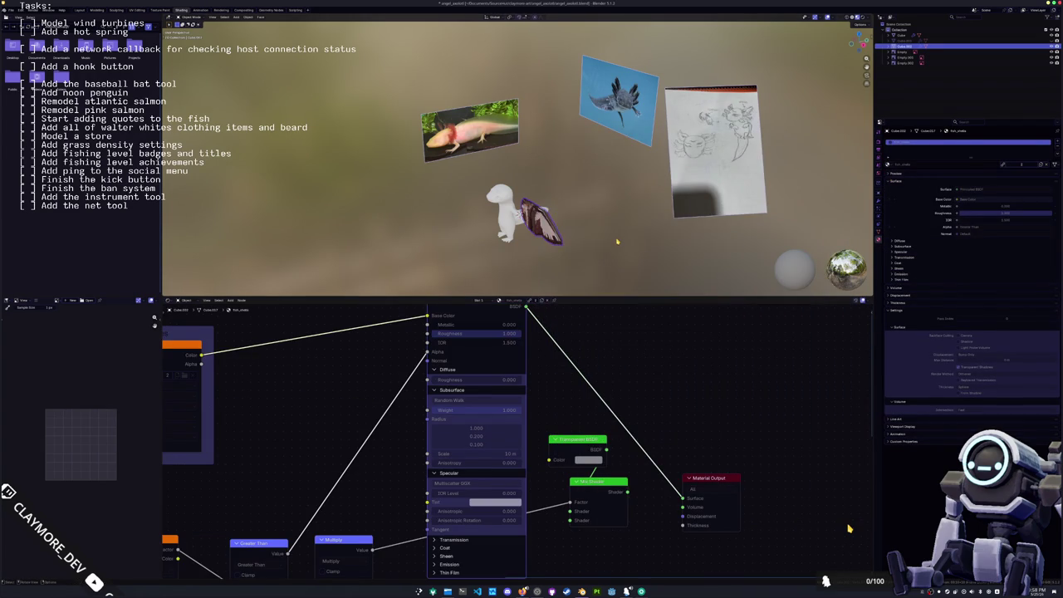
key("KP_Decimal")
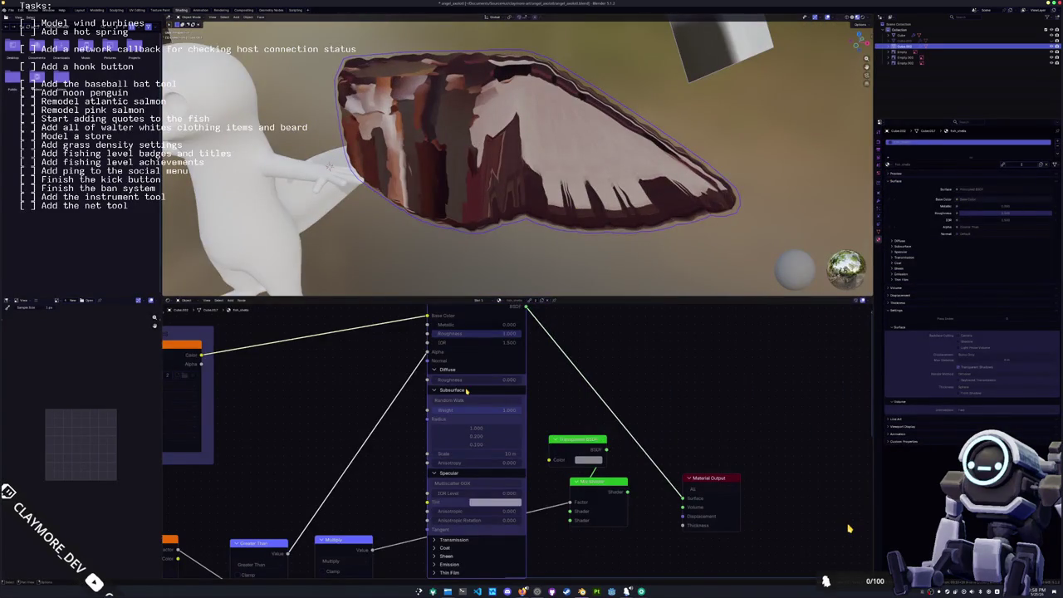
middle_click_drag(466, 390, 732, 410)
left_click(436, 371)
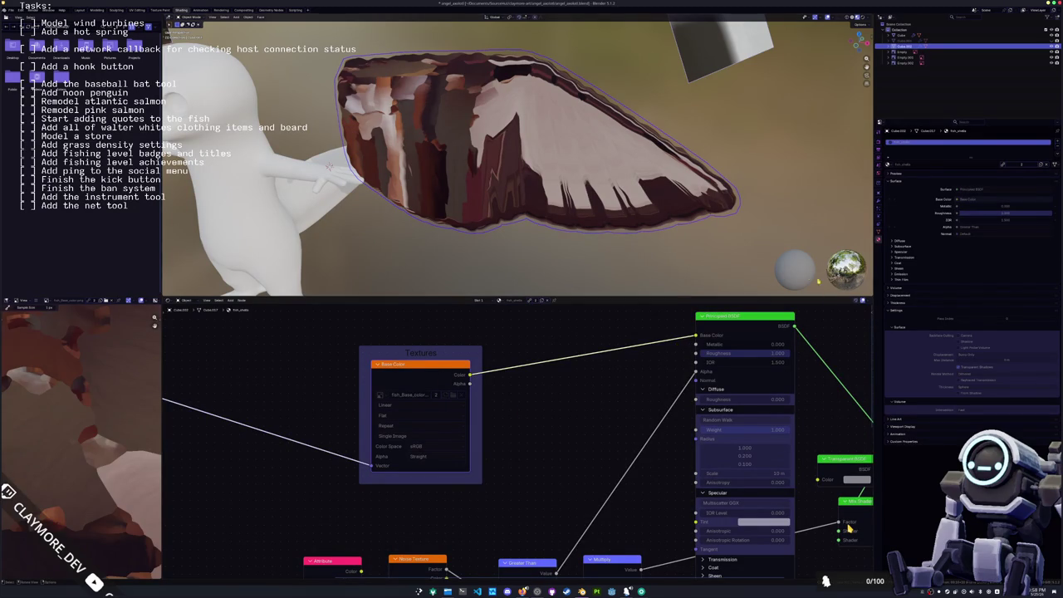
- Check the material slot options, zoom out to the whole axolotl, and open the object context menu
right_click(901, 140)
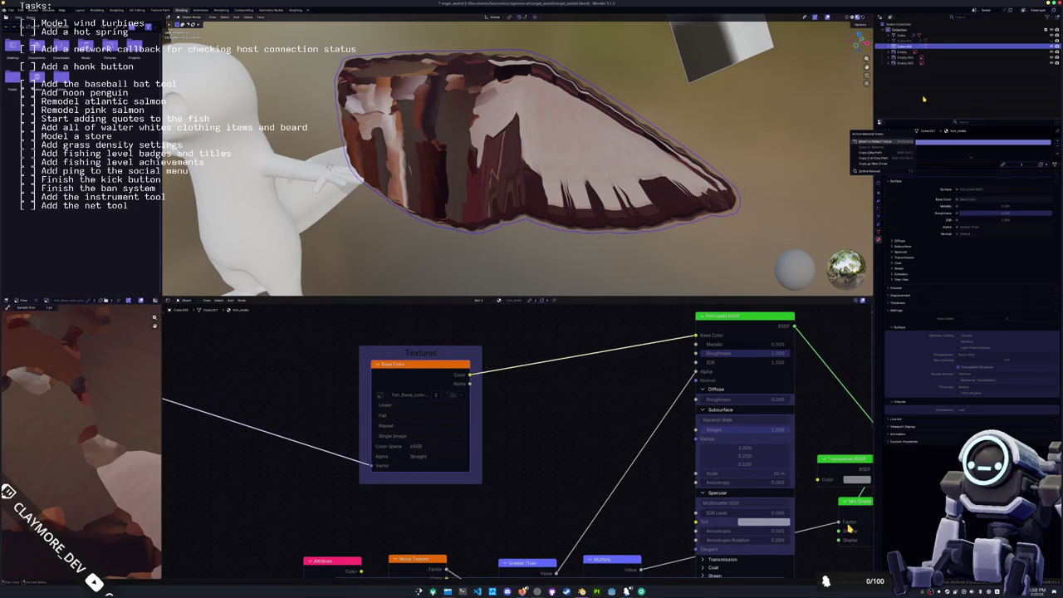
key("Escape")
scroll(863, 151, "down", 5)
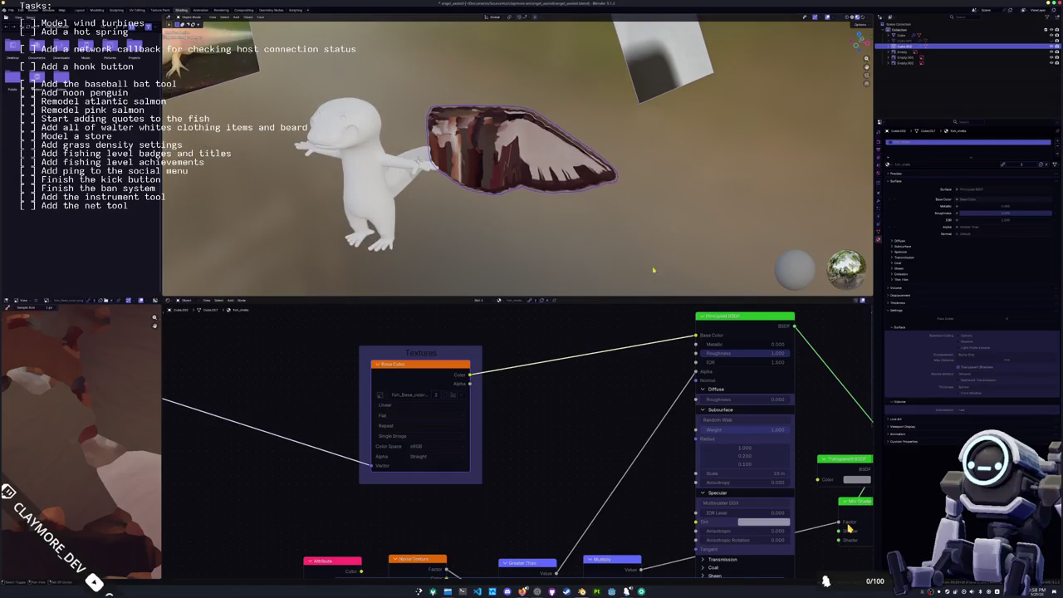
middle_click_drag(862, 151, 596, 268)
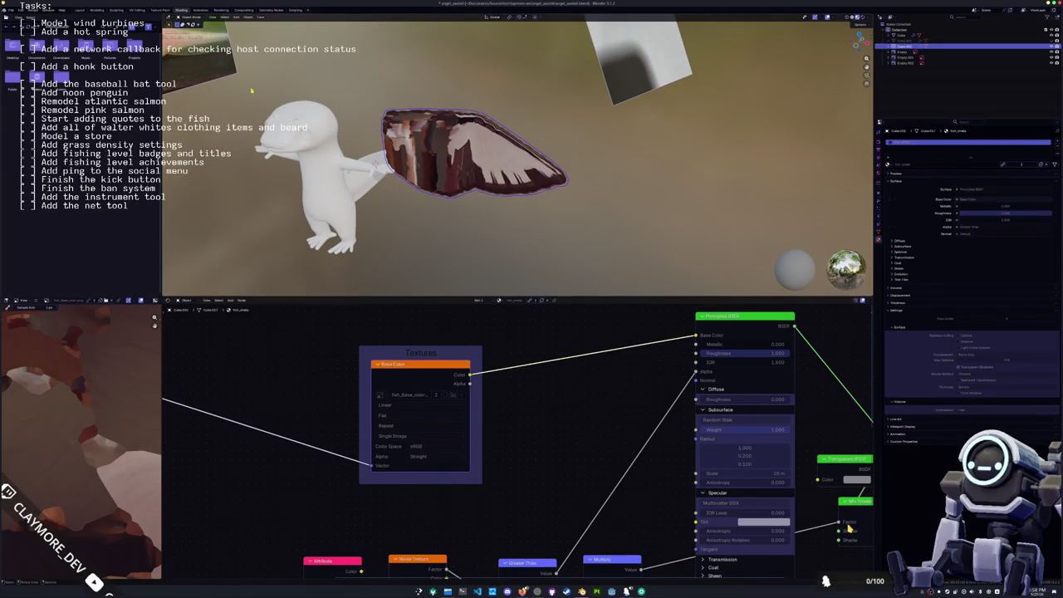
right_click(286, 89)
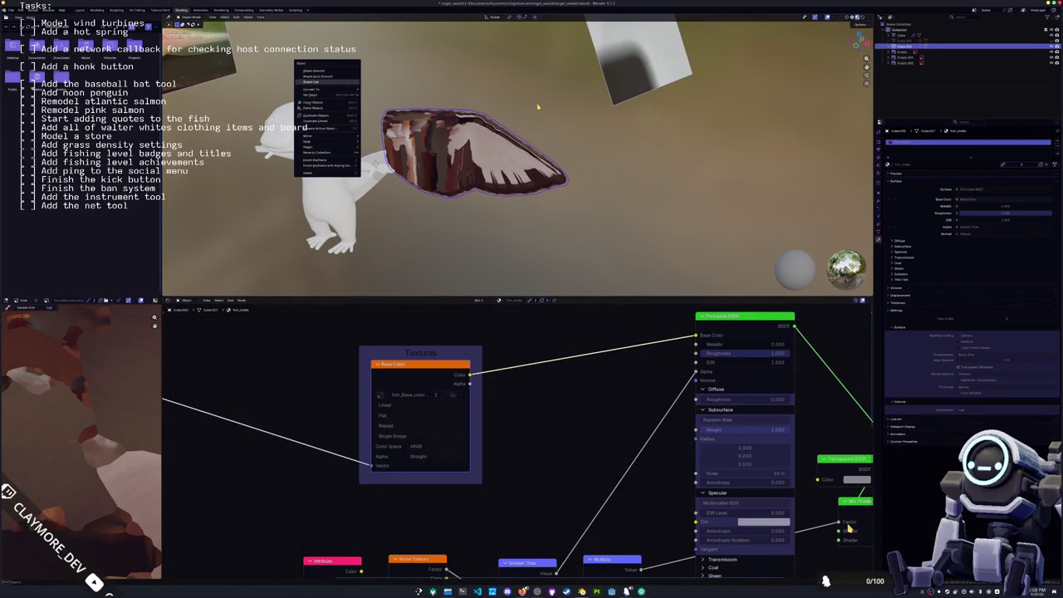
- Switch the Outliner to Blender File view and browse its images and linked library
left_click(888, 17)
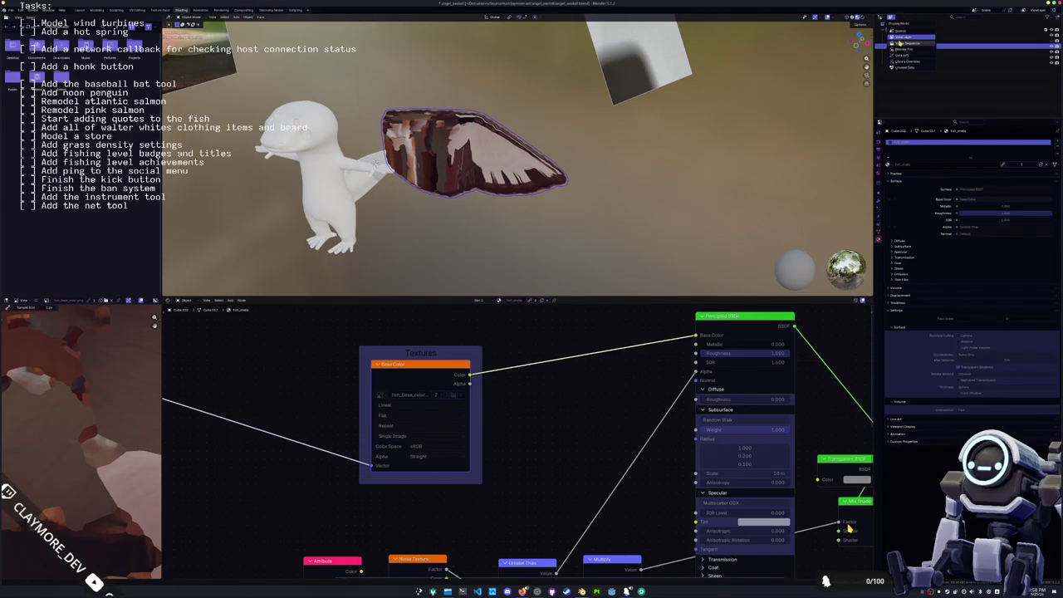
left_click(902, 55)
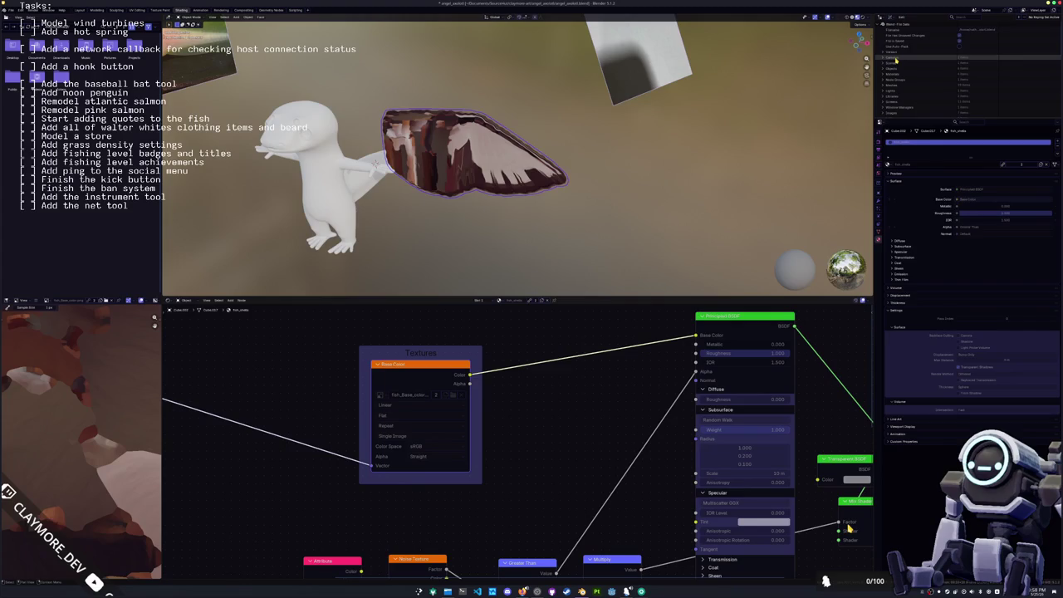
left_click(890, 17)
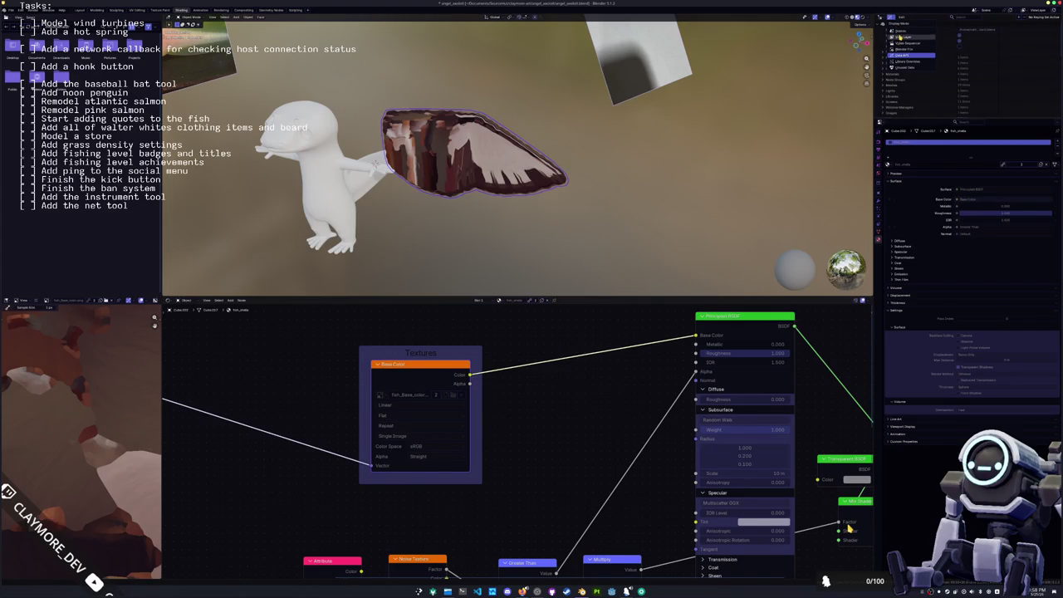
left_click(899, 49)
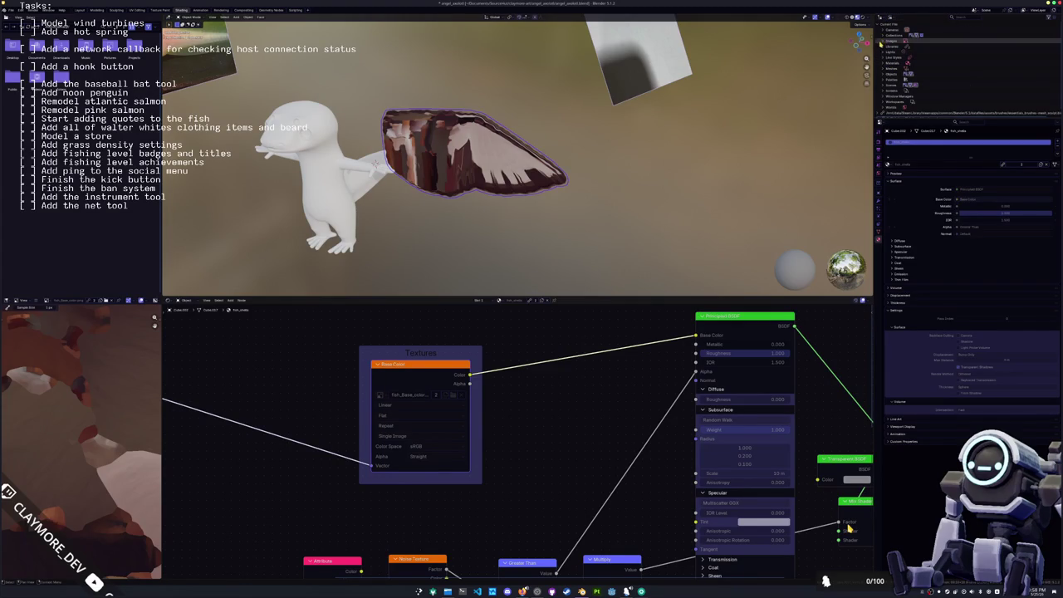
scroll(882, 71, "down", 1)
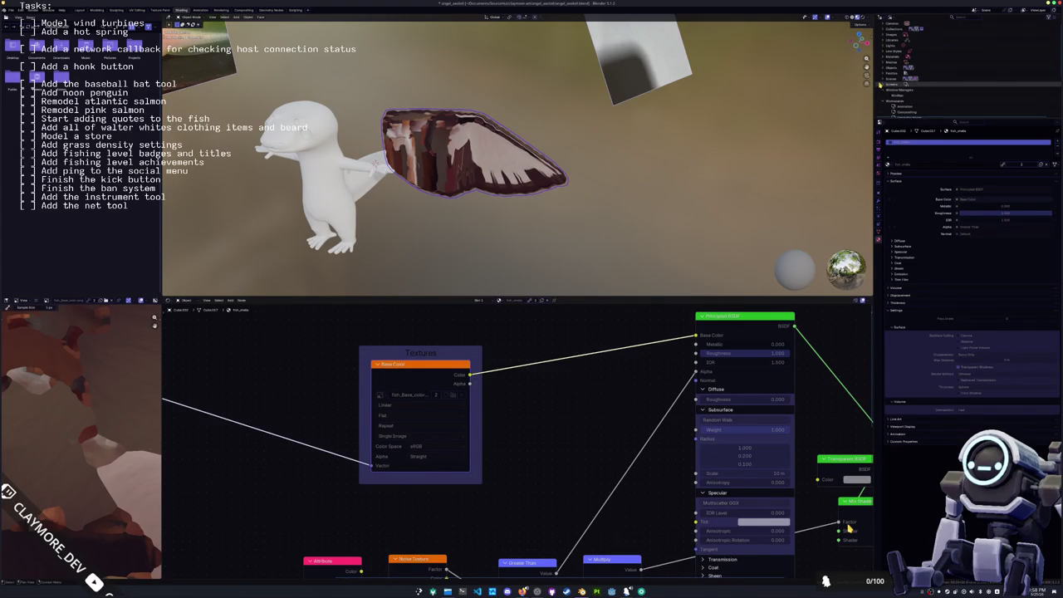
left_click(882, 79)
left_click(883, 78)
left_click(883, 67)
left_click(883, 56)
scroll(883, 59, "up", 1)
left_click(882, 40)
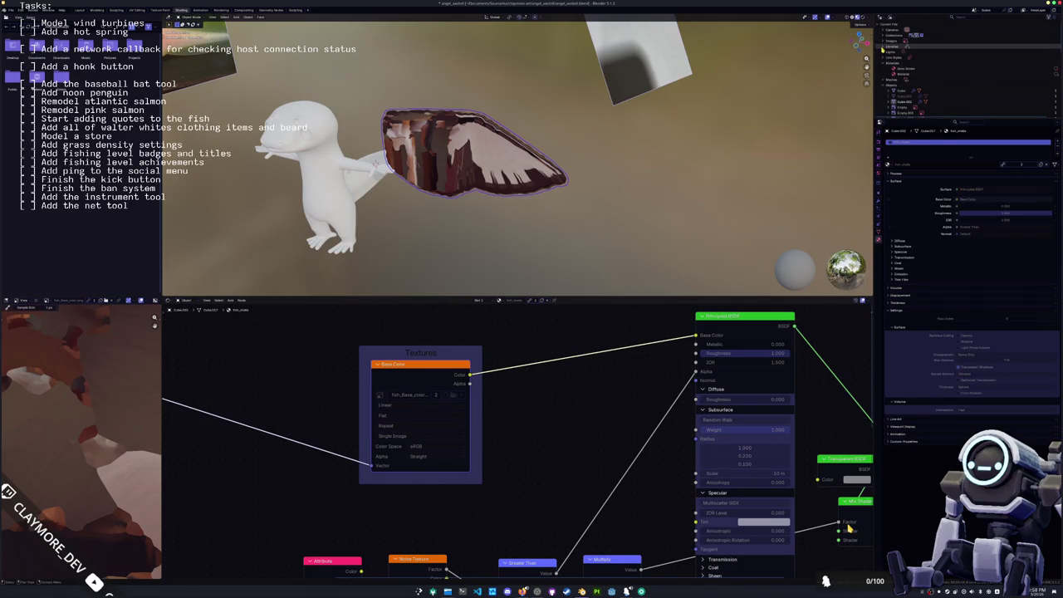
left_click(882, 41)
left_click(912, 84)
left_click(911, 79)
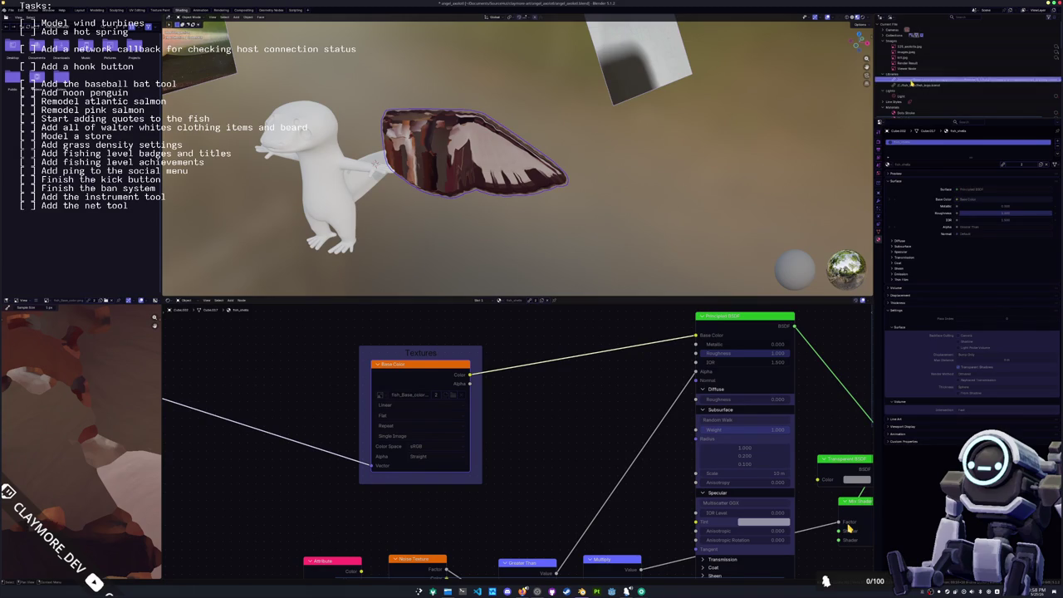
- Expand Collection in the Outliner and scroll down to the linked fish data
left_click(882, 37)
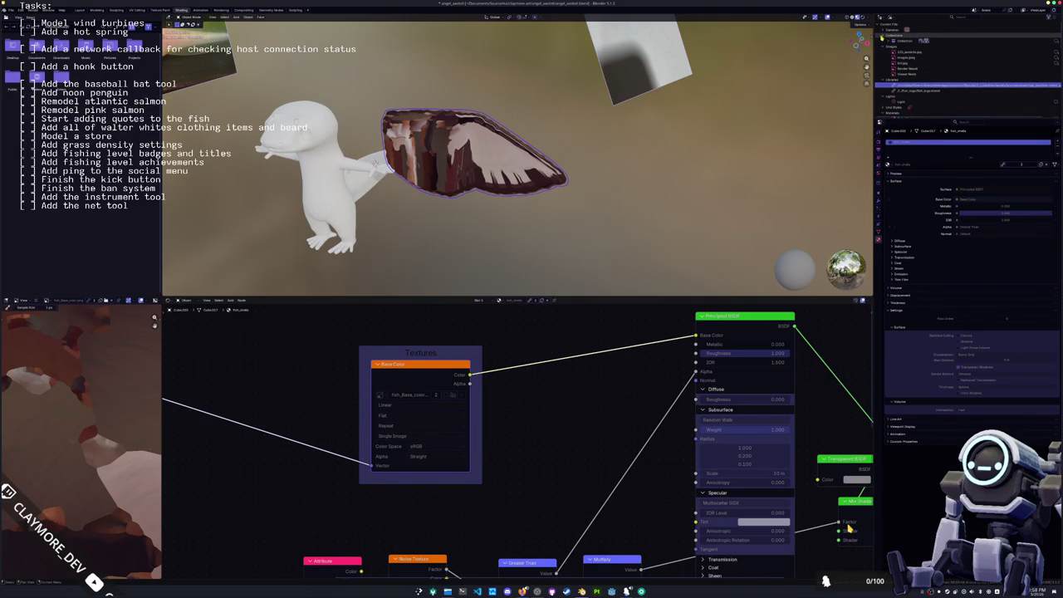
left_click(889, 47)
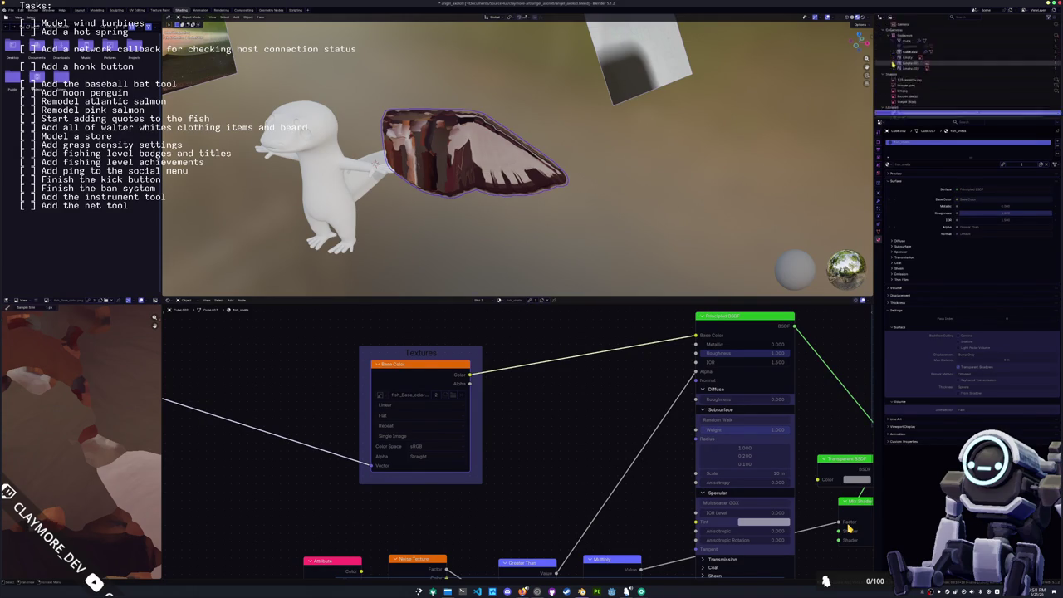
scroll(888, 58, "down", 5)
left_click(881, 75)
scroll(880, 71, "down", 5)
scroll(882, 65, "down", 3)
scroll(881, 62, "down", 3)
scroll(881, 66, "down", 3)
scroll(878, 108, "down", 2)
scroll(883, 109, "down", 1)
scroll(883, 109, "down", 1)
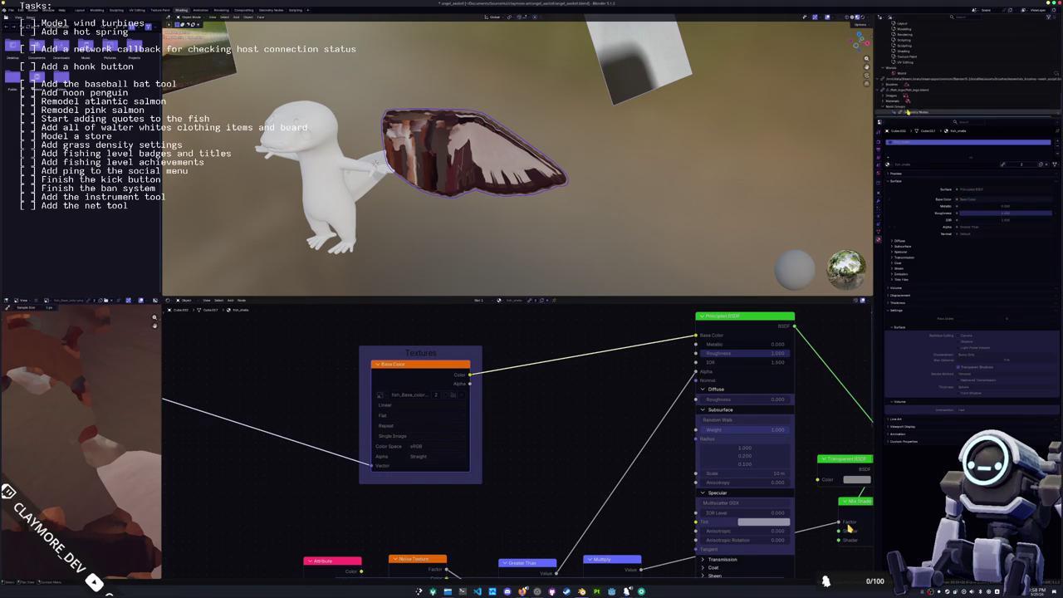
- Make library overrides of the linked fish data and its material
right_click(882, 108)
mouse_move(932, 196)
left_click(987, 198)
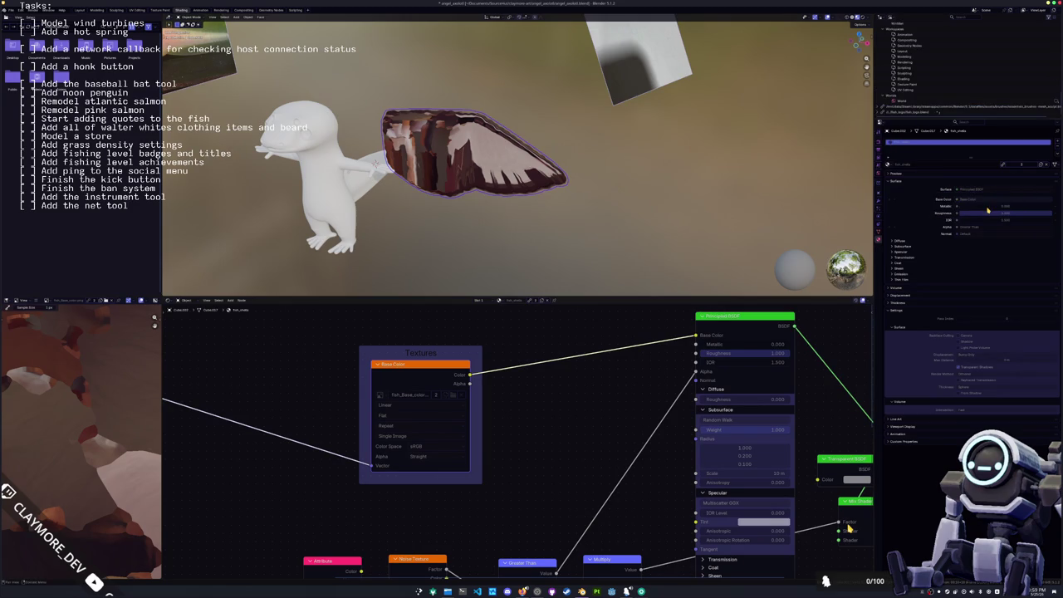
left_click(880, 113)
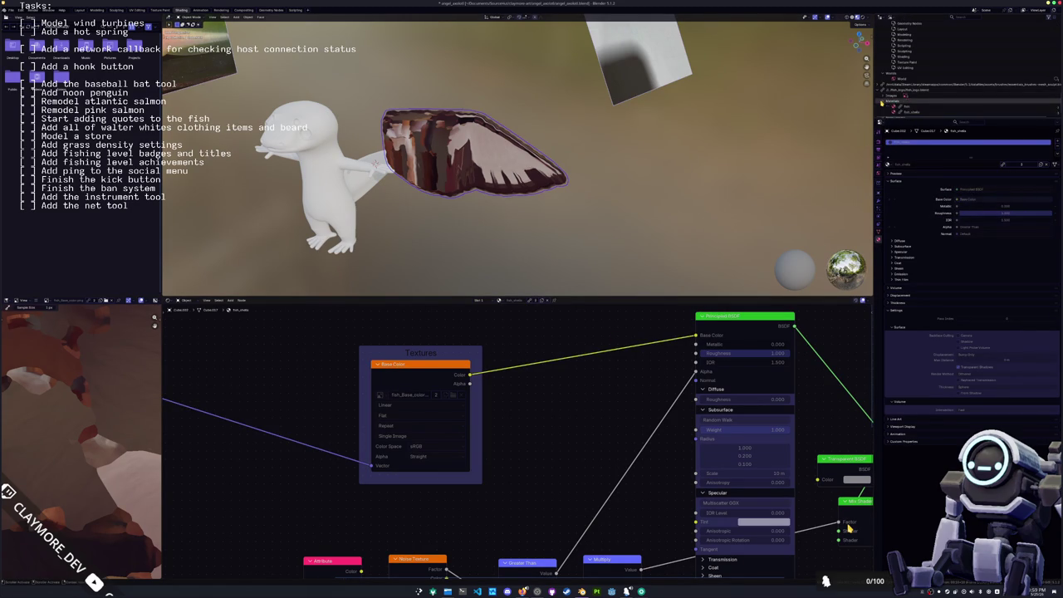
right_click(892, 107)
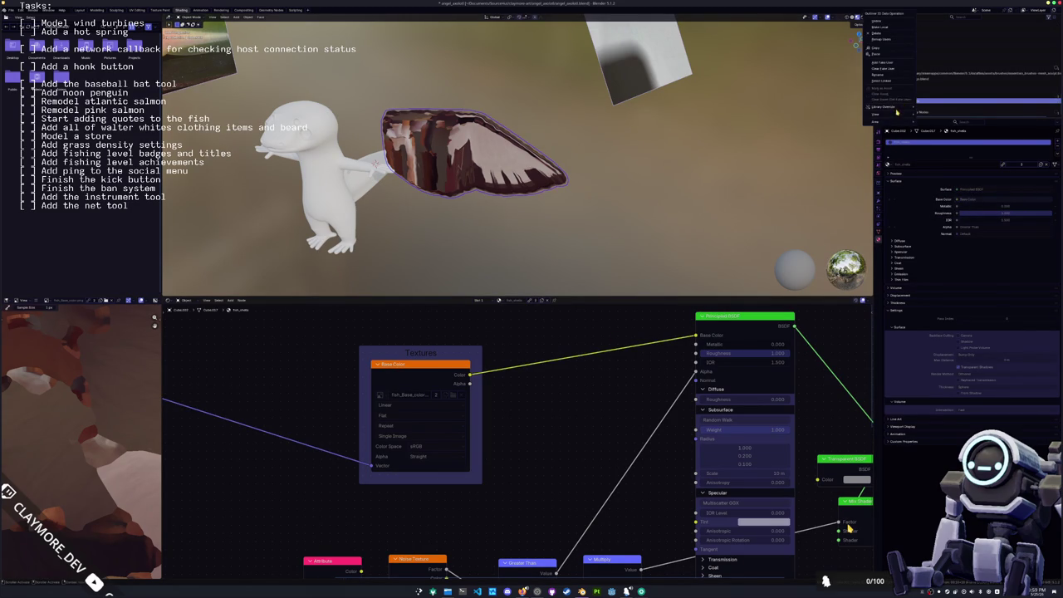
left_click(994, 119)
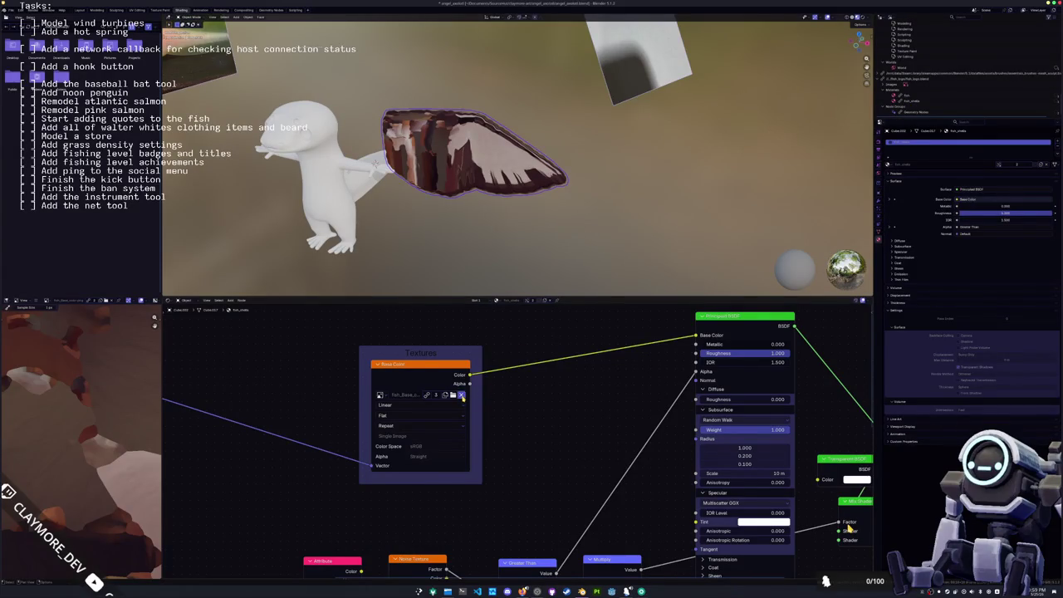
- Unlink the image from the texture node and load another material's node tree
left_click(462, 396)
key("Home")
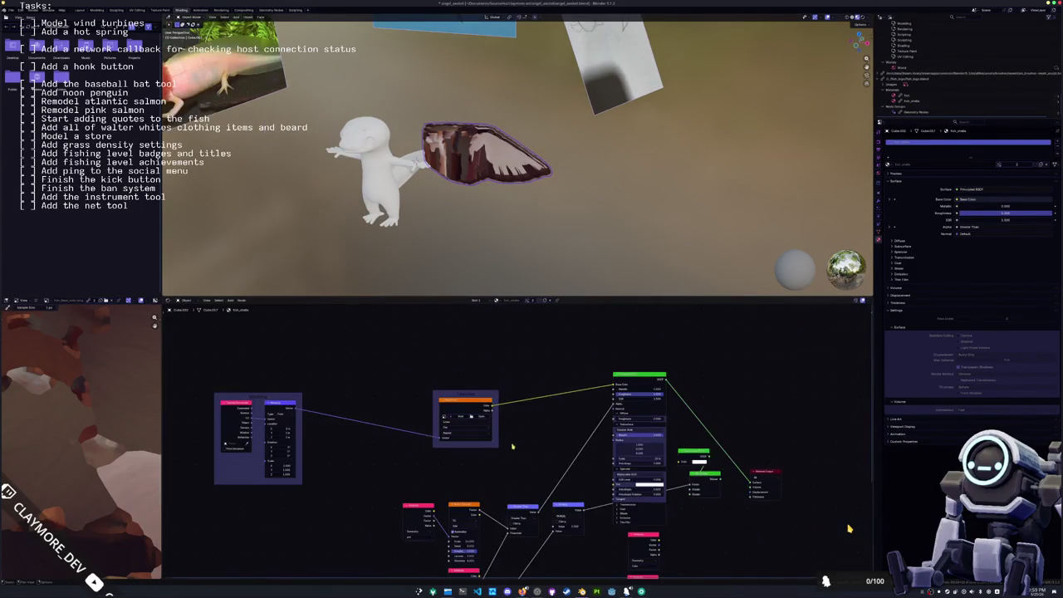
middle_click_drag(437, 373, 428, 328)
left_click(498, 300)
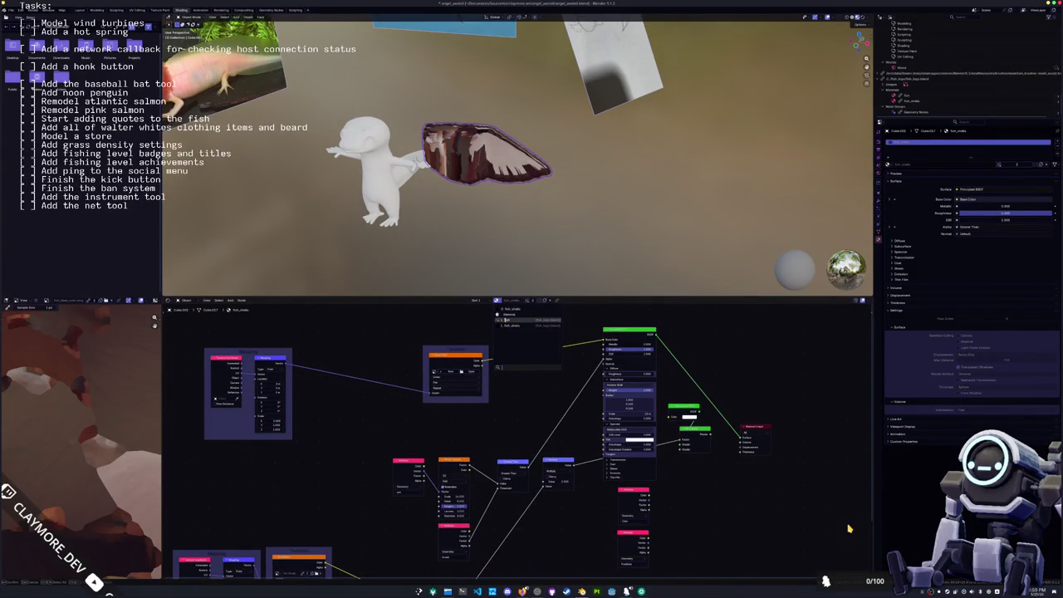
left_click(505, 319)
key("Home")
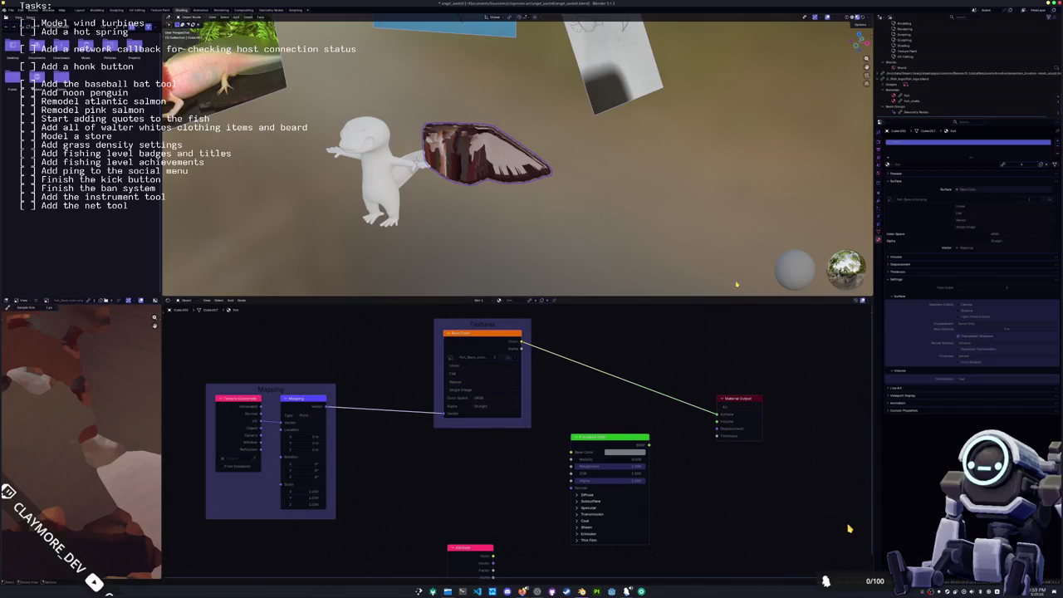
- Override the fish material with its contents and unlink its image texture
left_click(912, 98)
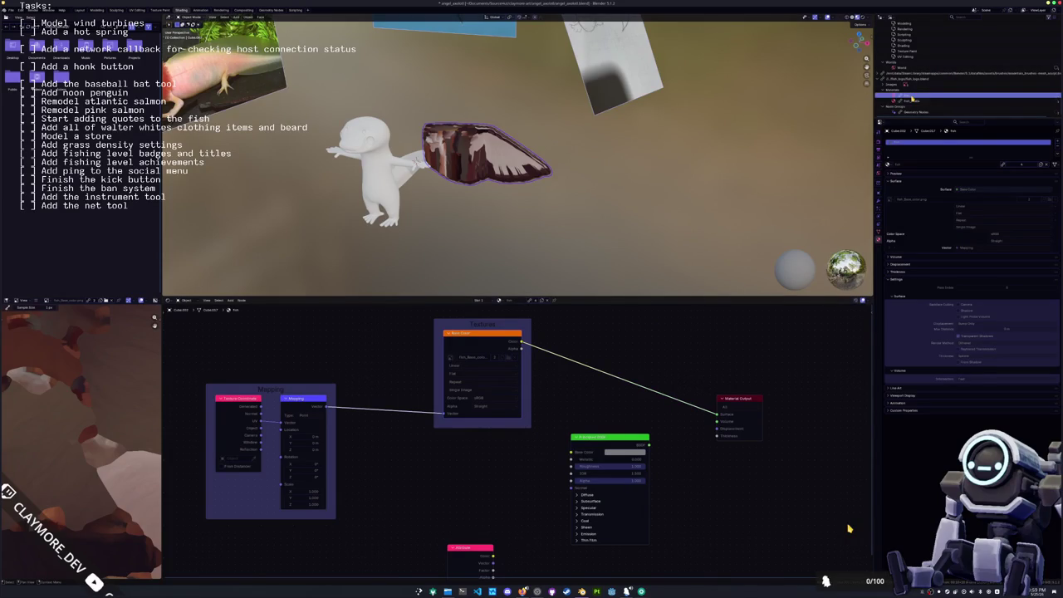
right_click(913, 98)
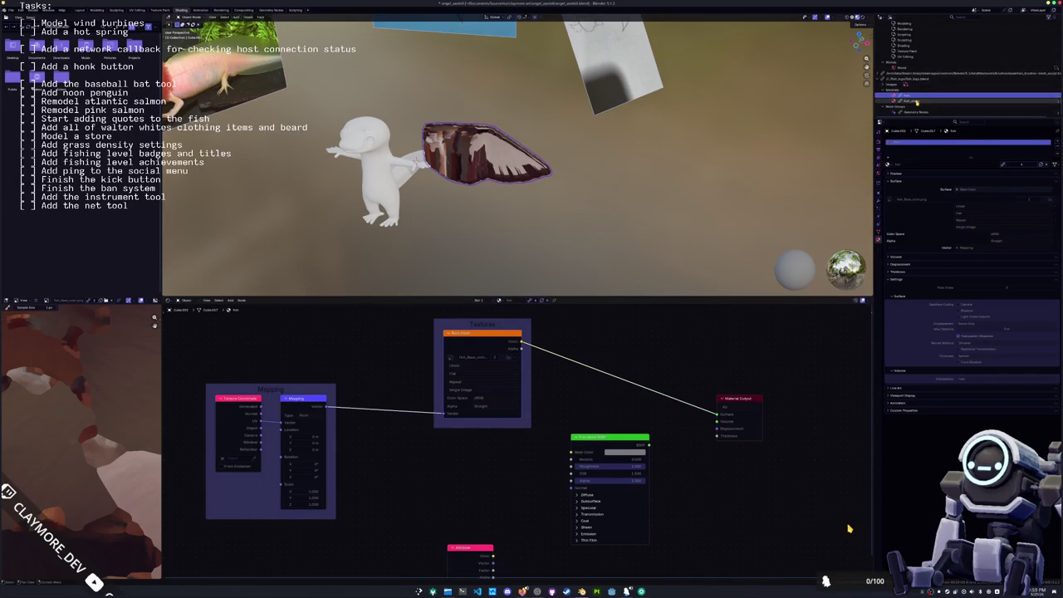
right_click(910, 98)
mouse_move(934, 107)
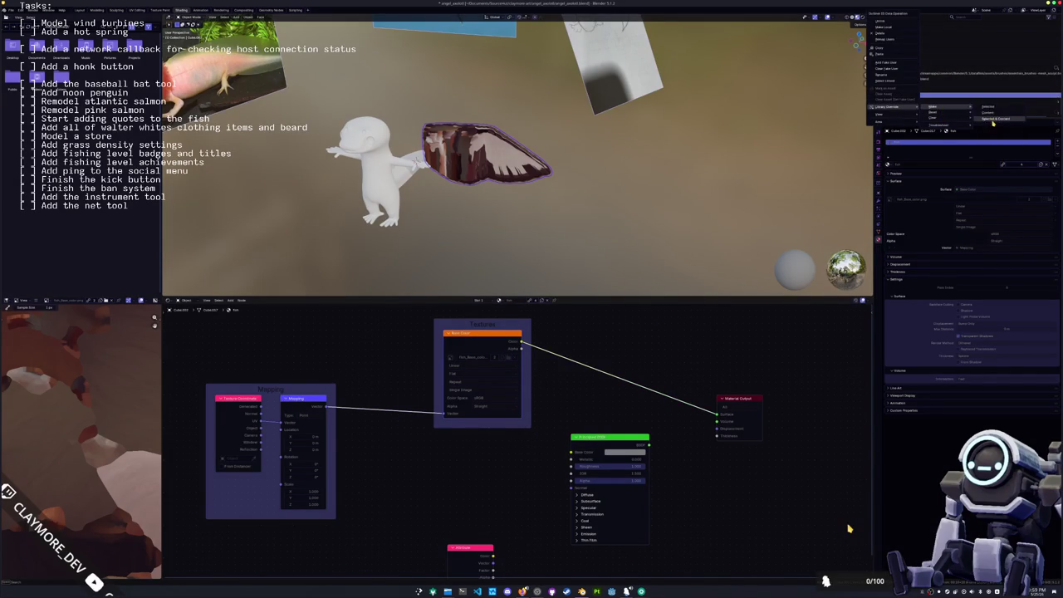
left_click(992, 119)
left_click(513, 357)
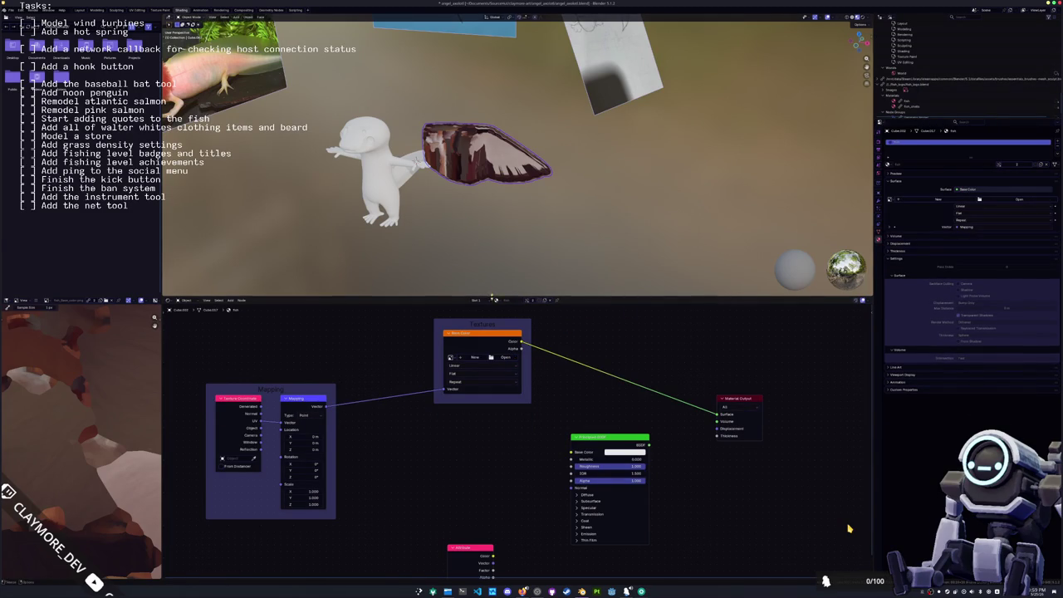
- Duplicate the shell material as fish_shells.001, clear its image, and go to Geometry Nodes
left_click(496, 300)
left_click(506, 329)
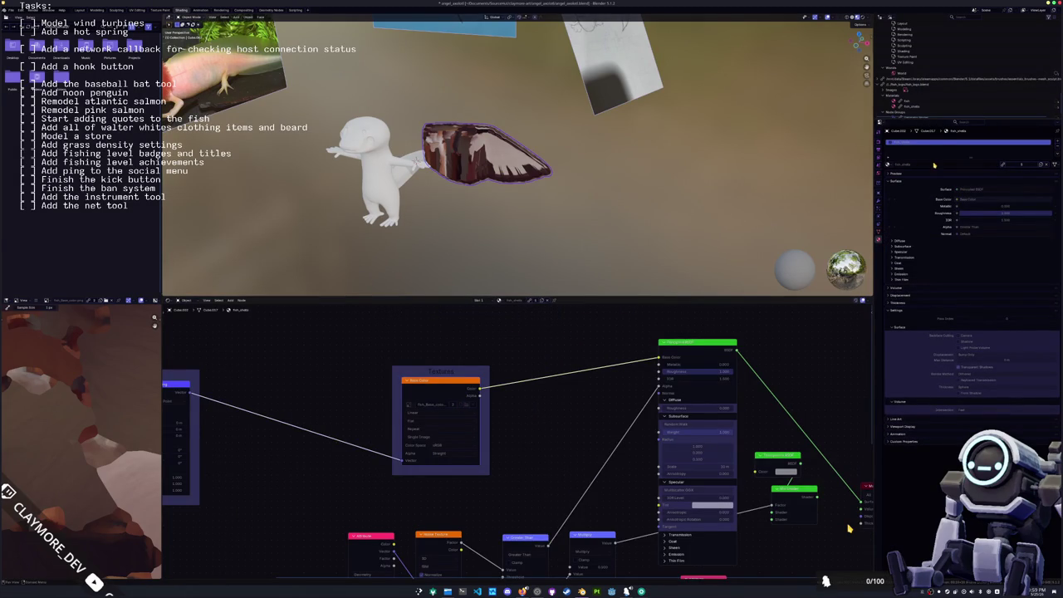
left_click(540, 300)
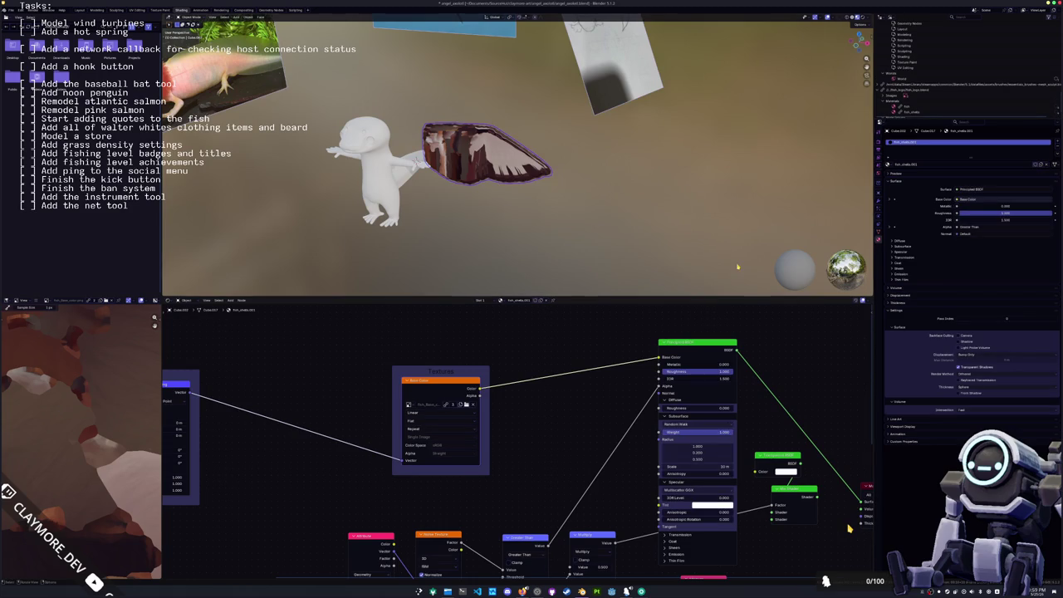
left_click(473, 404)
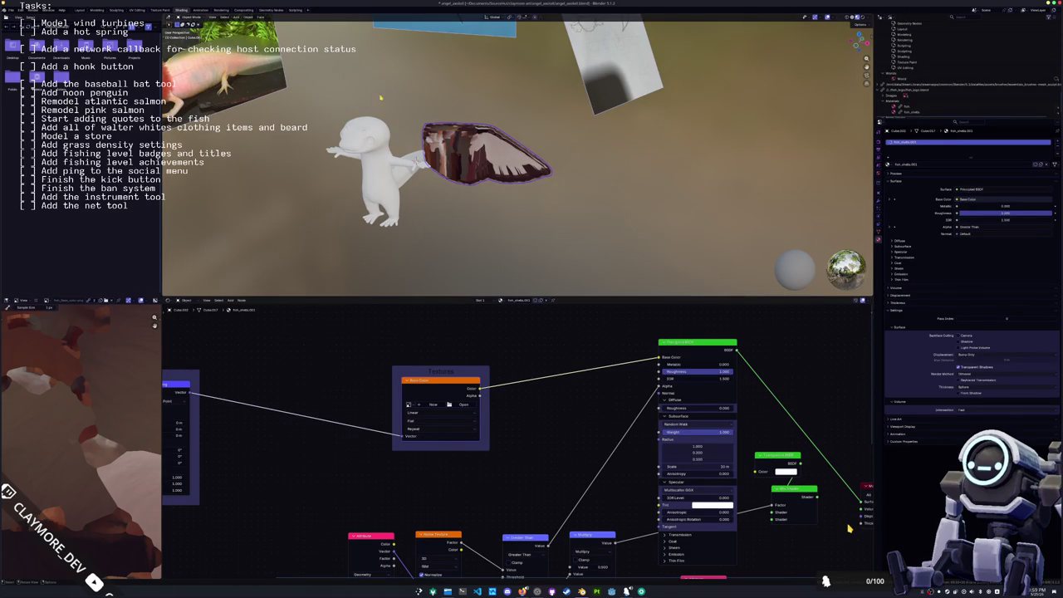
left_click(265, 10)
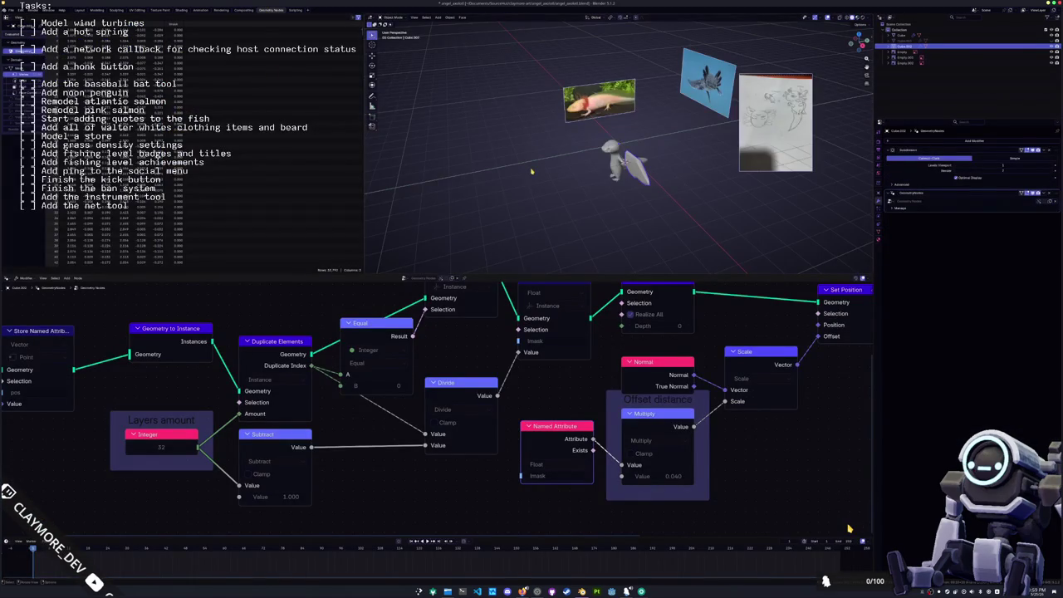
- Assign fish_shells.001 to both Set Material nodes in the wing's node tree
key("KP_Decimal")
middle_click_drag(509, 370, 270, 486)
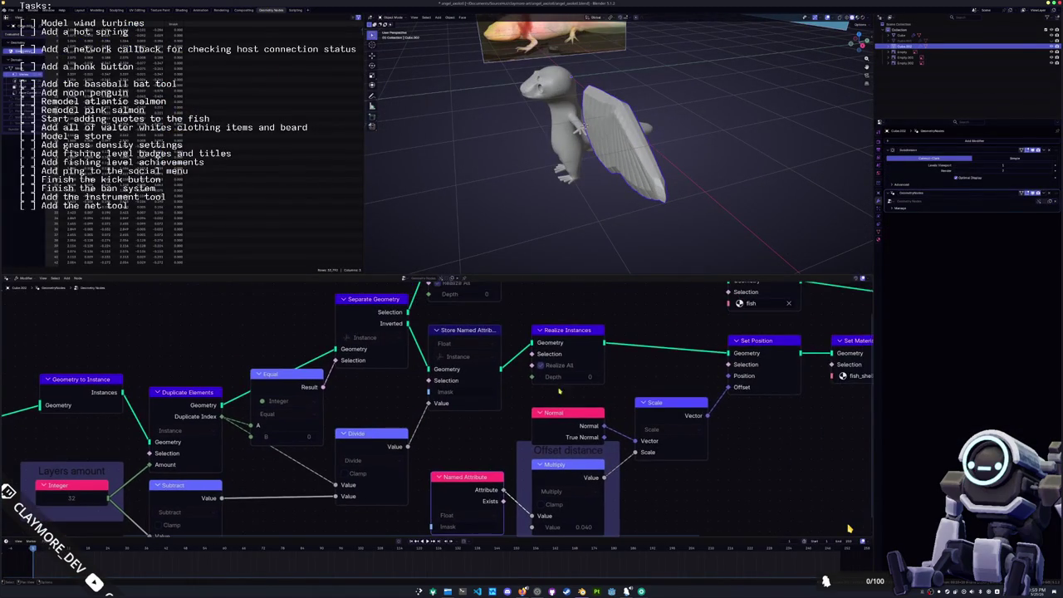
left_click(621, 369)
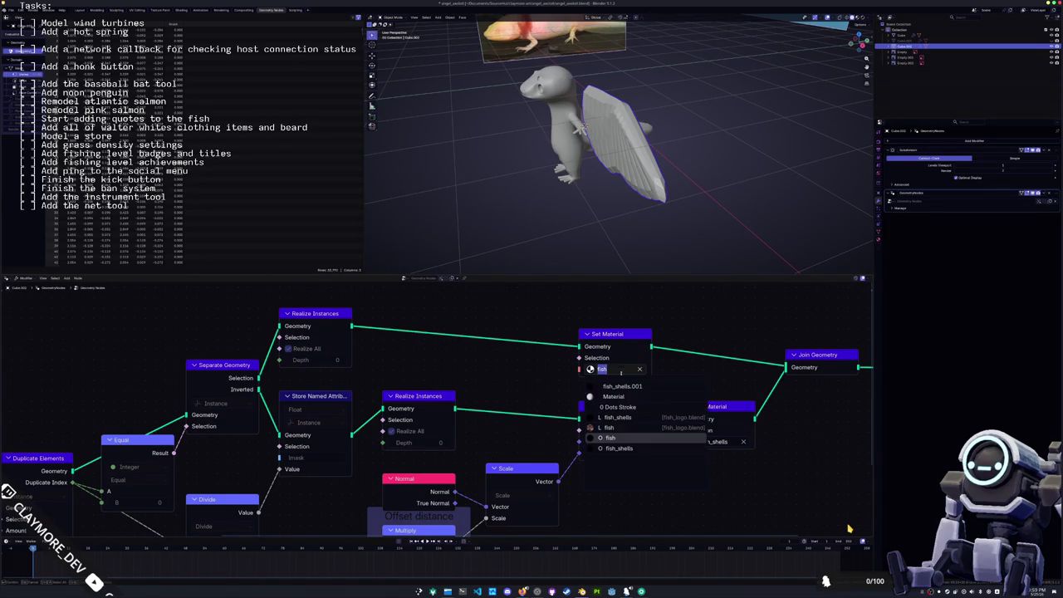
left_click(640, 389)
left_click(713, 441)
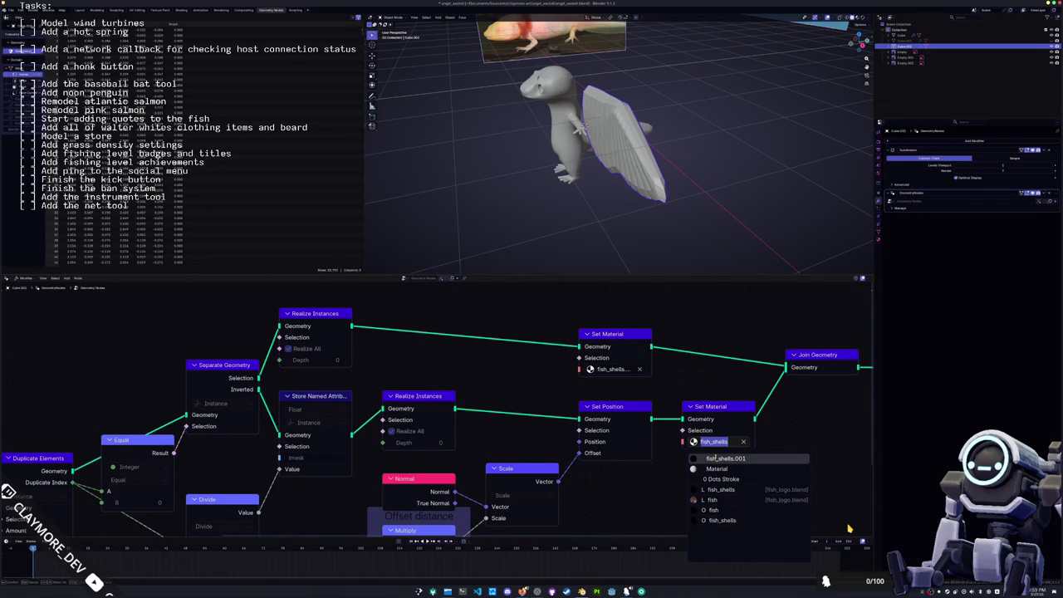
key("Return")
- Change the wing's surface shading and preview it in Material Preview mode
right_click(638, 145)
left_click(644, 153)
left_click(861, 18)
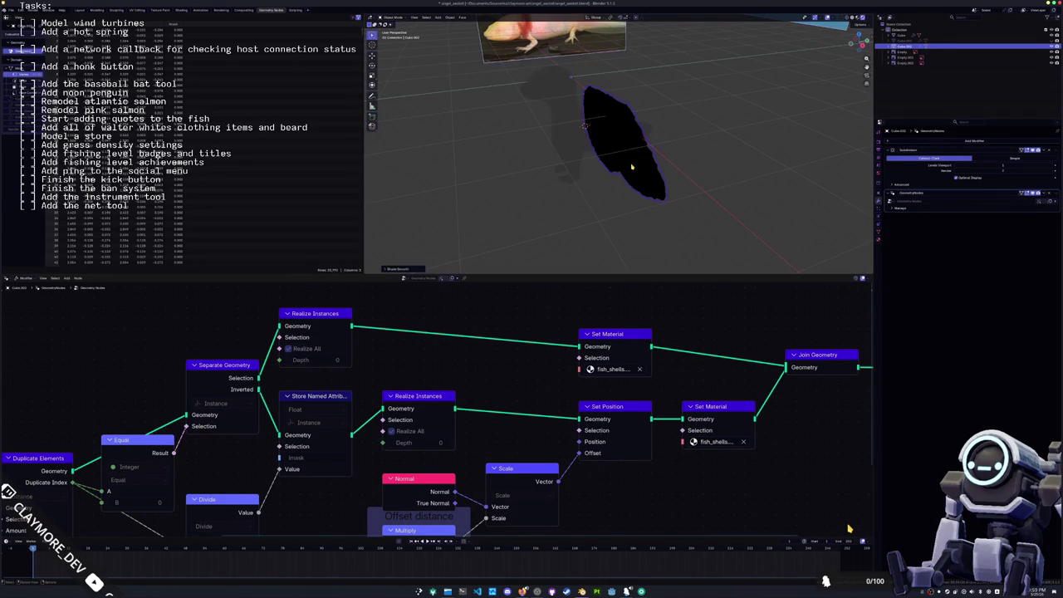
scroll(632, 167, "up", 4)
left_click(80, 10)
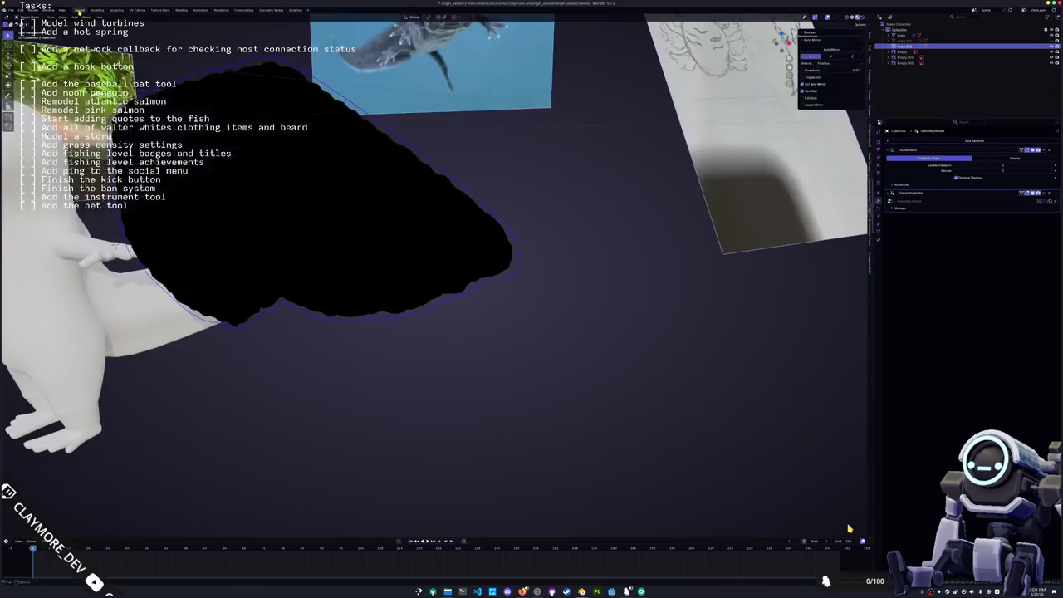
middle_click_drag(368, 254, 415, 219)
- In the Shading workspace, disconnect the Image Texture Color from Base Color
left_click(181, 10)
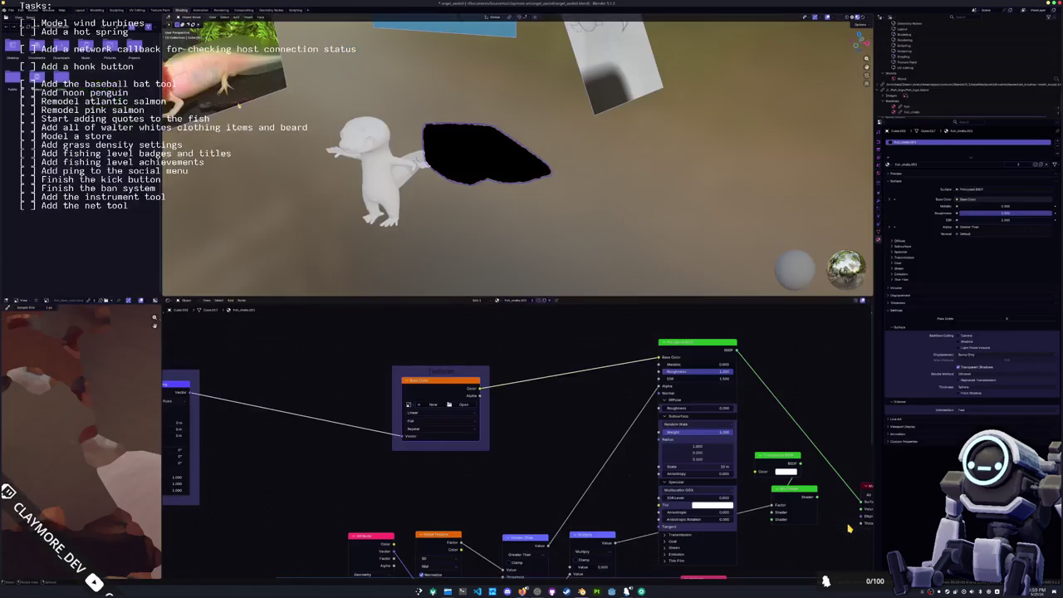
left_click(548, 404)
scroll(551, 438, "right", 1)
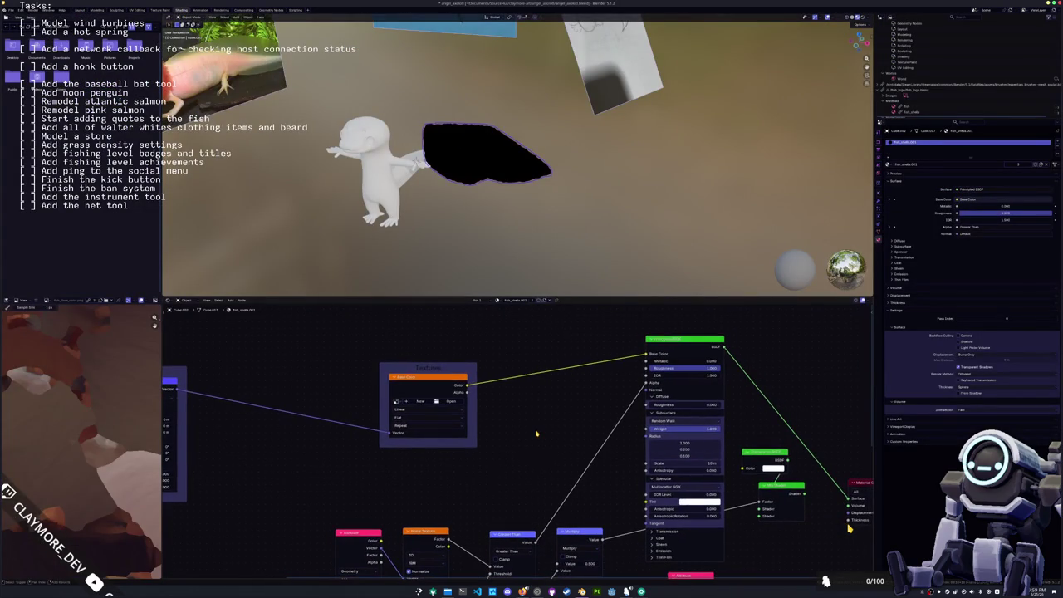
scroll(613, 377, "up", 2)
left_click_drag(626, 373, 582, 349)
scroll(503, 206, "up", 3)
scroll(503, 207, "up", 3)
mouse_move(503, 207)
middle_mouse_down()
mouse_move(547, 173)
mouse_move(263, 217)
middle_mouse_up()
left_click(265, 14)
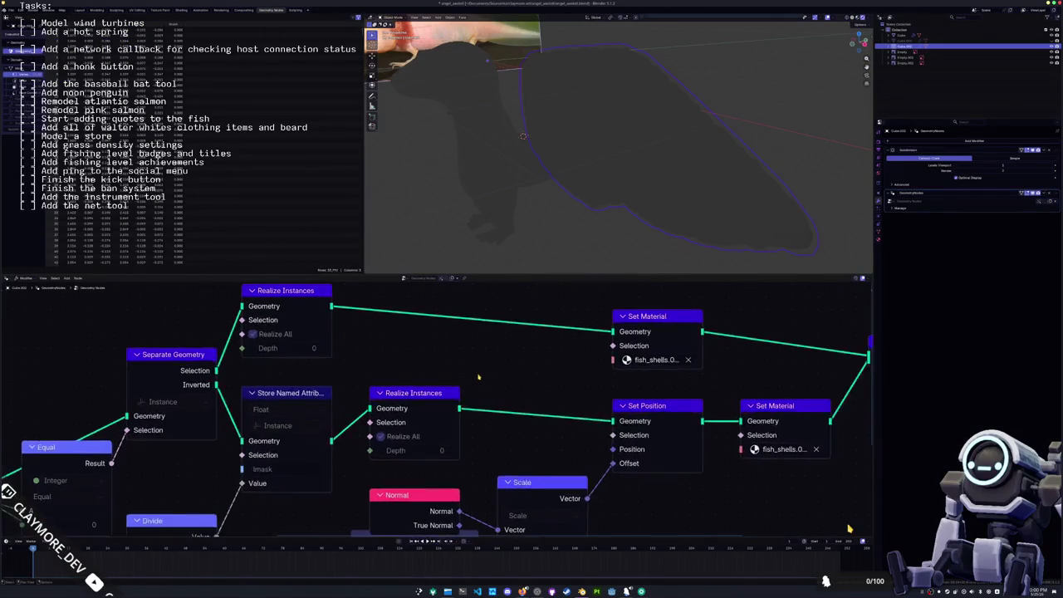
- Light the solid viewport with a white MatCap and reframe the wing
left_click(867, 16)
left_click(844, 51)
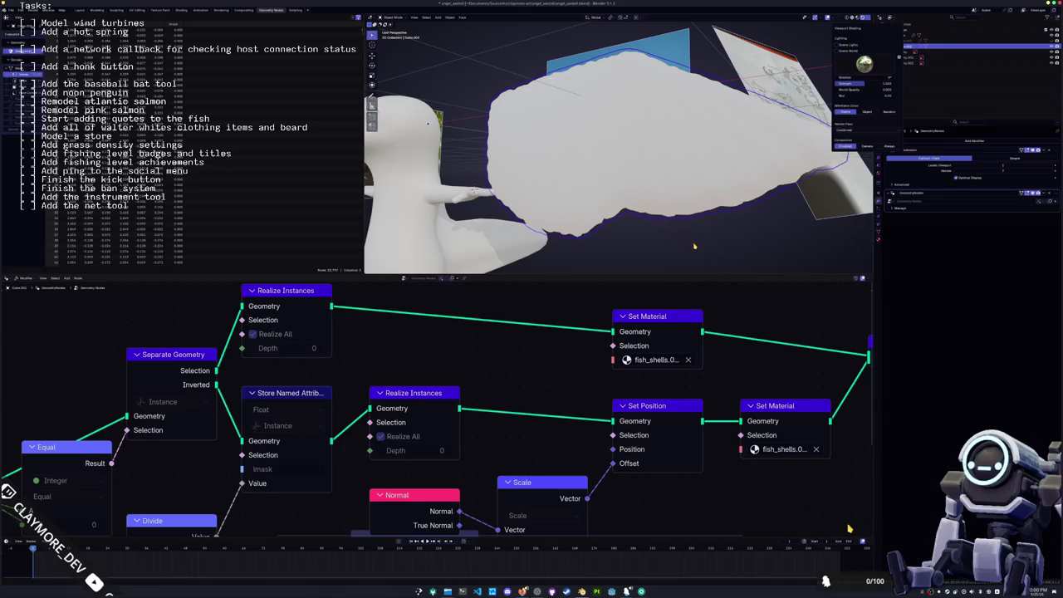
middle_click_drag(667, 186, 632, 208)
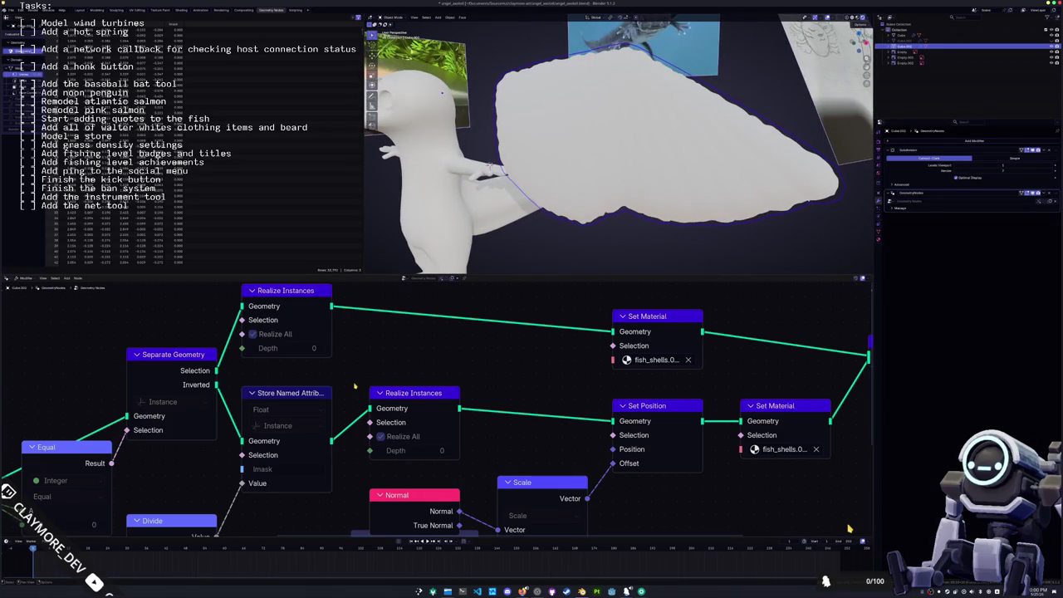
scroll(415, 442, "down", 3)
scroll(415, 442, "up", 2)
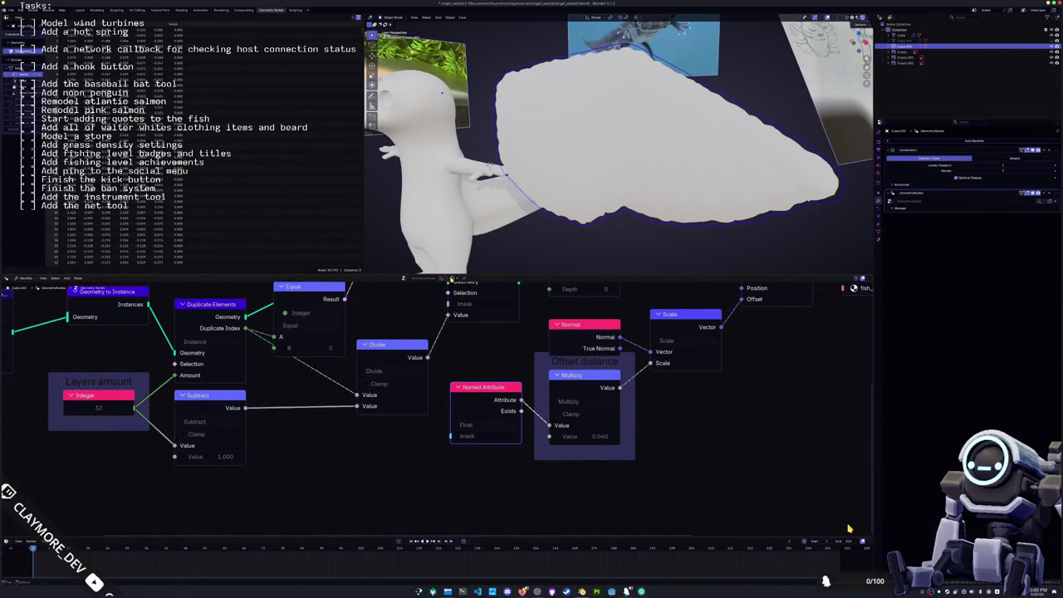
scroll(676, 422, "up", 1)
scroll(676, 422, "up", 1)
scroll(677, 422, "up", 1)
- Test offset distances, keeping 0.040, and set the Layers amount to 16
middle_click_drag(676, 422, 594, 436)
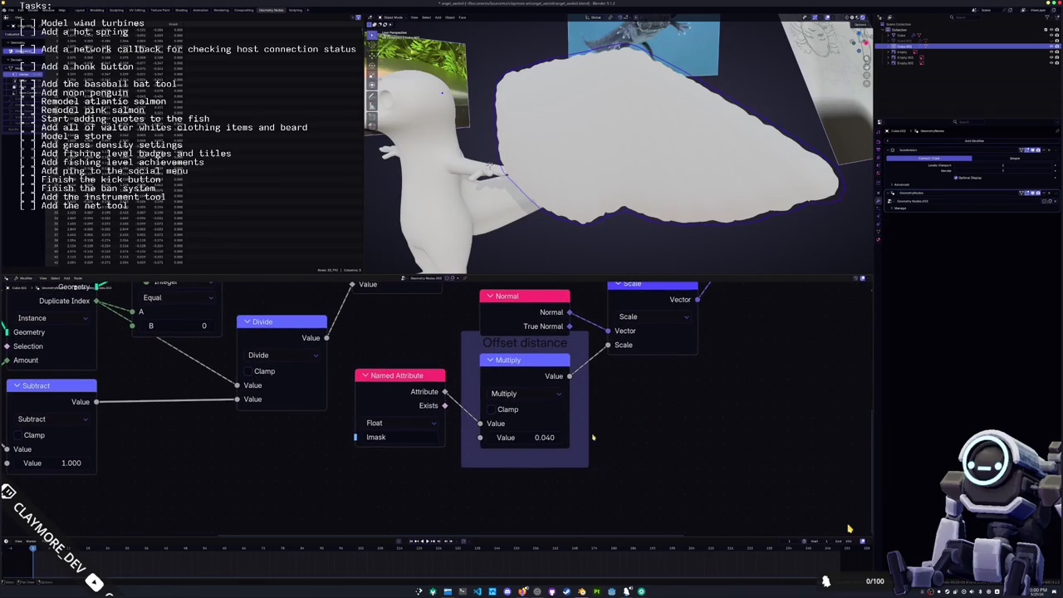
left_click_drag(542, 438, 635, 412)
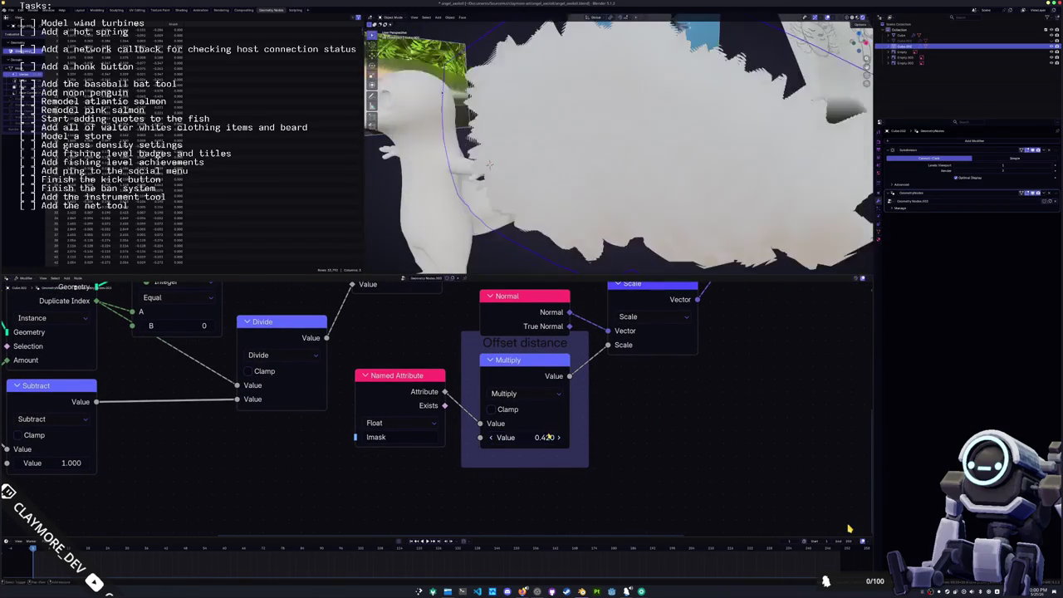
mouse_move(526, 437)
left_mouse_down()
mouse_move(581, 437)
mouse_move(557, 437)
left_mouse_up()
mouse_move(585, 286)
middle_mouse_down()
mouse_move(516, 400)
mouse_move(547, 348)
middle_mouse_up()
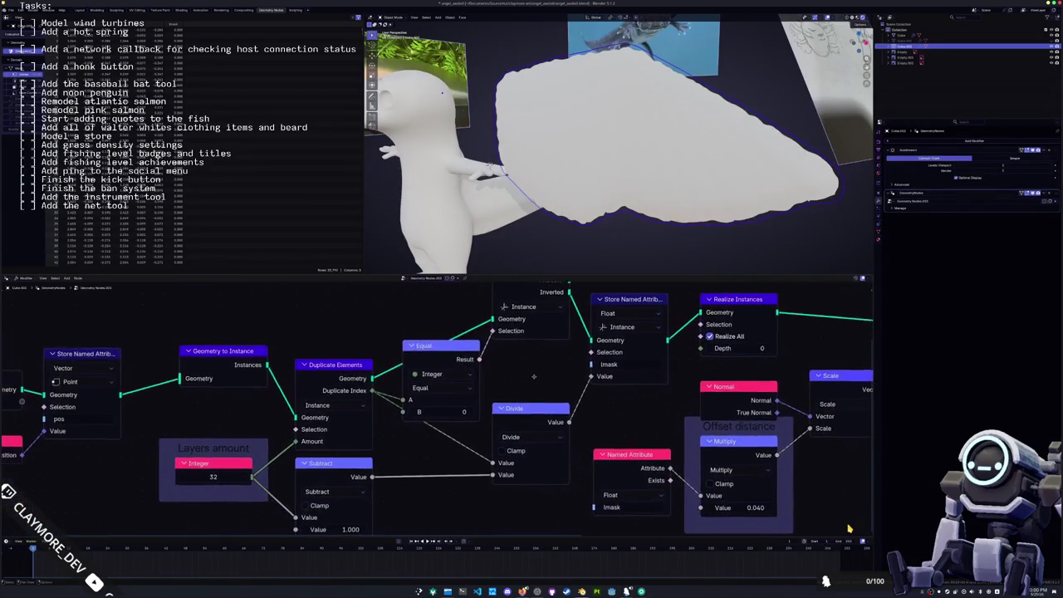
middle_click_drag(546, 347, 641, 329)
left_click(319, 428)
type("16")
key("Return")
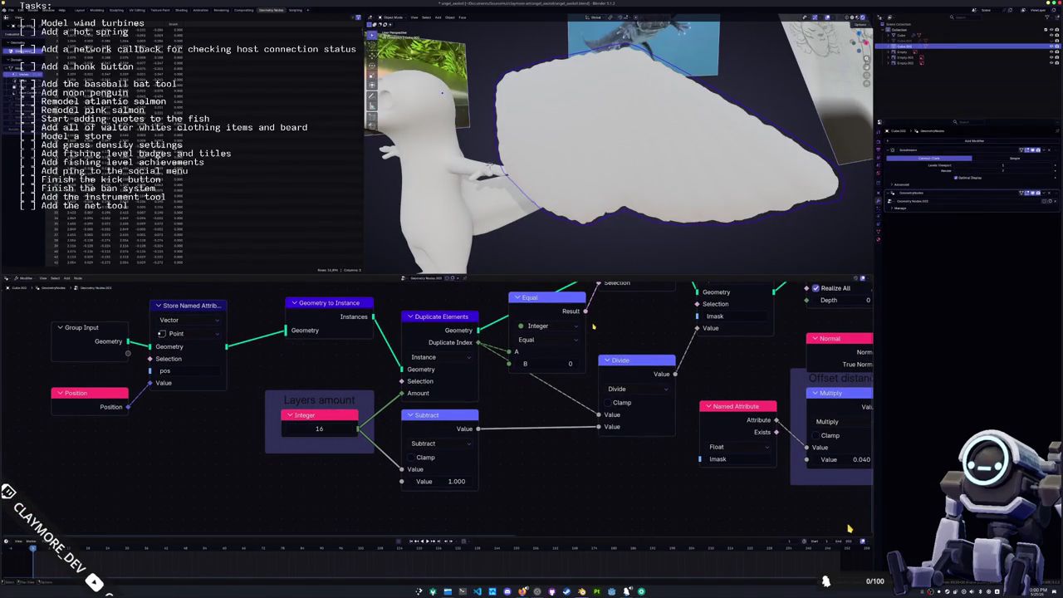
- Return to the Shading workspace to view the wing's material nodes
left_click(180, 10)
scroll(849, 529, "down", 3, "shift")
scroll(849, 529, "down", 3, "shift")
scroll(849, 528, "down", 3, "shift")
scroll(849, 529, "down", 3, "shift")
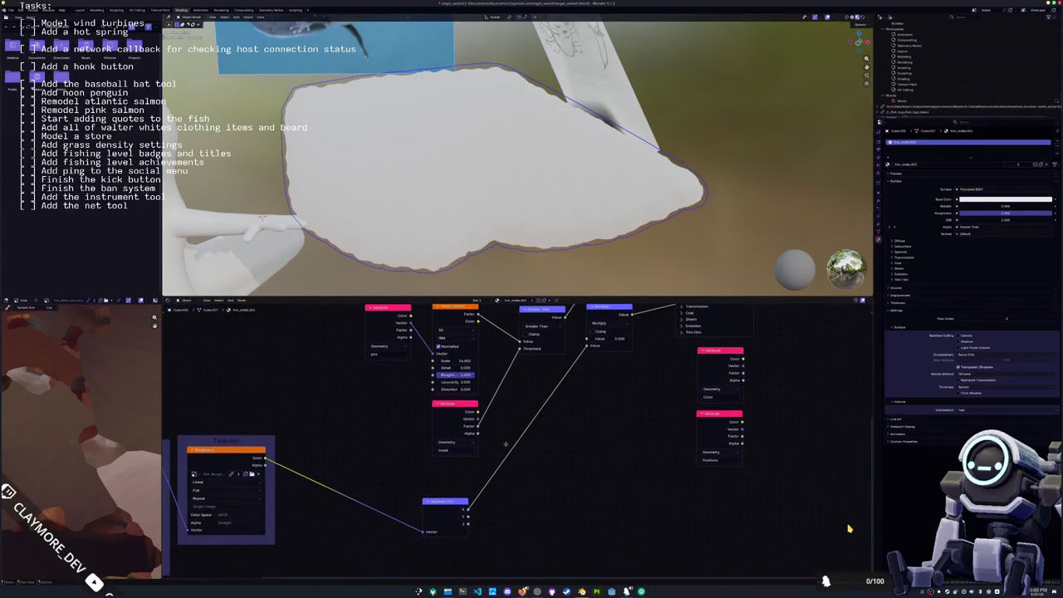
- Set the Noise Texture Scale to 75, then enter Edit Mode on the wing
scroll(849, 528, "up", 2)
scroll(849, 529, "up", 1)
mouse_move(455, 414)
left_mouse_down()
mouse_move(498, 413)
mouse_move(454, 415)
left_mouse_up()
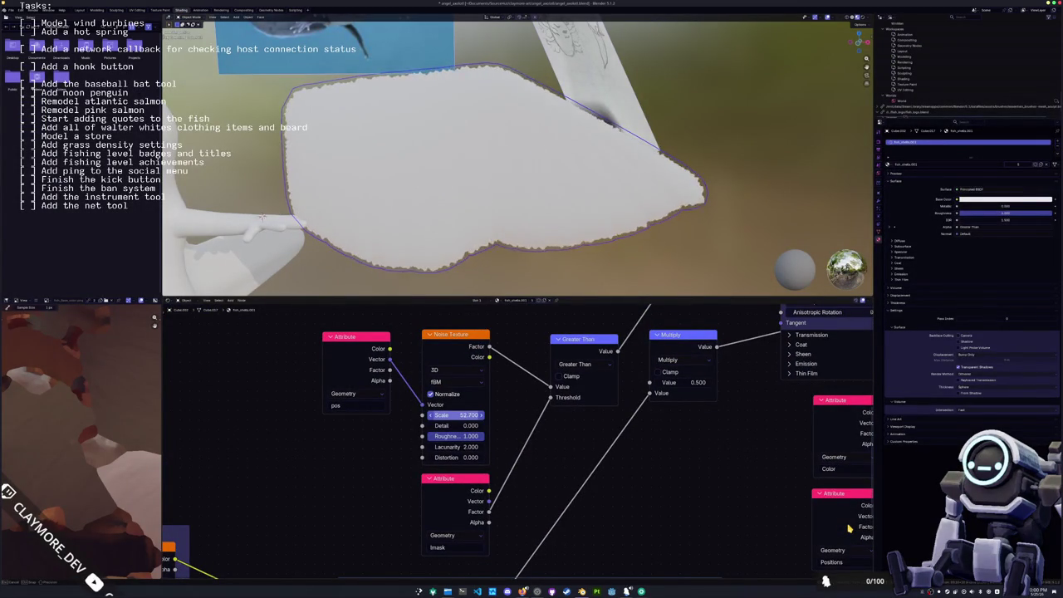
left_click(455, 415)
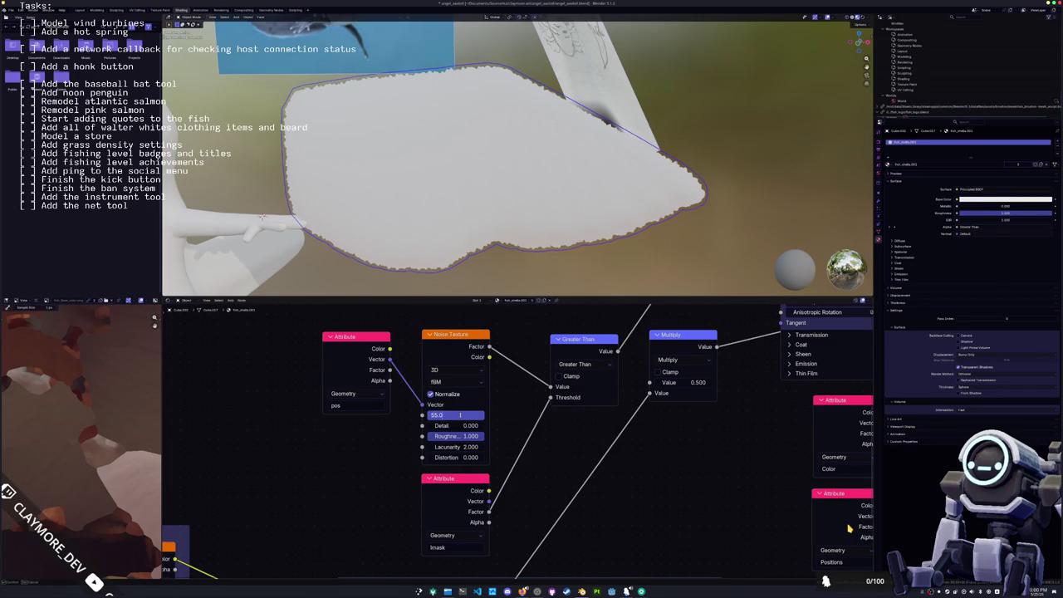
type("5")
key("Return")
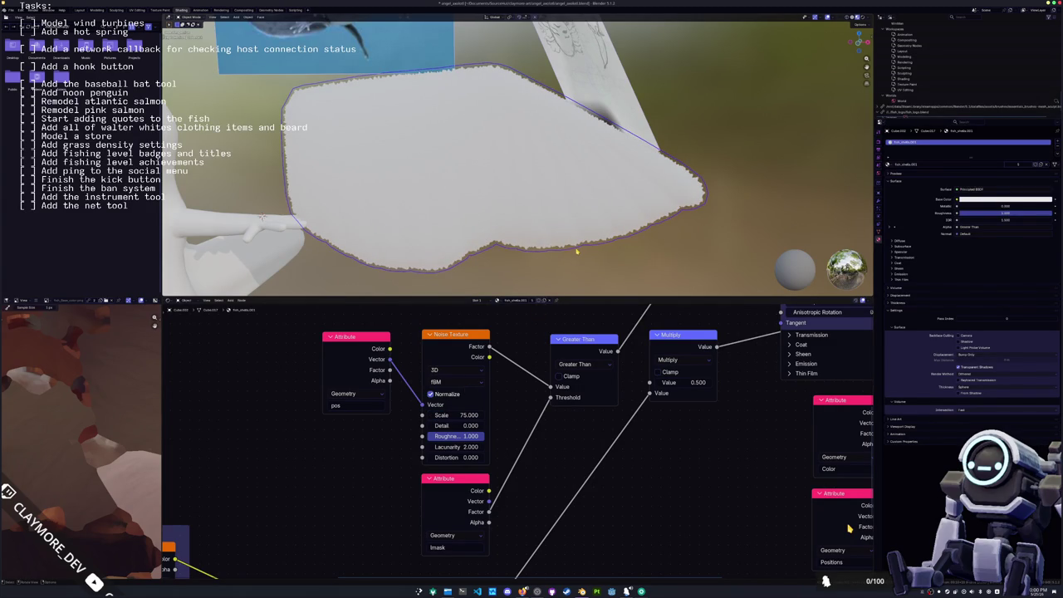
key("Tab")
middle_click_drag(516, 166, 564, 158)
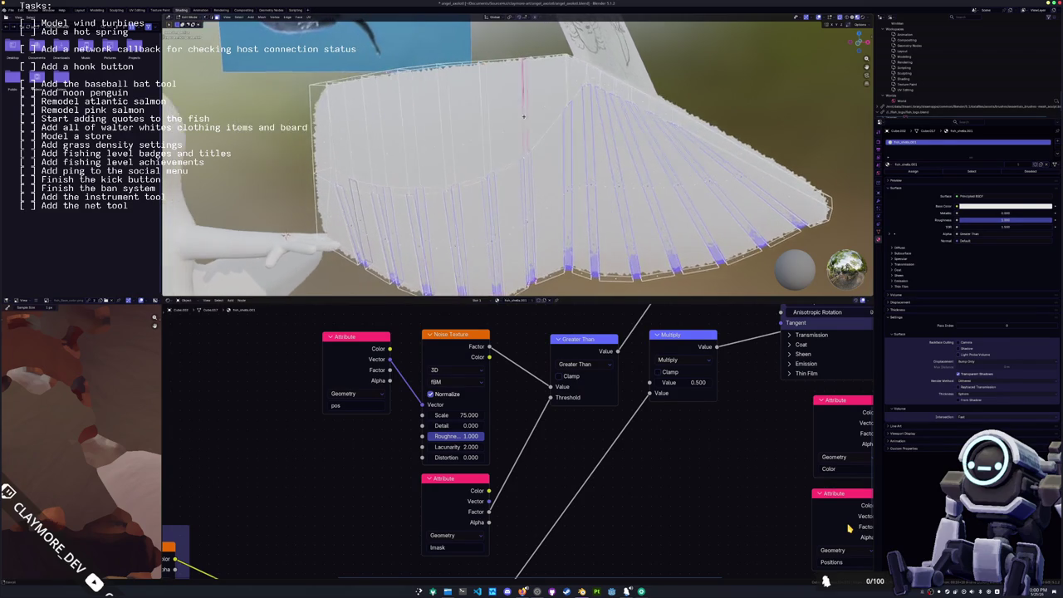
- In top view, scale the selected wing faces along Y
left_click(545, 108)
mouse_move(545, 108)
middle_mouse_down()
mouse_move(460, 139)
mouse_move(359, 210)
mouse_move(606, 156)
mouse_move(556, 174)
mouse_move(547, 218)
middle_mouse_up()
key("KP_7")
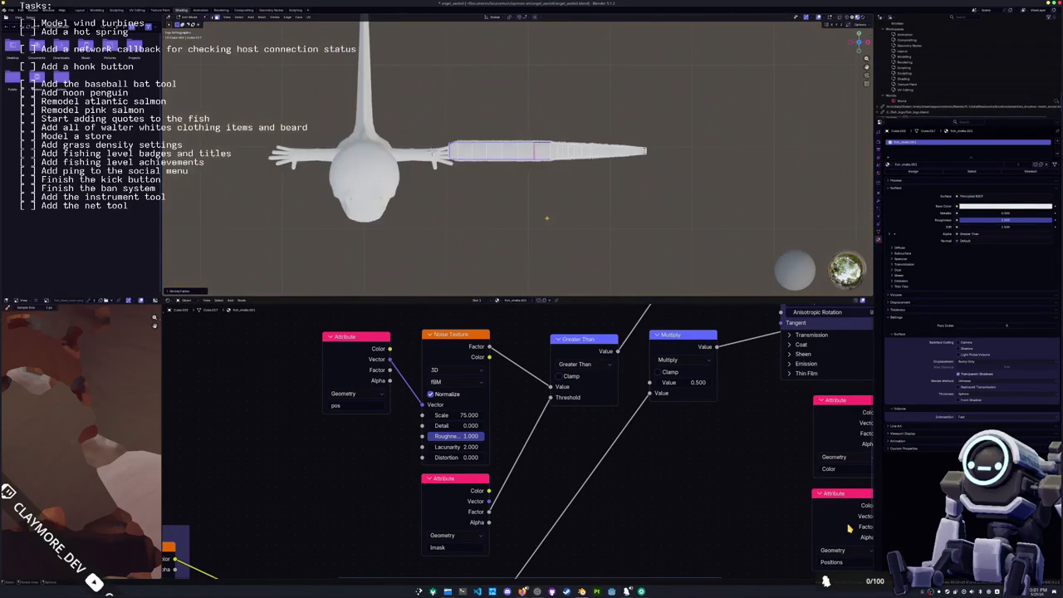
scroll(438, 144, "up", 2)
scroll(438, 144, "up", 1)
scroll(438, 144, "up", 2)
key("s")
key("y")
left_click(477, 93)
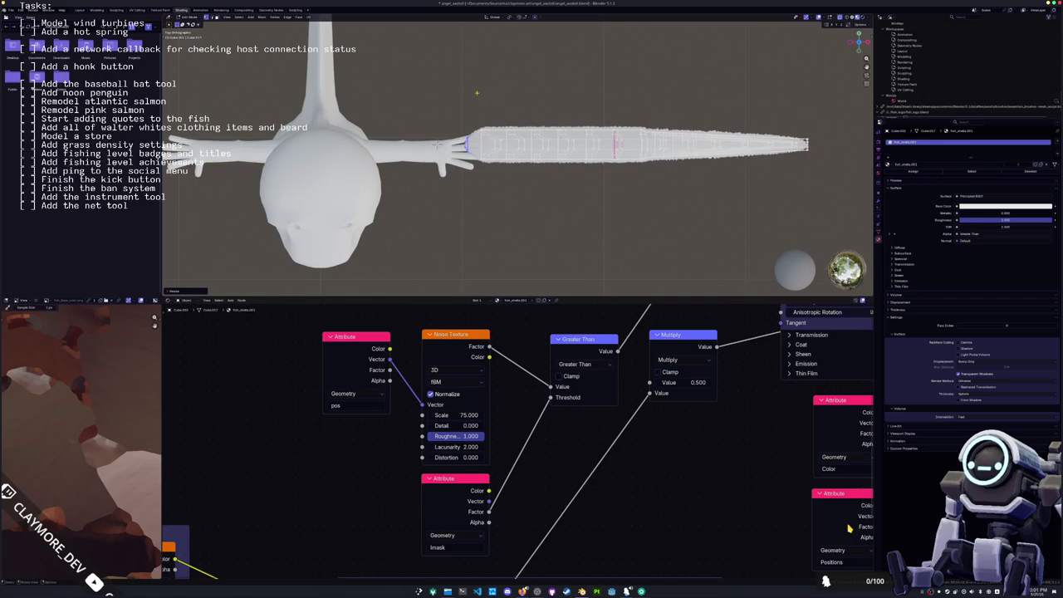
- Box-select the vertices near the wing's base and scale them along Y
left_click_drag(488, 181, 479, 96)
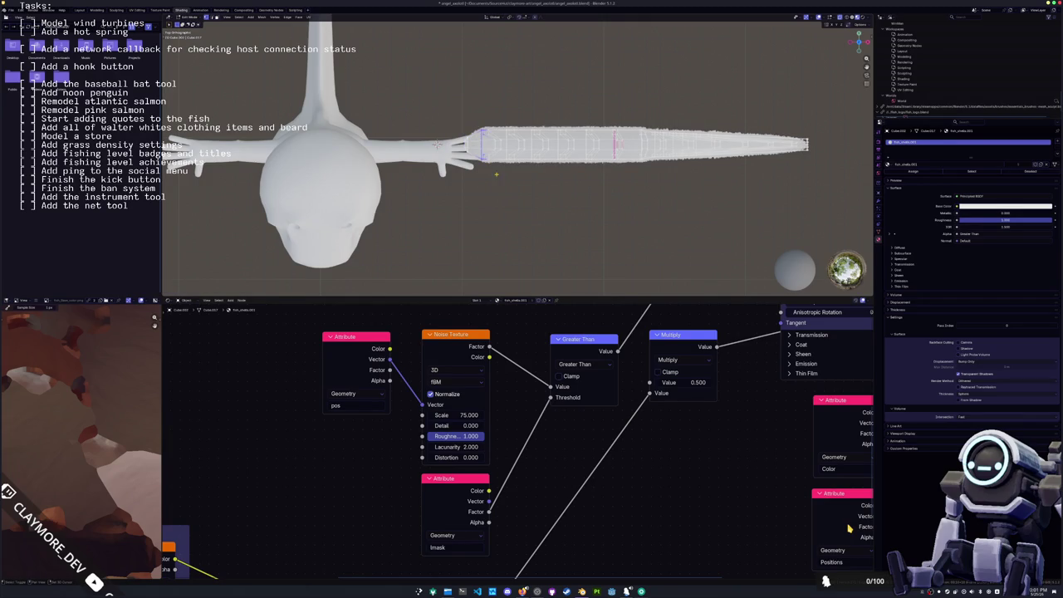
key("s")
key("y")
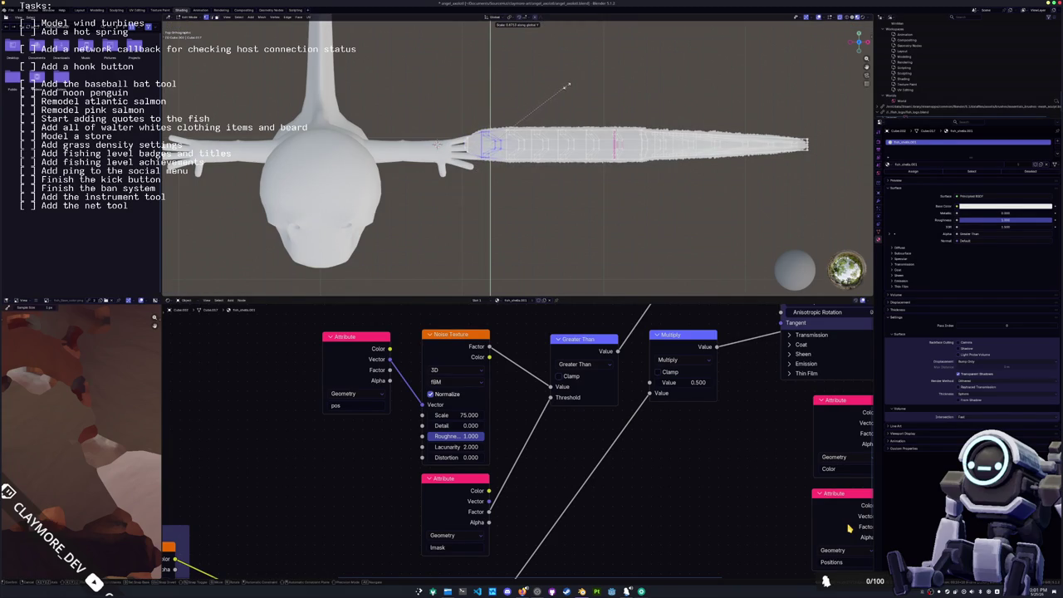
left_click(559, 87)
middle_click_drag(559, 87, 492, 108, "shift")
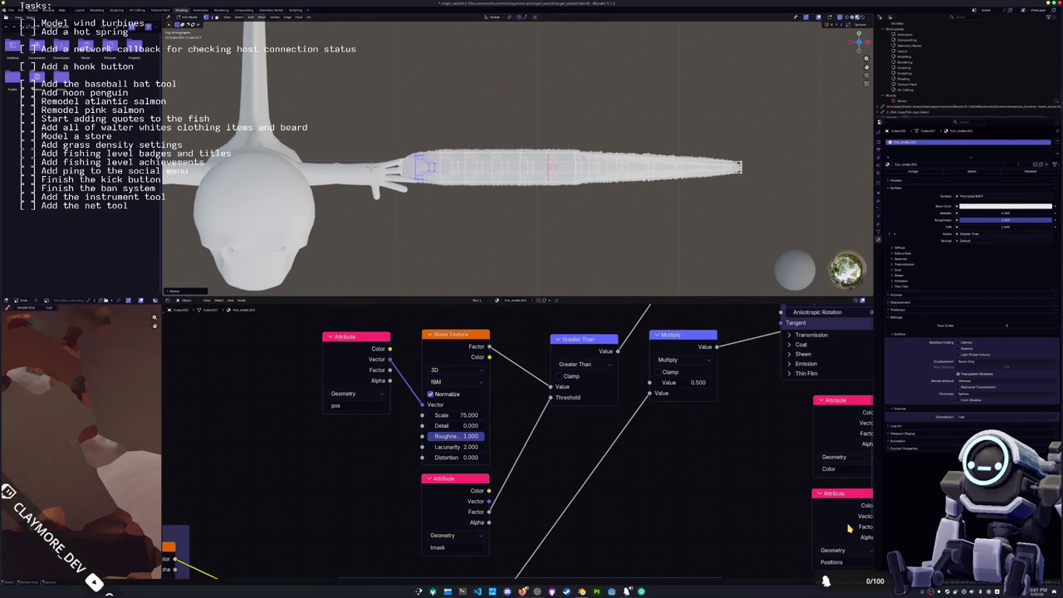
- Resize four successive edge loops along Y to reshape the wing's width
left_click(577, 166, "alt")
scroll(578, 167, "up", 2)
key("s")
key("y")
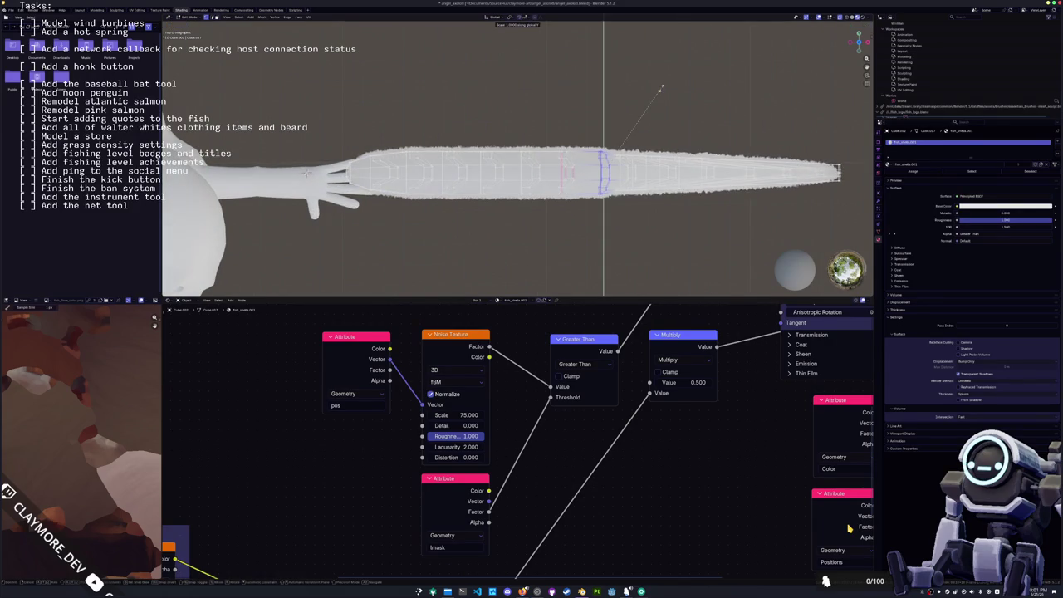
left_click(645, 95)
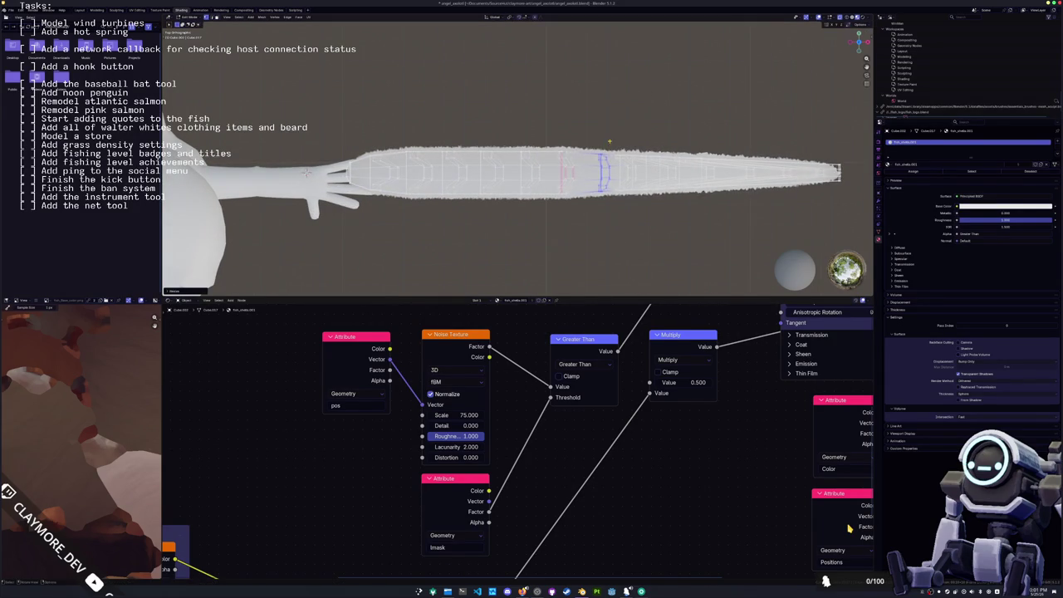
left_click(565, 174, "alt")
key("s")
key("y")
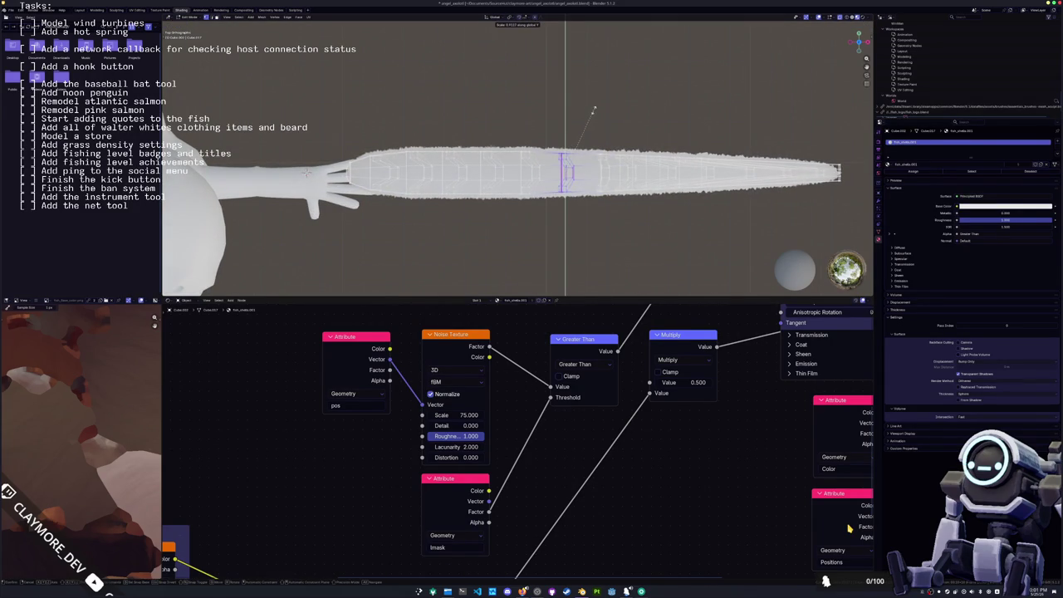
left_click(588, 117)
left_click(529, 150, "alt")
key("s")
key("y")
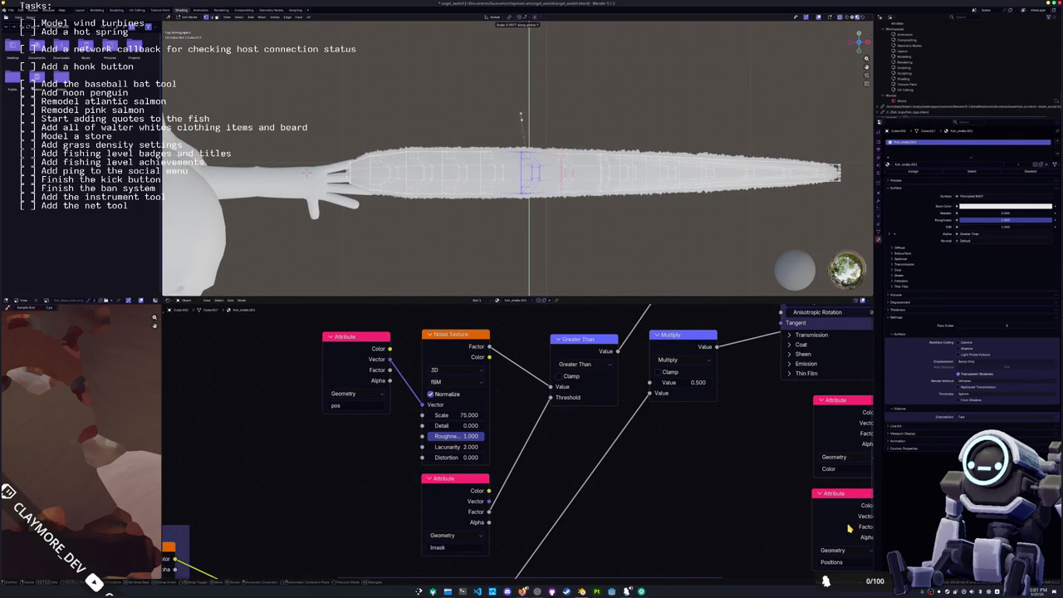
left_click(524, 110)
left_click(415, 170, "alt")
key("s")
key("y")
left_click(407, 122)
- Select the whole fin, stretch it along X, and return to Object Mode
mouse_move(306, 172)
middle_mouse_down()
mouse_move(274, 191)
mouse_move(476, 133)
mouse_move(503, 222)
mouse_move(478, 193)
mouse_move(515, 207)
middle_mouse_up()
key("Tab")
key("Tab")
left_click(478, 193, "alt")
key("a")
key("s")
key("x")
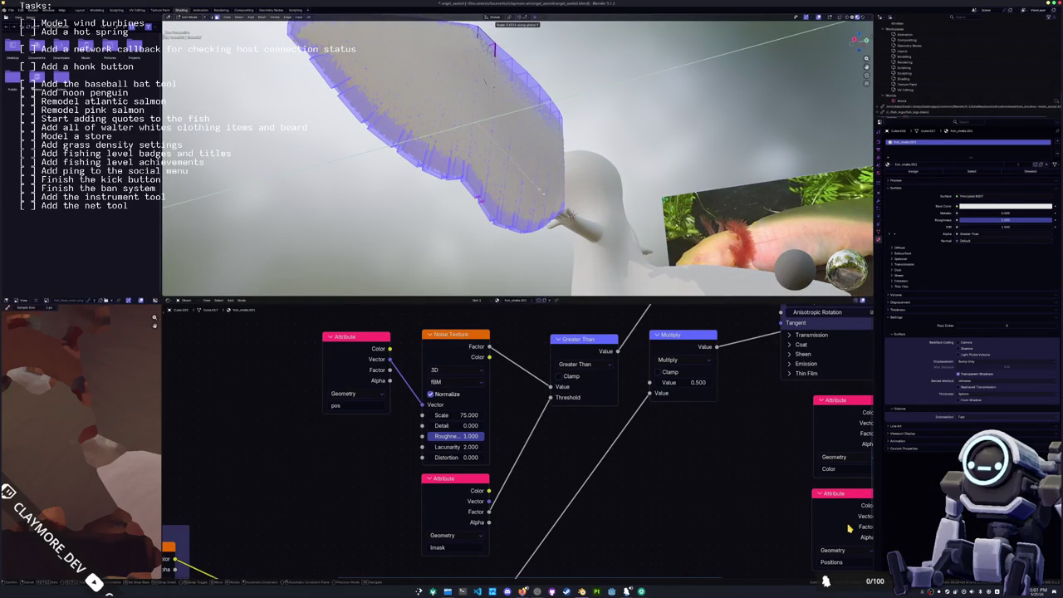
left_click(572, 214)
mouse_move(571, 214)
middle_mouse_down()
mouse_move(489, 193)
mouse_move(483, 58)
mouse_move(495, 247)
middle_mouse_up()
key("Tab")
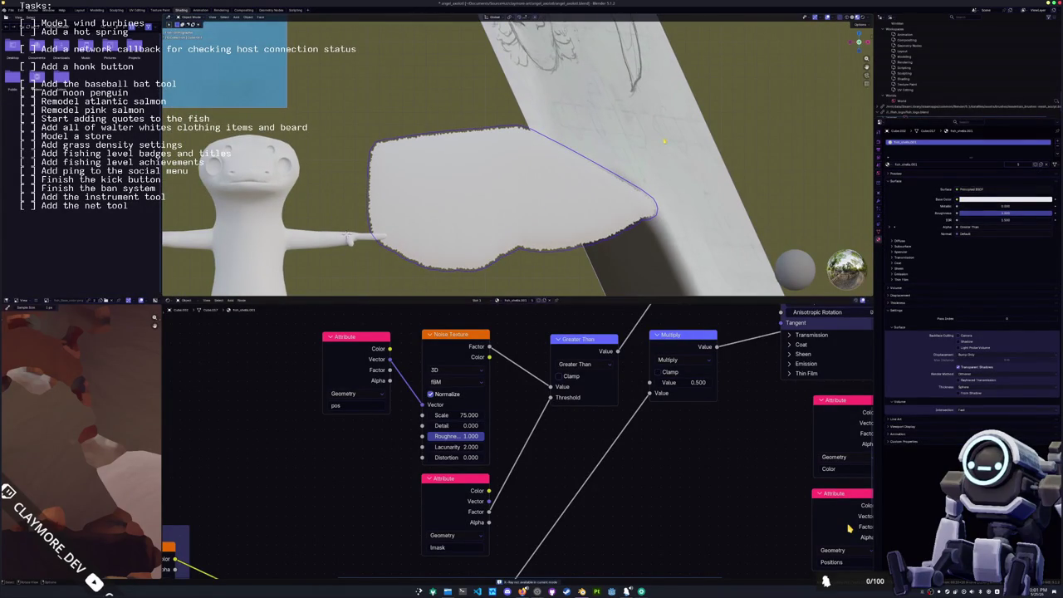
- In the Viewport Shading dropdown, tick an Options checkbox to highlight the wing's ridges
left_click(868, 17)
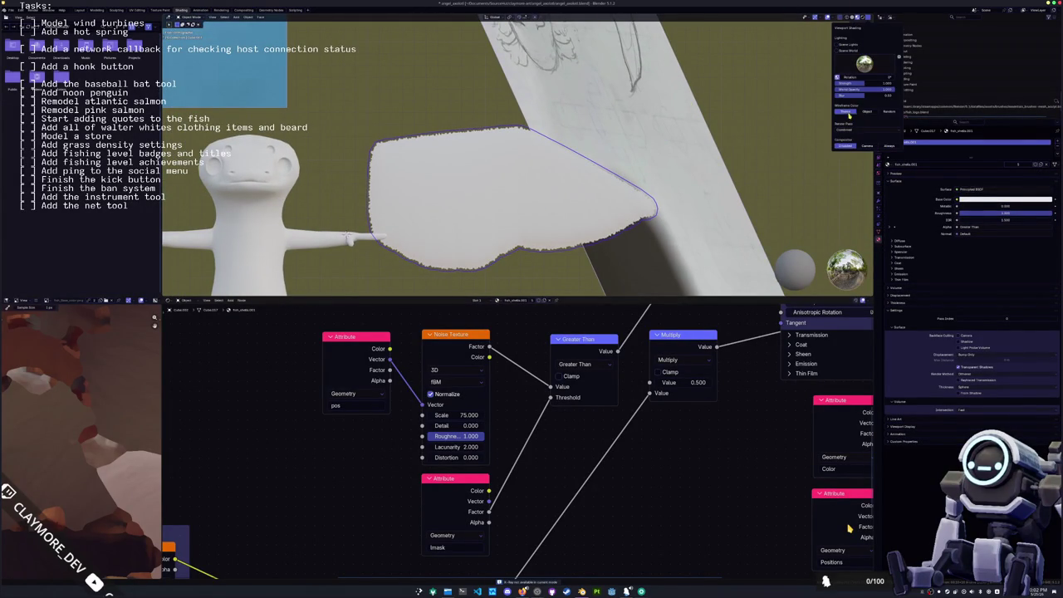
left_click(870, 17)
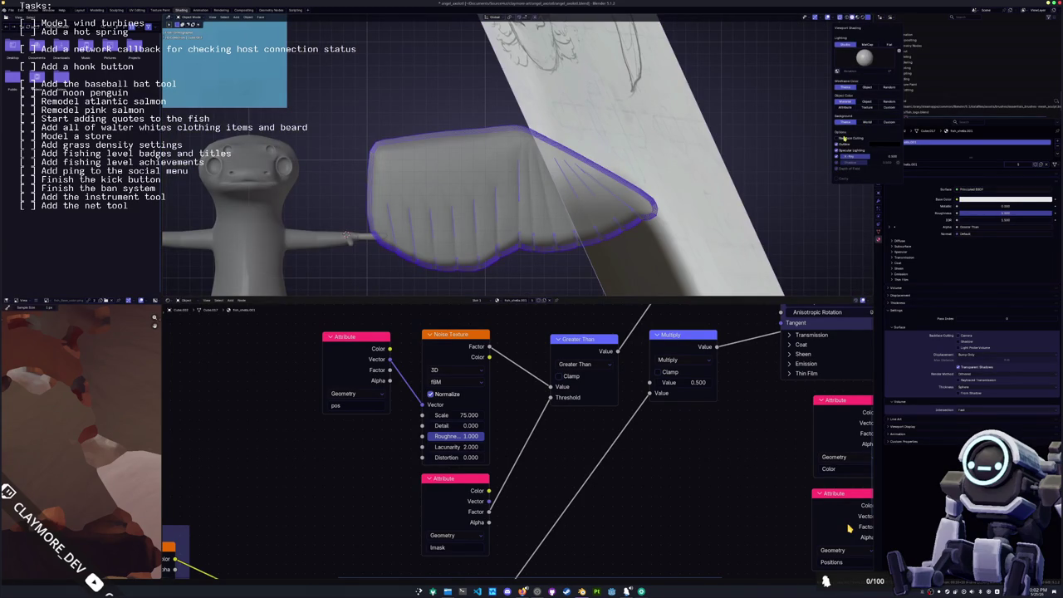
left_click(839, 180)
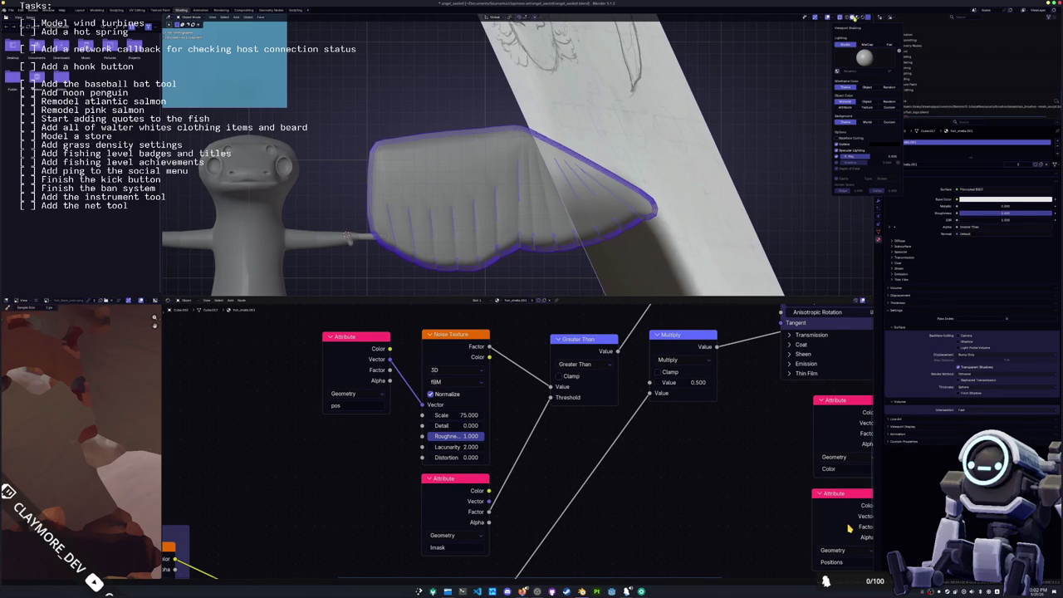
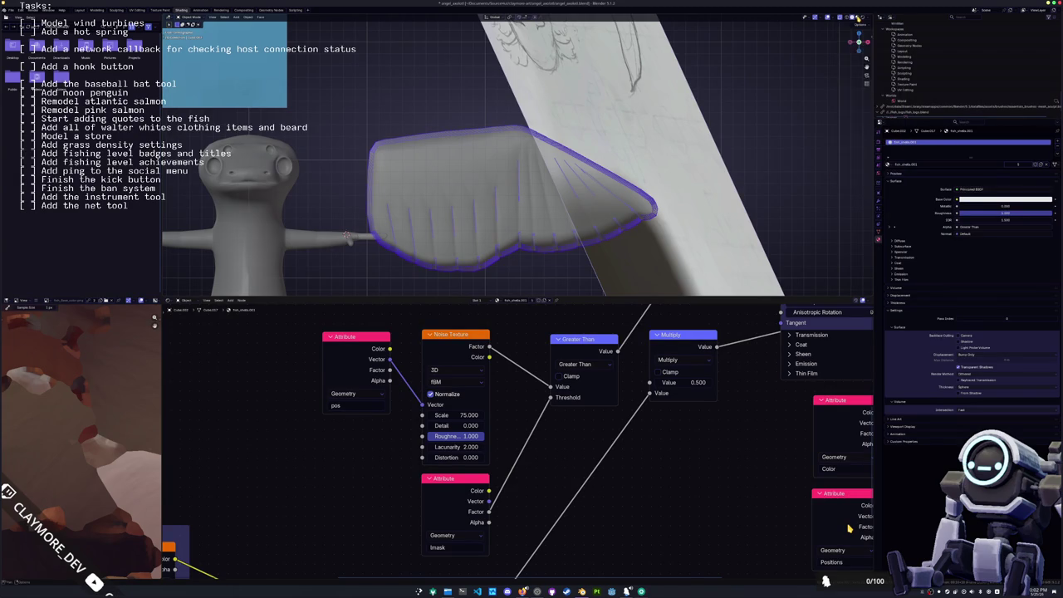
- Switch to Material Preview shading and enter Edit Mode on the framed wing mesh
left_click(858, 17)
key("KP_Decimal")
key("Tab")
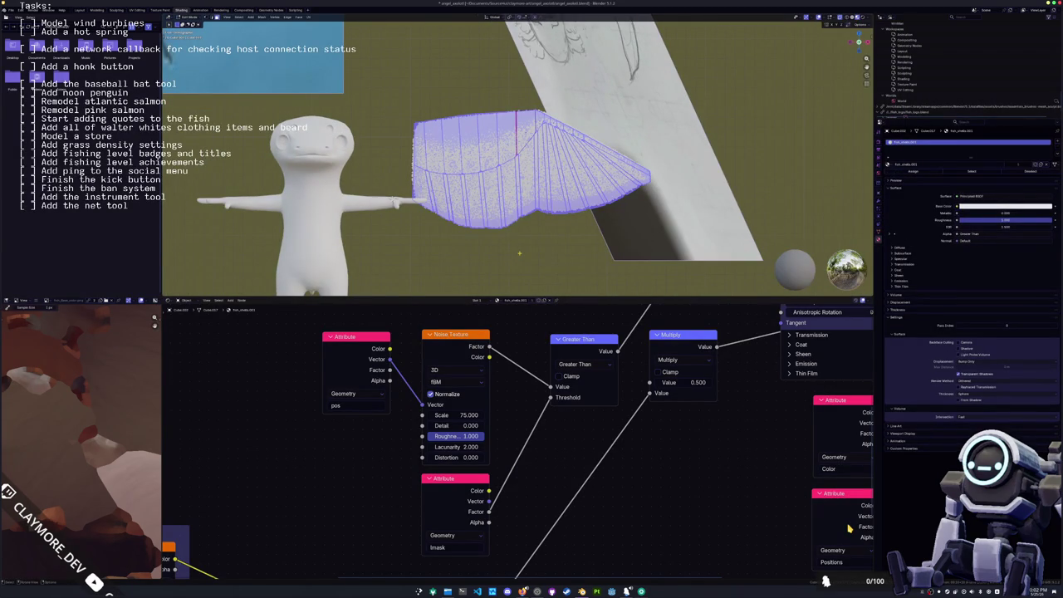
scroll(499, 224, "up", 2)
key("ctrl+e")
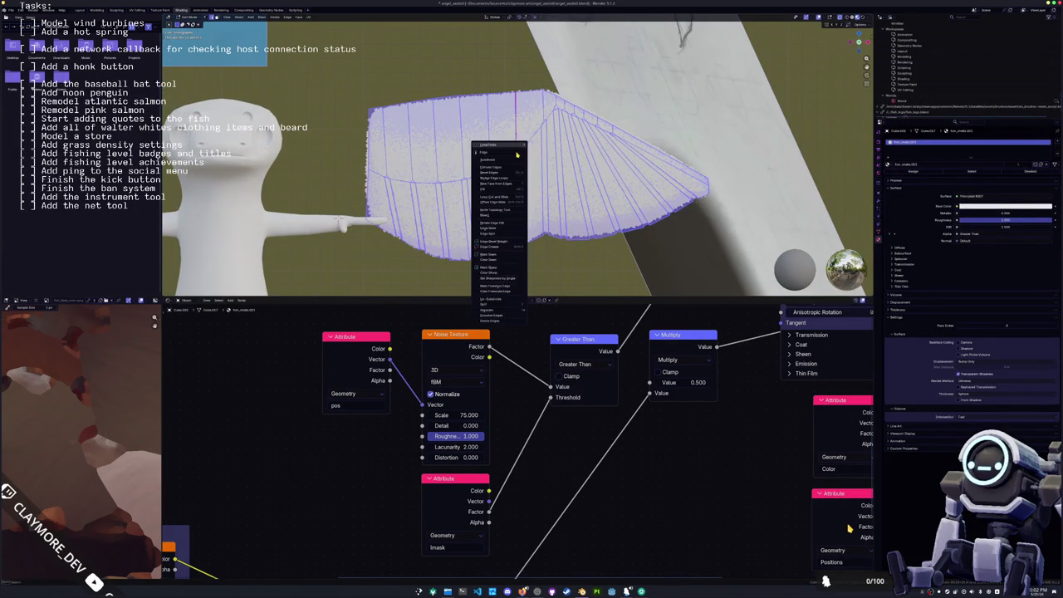
left_click(501, 263)
key("ctrl+e")
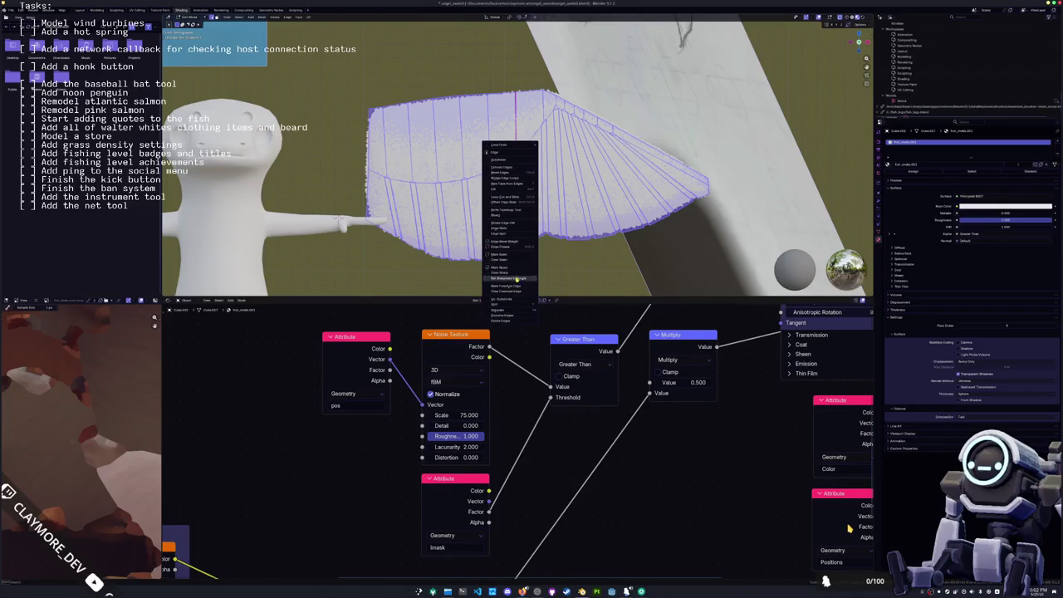
left_click(517, 270)
scroll(518, 270, "down", 3)
middle_click_drag(518, 240, 564, 249)
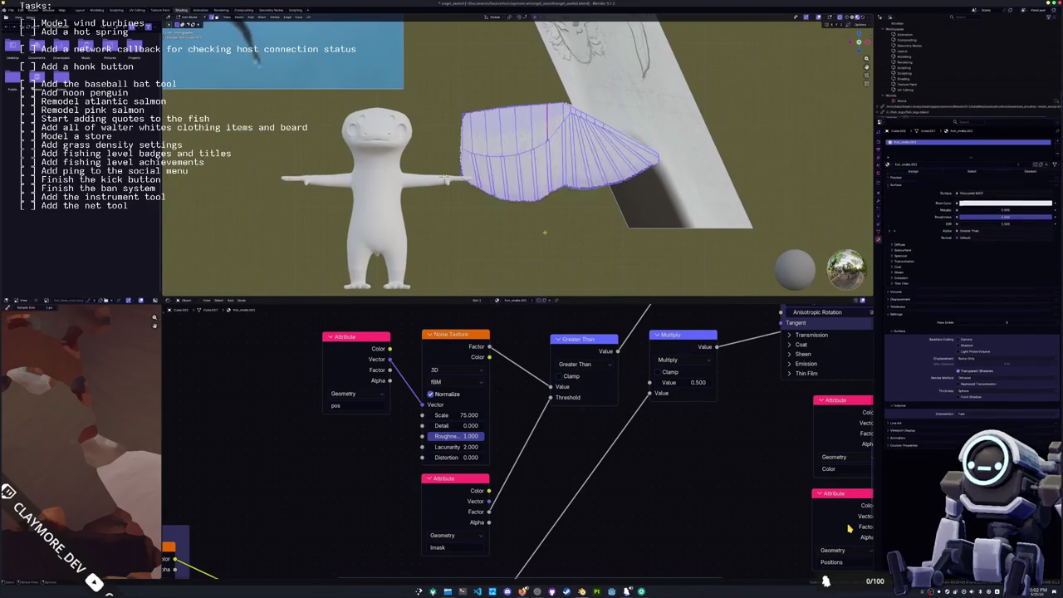
- Crease the wing's selected edge loop with Shift+E and leave Edit Mode
key("alt+a")
scroll(520, 166, "up", 2)
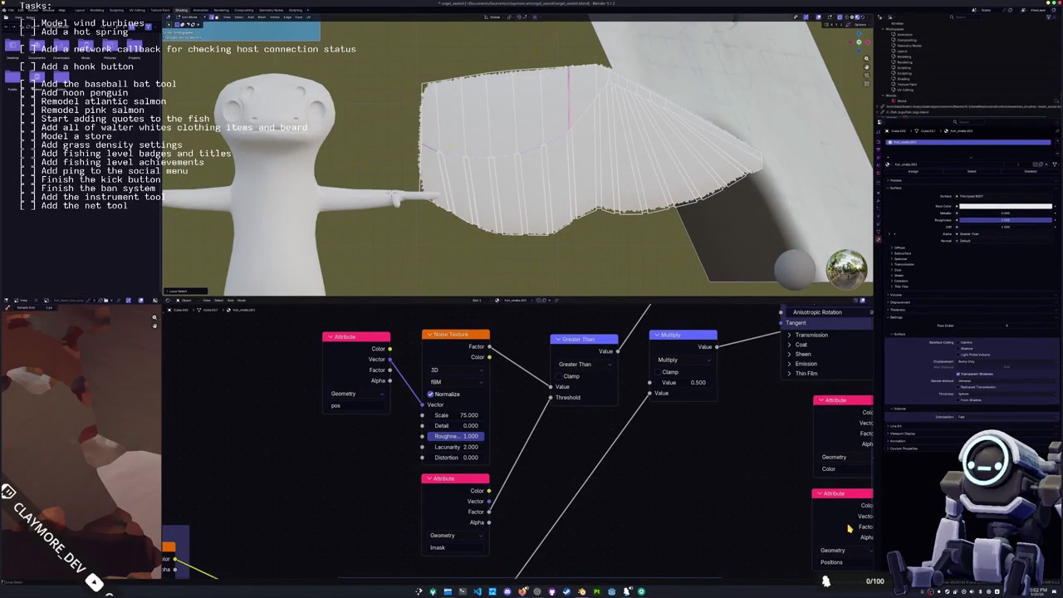
middle_click_drag(515, 166, 469, 191, "shift")
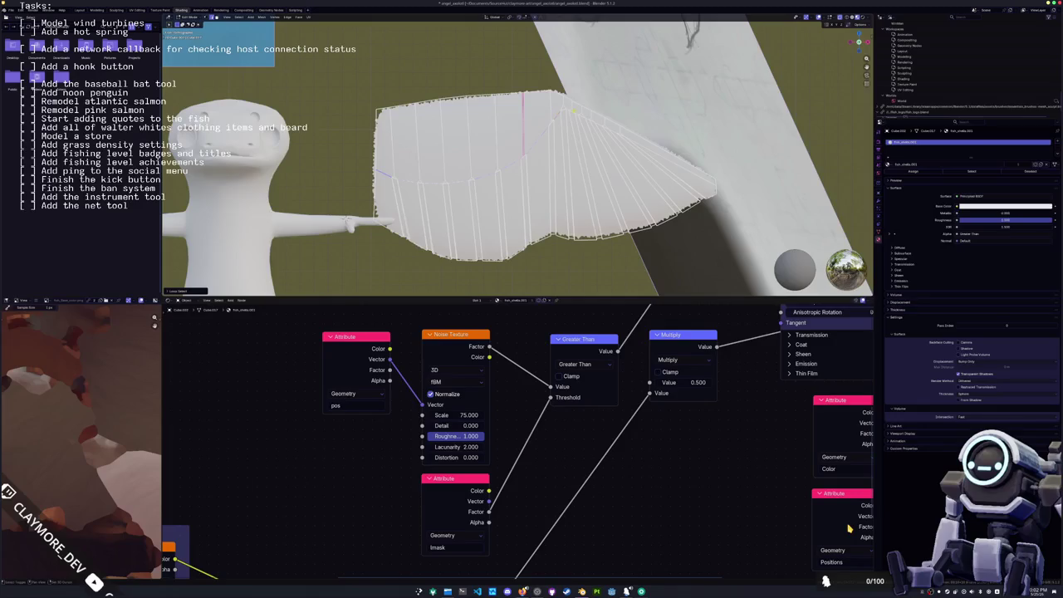
key("shift+e")
key("Return")
key("Tab")
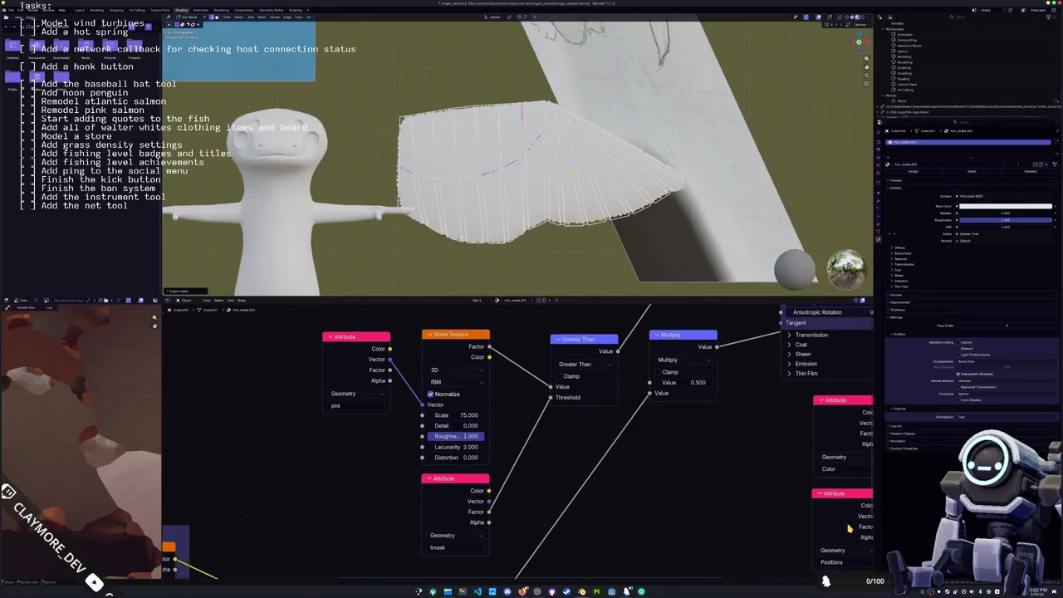
- Add a Sun light to the scene beside the axolotl
scroll(515, 158, "down", 3)
middle_click_drag(531, 166, 610, 173)
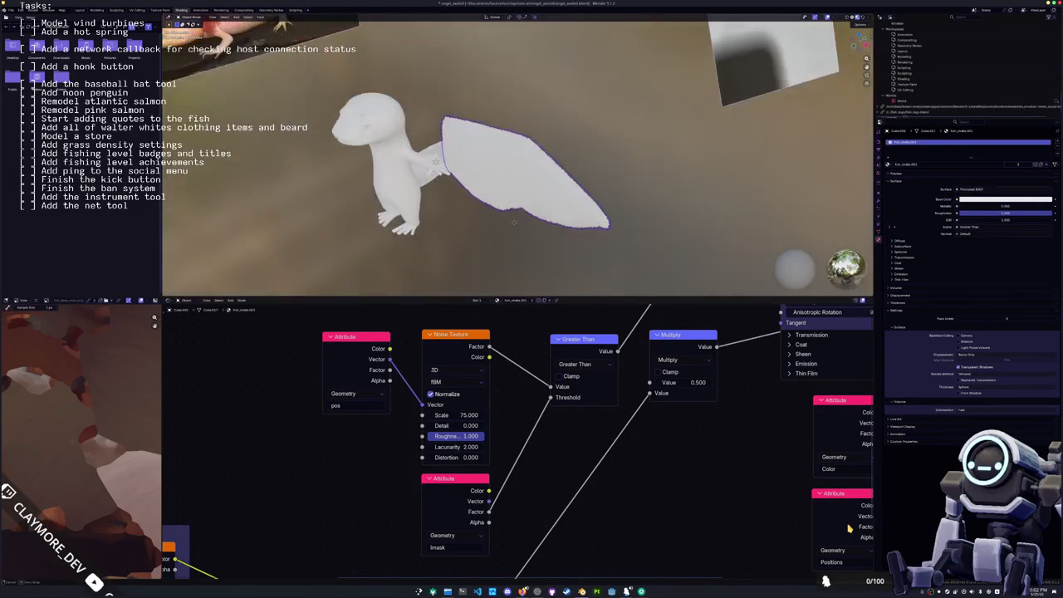
key("shift+a")
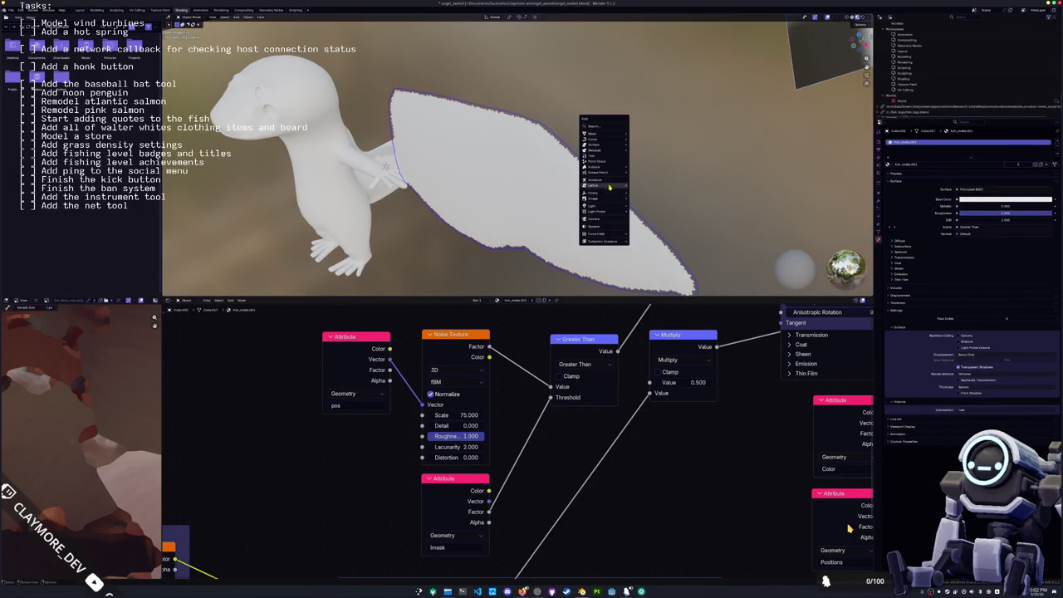
left_click(641, 211)
scroll(461, 122, "down", 3)
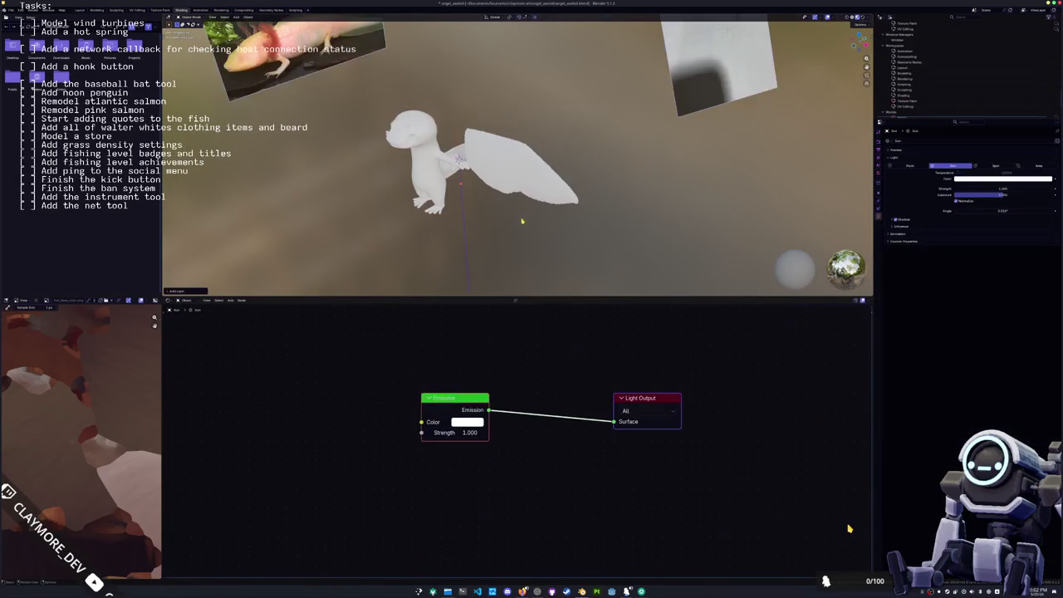
- Set the sun's direction and light the preview with Scene Lights and Scene World
left_click(504, 111)
left_click(868, 17)
left_click(845, 45)
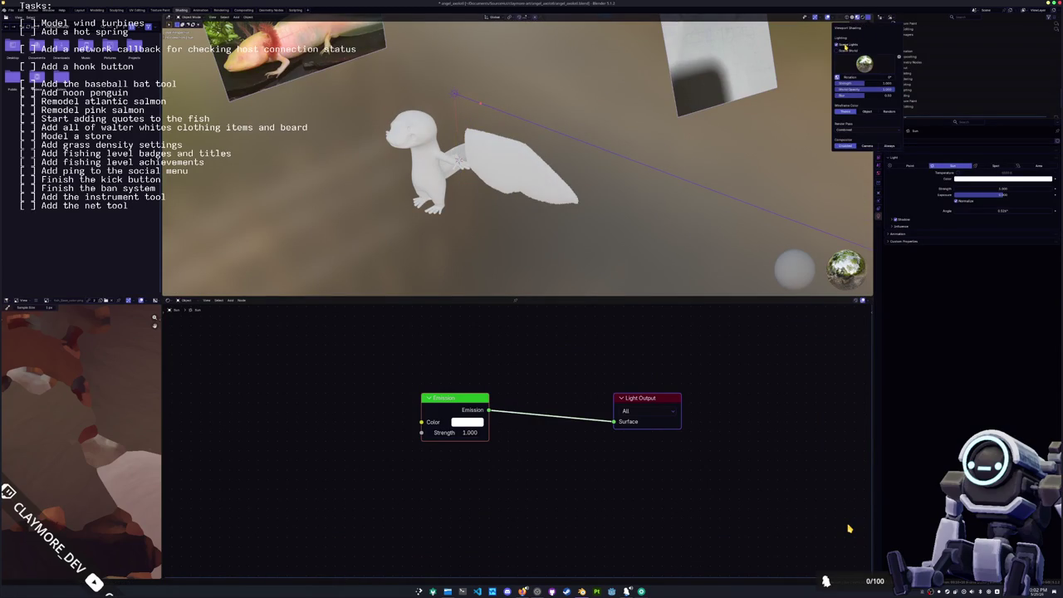
left_click(846, 50)
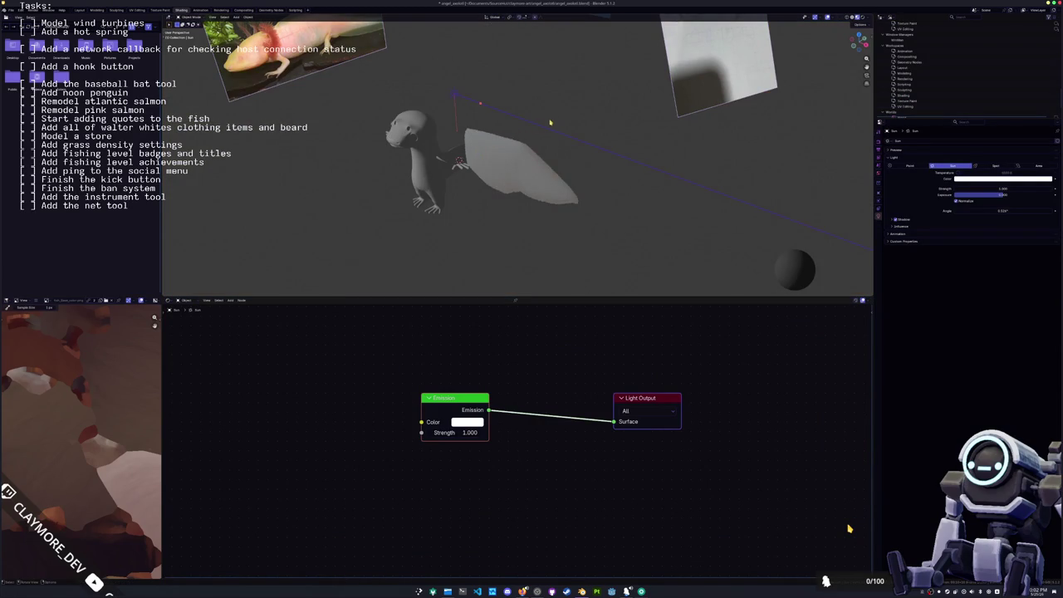
- Move the sun light to a new position around the character
middle_click_drag(483, 100, 544, 131)
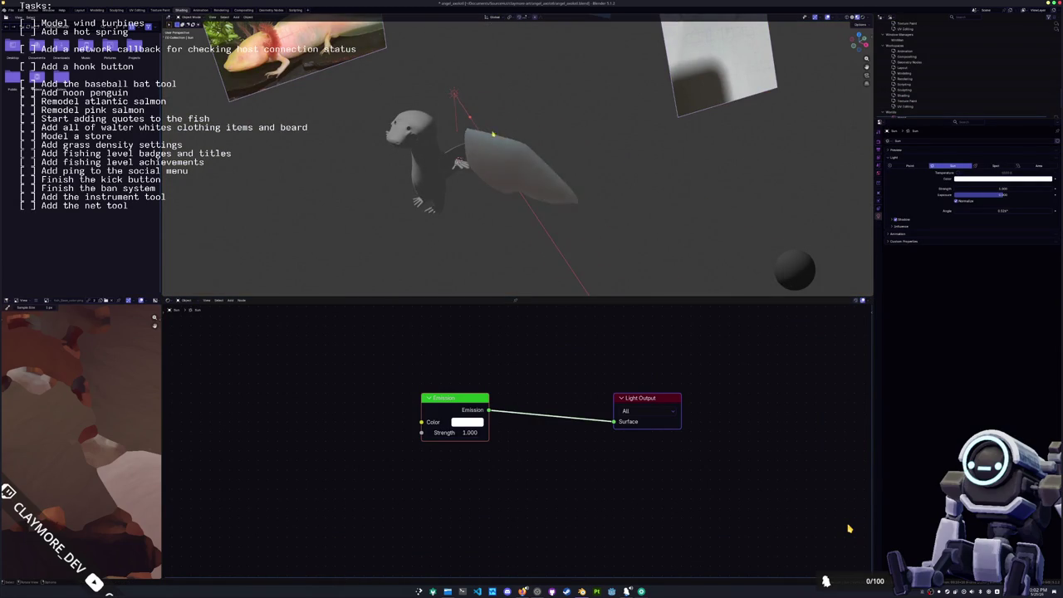
scroll(515, 116, "up", 4)
middle_click_drag(482, 104, 417, 77)
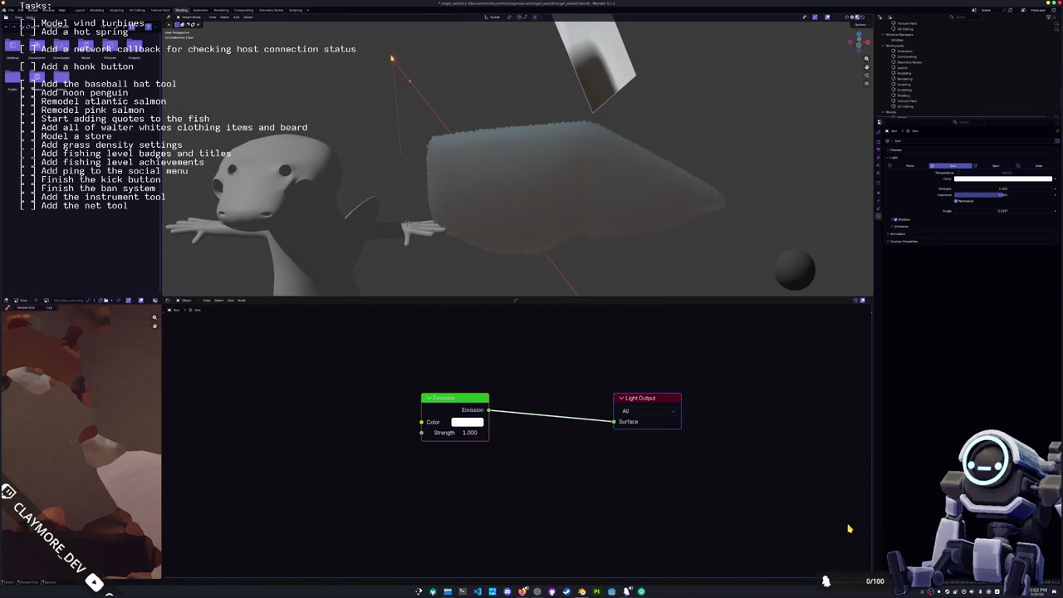
left_click_drag(392, 58, 444, 98)
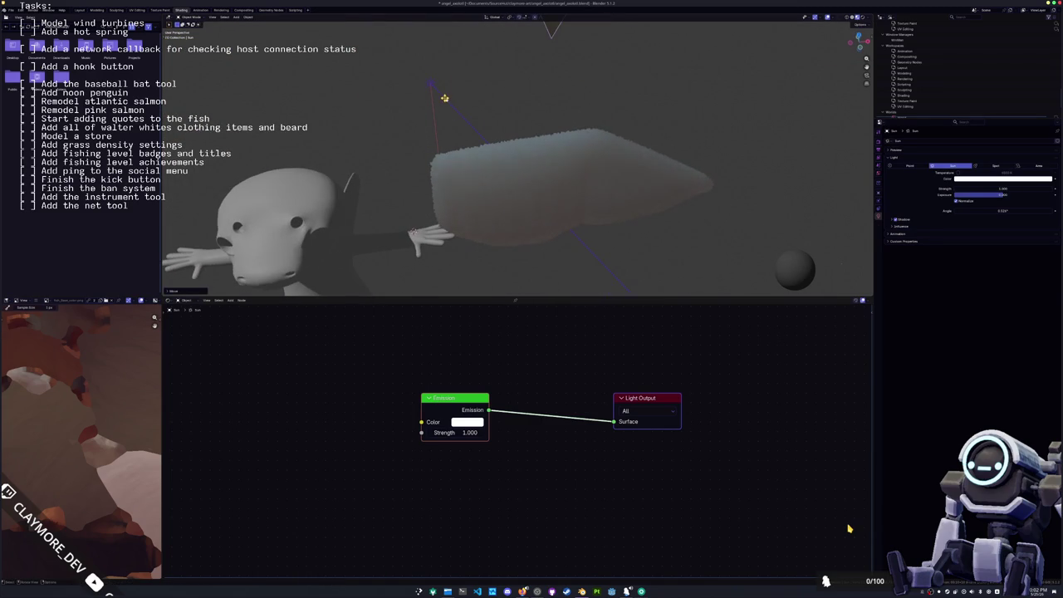
middle_click_drag(445, 98, 527, 105)
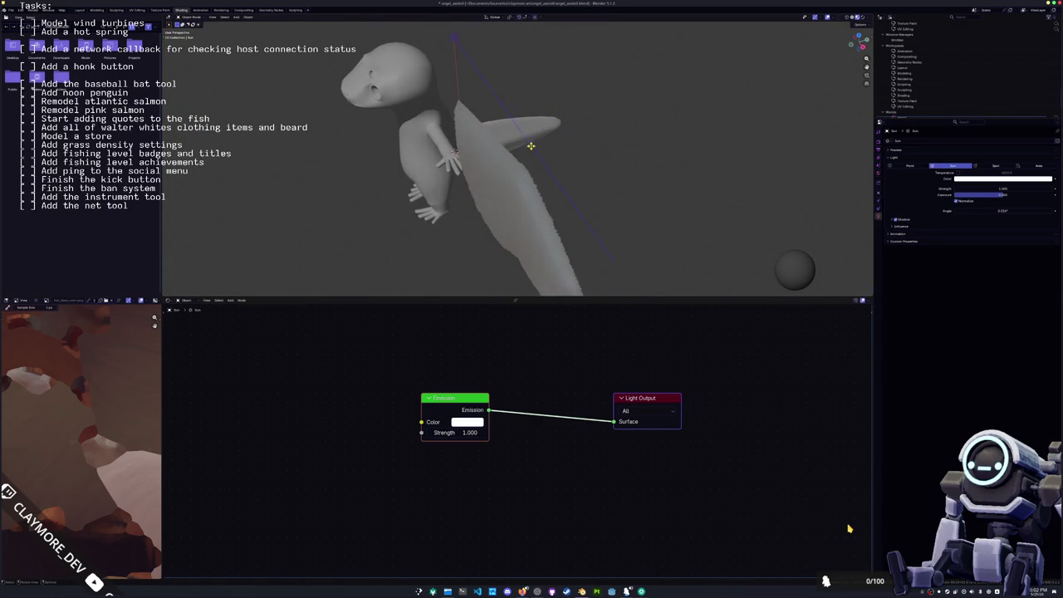
- Select the wing mesh and enter Edit Mode
left_click(498, 185)
key("Tab")
mouse_move(499, 185)
middle_mouse_down()
mouse_move(520, 201)
mouse_move(517, 171)
middle_mouse_up()
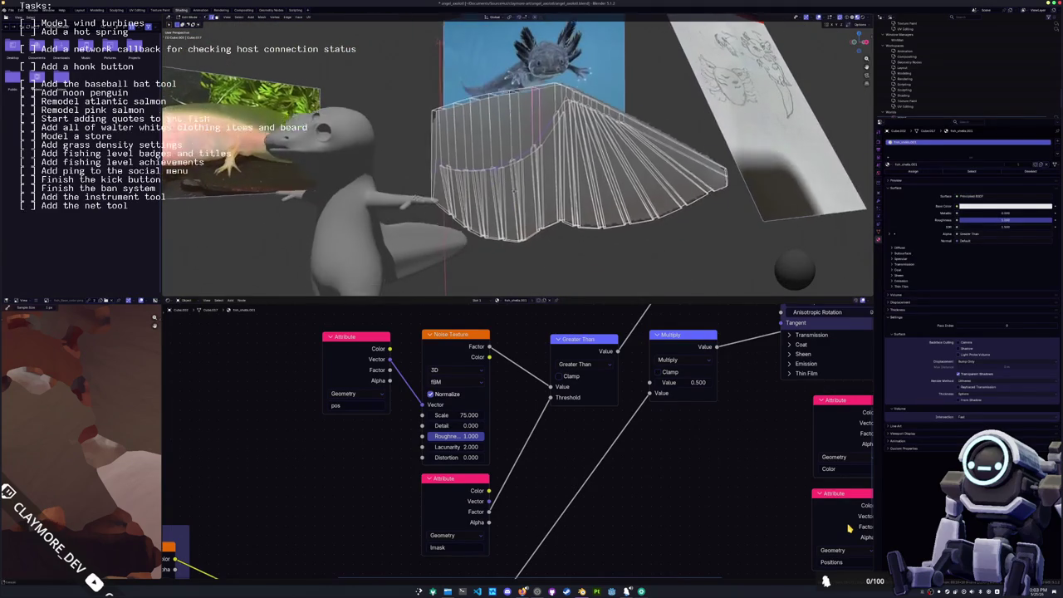
- Clear a stray loop selection, pick the first feather strip, and switch to front view
left_click(518, 171, "alt")
key("alt+a")
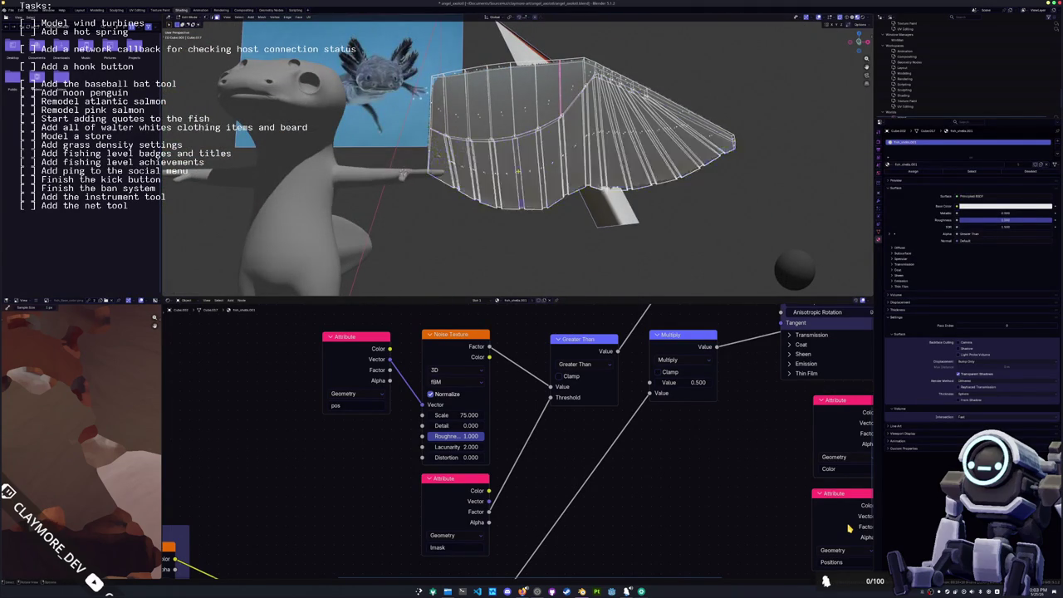
mouse_move(517, 170)
middle_mouse_down()
mouse_move(499, 207)
mouse_move(570, 162)
mouse_move(555, 149)
mouse_move(515, 166)
mouse_move(465, 158)
middle_mouse_up()
left_click(545, 144, "shift")
key("KP_3")
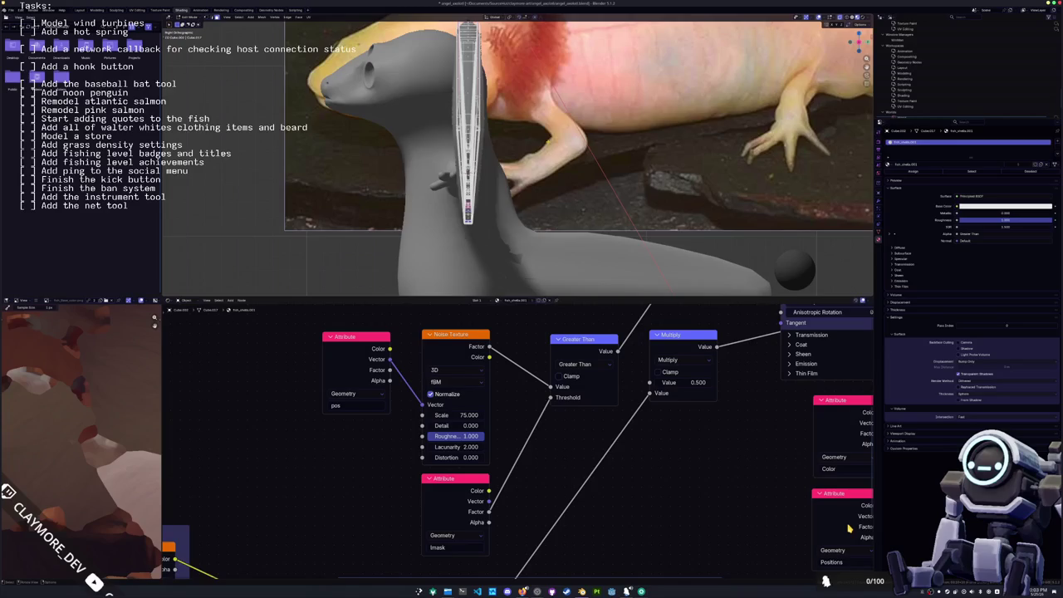
key("KP_1")
scroll(515, 158, "up", 3)
- Add six more feather strips across the fan to the selection
left_click(424, 164)
left_click(465, 172, "shift")
left_click(509, 184, "shift")
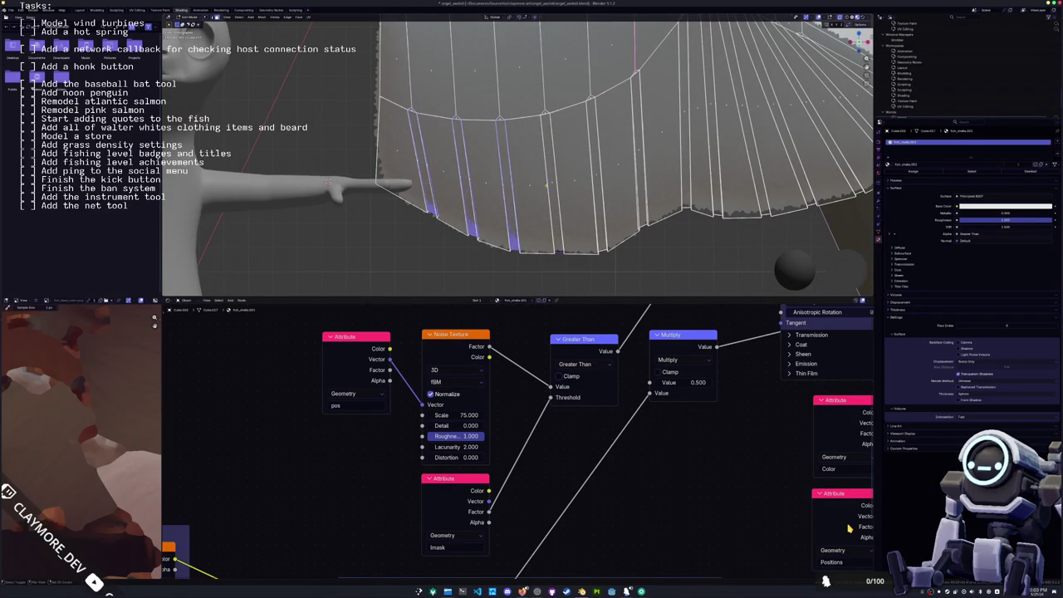
left_click(551, 181, "shift")
middle_click_drag(551, 181, 527, 179, "shift")
left_click(559, 196, "shift")
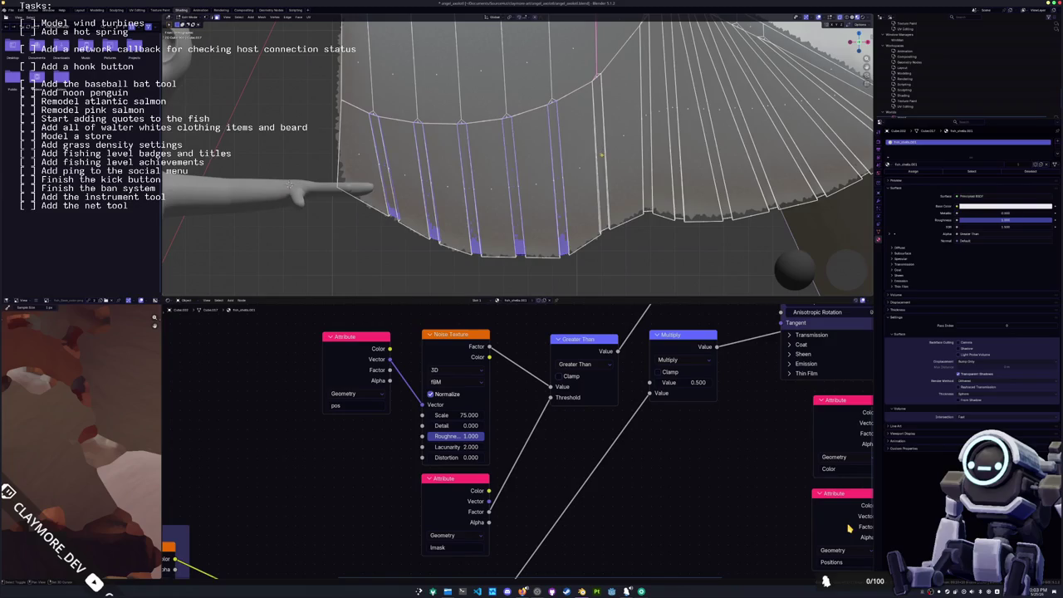
left_click(601, 154, "shift")
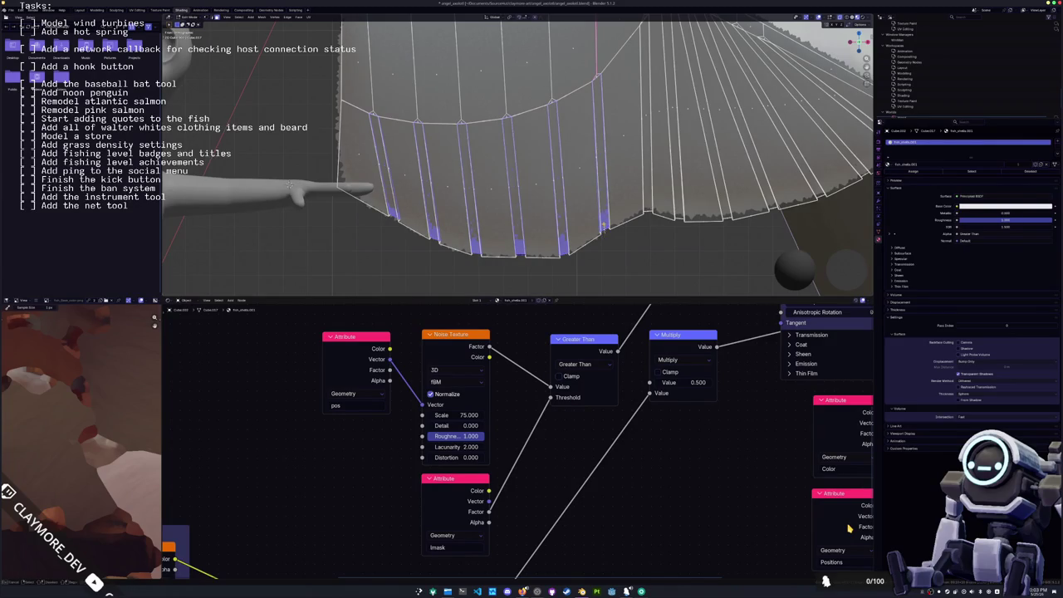
- Add four outer feather strip loops to the selection from a new angle
middle_click_drag(606, 233, 571, 155)
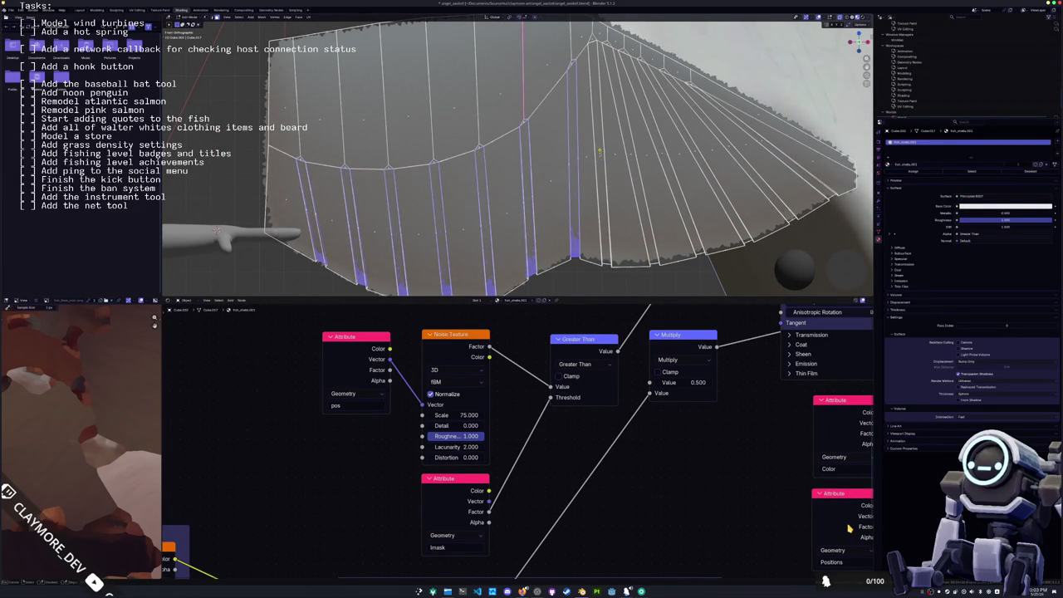
left_click(598, 150, "alt+shift")
middle_click_drag(595, 217, 557, 197, "shift")
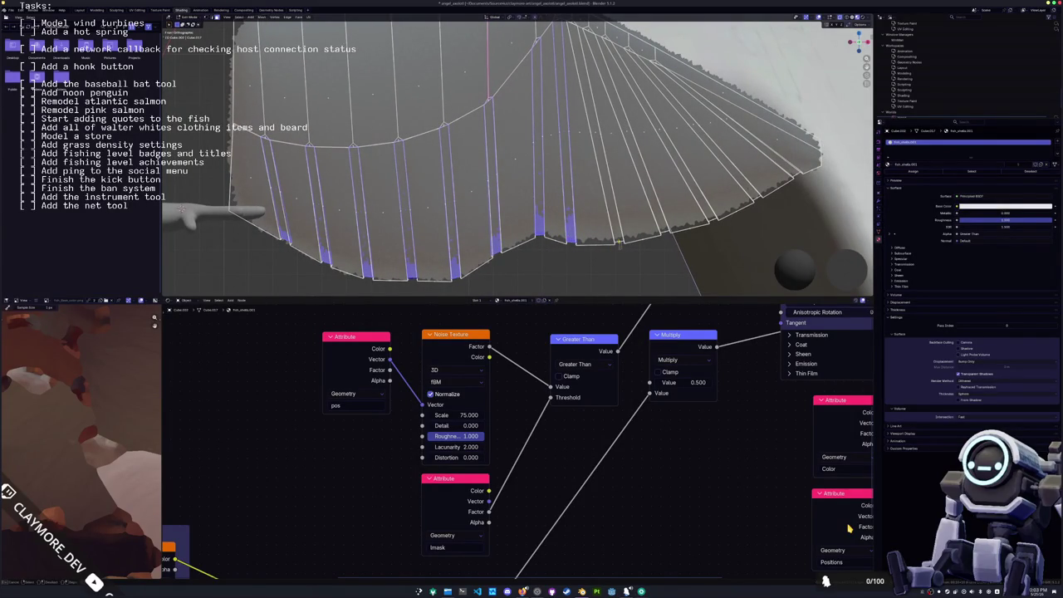
middle_click_drag(594, 131, 537, 190)
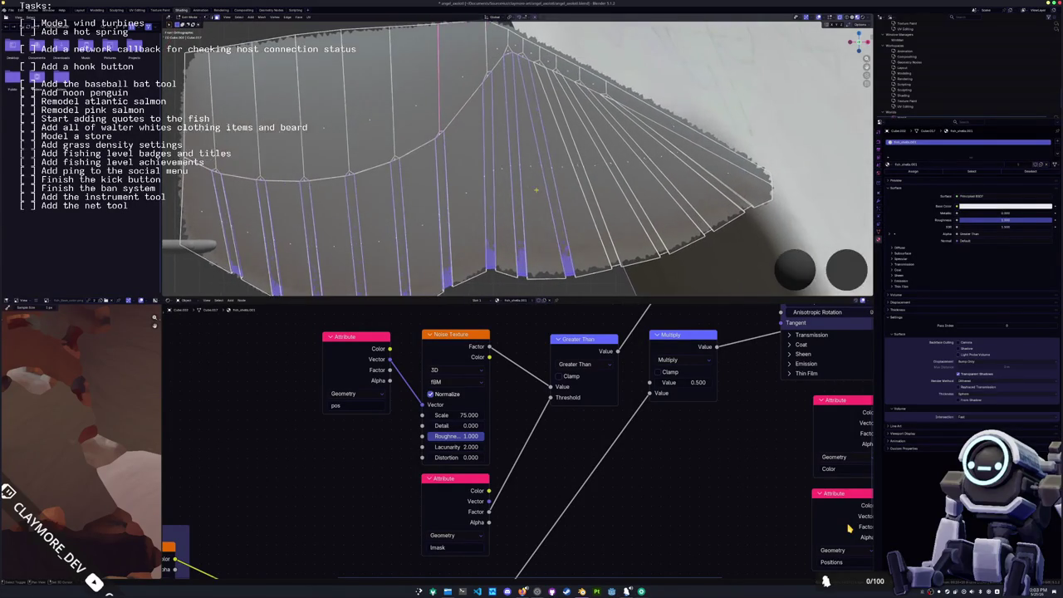
left_click(596, 210, "shift")
left_click(614, 172, "shift")
left_click(702, 223, "shift")
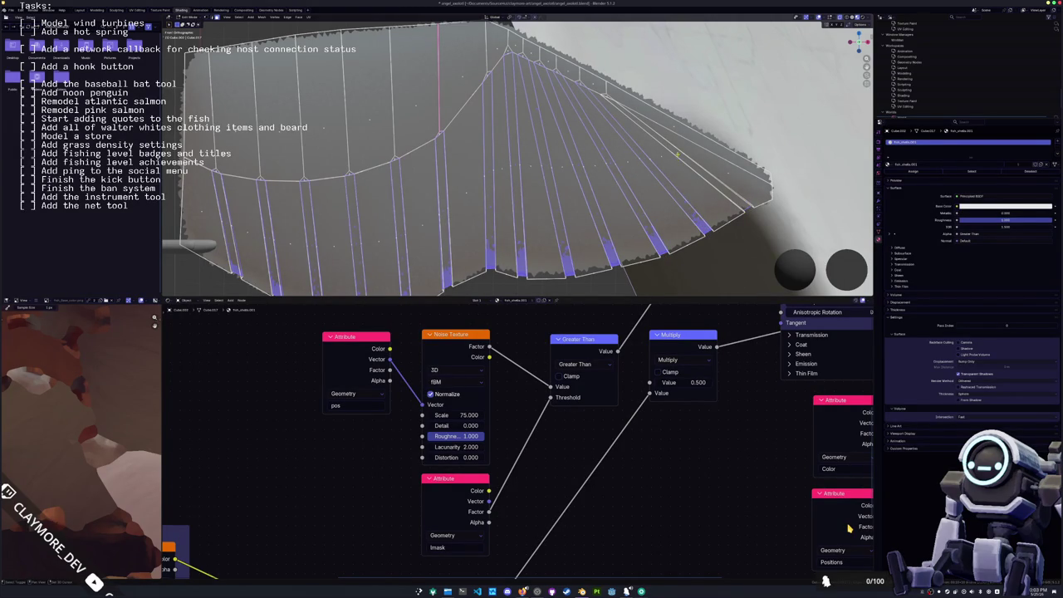
middle_click_drag(679, 154, 579, 179)
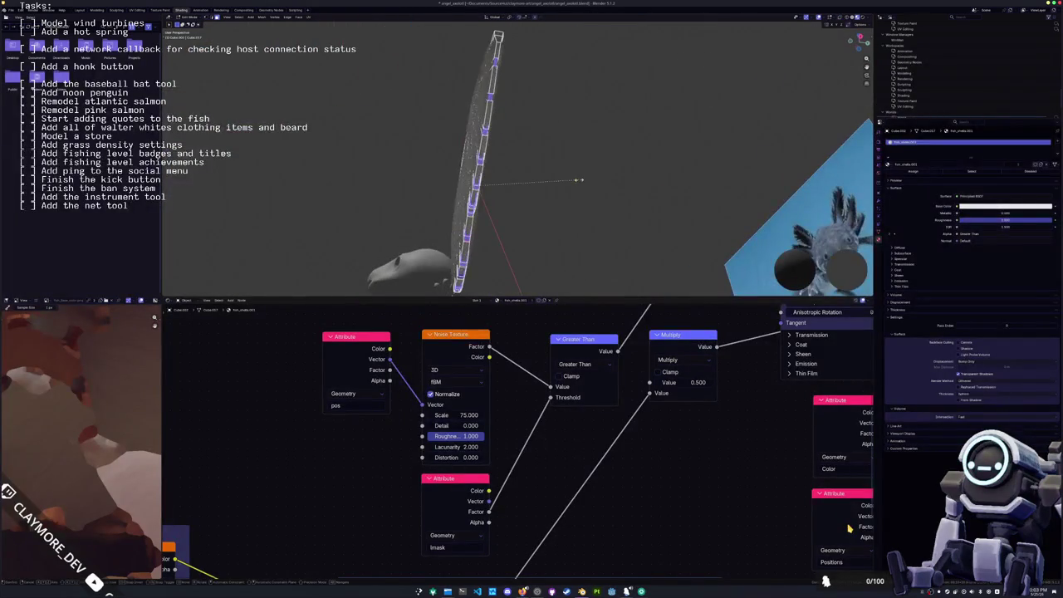
- Flatten the selected feather strips along global Y and inspect the result outside Edit Mode
key("y")
left_click(527, 178)
mouse_move(527, 179)
middle_mouse_down()
mouse_move(465, 166)
mouse_move(525, 252)
mouse_move(580, 246)
mouse_move(553, 235)
mouse_move(565, 207)
middle_mouse_up()
key("Tab")
key("alt+z")
scroll(565, 208, "down", 3)
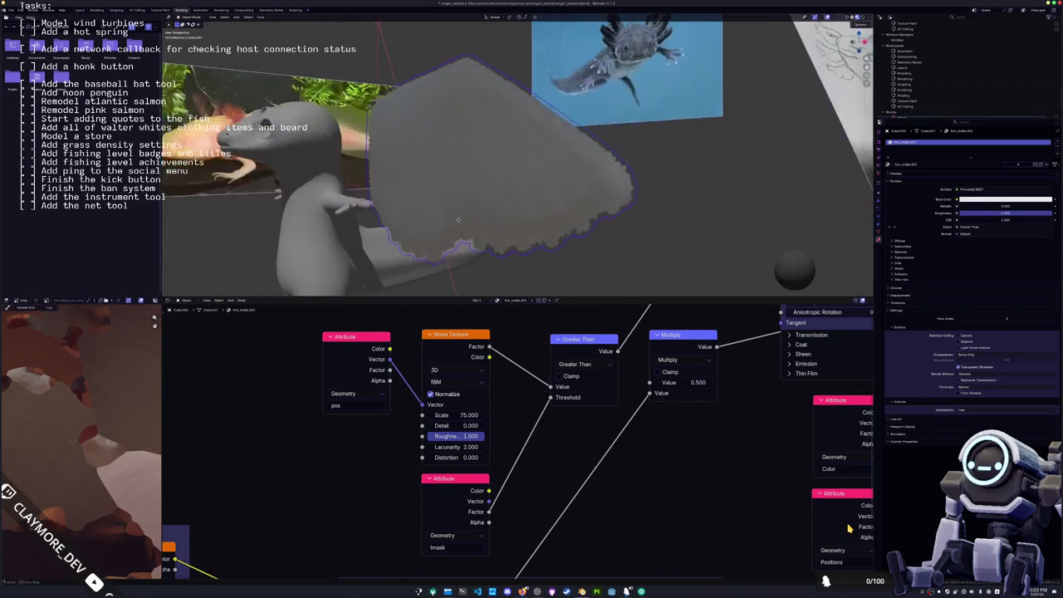
- Thicken the fan along its normals with Alt+S
key("Tab")
scroll(596, 195, "up", 1)
key("alt+s")
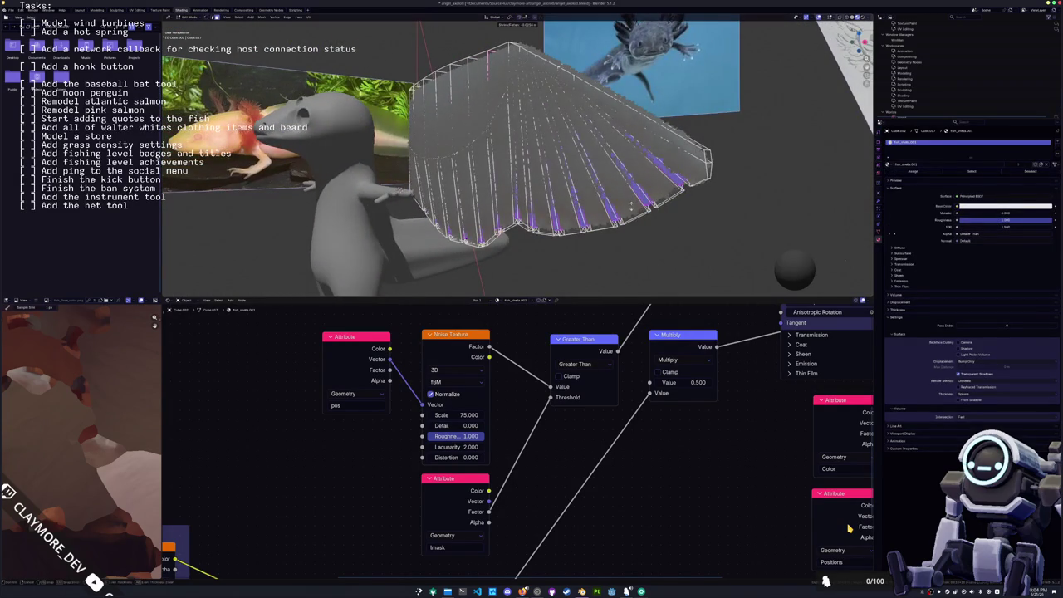
left_click(632, 207)
- Select the fan's lower edge loop and orbit to a front-on view
mouse_move(631, 208)
middle_mouse_down()
mouse_move(662, 177)
mouse_move(677, 116)
mouse_move(668, 87)
middle_mouse_up()
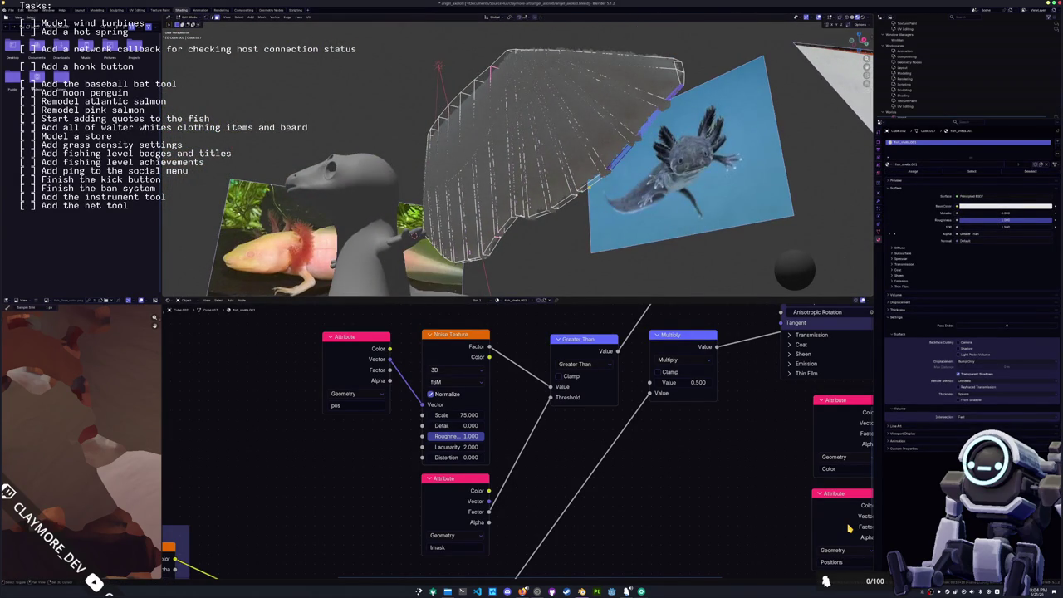
middle_click_drag(564, 202, 397, 225)
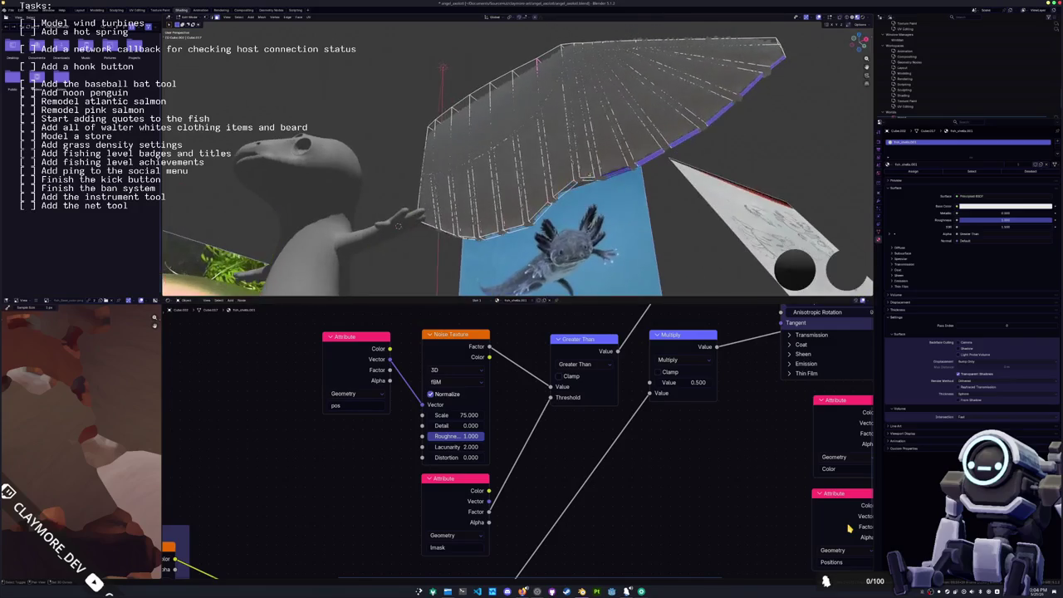
left_click(555, 191, "alt")
mouse_move(468, 239)
middle_mouse_down()
mouse_move(478, 200)
mouse_move(502, 196)
middle_mouse_up()
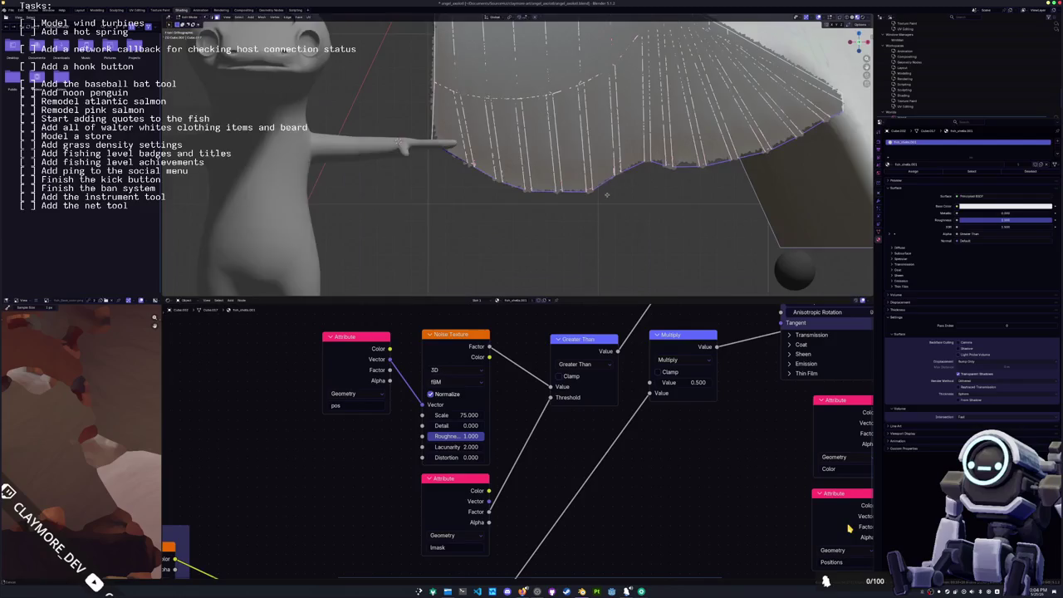
- Fatten the fan's lower edge outward with Alt+S
middle_click_drag(606, 195, 632, 208)
key("alt+s")
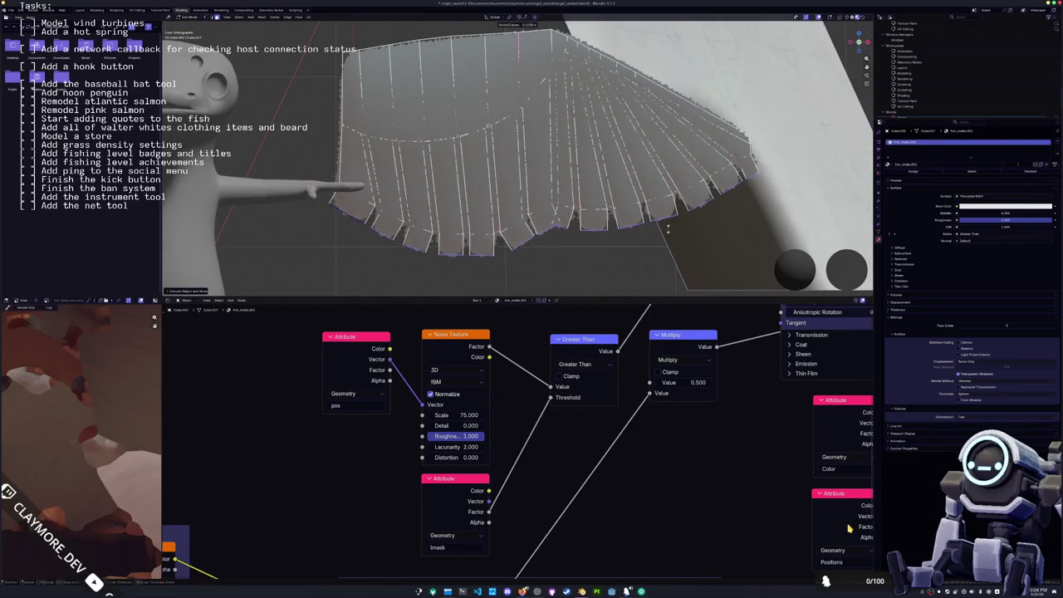
left_click(664, 226)
- Scale the feather panels into pointed tips using the Individual Origins pivot
left_click(510, 16)
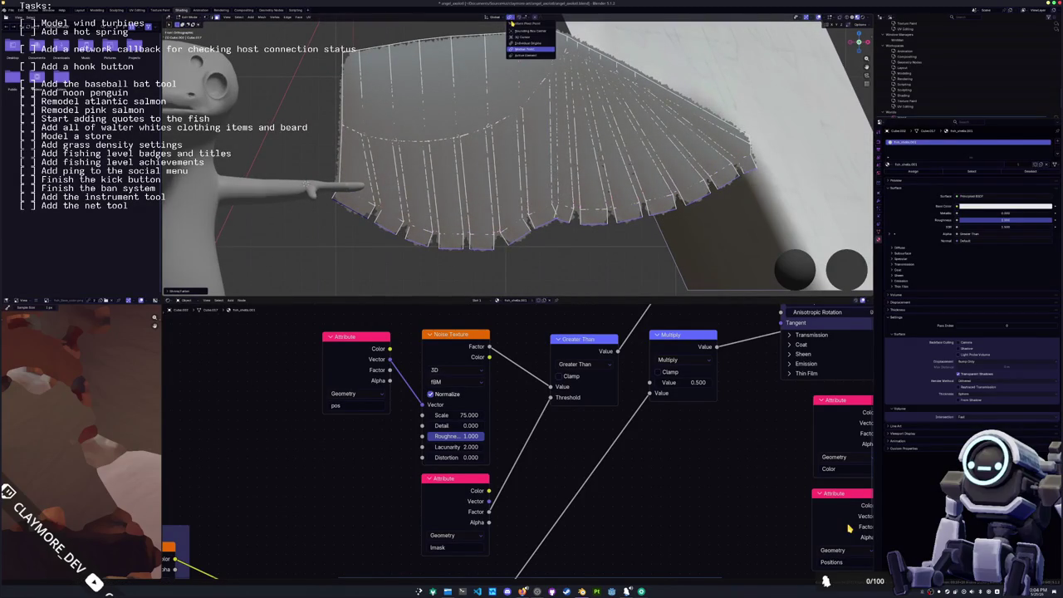
left_click(519, 36)
left_click(510, 17)
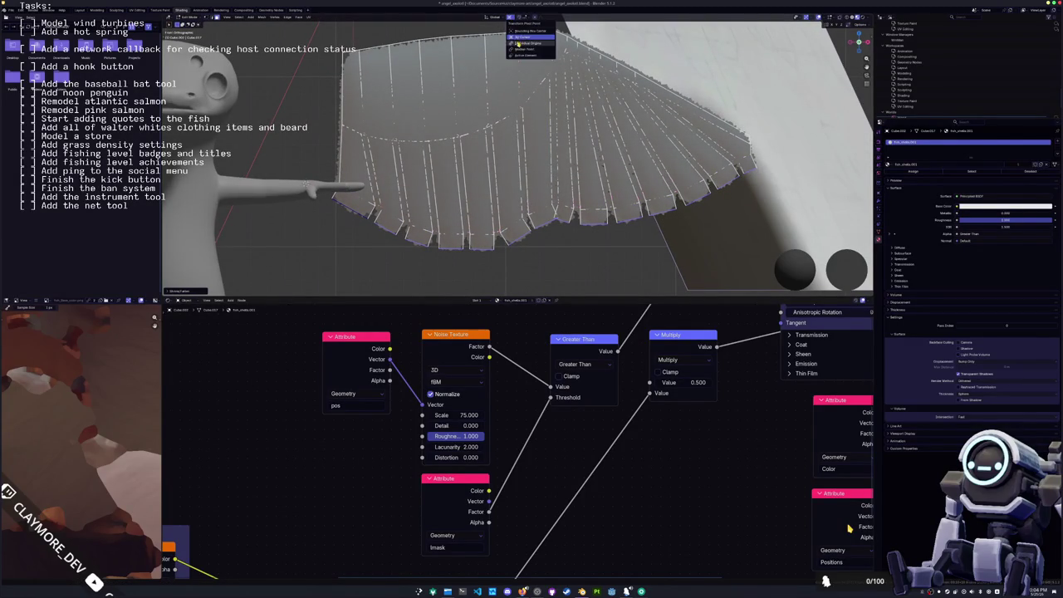
left_click(520, 44)
key("s")
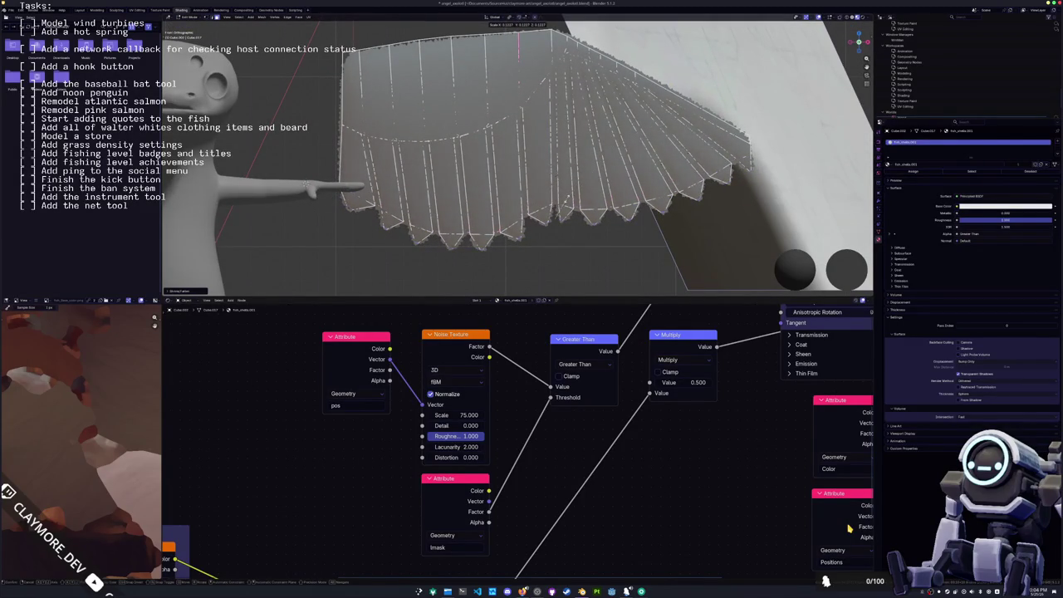
key("Escape")
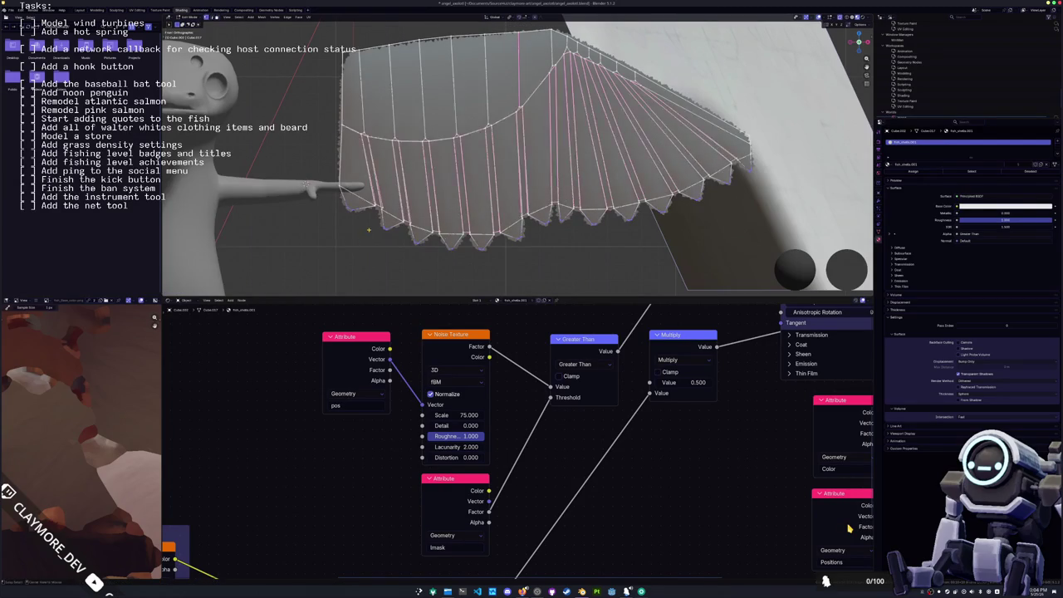
- Move several lower-edge wing vertices into new positions
key("g")
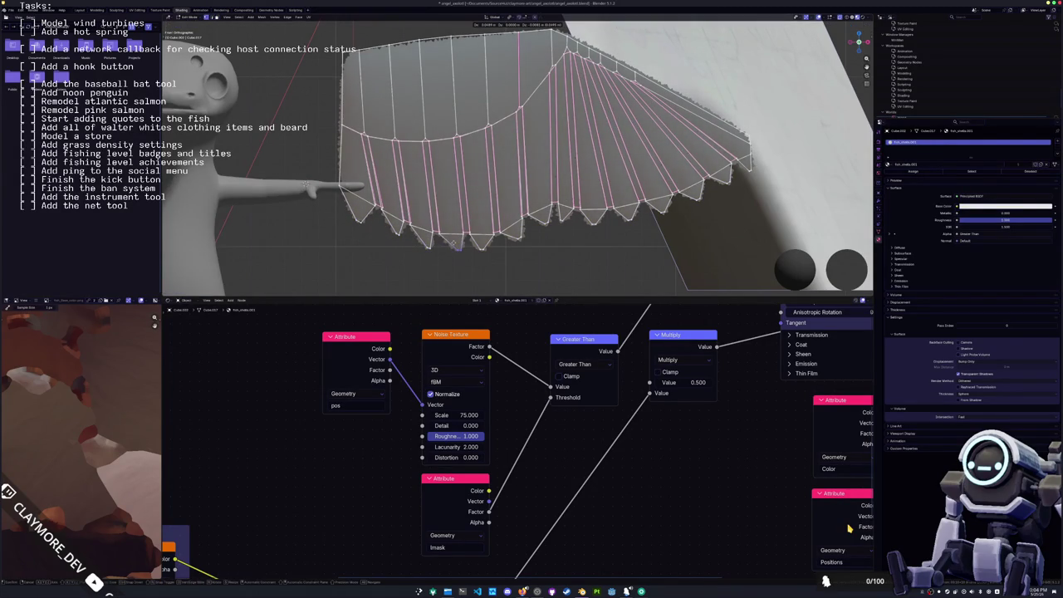
left_click(485, 247)
key("g")
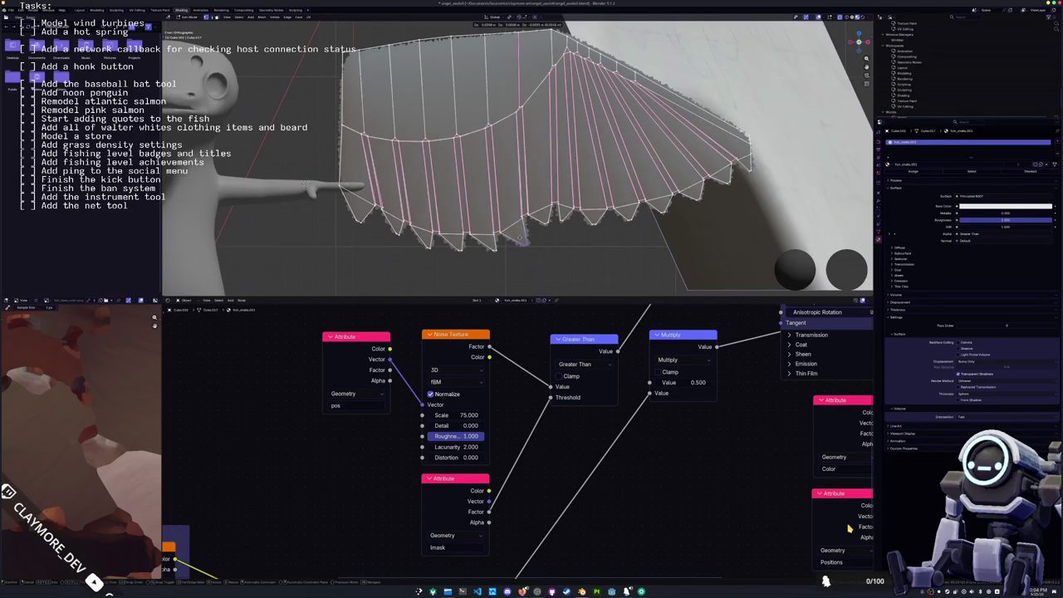
left_click(561, 219)
key("g")
left_click(569, 221)
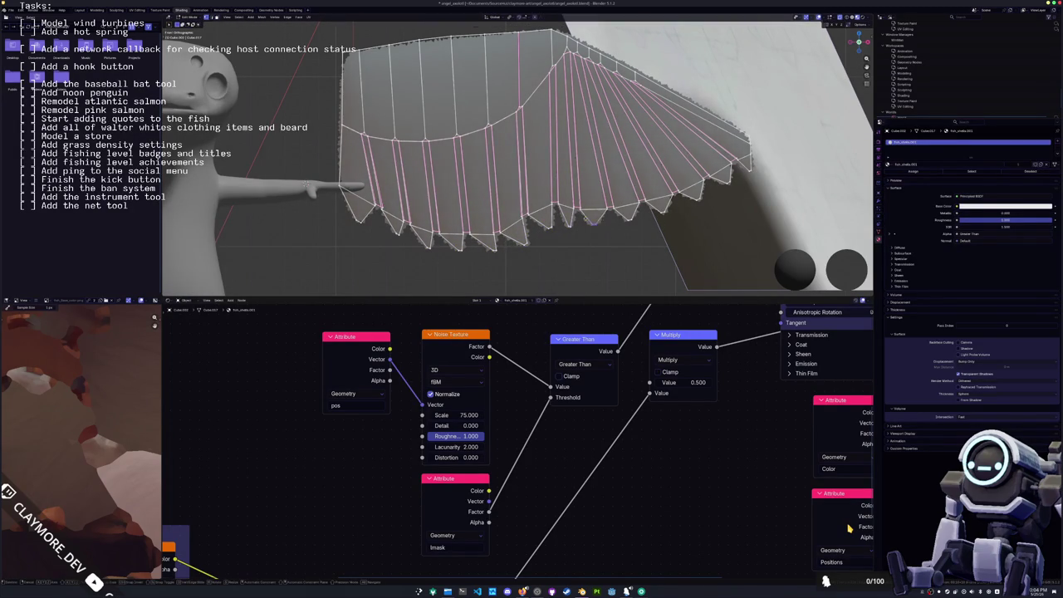
key("g")
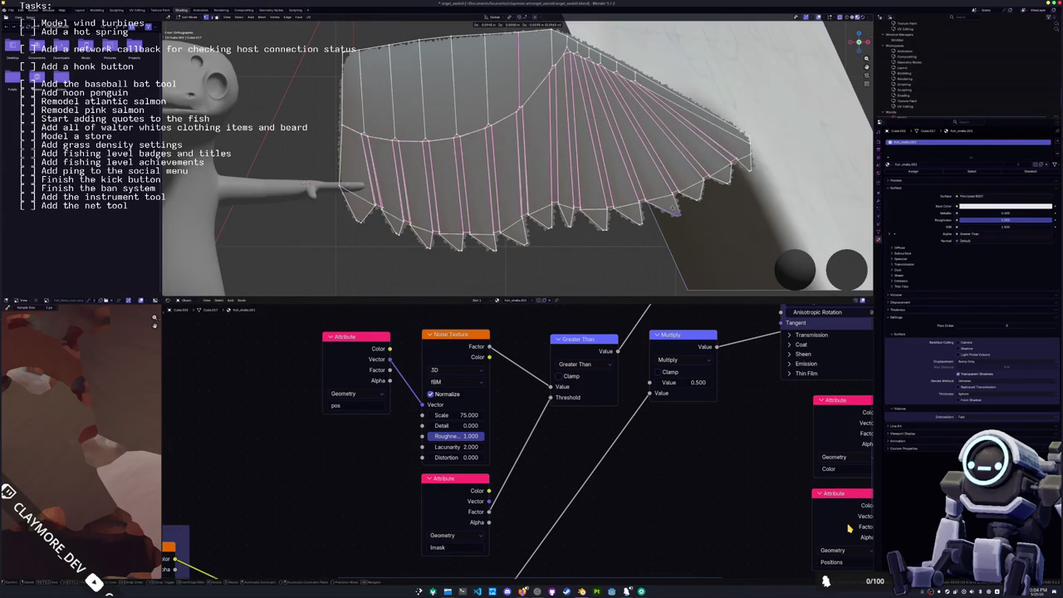
left_click(675, 212)
key("g")
left_click(706, 196)
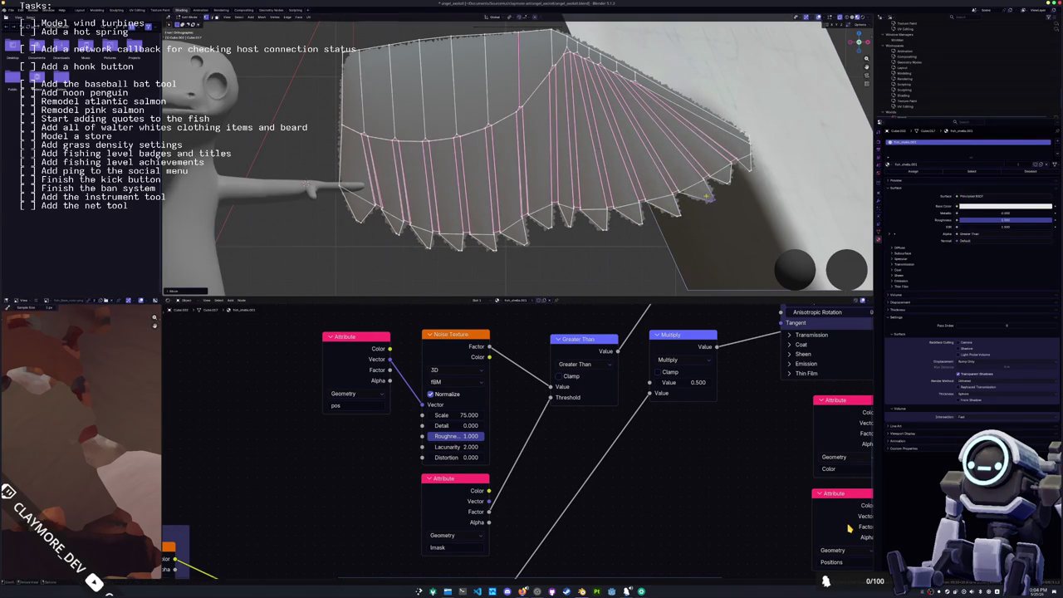
- Refine the wing-tip vertex with repeated moves and an edge slide
key("g")
left_click(753, 176)
key("g")
left_click(759, 163)
key("g")
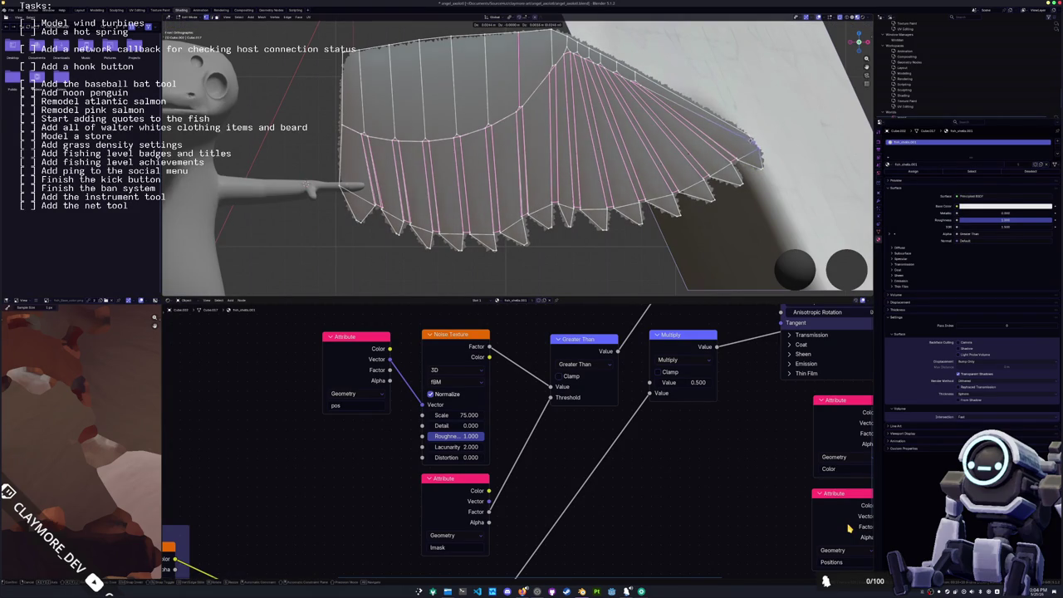
key("Return")
key("g")
key("g")
key("Return")
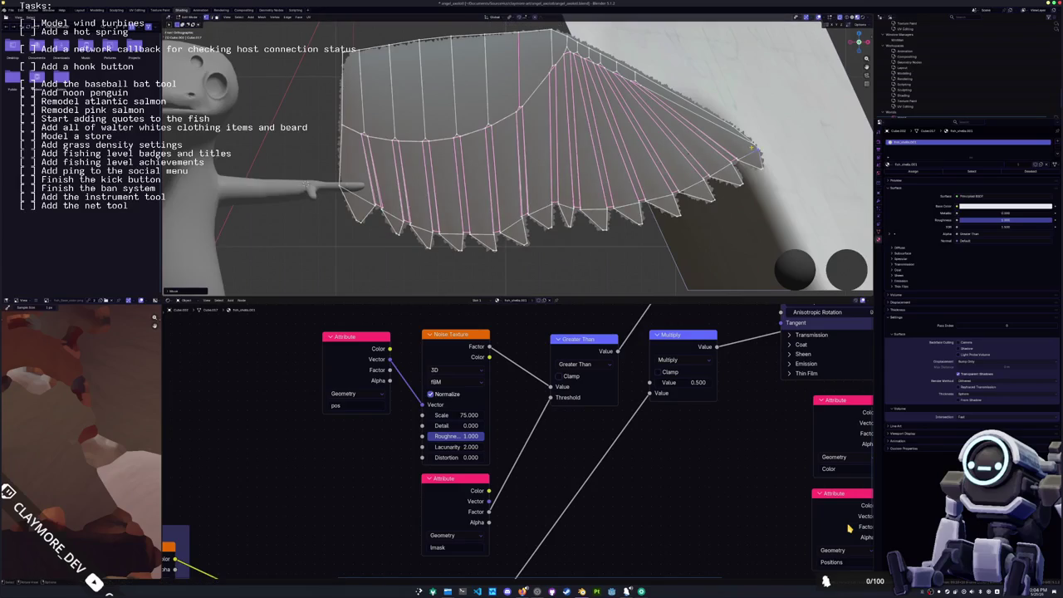
key("g")
key("Return")
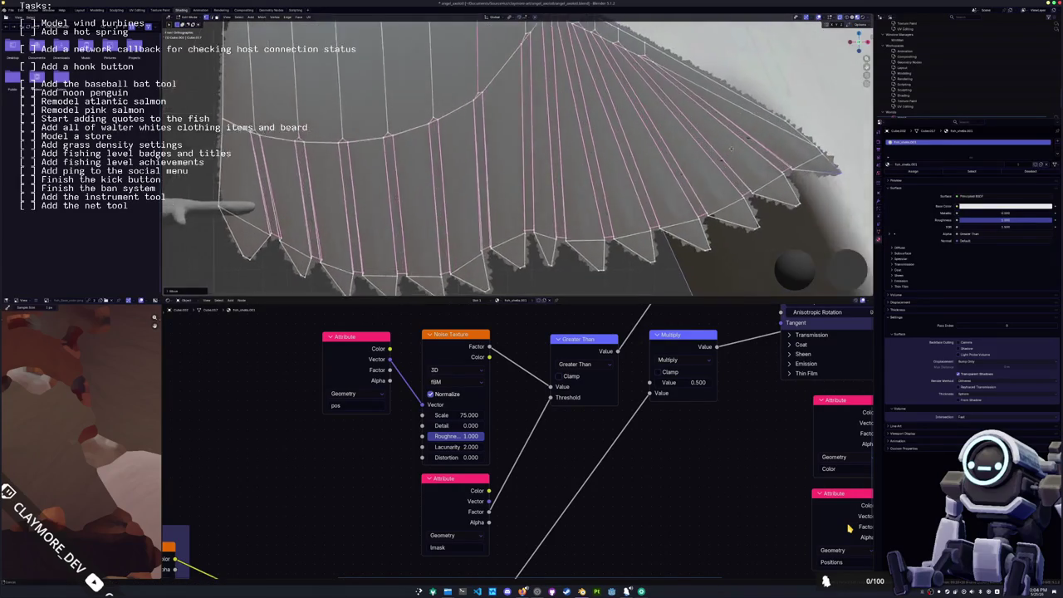
- Nudge the wing-tip vertex and edge-slide the wing-tip edge twice
middle_click_drag(515, 157, 549, 183)
key("g")
key("Return")
key("g")
key("g")
key("Return")
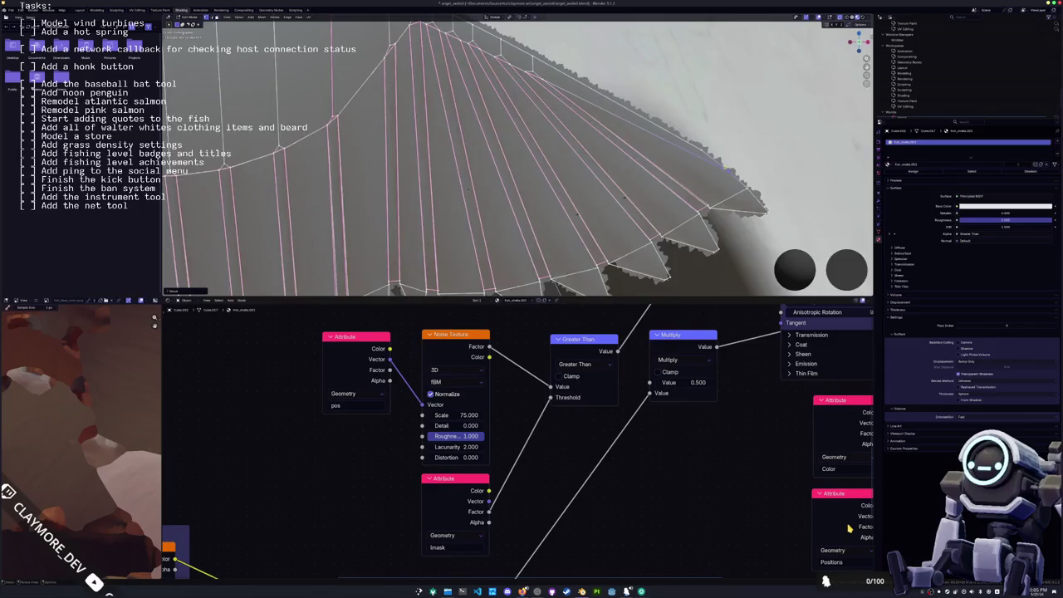
middle_click_drag(735, 174, 656, 191)
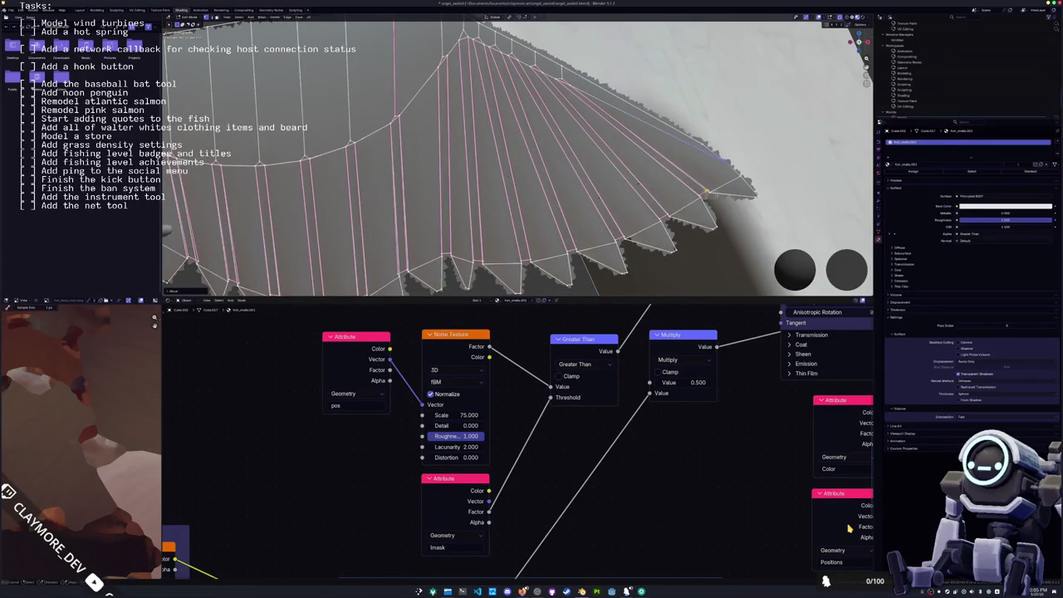
key("g")
key("g")
key("Return")
- Move the wing-tip geometry and a nearby wing vertex
mouse_move(712, 193)
middle_mouse_down()
mouse_move(615, 198)
mouse_move(629, 193)
middle_mouse_up()
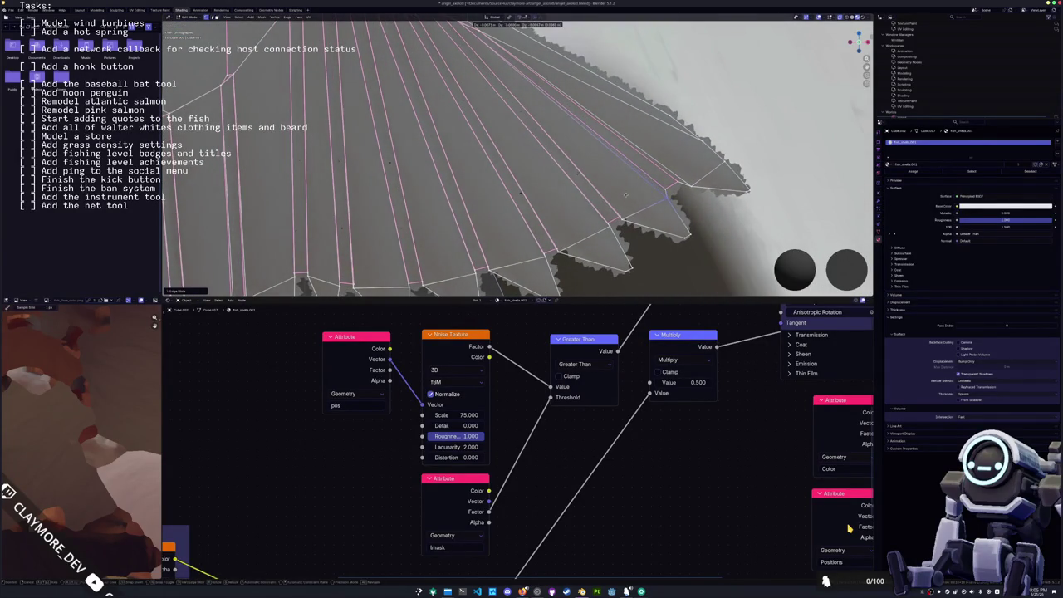
key("g")
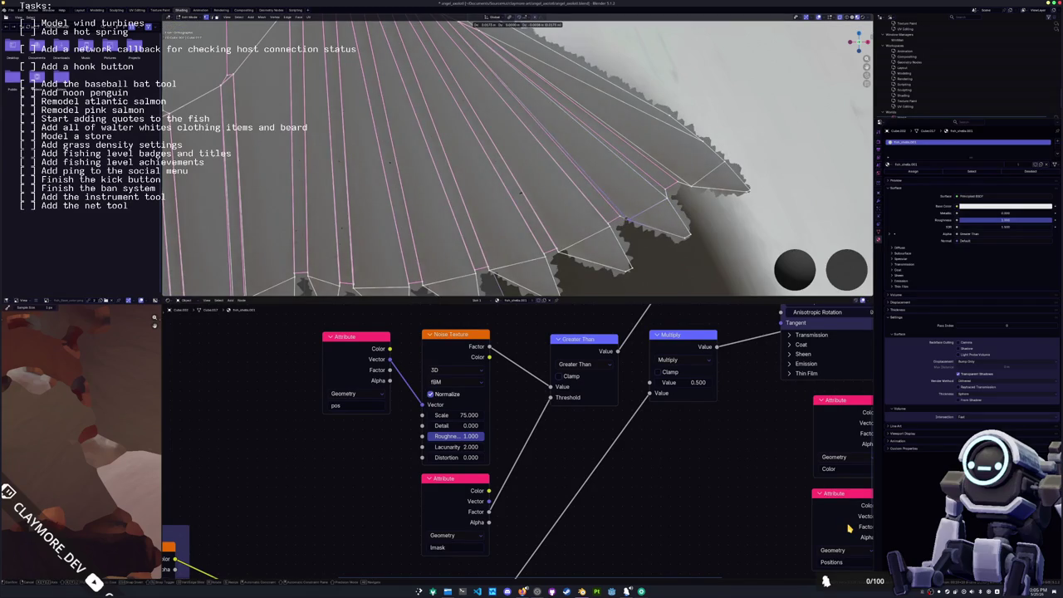
left_click(625, 218)
middle_click_drag(625, 218, 625, 203)
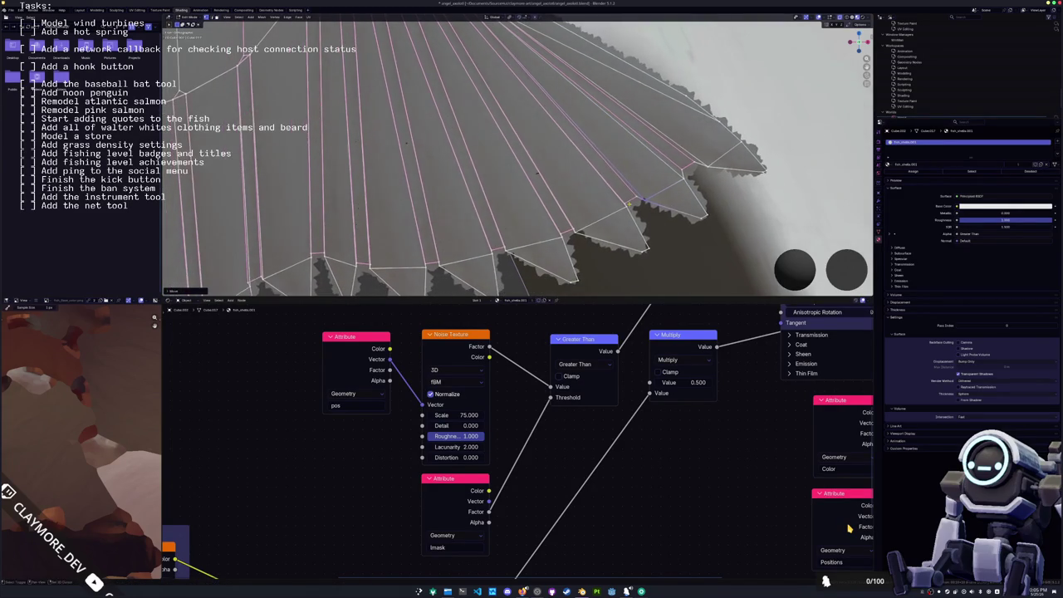
left_click(602, 217)
middle_click_drag(602, 218, 596, 216)
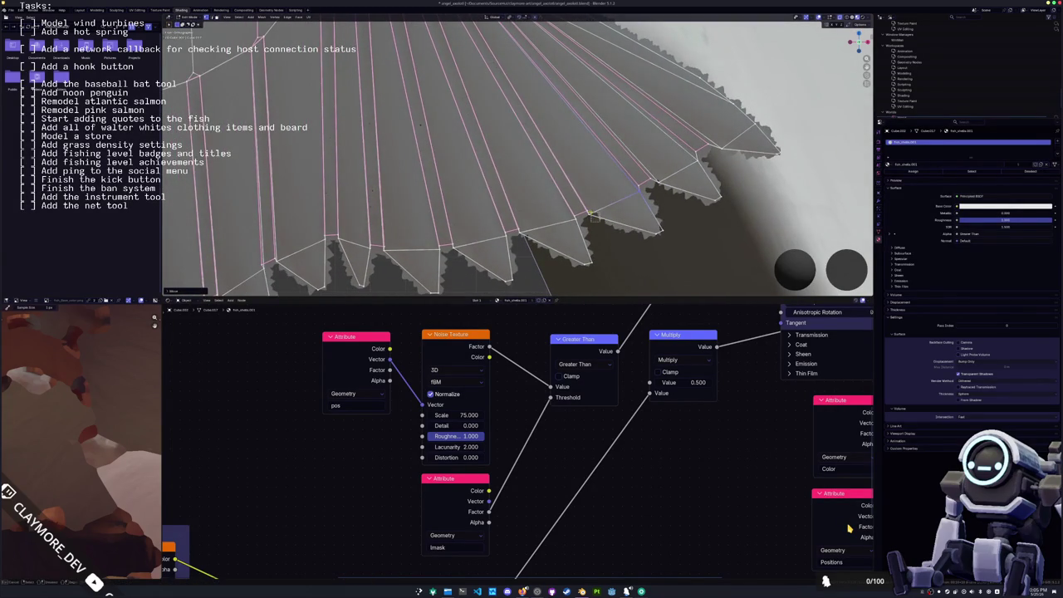
key("g")
middle_click_drag(673, 246, 693, 214, "shift")
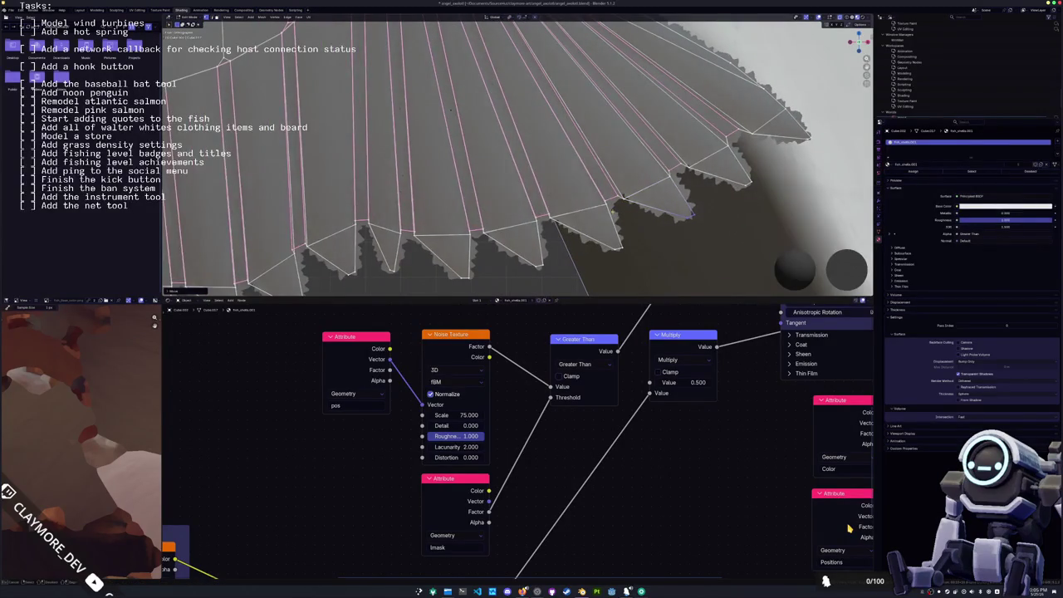
- Reposition three feather vertices along the lower rim
key("g")
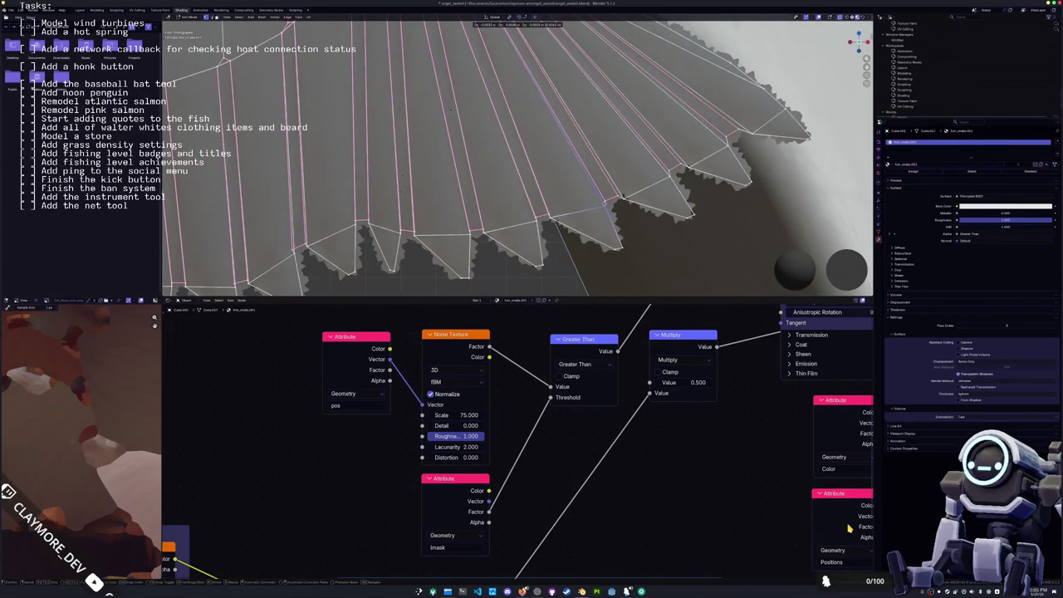
left_click(585, 216)
key("g")
left_click(550, 221)
key("g")
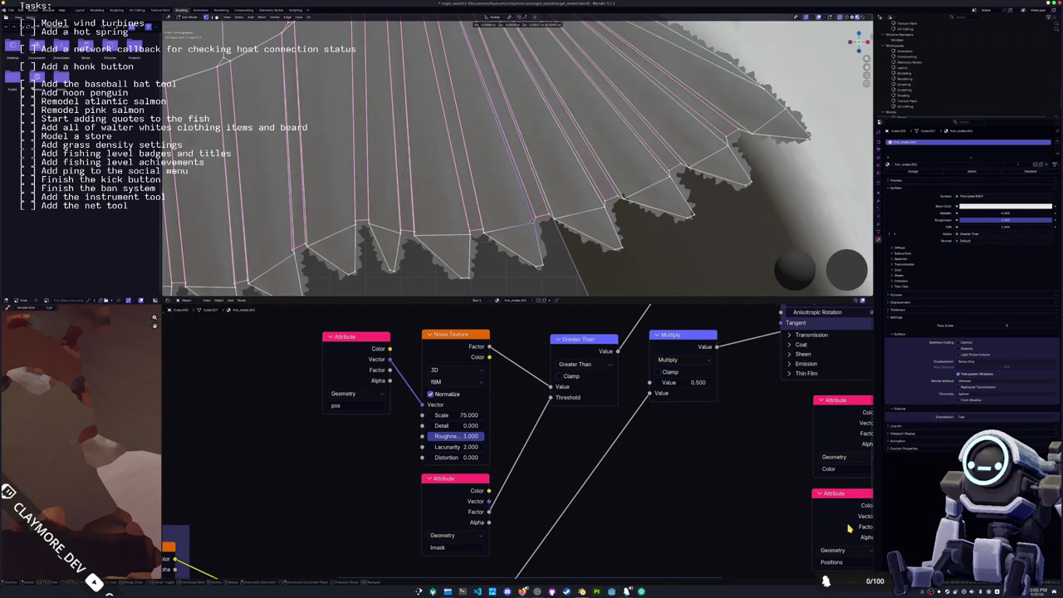
left_click(536, 220)
- Edge-slide another feather edge, then select the next feather edge on the wing
middle_click_drag(536, 220, 563, 222)
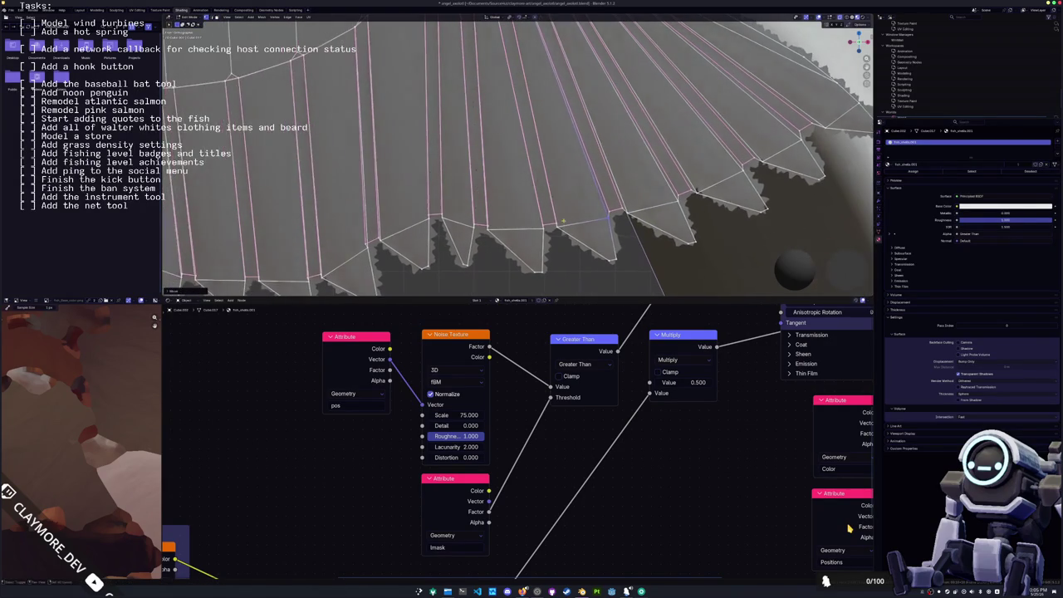
left_click(551, 230)
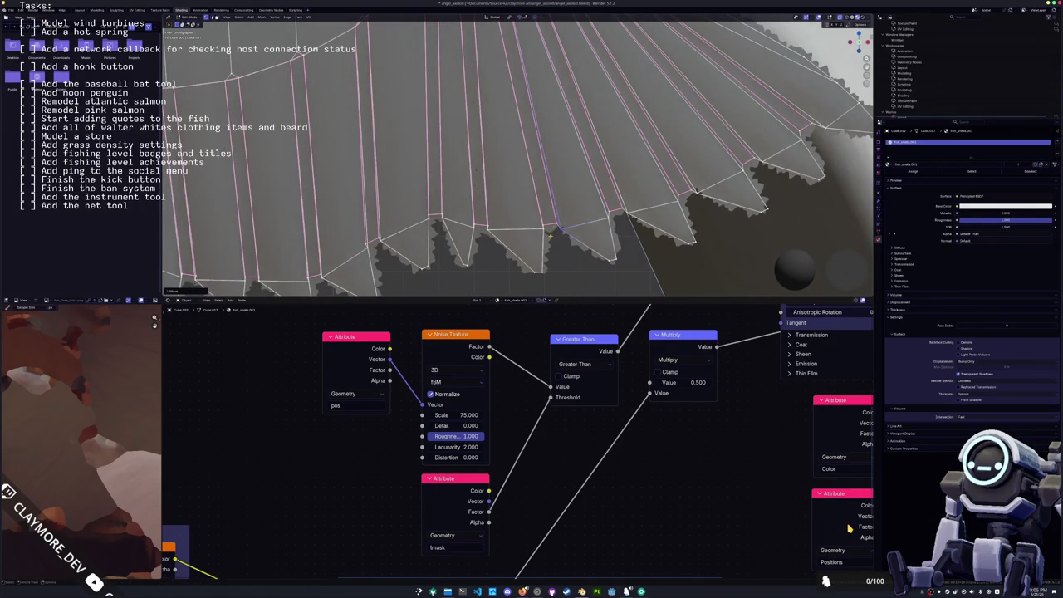
middle_click_drag(541, 227, 552, 224)
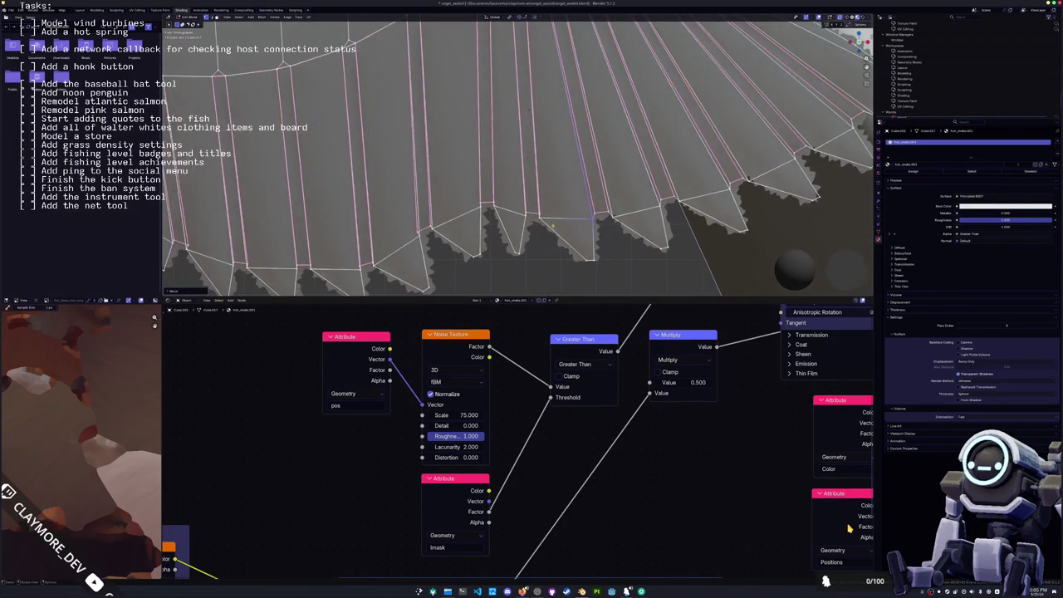
key("g")
key("g")
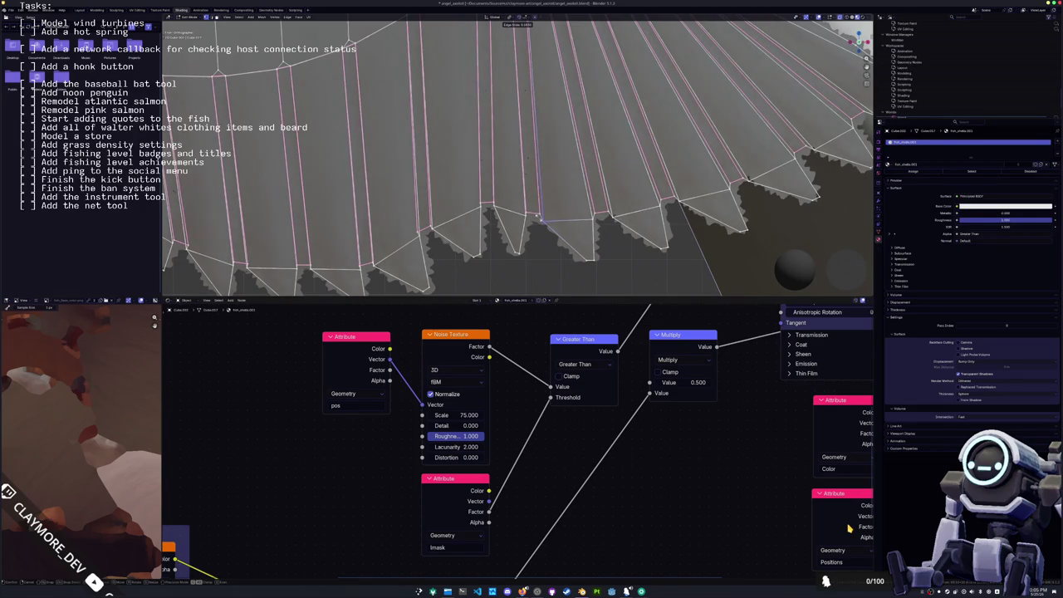
left_click(538, 218)
middle_click_drag(539, 218, 552, 223)
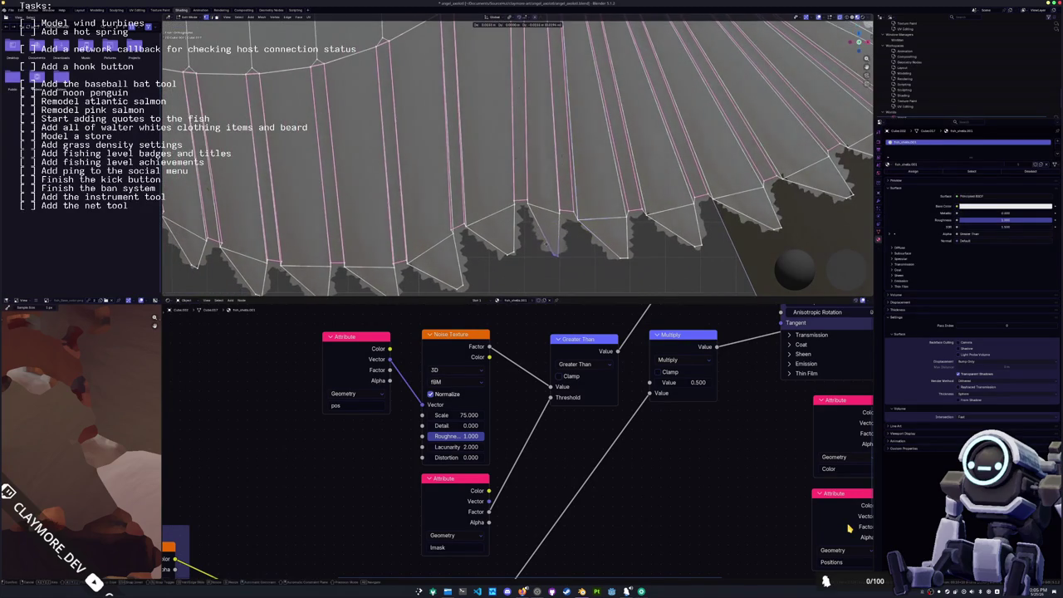
scroll(569, 228, "up", 3)
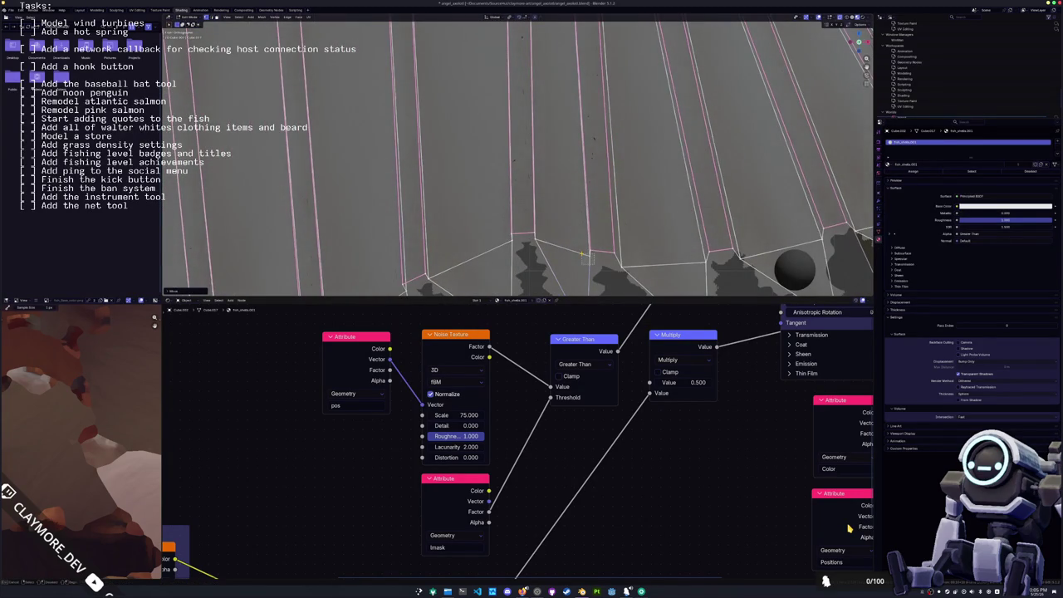
mouse_move(541, 235)
middle_mouse_down()
mouse_move(570, 239)
mouse_move(572, 225)
mouse_move(541, 188)
middle_mouse_up()
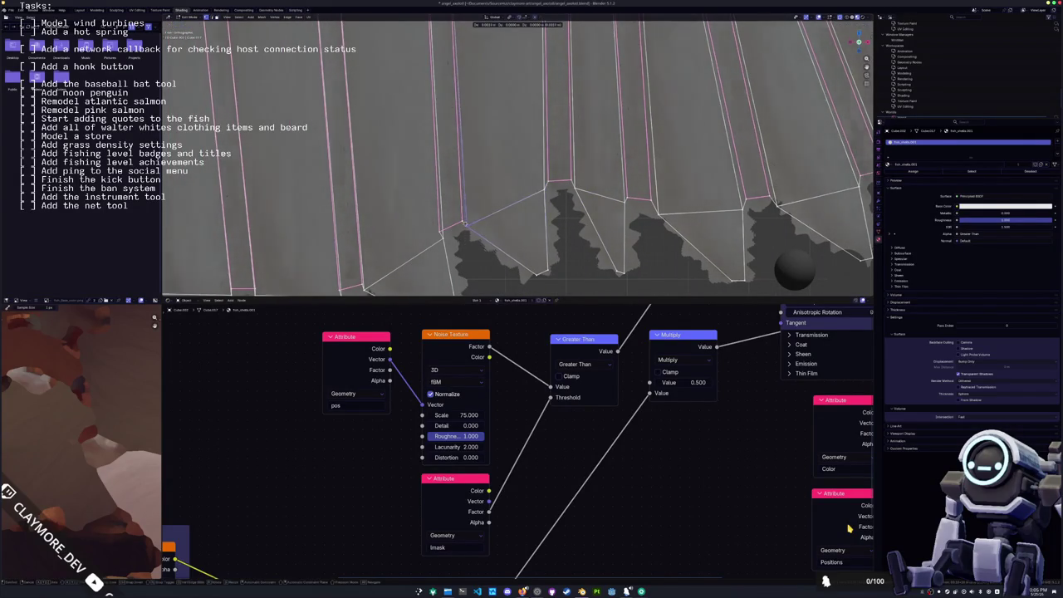
mouse_move(466, 226)
middle_mouse_down()
mouse_move(649, 218)
mouse_move(624, 241)
middle_mouse_up()
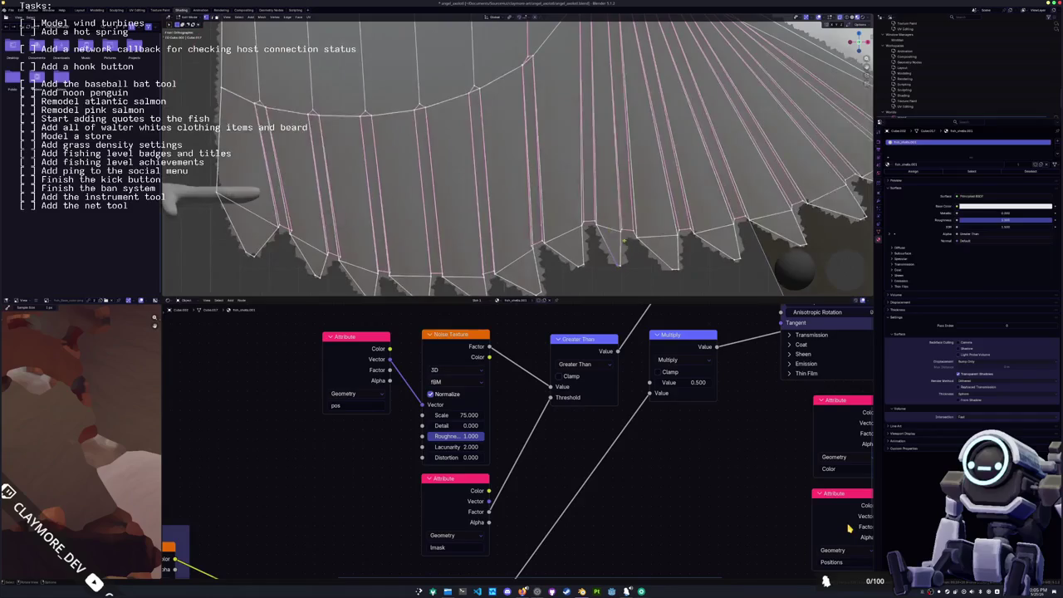
left_click(616, 223)
- Reposition two feather edges along the wing's lower rim, one locked to the Z axis
key("g")
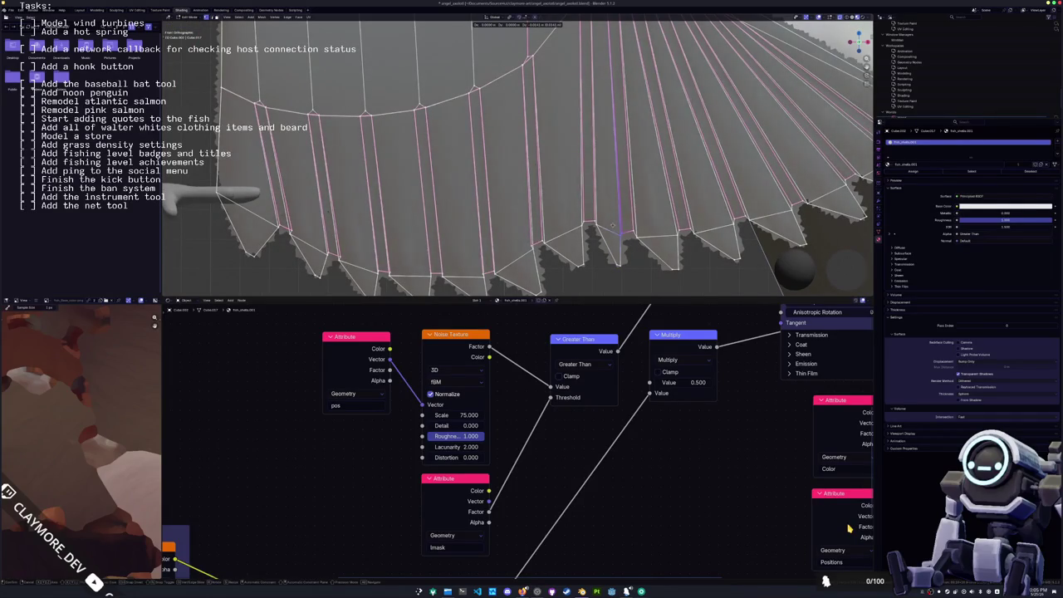
left_click(613, 224)
key("g")
key("z")
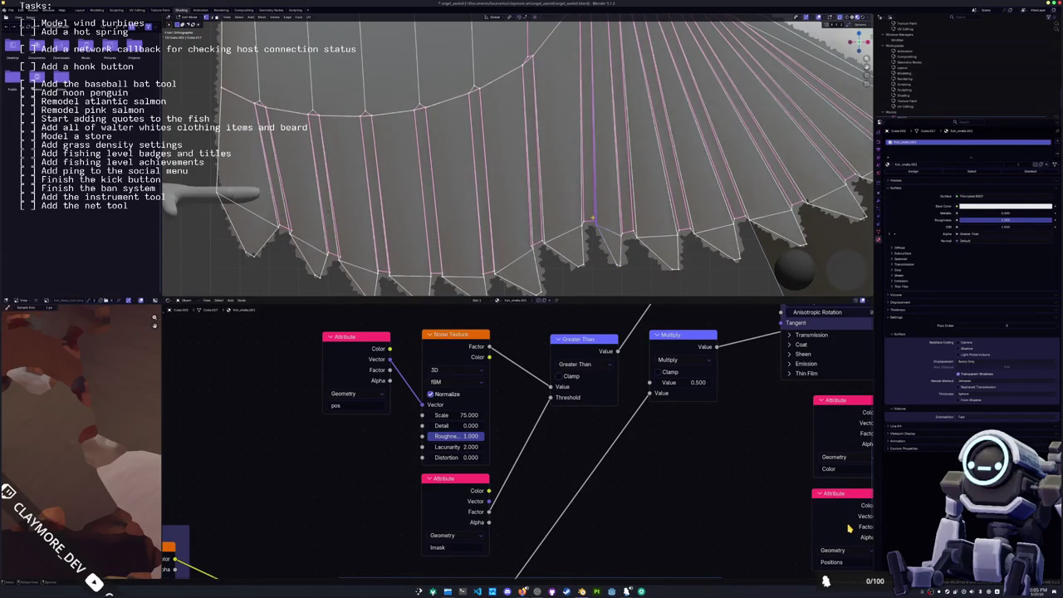
left_click(595, 224)
middle_click_drag(595, 224, 585, 212)
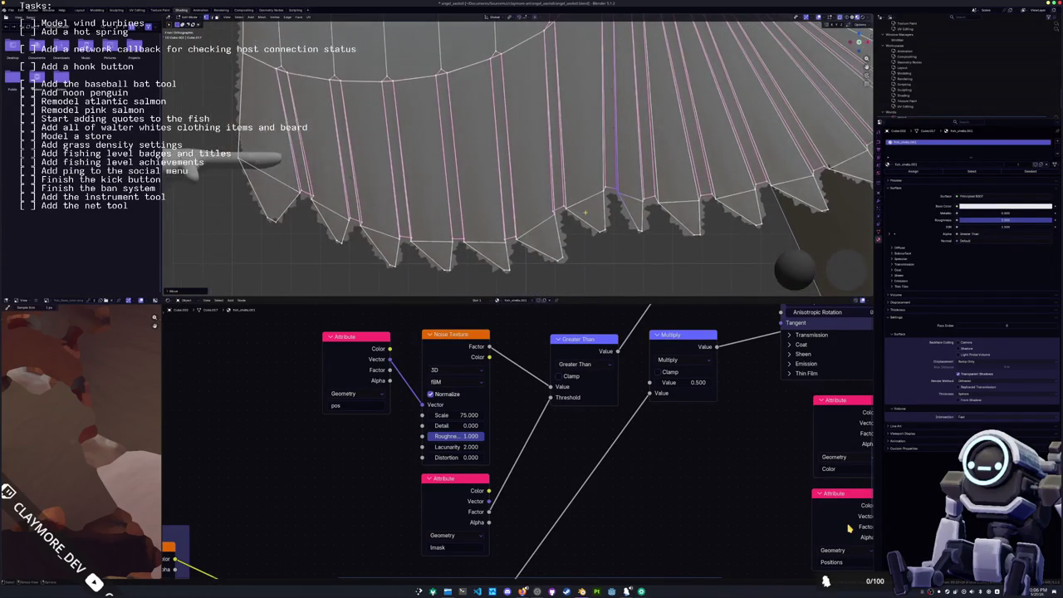
- Slide the next feather edge further left along the rim
left_click(561, 202)
key("g")
key("Escape")
left_click(550, 204)
key("g")
middle_click_drag(549, 205, 545, 196)
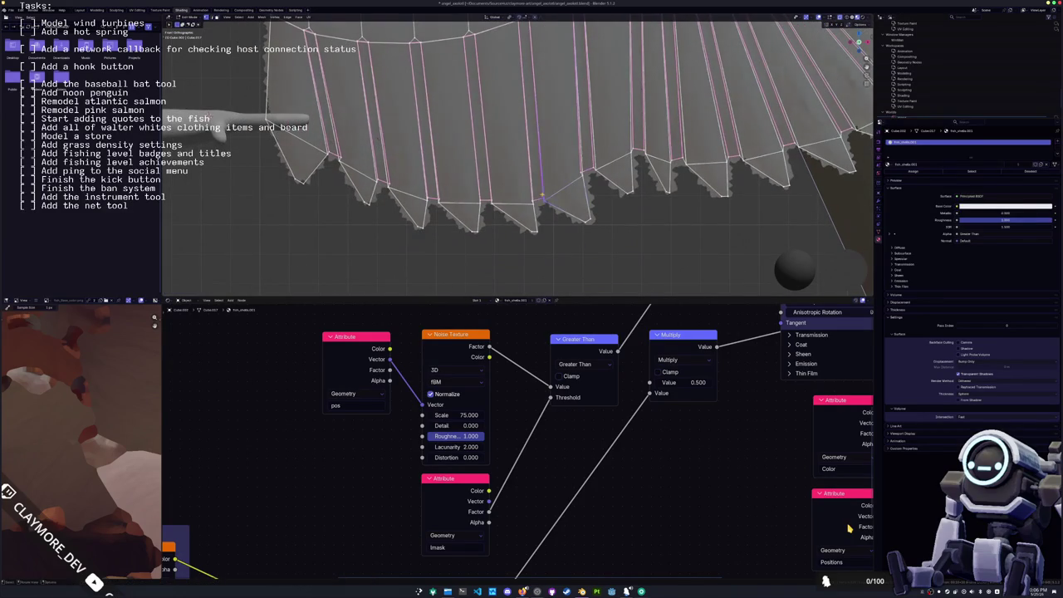
left_click(535, 202)
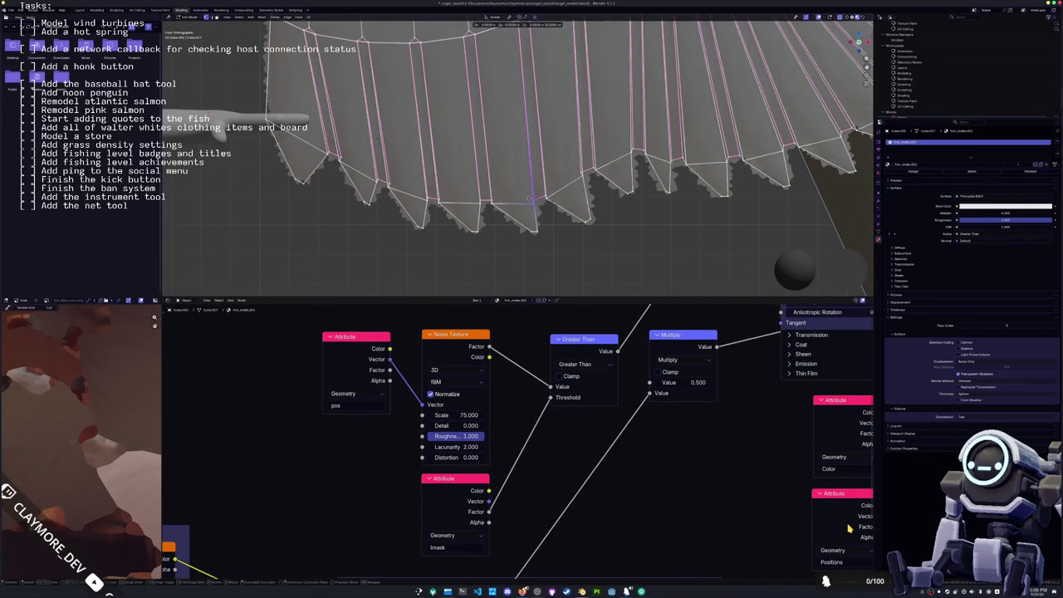
- Reposition the short bottom edge of a feather several times to even its point
left_click(544, 203)
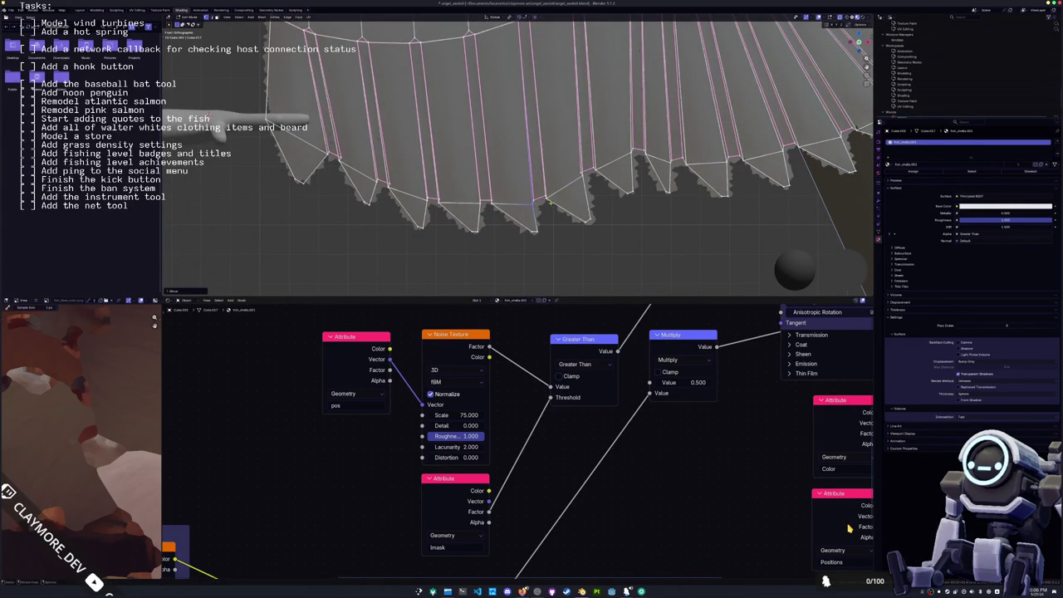
key("g")
left_click(544, 203)
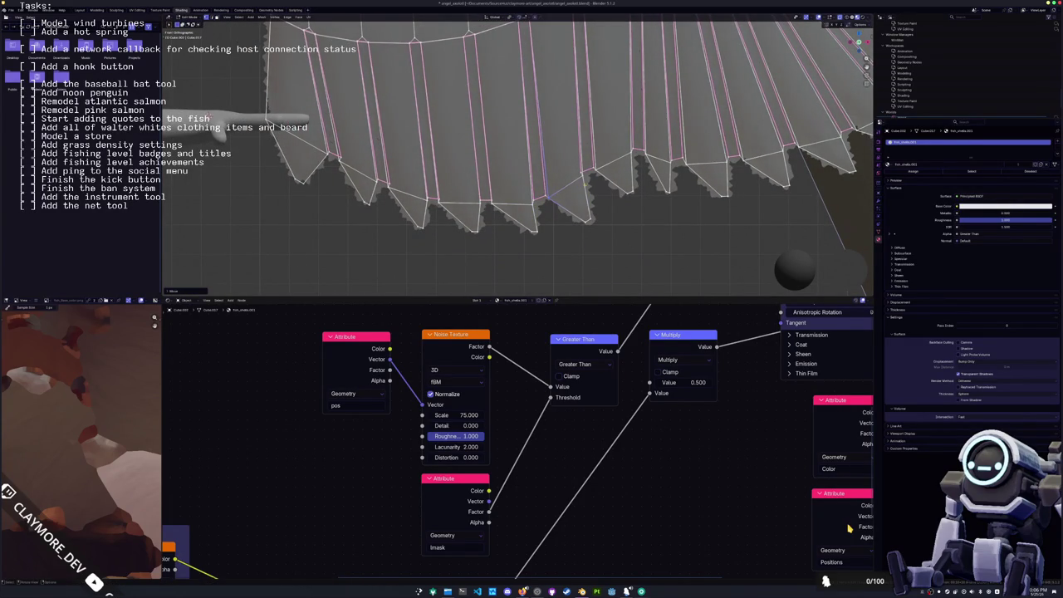
key("g")
left_click(579, 176)
key("g")
left_click(575, 200)
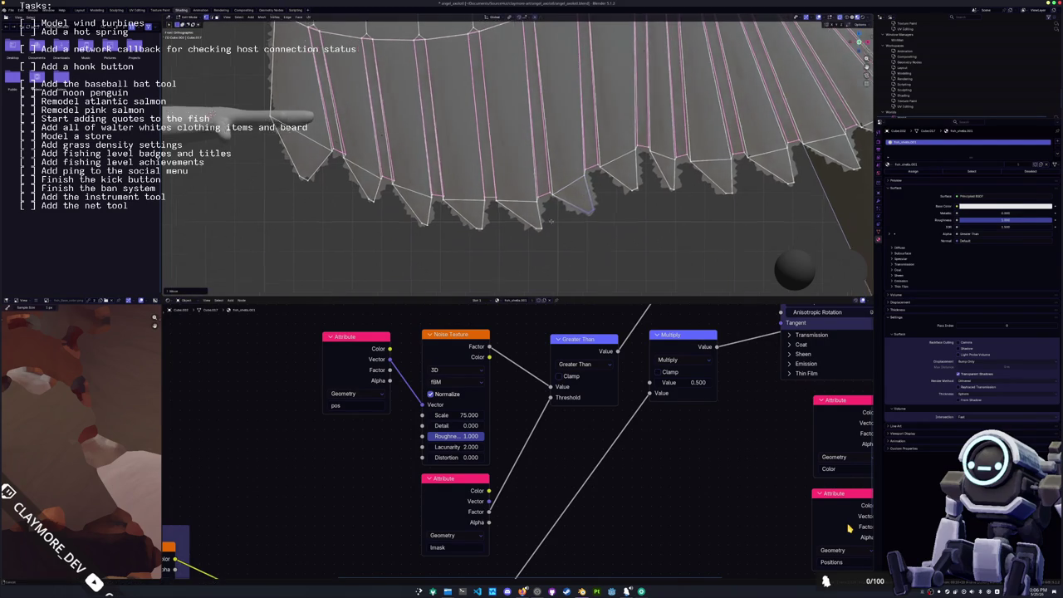
- Nudge the neighbouring vertical feather edges to even the spacing between the points
middle_click_drag(574, 199, 544, 219)
left_click(523, 194)
key("g")
left_click(542, 194)
middle_click_drag(541, 195, 544, 199)
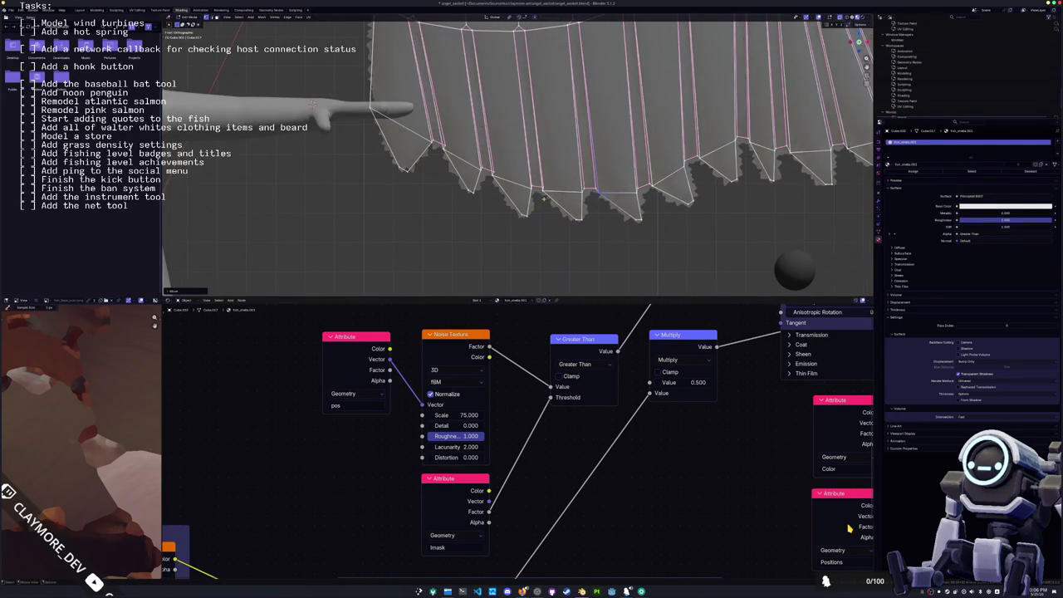
left_click(542, 192)
key("g")
left_click(538, 191)
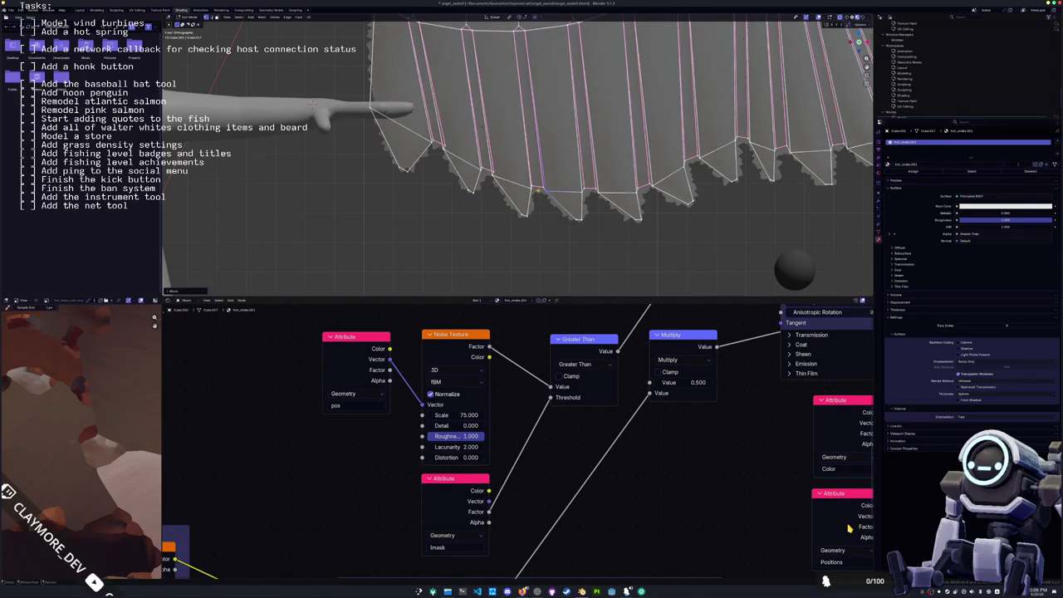
- Drop an inner feather vertex lower and rotate the selection
middle_click_drag(532, 189, 552, 219)
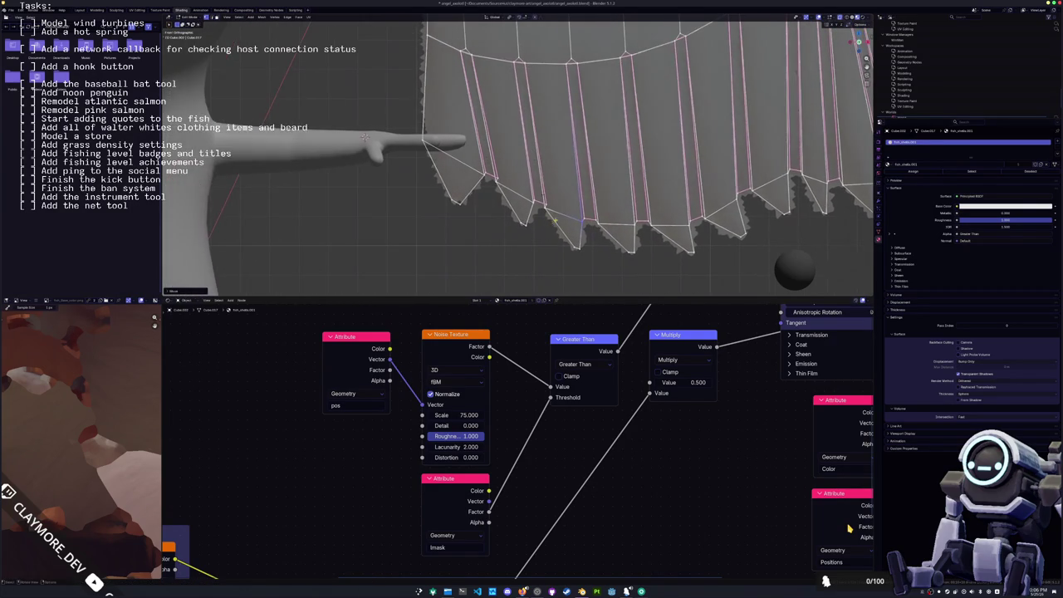
key("g")
left_click(543, 205)
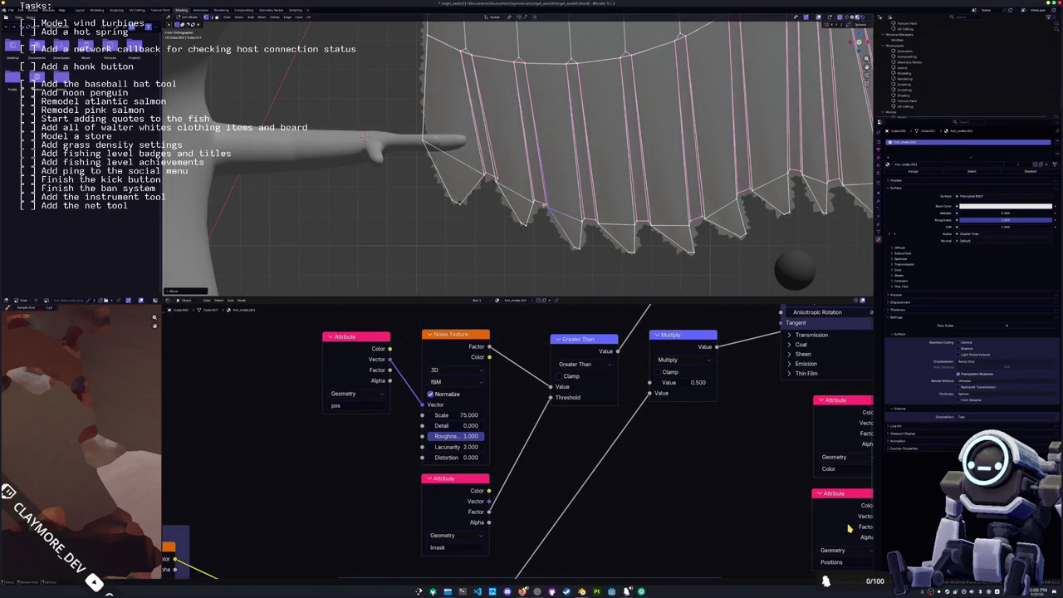
key("g")
left_click(525, 218)
key("g")
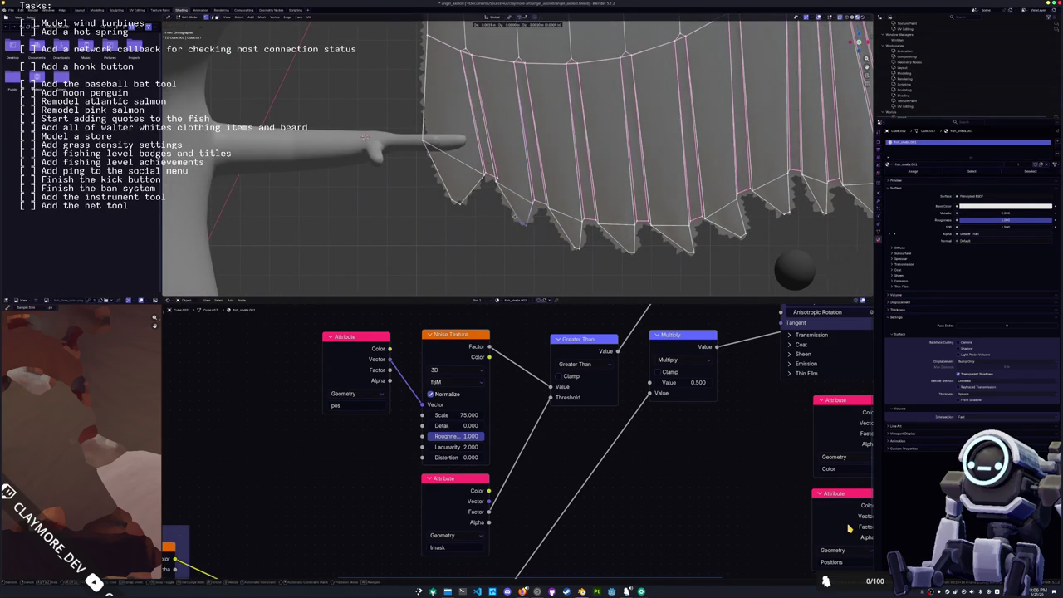
left_click(525, 218)
key("r")
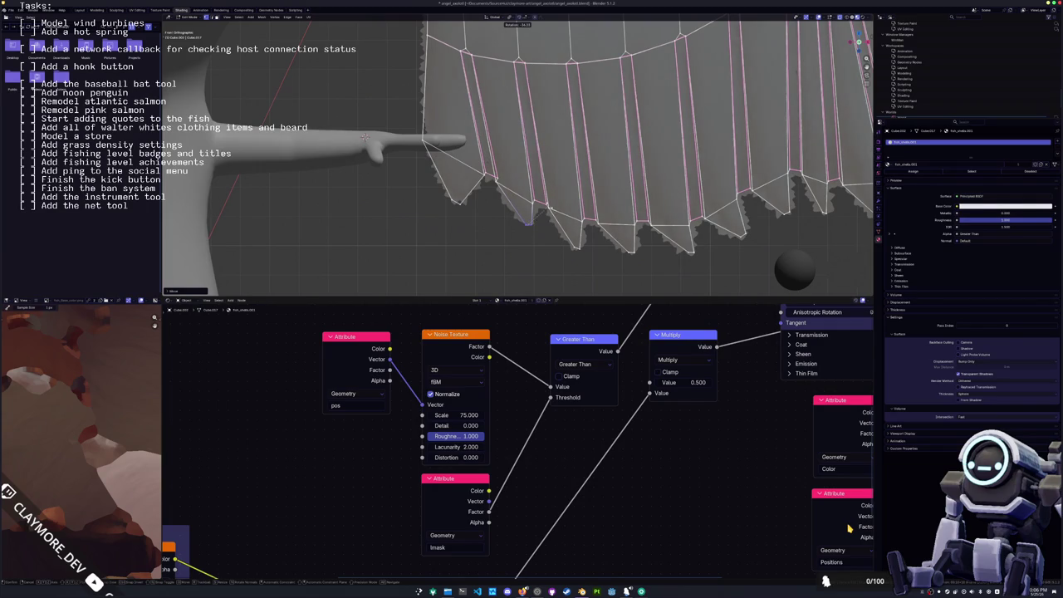
left_click(364, 135)
- Move one more vertex and pull a feather tip vertex down and left
middle_click_drag(365, 136, 396, 152, "shift")
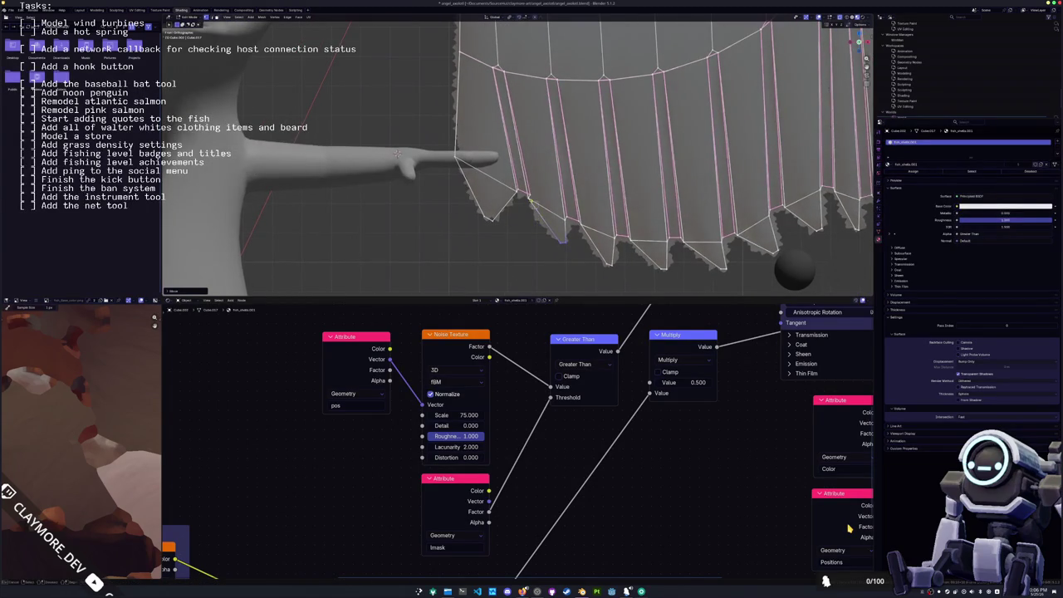
key("g")
left_click(397, 153)
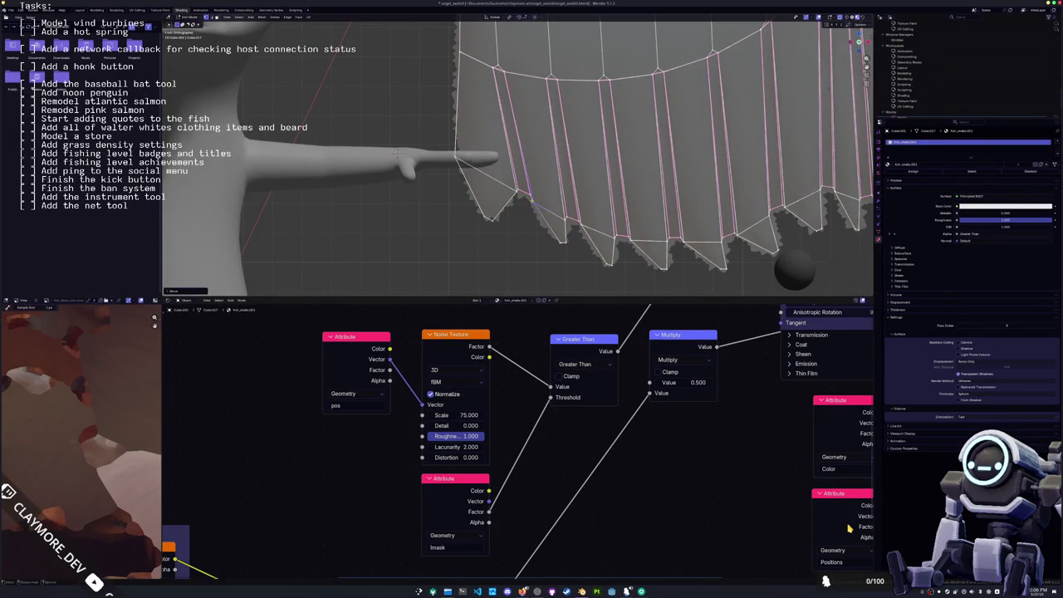
left_click_drag(517, 196, 520, 225)
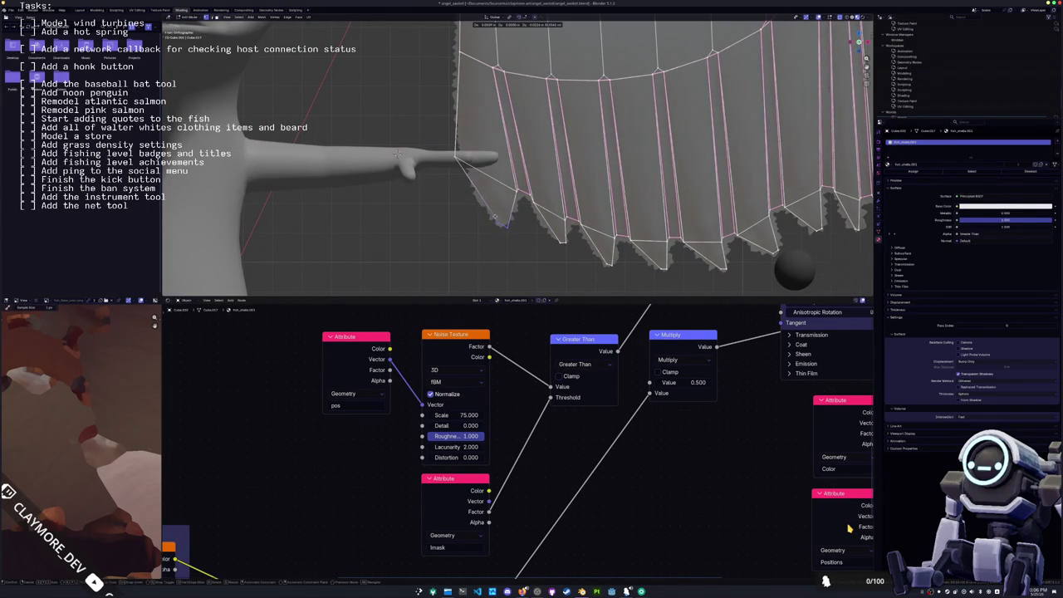
middle_click_drag(520, 225, 490, 232)
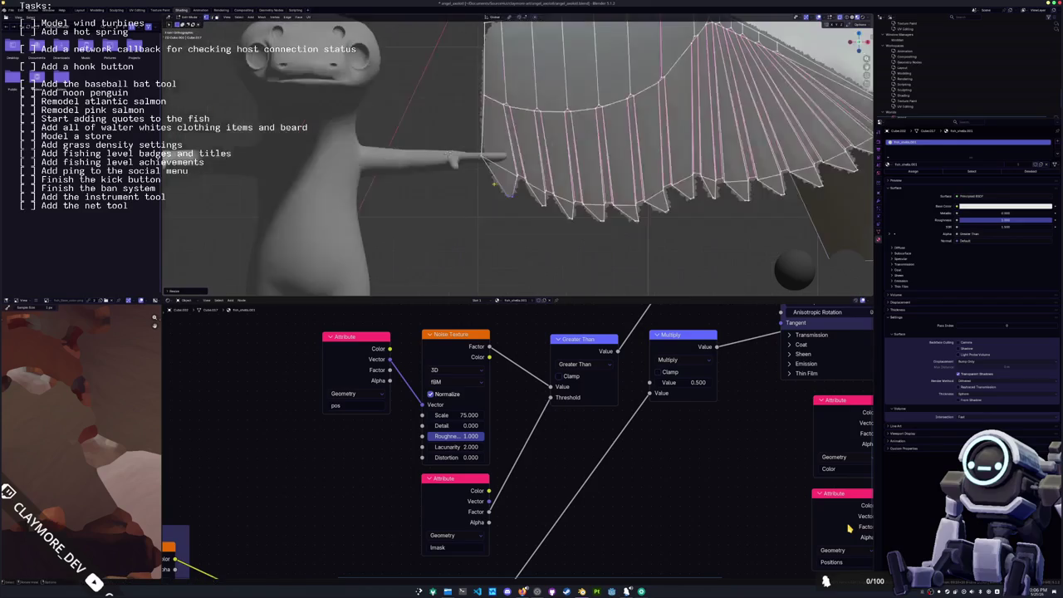
- Extrude the wing's outer edge, scale it outward and move the new rim, cancelling a trial loop cut
middle_click_drag(515, 199, 494, 218)
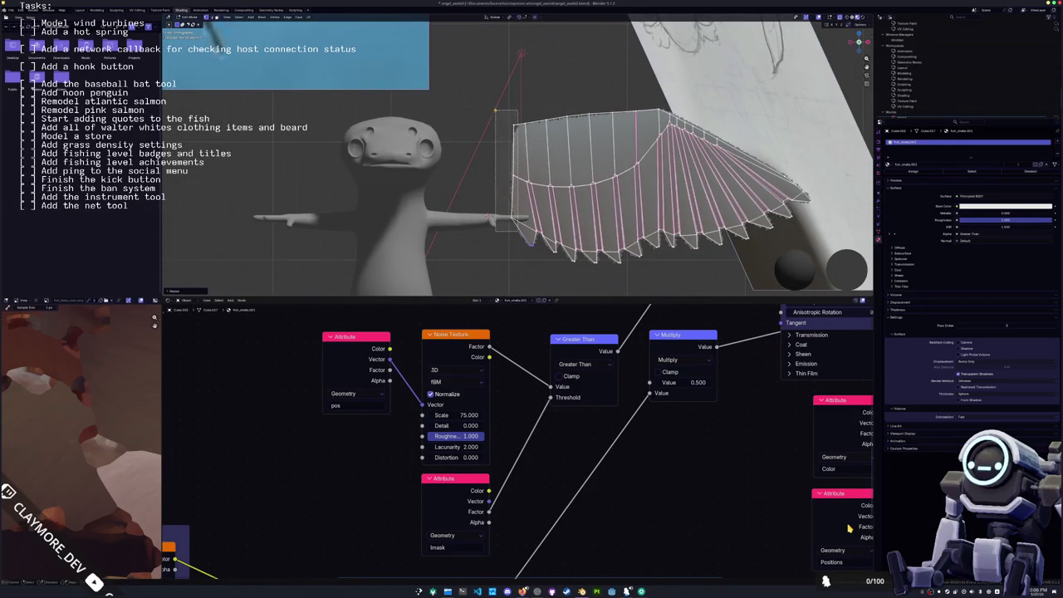
key("e")
key("s")
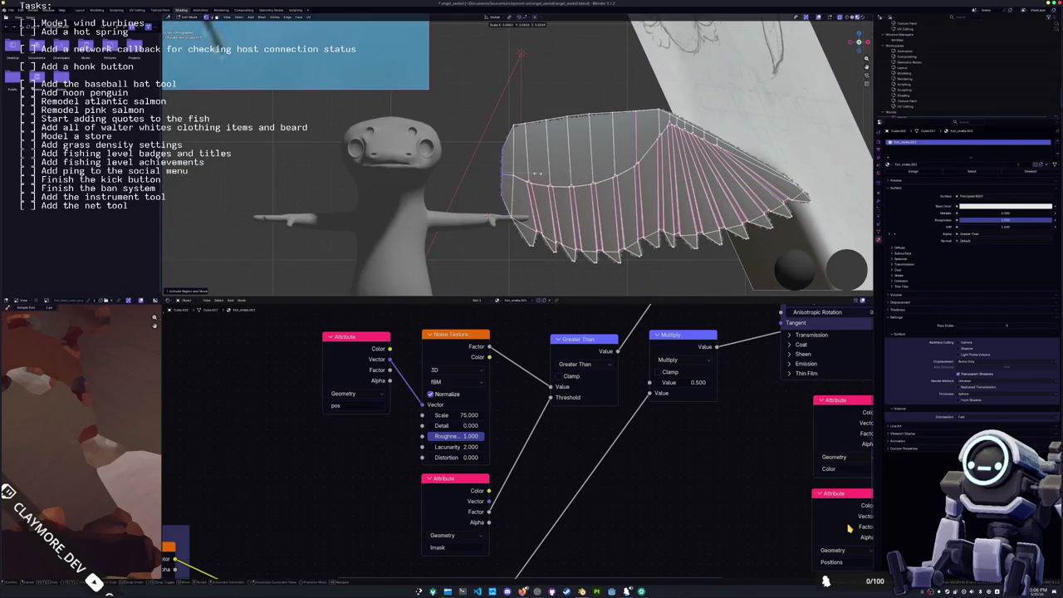
left_click(520, 173)
key("g")
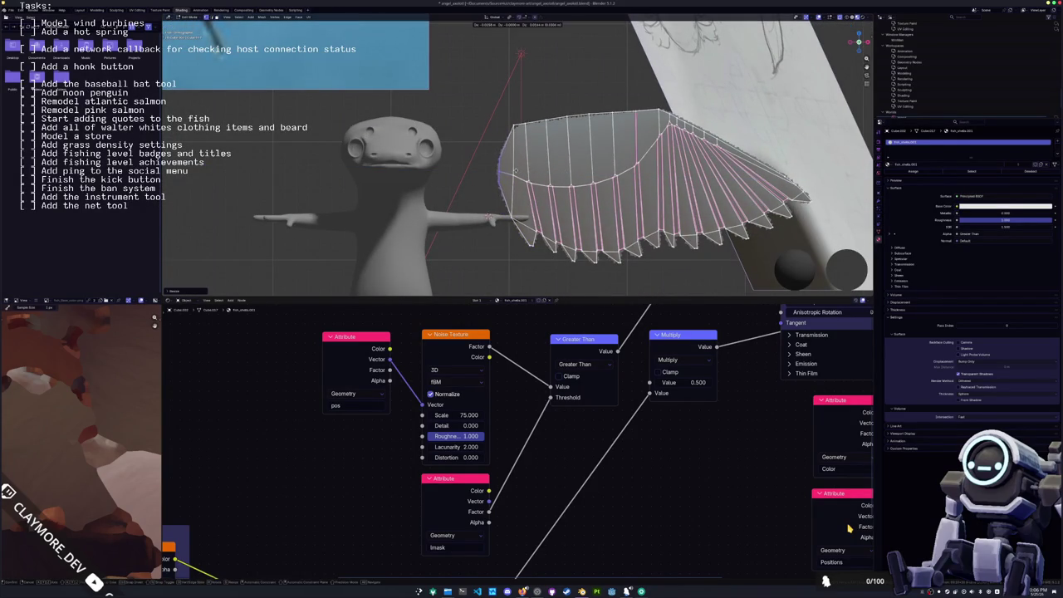
left_click(518, 200)
mouse_move(569, 170)
middle_mouse_down()
mouse_move(540, 183)
mouse_move(561, 162)
mouse_move(622, 194)
mouse_move(499, 198)
mouse_move(437, 182)
mouse_move(503, 210)
middle_mouse_up()
key("ctrl+r")
right_click(565, 162)
- In Object Mode, rotate the sun light diagonally, then swing it back to shine from above
key("Tab")
left_click(502, 209)
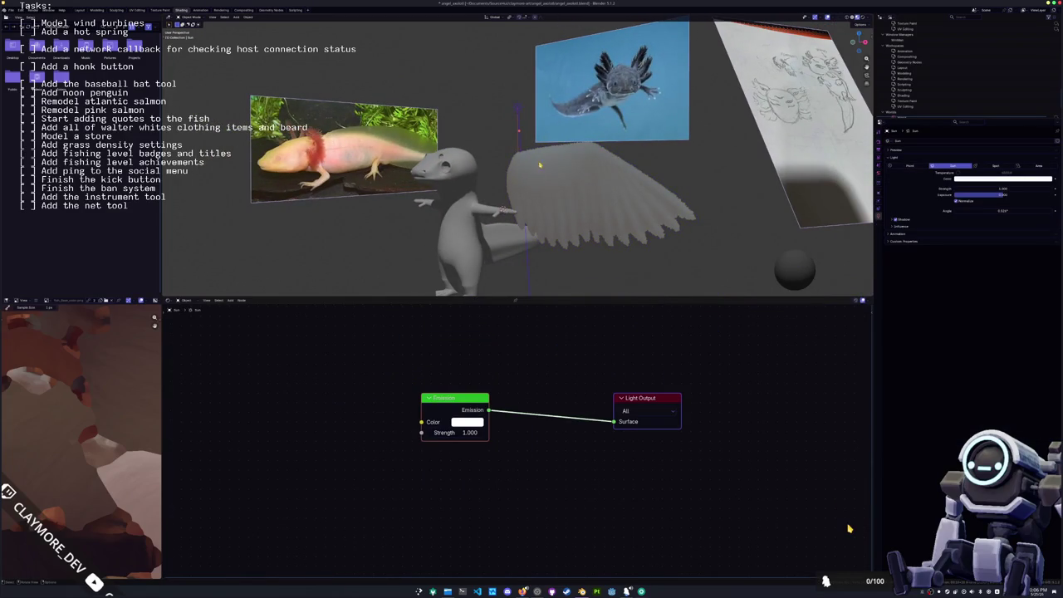
middle_click_drag(540, 165, 526, 157)
mouse_move(529, 103)
left_mouse_down()
mouse_move(578, 150)
mouse_move(502, 129)
mouse_move(596, 143)
left_mouse_up()
middle_click_drag(596, 142, 649, 155)
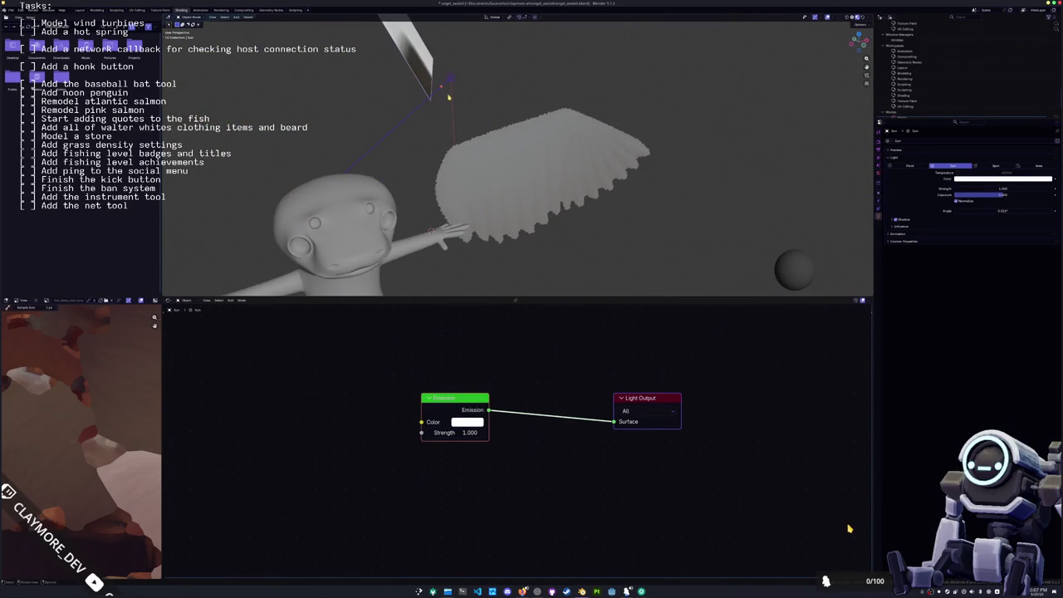
mouse_move(442, 86)
left_mouse_down()
mouse_move(463, 100)
mouse_move(449, 71)
mouse_move(459, 118)
mouse_move(432, 98)
left_mouse_up()
- Show the wing's material nodes, collapse Specular, and set Subsurface Weight to 0
left_click(539, 171)
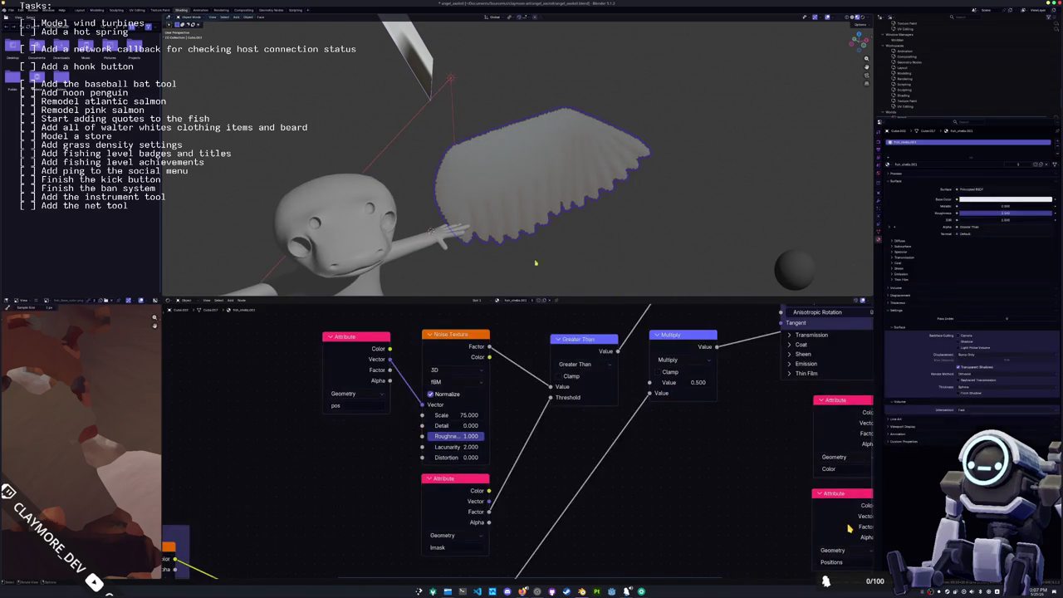
mouse_move(532, 432)
middle_mouse_down()
mouse_move(494, 421)
mouse_move(498, 413)
middle_mouse_up()
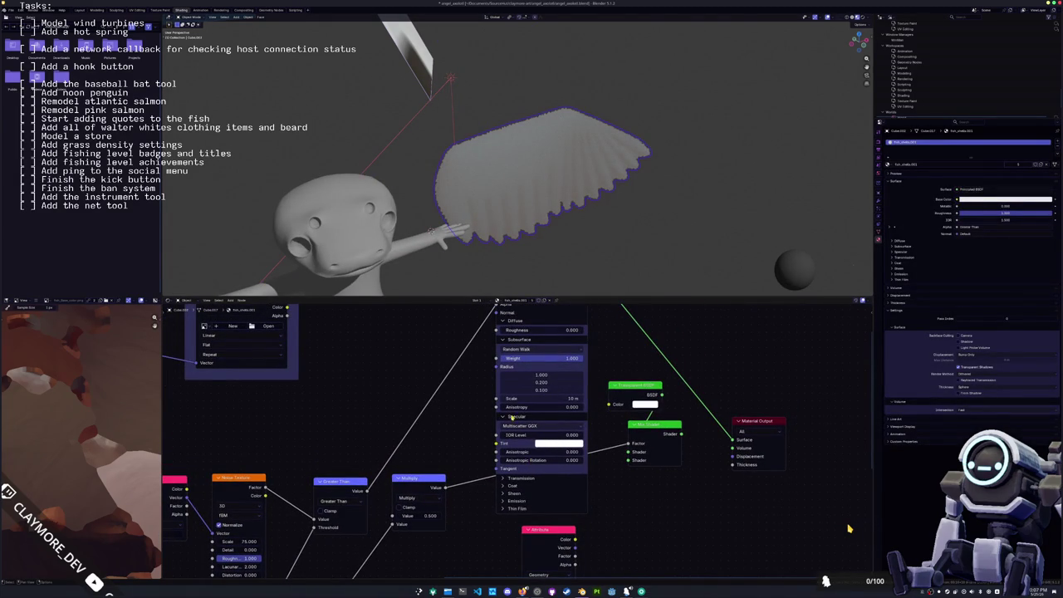
left_click(511, 417)
scroll(478, 382, "up", 1)
middle_click_drag(477, 382, 496, 435)
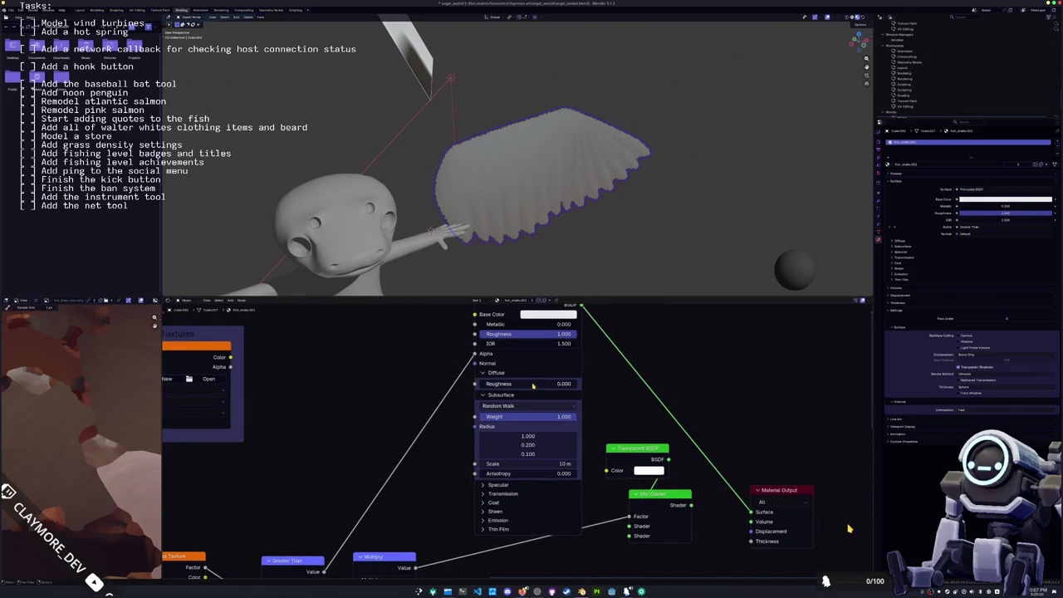
key("BackSpace")
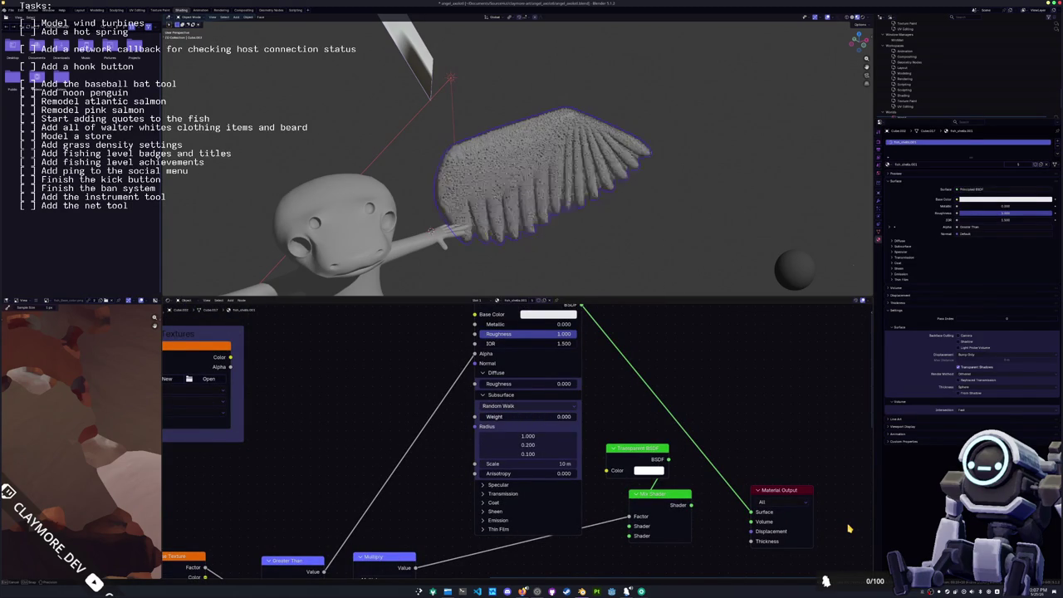
- Raise Subsurface Weight back to 1.000 and return to Edit Mode on the wing
scroll(568, 221, "up", 2)
mouse_move(568, 221)
middle_mouse_down()
mouse_move(465, 208)
mouse_move(498, 216)
mouse_move(511, 170)
middle_mouse_up()
scroll(514, 218, "up", 2)
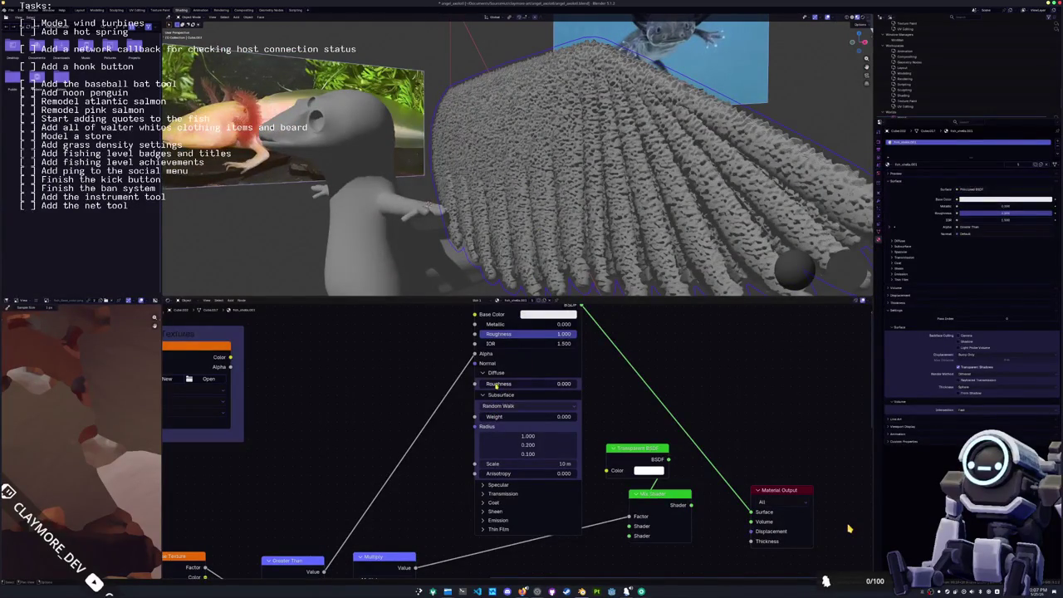
left_click_drag(494, 417, 565, 417)
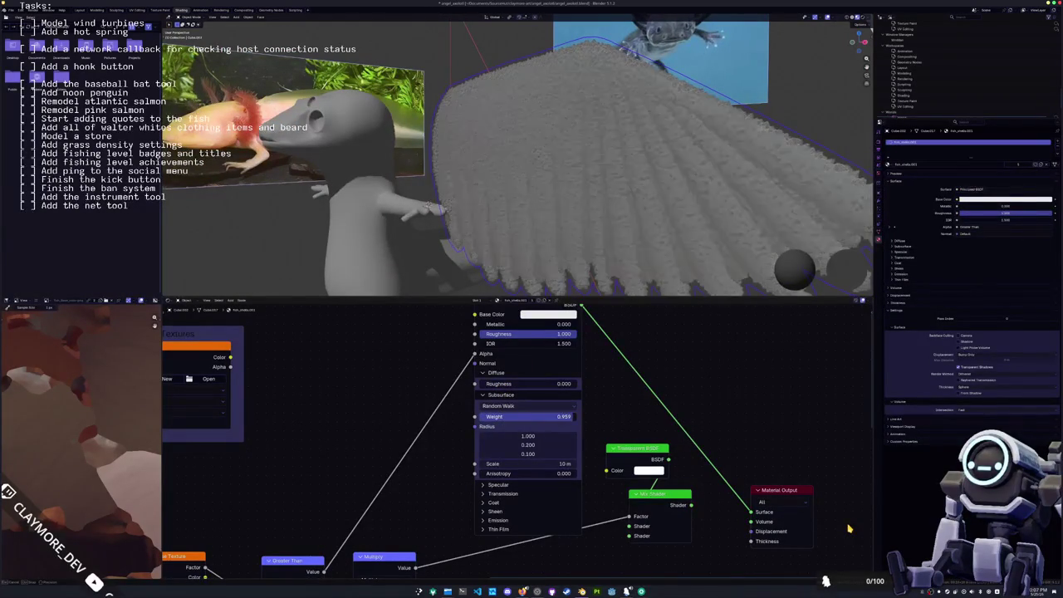
mouse_move(514, 141)
middle_mouse_down()
mouse_move(561, 139)
mouse_move(540, 124)
mouse_move(561, 137)
middle_mouse_up()
key("Tab")
scroll(534, 118, "up", 5)
- Move, rotate and reposition the wing's apex vertex and edges
key("g")
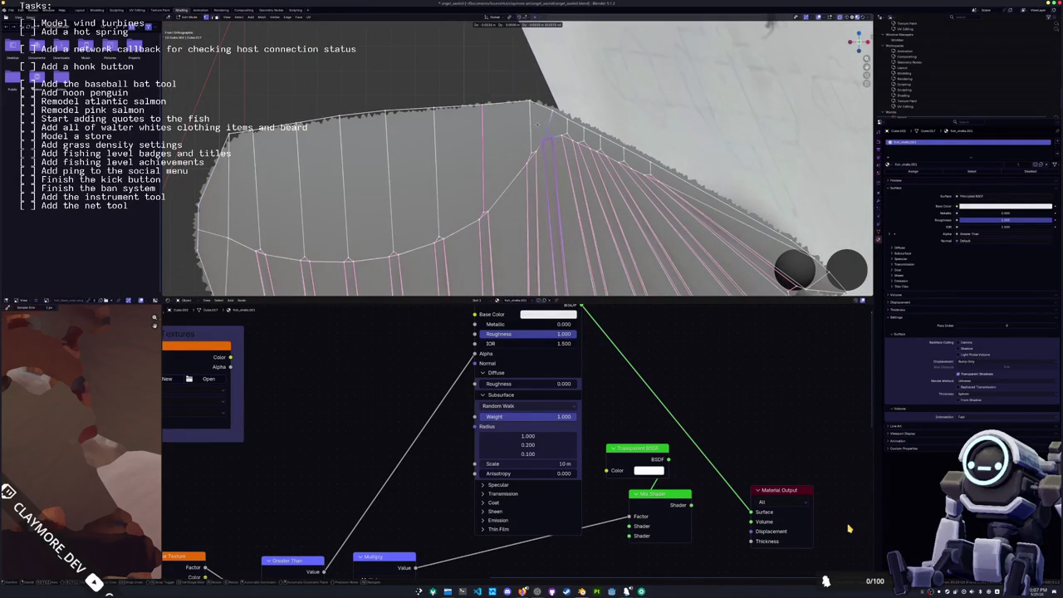
left_click(571, 148)
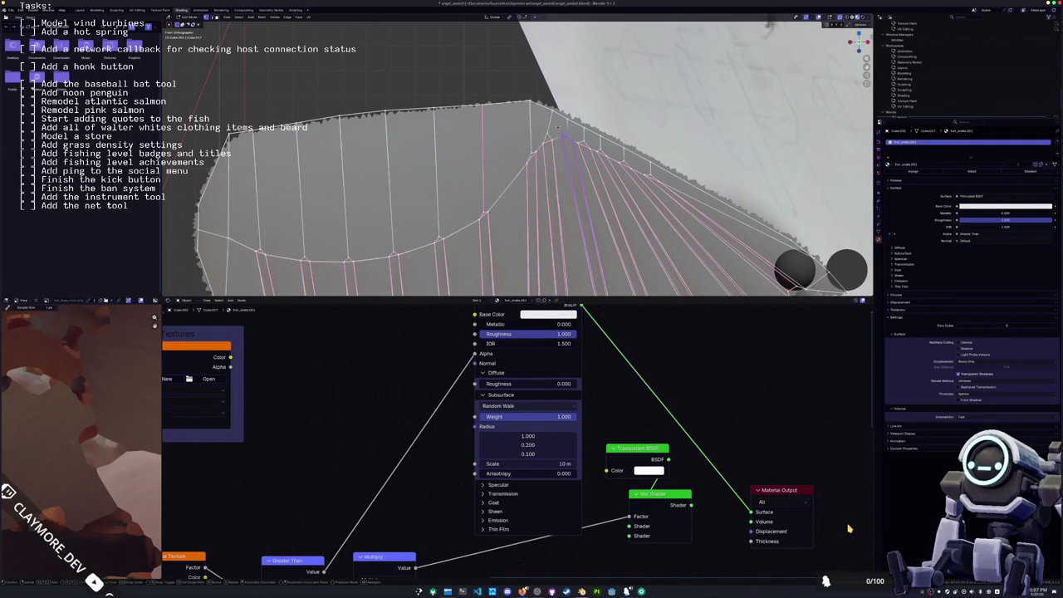
key("r")
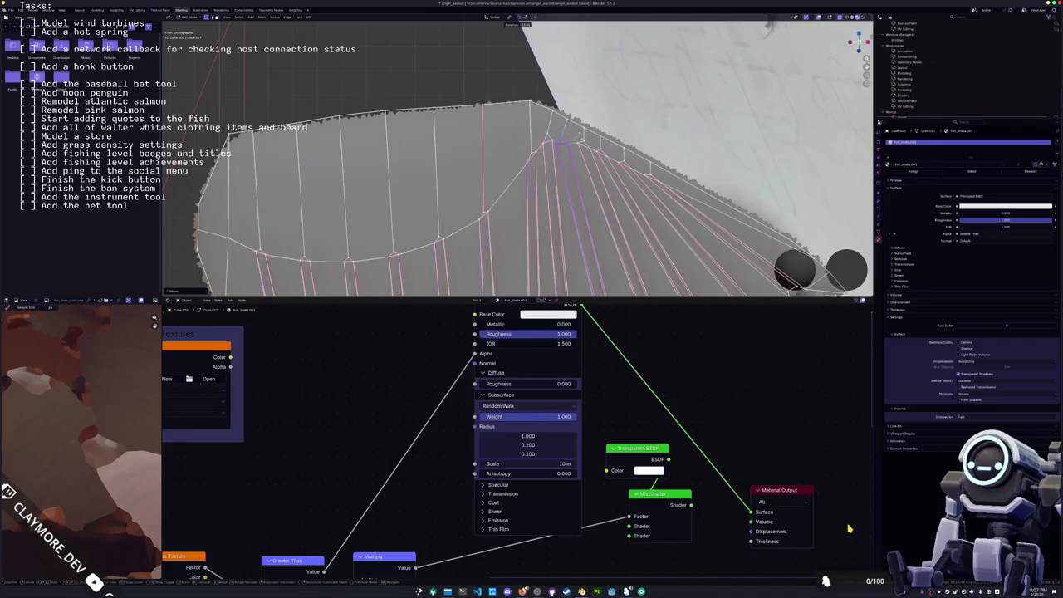
left_click(588, 152)
key("g")
left_click(586, 161)
middle_click_drag(581, 158, 540, 162)
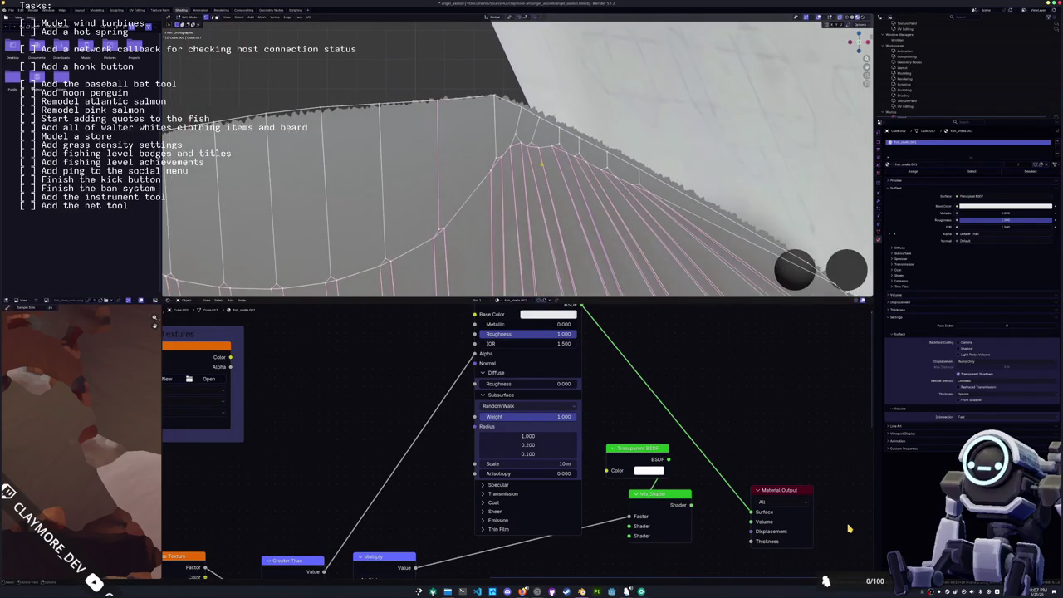
- Move the edge loop running from the apex down and right, then scale it smaller
left_click(567, 143, "alt")
key("g")
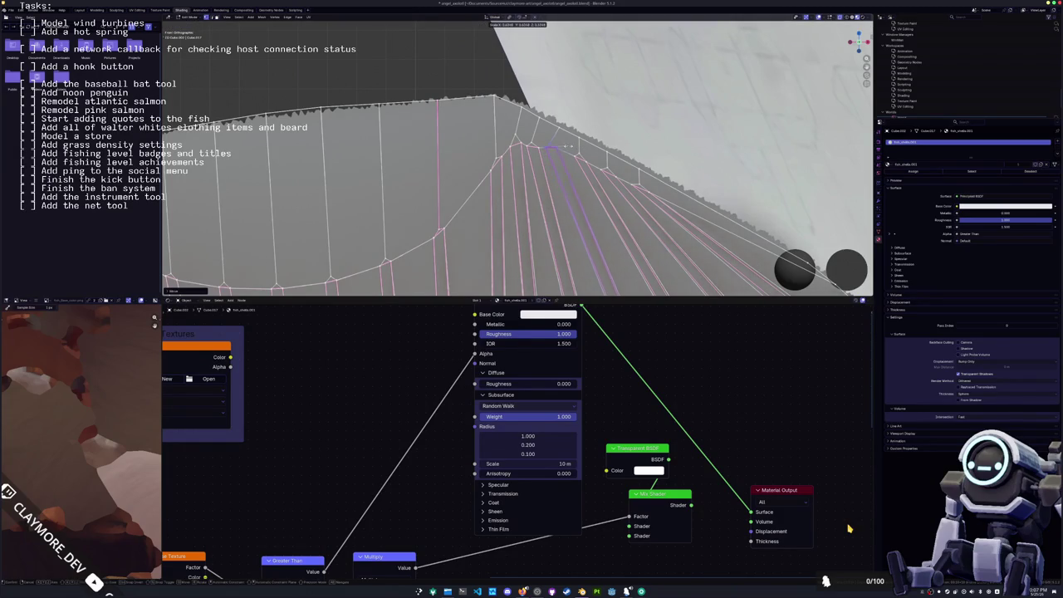
left_click(592, 169)
key("g")
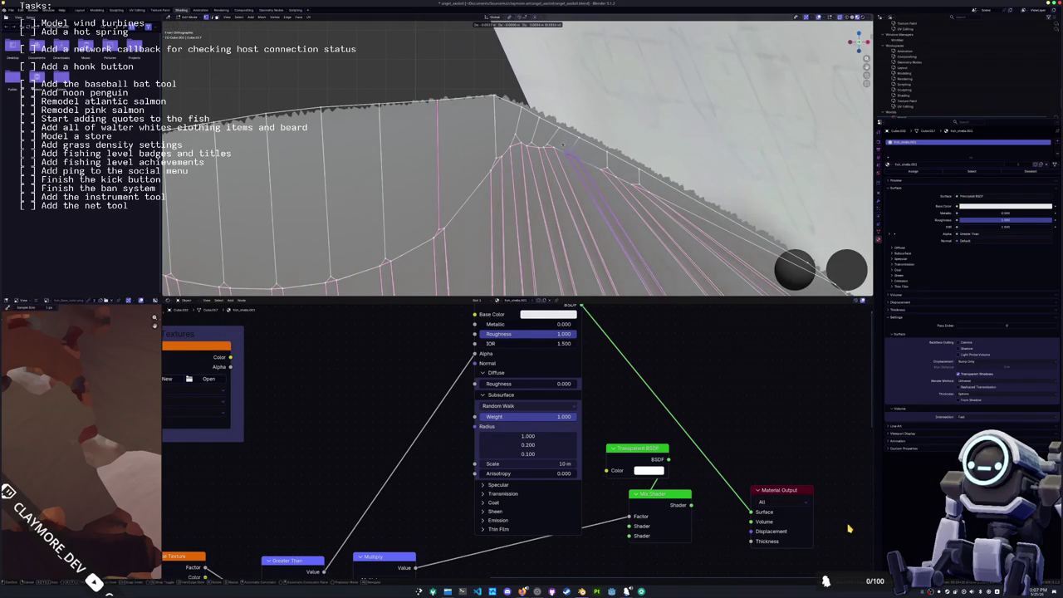
key("s")
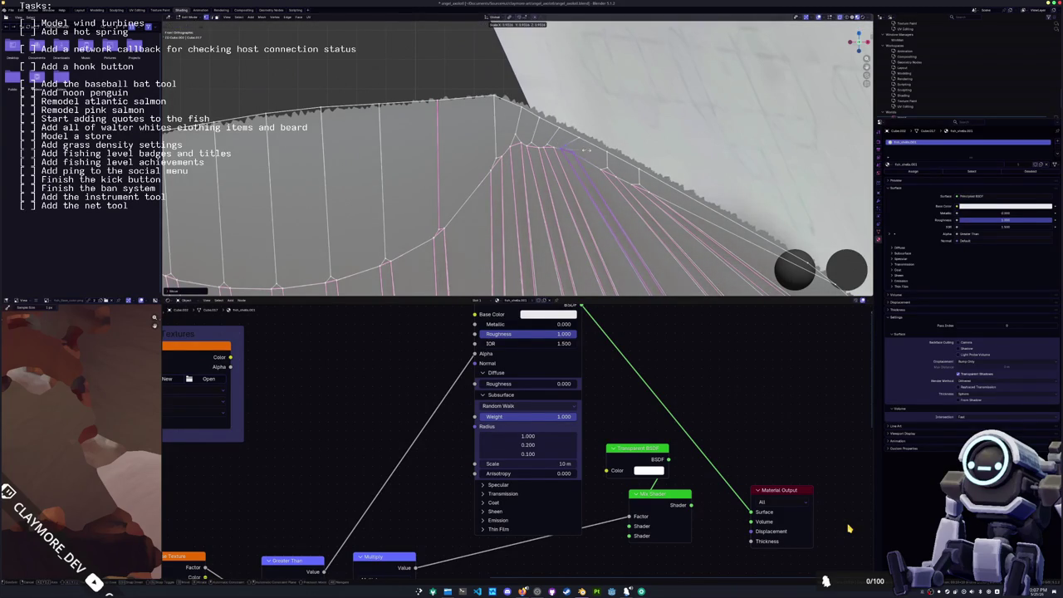
left_click(579, 150)
middle_click_drag(579, 150, 515, 131)
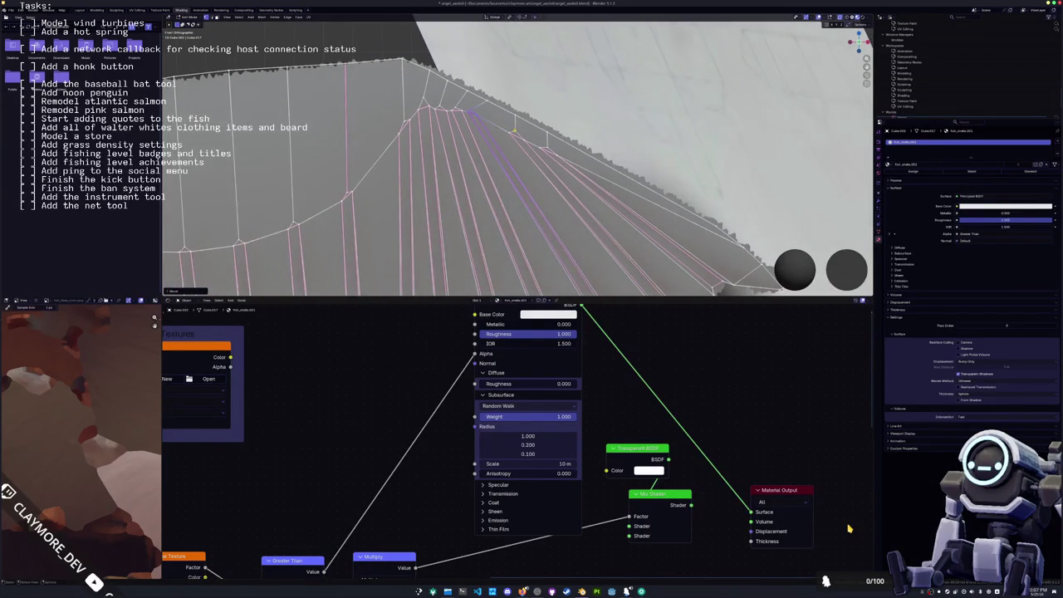
- Edge-slide another loop further along the fan, then return to Object Mode
key("alt+a")
left_click(497, 118, "alt")
key("g")
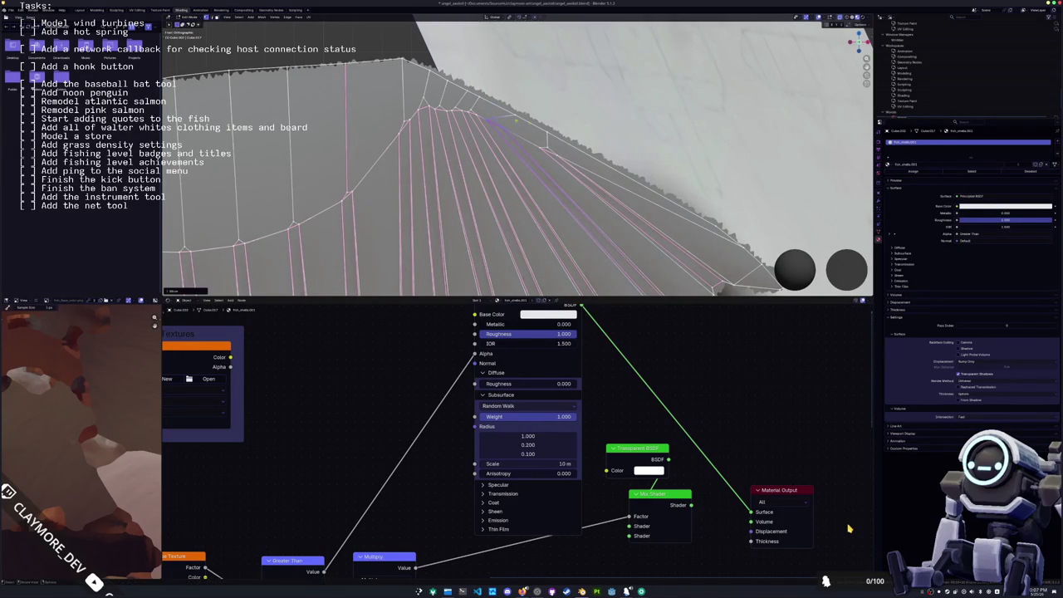
key("g")
key("Return")
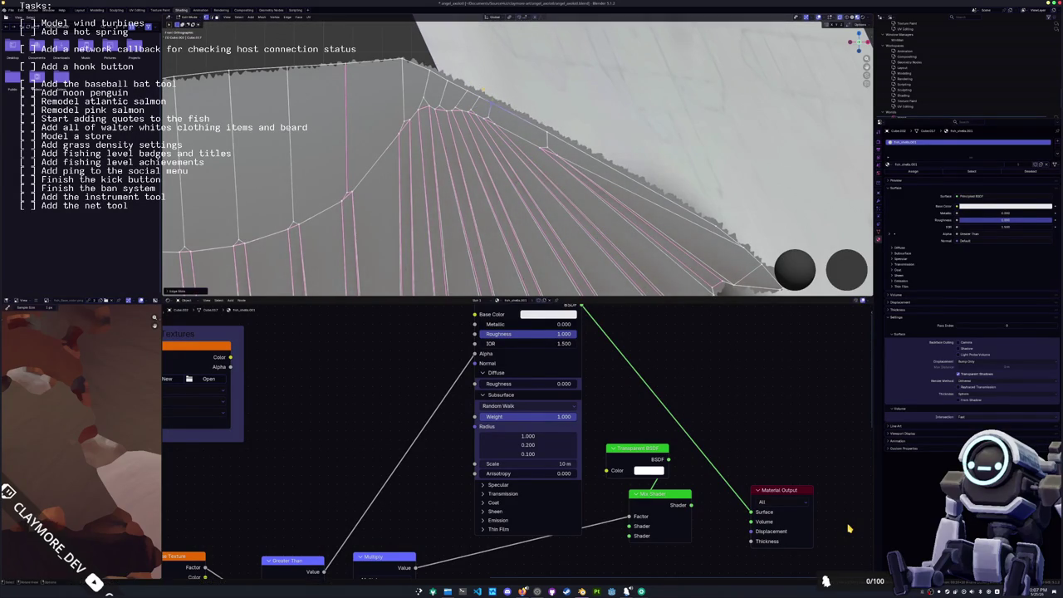
key("s")
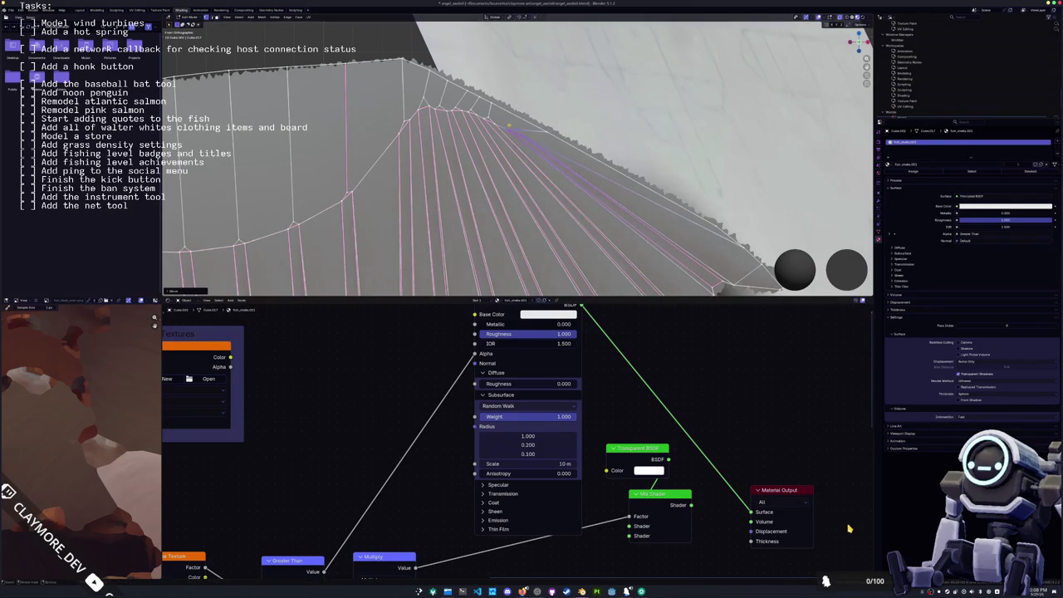
key("Escape")
key("g")
key("g")
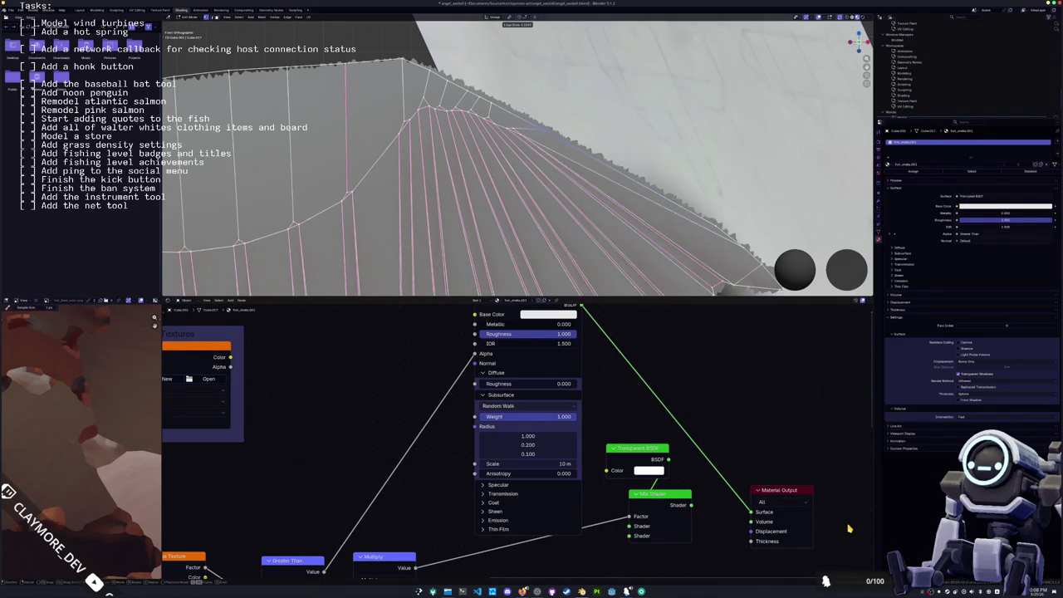
middle_click_drag(849, 528, 849, 528)
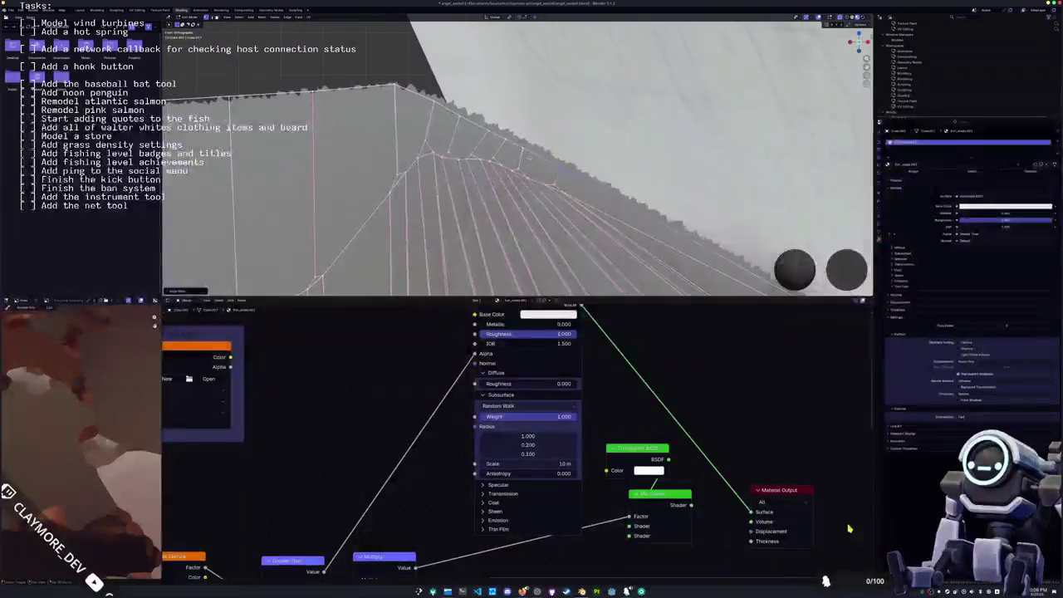
left_click(849, 528)
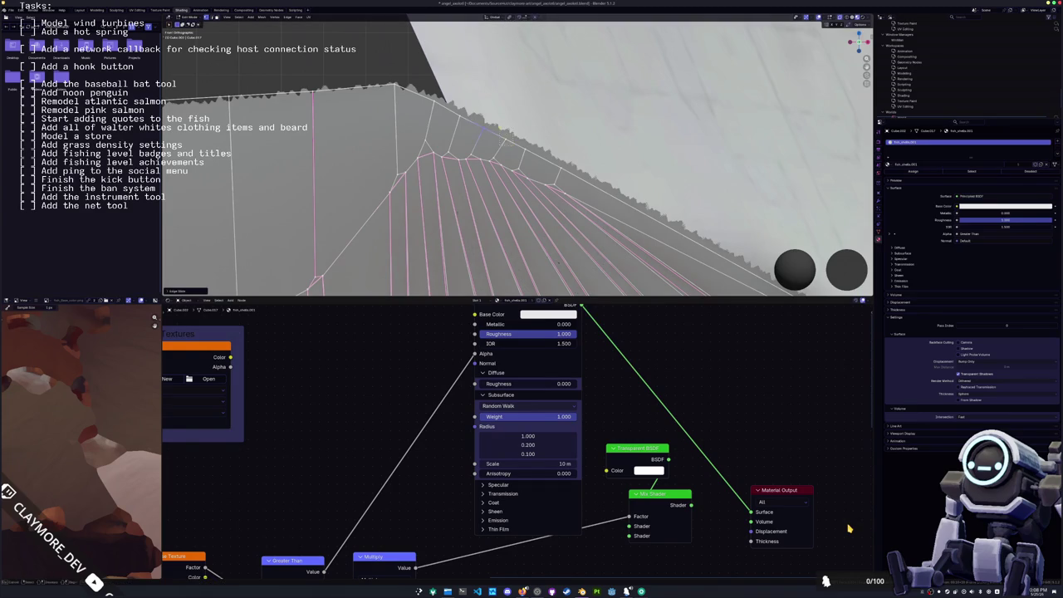
mouse_move(514, 196)
middle_mouse_down()
mouse_move(481, 216)
mouse_move(527, 204)
mouse_move(515, 203)
middle_mouse_up()
key("Tab")
key("Tab")
- Move the wing along X and Y, checking its position against the Right Ortho side view
key("g")
key("x")
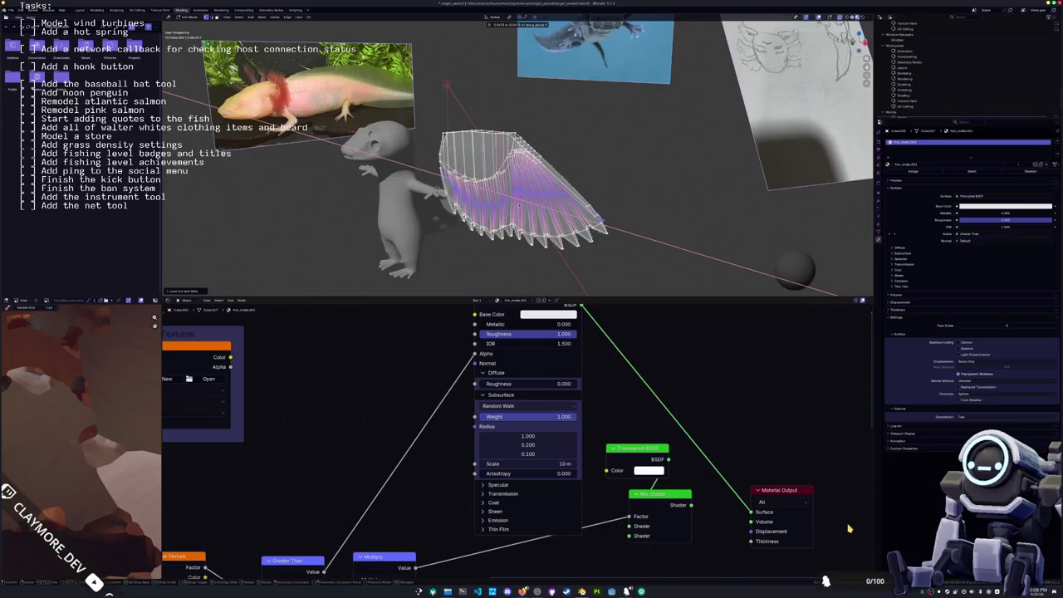
key("y")
left_click(515, 204)
middle_click_drag(515, 205, 465, 208)
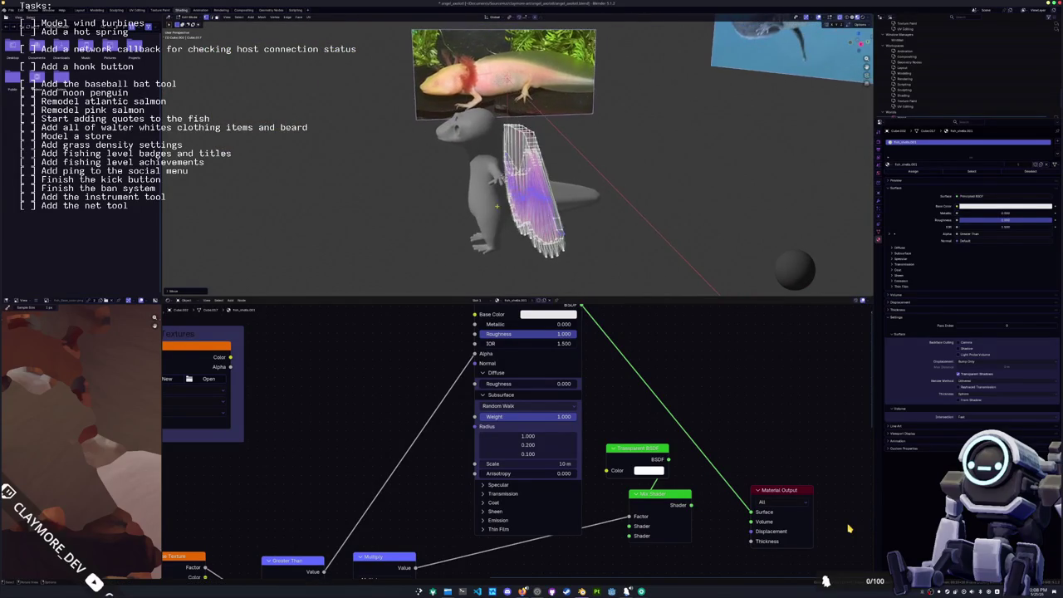
key("KP_3")
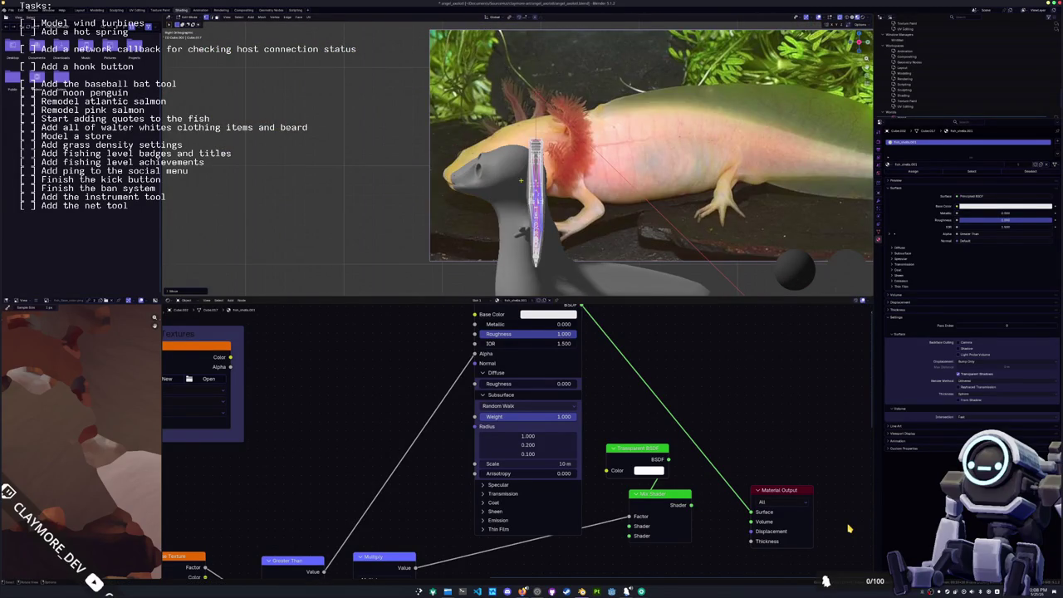
scroll(520, 180, "up", 2)
key("KP_Decimal")
key("g")
key("y")
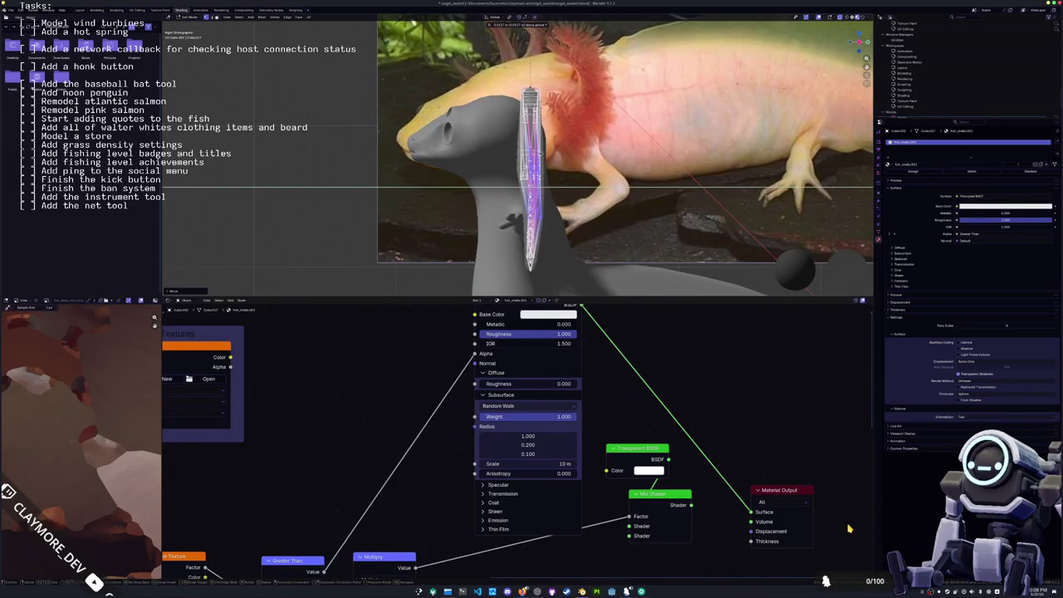
left_click(849, 528)
- In Edit Mode, nudge the wing's geometry along the X and Y axes
key("Tab")
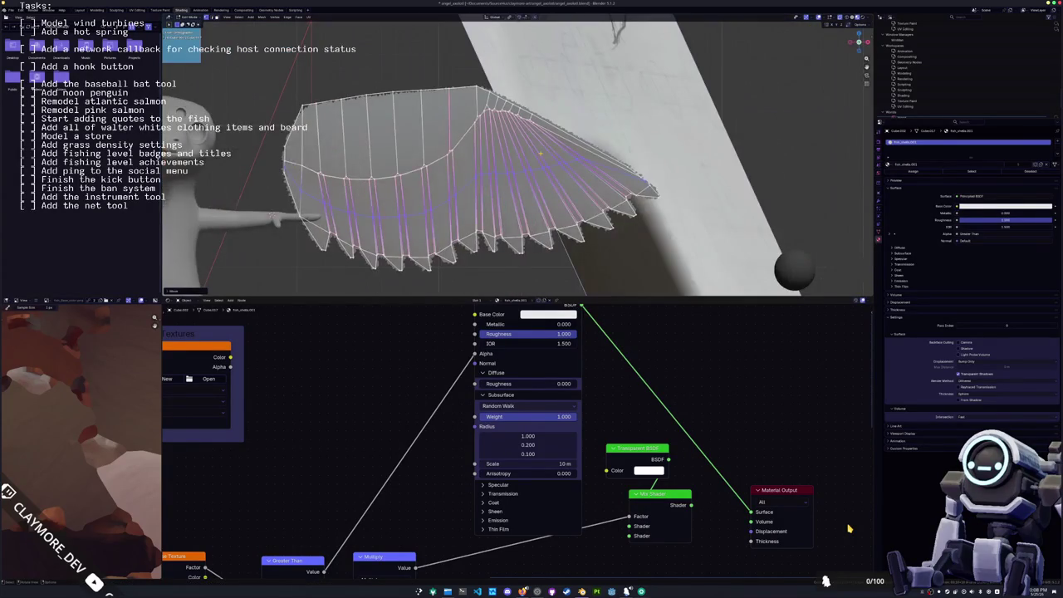
key("KP_Decimal")
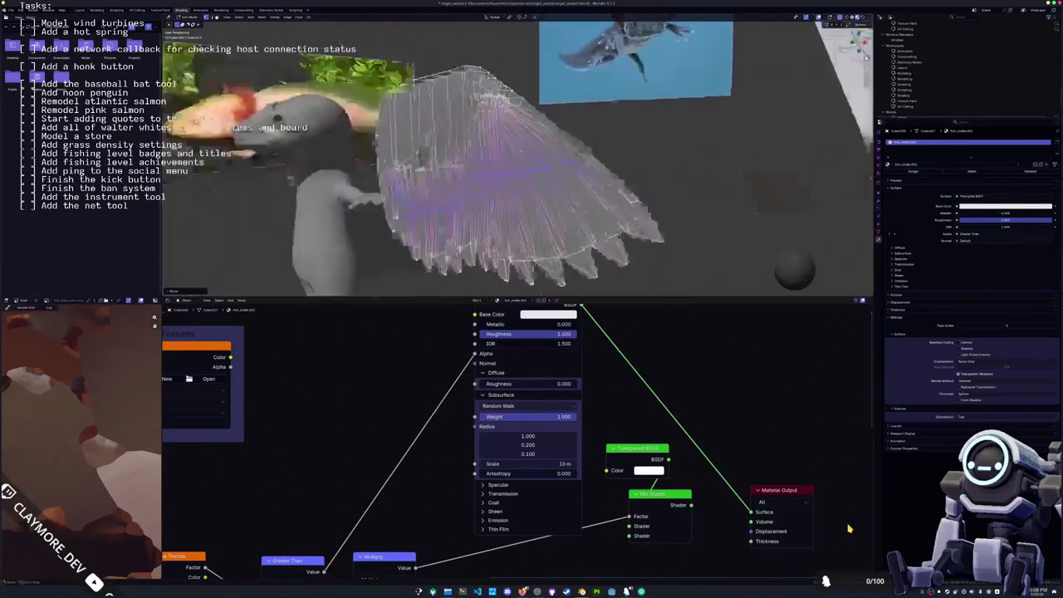
key("g")
key("x")
key("Return")
mouse_move(531, 166)
middle_mouse_down()
mouse_move(583, 156)
mouse_move(540, 166)
mouse_move(553, 166)
middle_mouse_up()
key("g")
key("y")
key("Return")
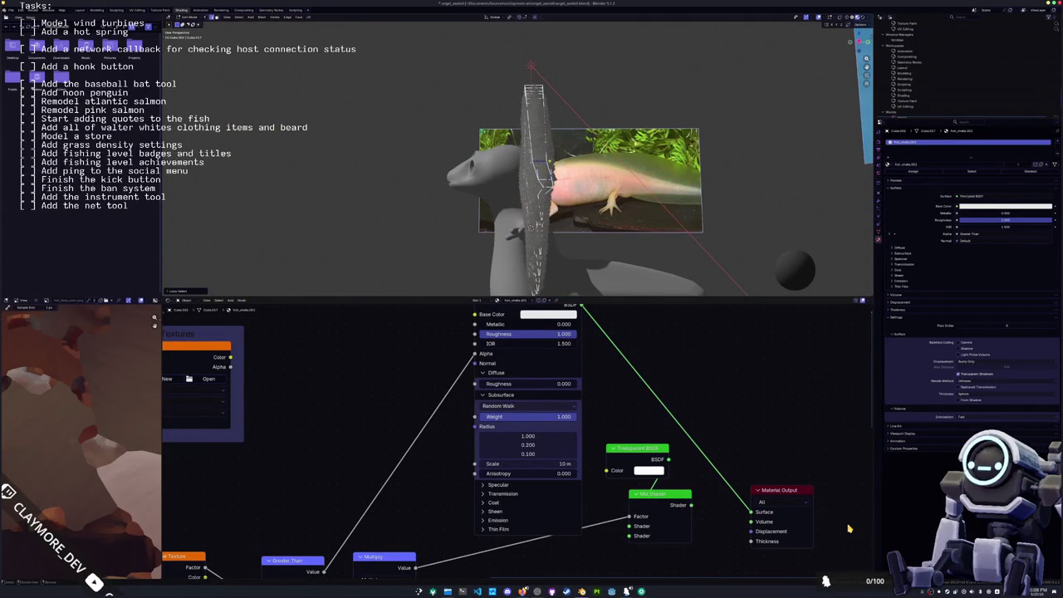
middle_click_drag(553, 166, 531, 166)
key("g")
key("y")
- Select edges along the wing's outer rim from the front, then leave Edit Mode
middle_click_drag(516, 166, 582, 191)
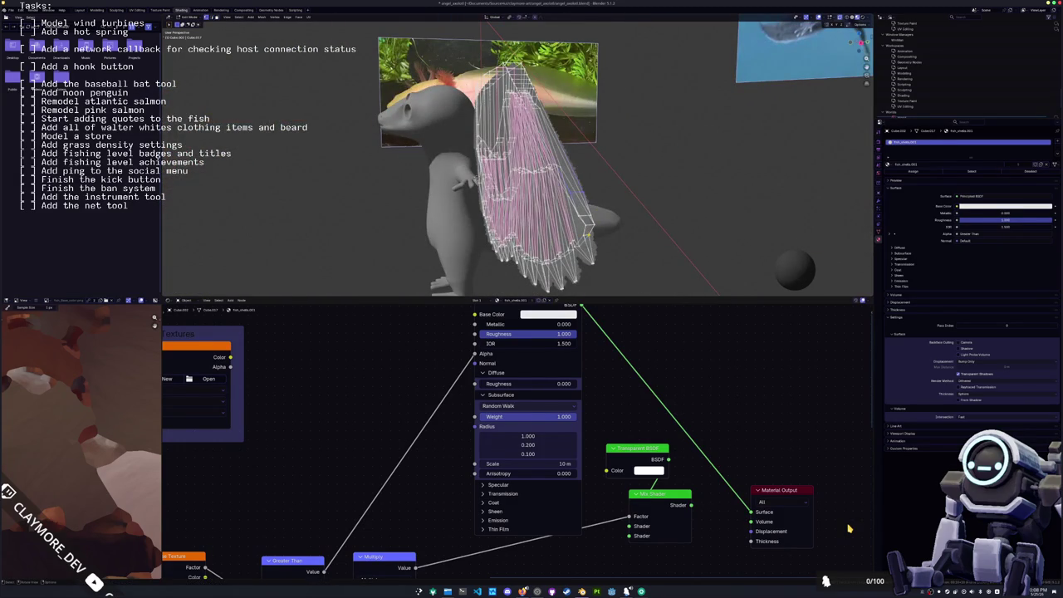
left_click(585, 195)
left_click(581, 209, "shift")
left_click(577, 207, "shift")
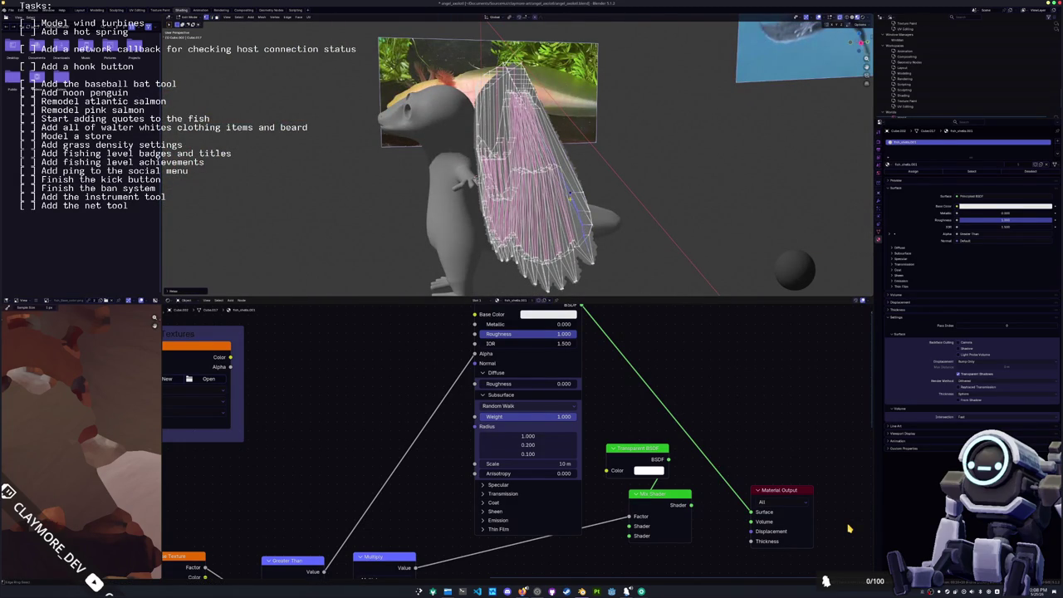
left_click(580, 206, "shift")
middle_click_drag(609, 248, 482, 239)
key("Tab")
key("Tab")
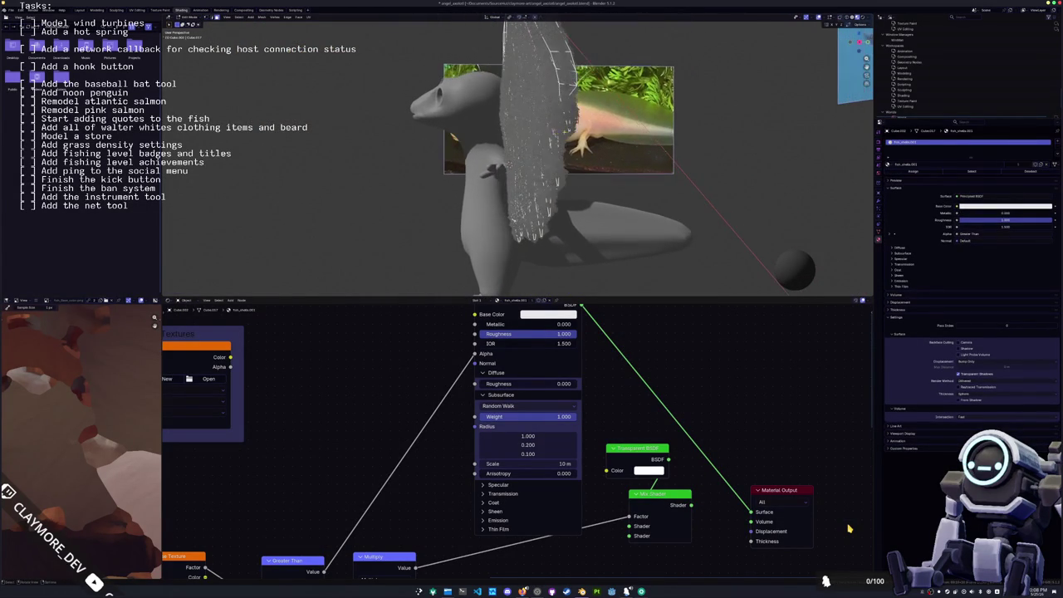
- Shift the whole wing along Y against the axolotl's side
middle_click_drag(592, 146, 569, 164)
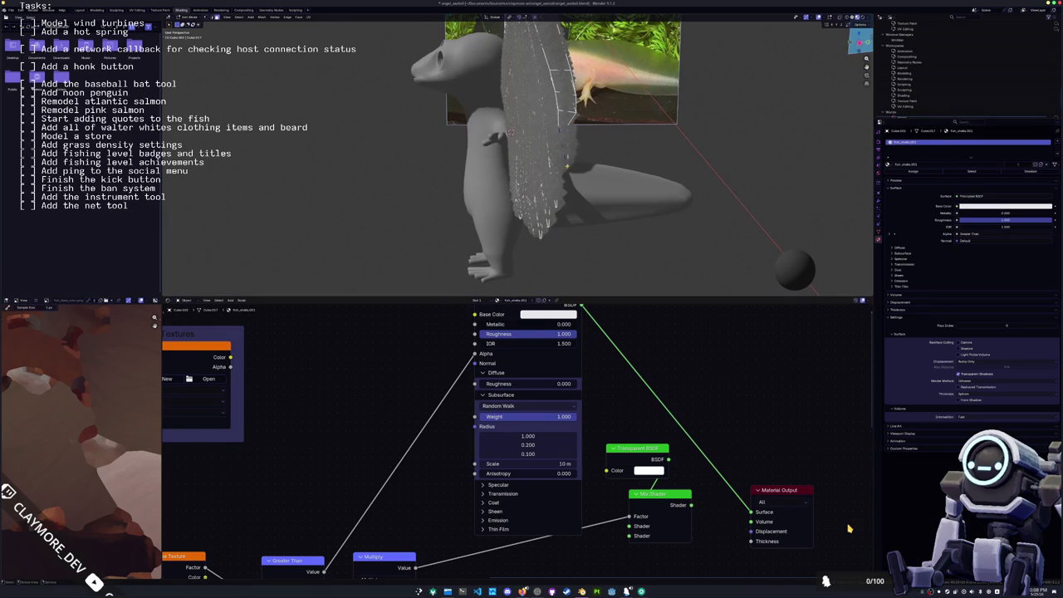
key("g")
mouse_move(570, 175)
middle_mouse_down()
mouse_move(581, 175)
mouse_move(531, 178)
middle_mouse_up()
key("y")
left_click(583, 176)
- In Edit Mode, move the wing geometry along Y and select the whole wing mesh
key("Tab")
key("g")
key("y")
left_click(534, 178)
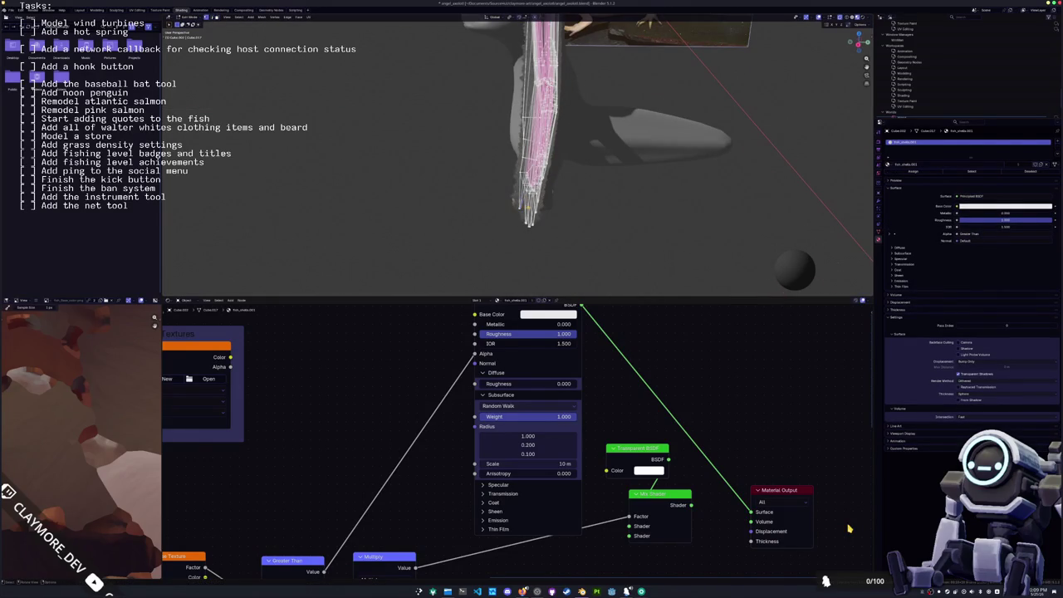
mouse_move(531, 179)
middle_mouse_down()
mouse_move(506, 191)
mouse_move(544, 150)
middle_mouse_up()
left_click(456, 127, "ctrl")
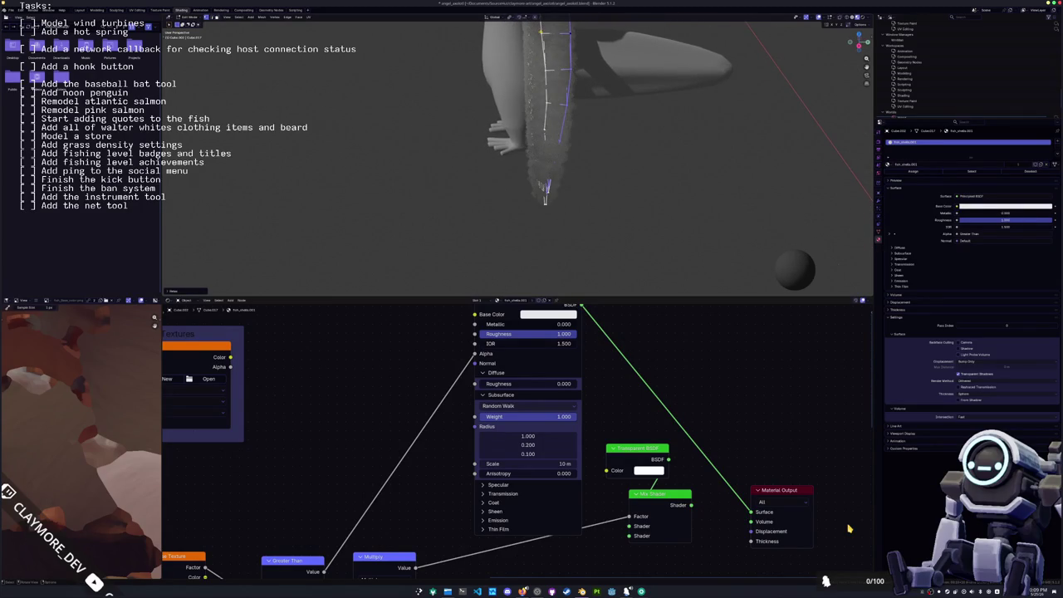
key("ctrl+l")
- Select an edge path on the wing, shift it along Y, and begin vertex-sliding it
middle_click_drag(545, 195, 549, 209)
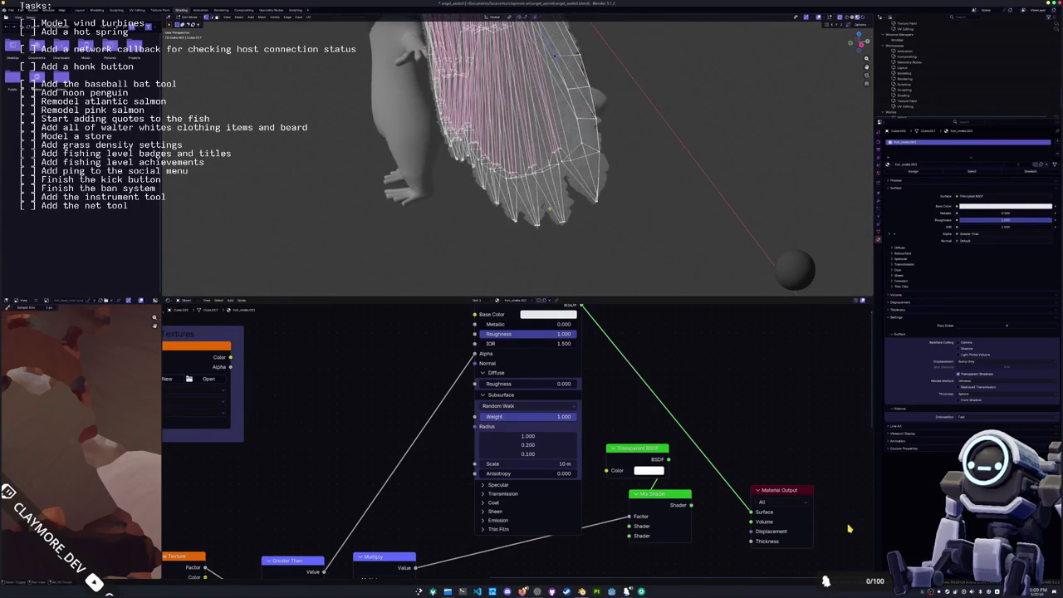
key("ctrl+l")
middle_click_drag(549, 200, 540, 192)
left_click(580, 214, "ctrl")
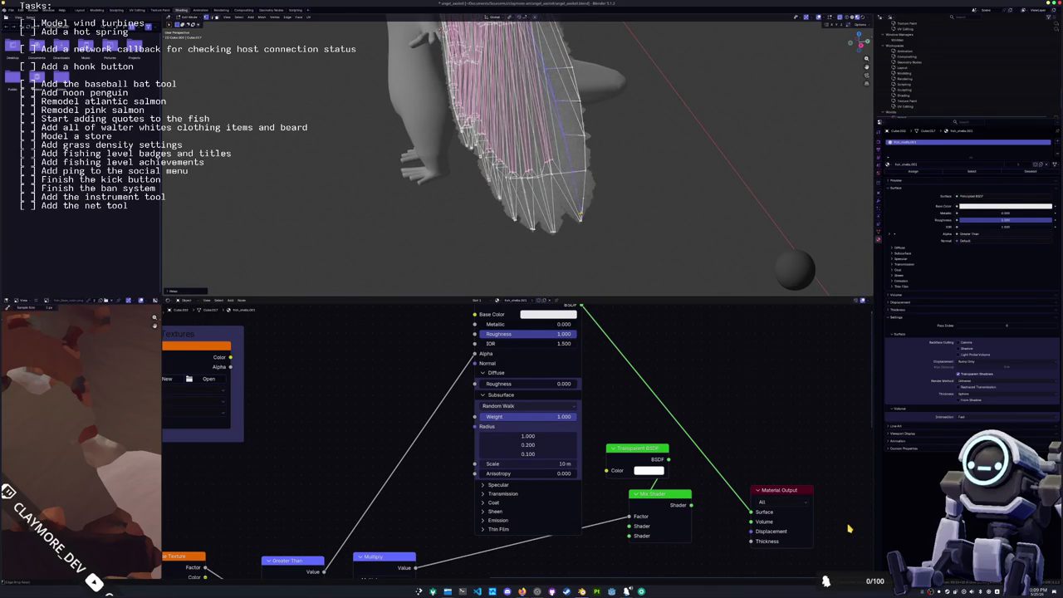
key("g")
key("y")
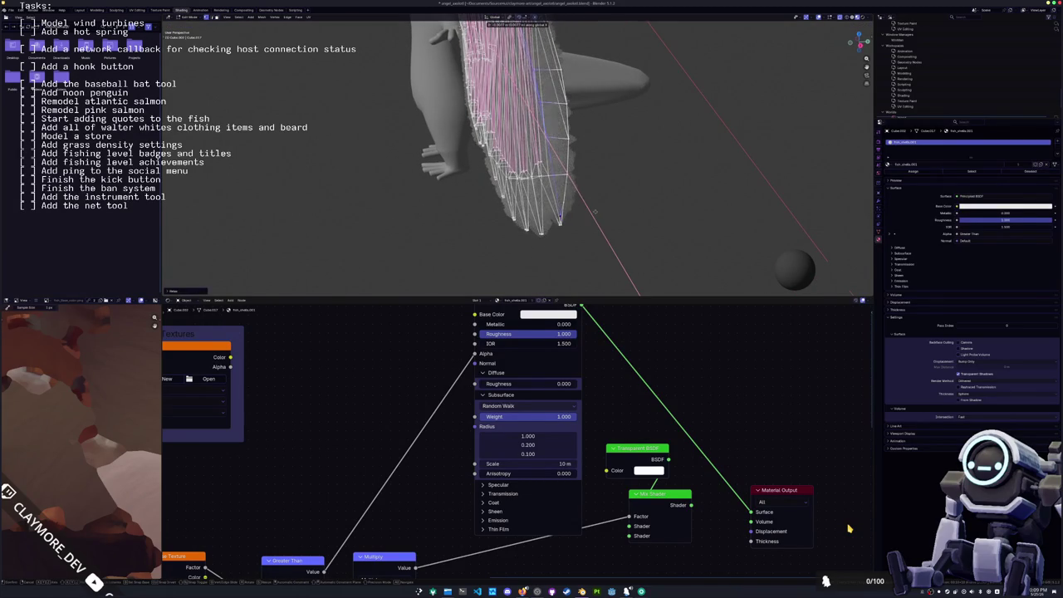
left_click(582, 204)
middle_click_drag(582, 203, 575, 193)
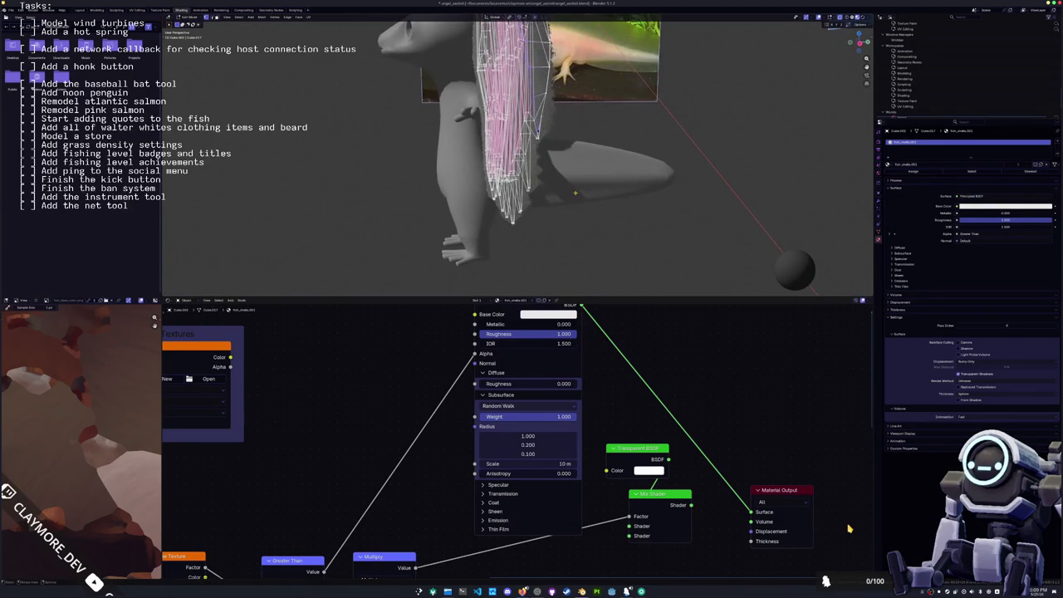
key("g")
key("y")
key("g")
- Finish the vertex slide, leave Edit Mode, and apply All Transforms to the wing
left_click(548, 129)
key("Tab")
key("KP_Decimal")
scroll(570, 148, "down", 2)
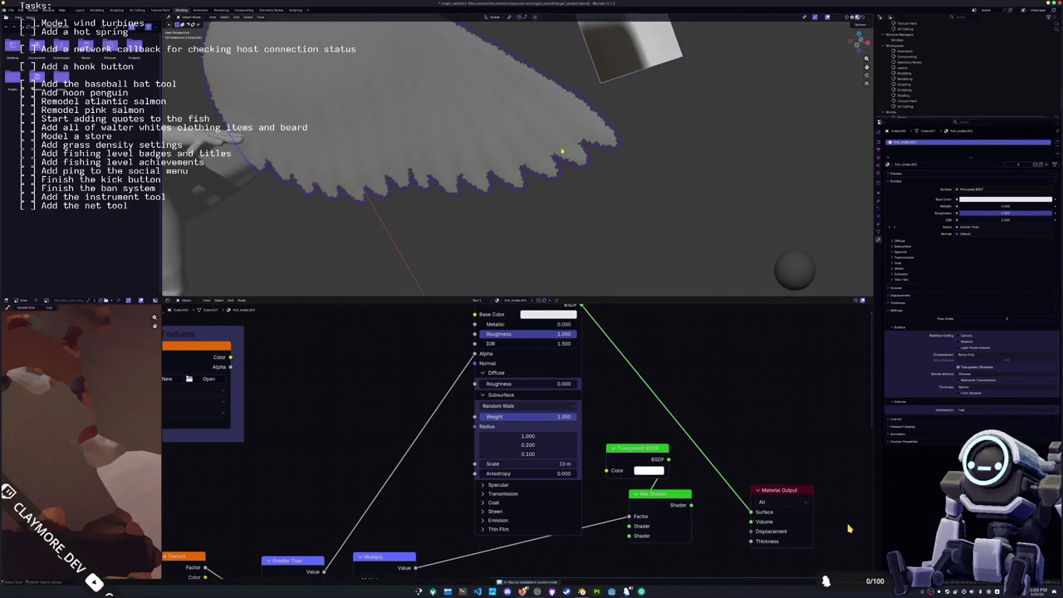
scroll(556, 149, "down", 4)
scroll(534, 152, "down", 2)
key("ctrl+a")
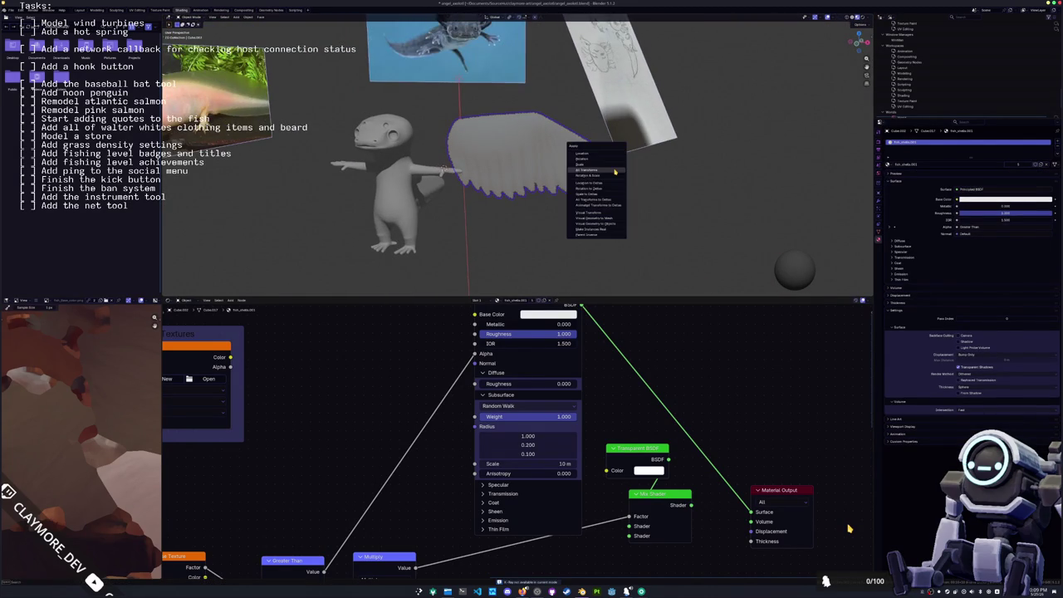
left_click(615, 172)
- Inspect the wing's feathers from the left side view and by orbiting around it
scroll(617, 202, "down", 1)
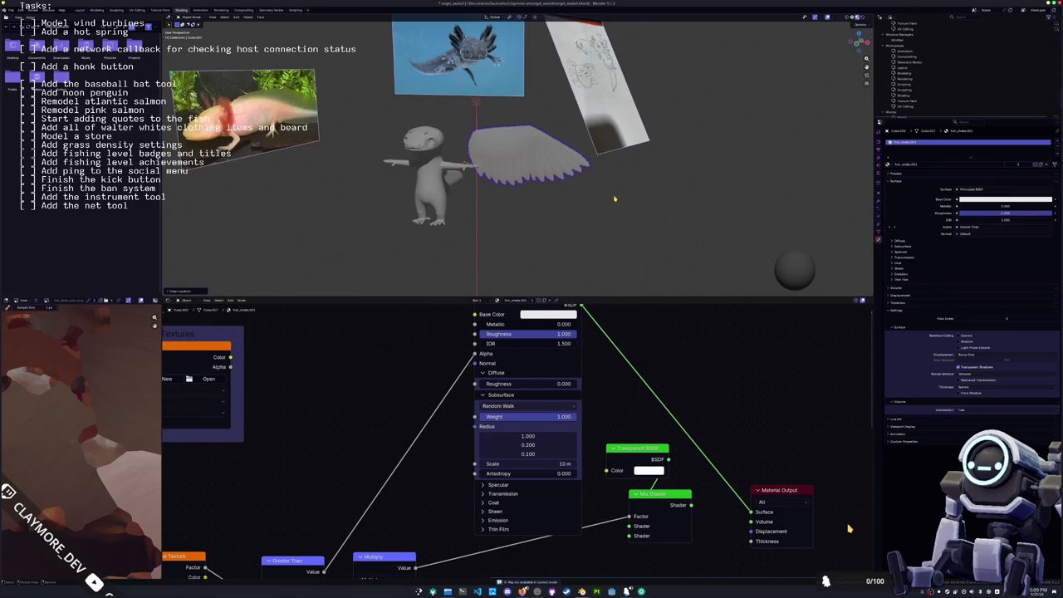
key("KP_4")
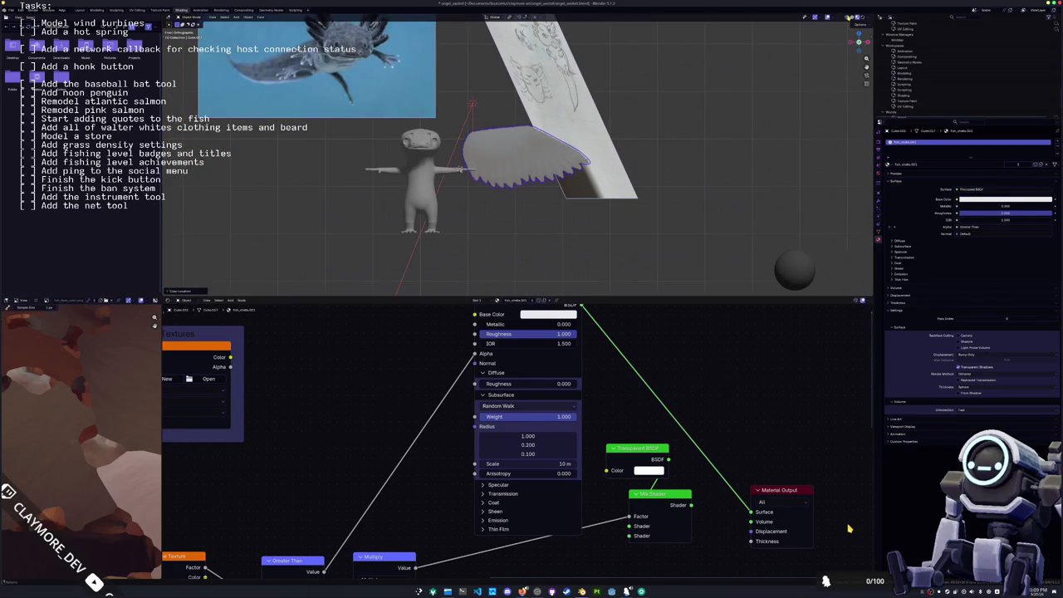
scroll(550, 165, "up", 2)
scroll(551, 166, "up", 2)
scroll(551, 165, "up", 2)
right_click(550, 166)
key("Escape")
scroll(550, 165, "up", 2)
middle_click_drag(551, 165, 551, 232)
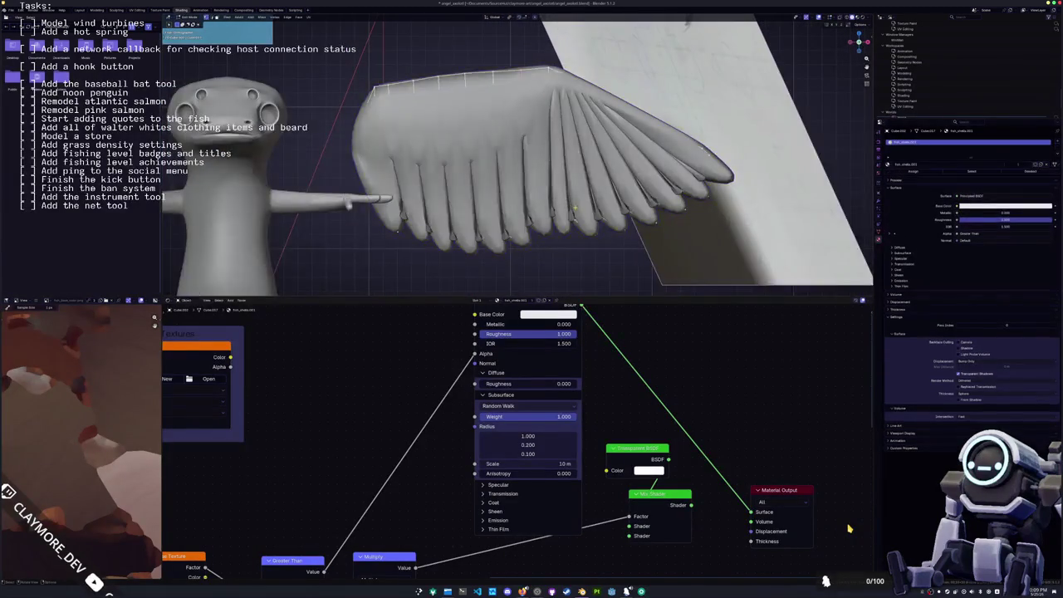
scroll(551, 231, "up", 3)
- Put the wing in Edit Mode and switch to the Geometry Nodes workspace
key("Tab")
key("Tab")
scroll(563, 199, "down", 5)
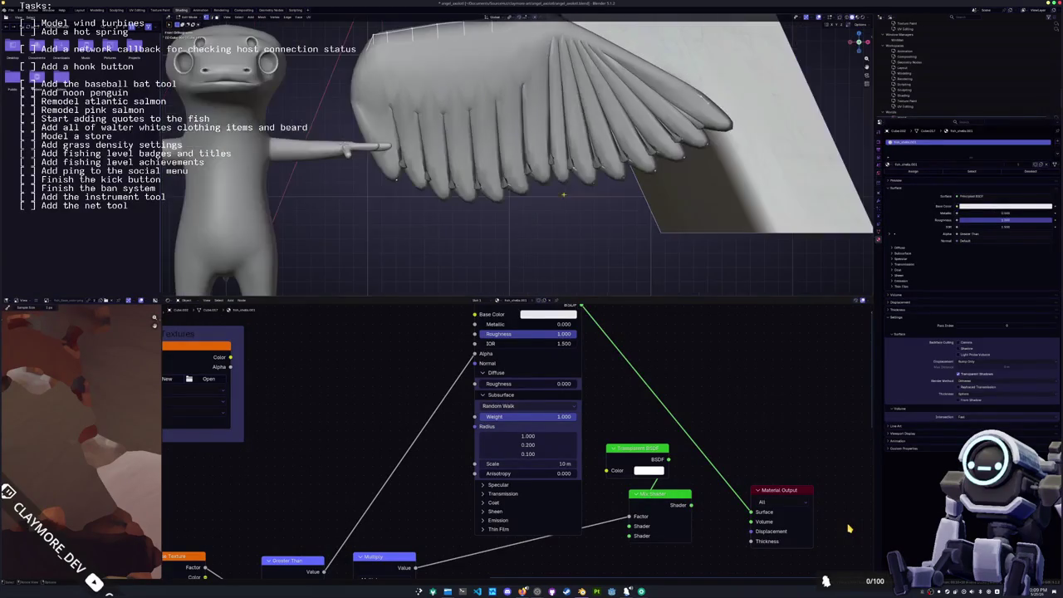
middle_click_drag(435, 349, 428, 385)
middle_click_drag(466, 176, 466, 209)
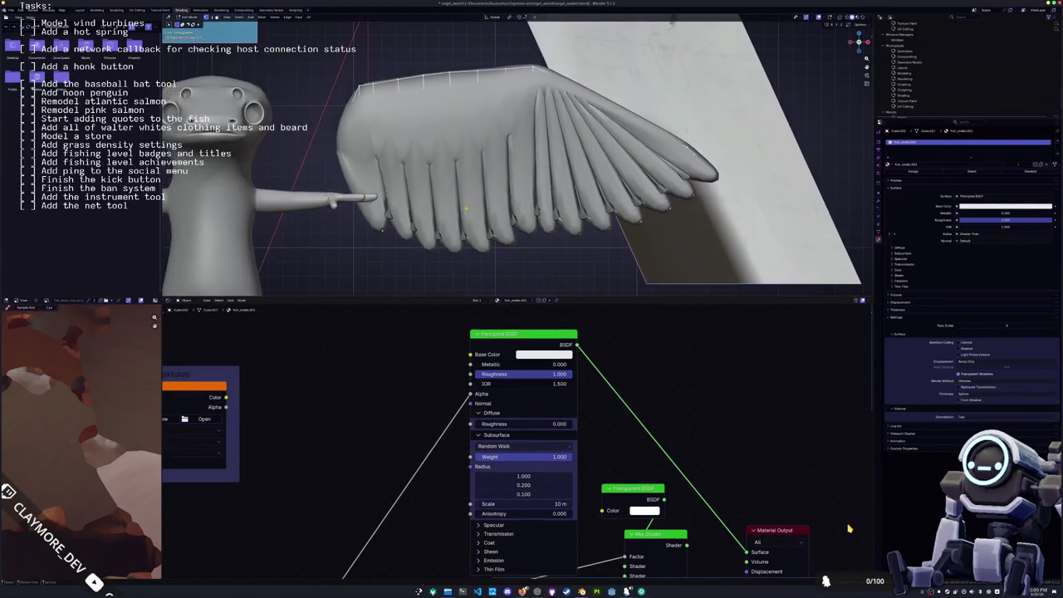
left_click(269, 10)
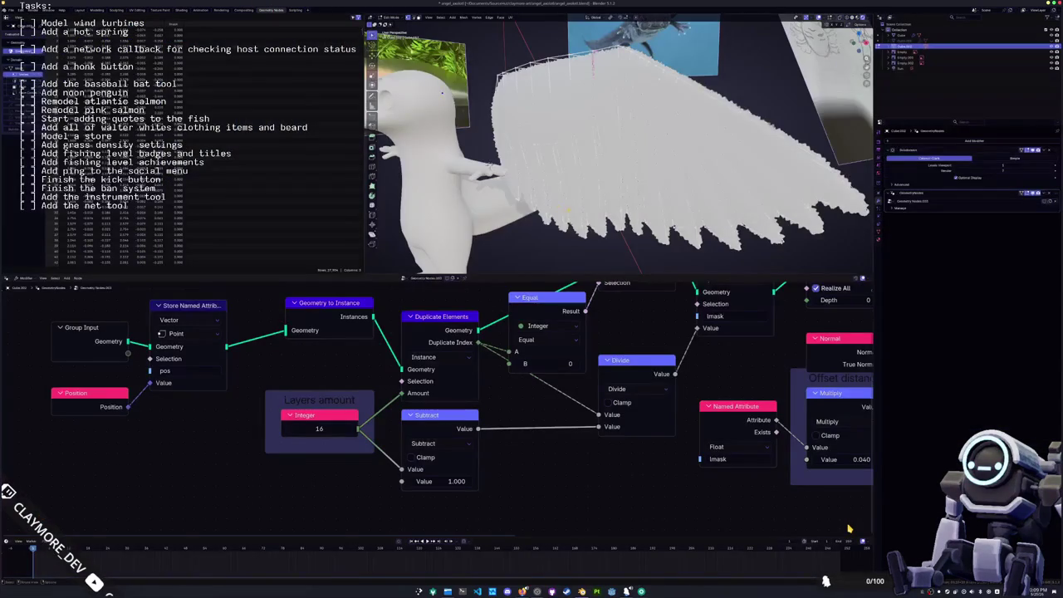
- Set the Offset distance Multiply value to 0.025 instead of 0.040, then leave Edit Mode
key("Tab")
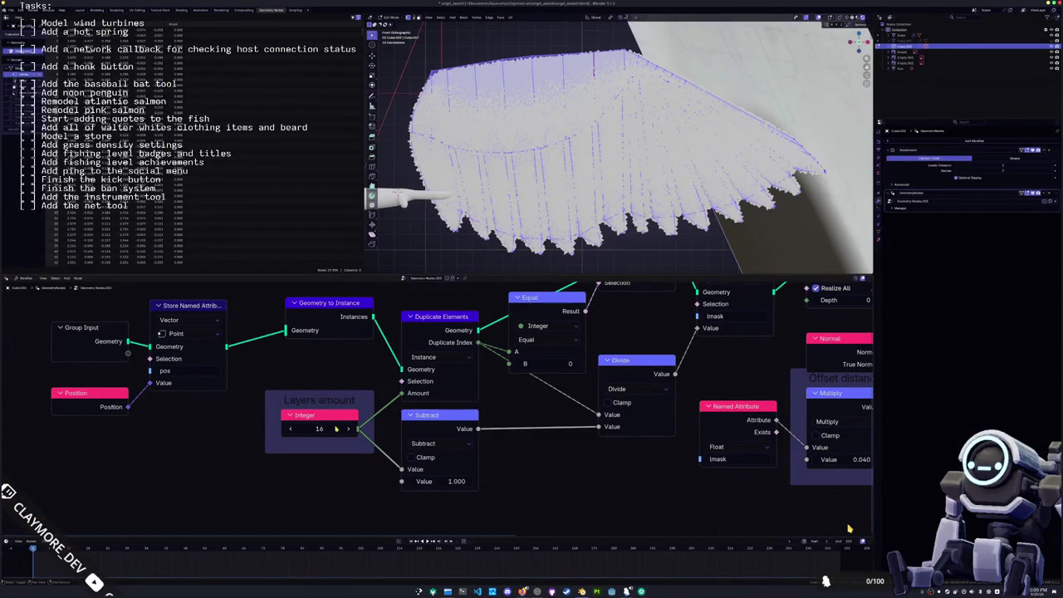
scroll(336, 429, "right", 8, "ctrl")
left_click_drag(619, 463, 611, 463)
left_click(621, 463)
type("0.025")
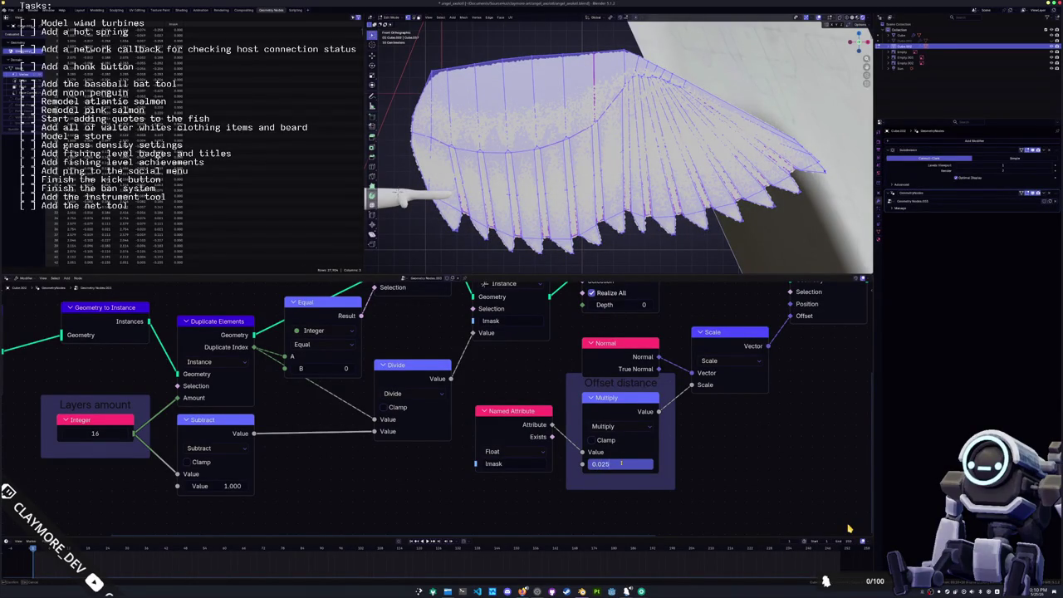
key("Return")
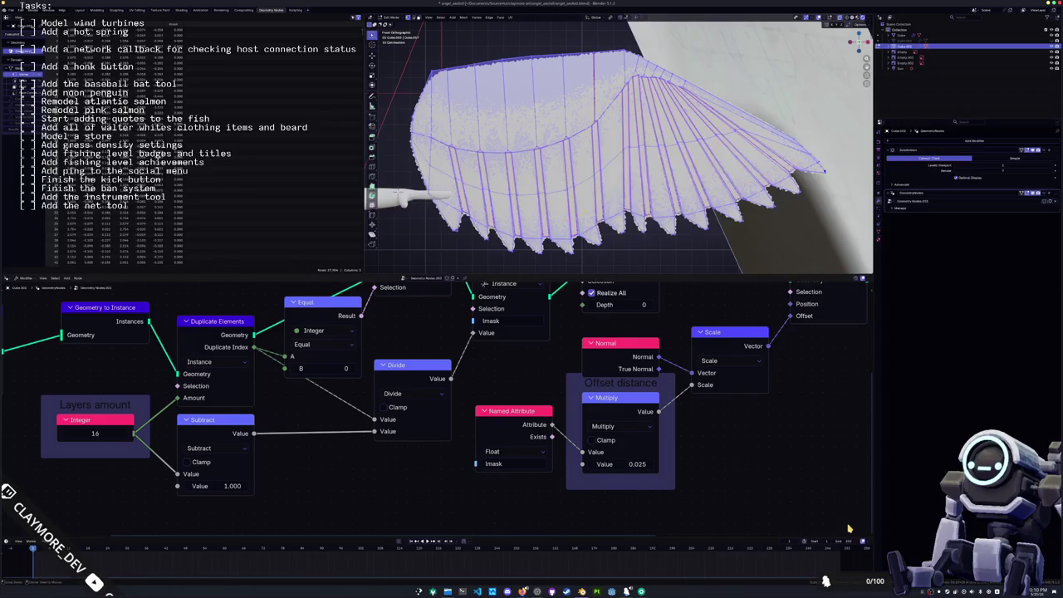
scroll(619, 145, "up", 2)
scroll(618, 145, "up", 2)
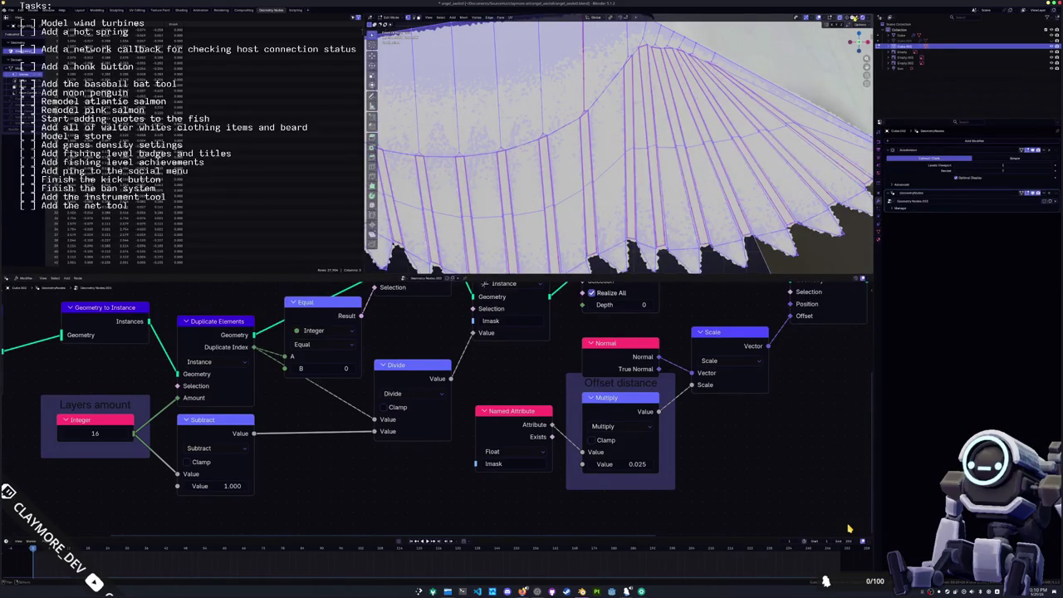
scroll(613, 157, "down", 3)
key("Tab")
scroll(628, 164, "up", 2)
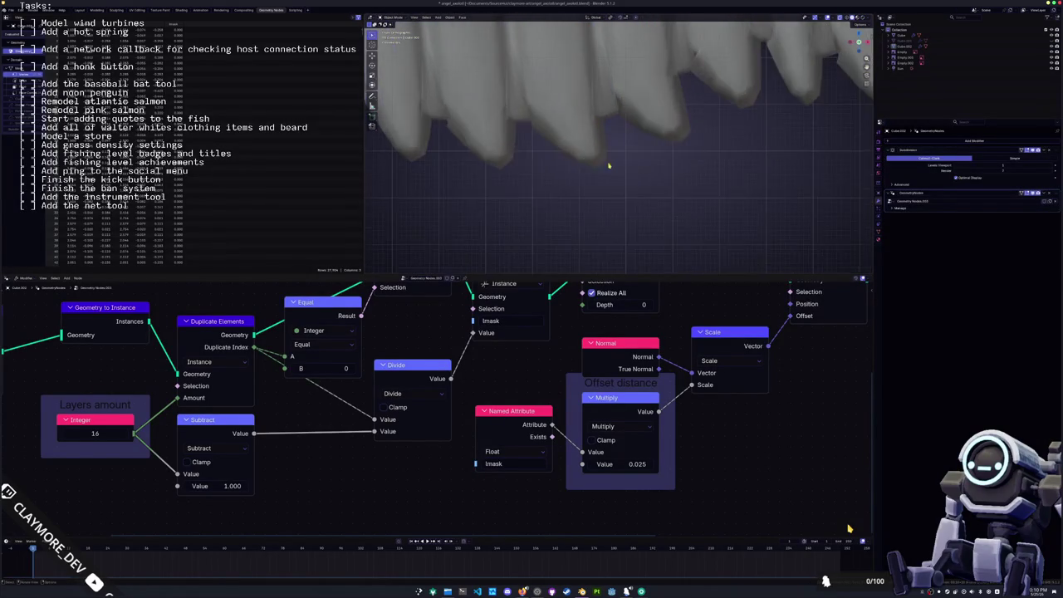
scroll(623, 162, "up", 2)
key("Tab")
scroll(605, 150, "up", 3)
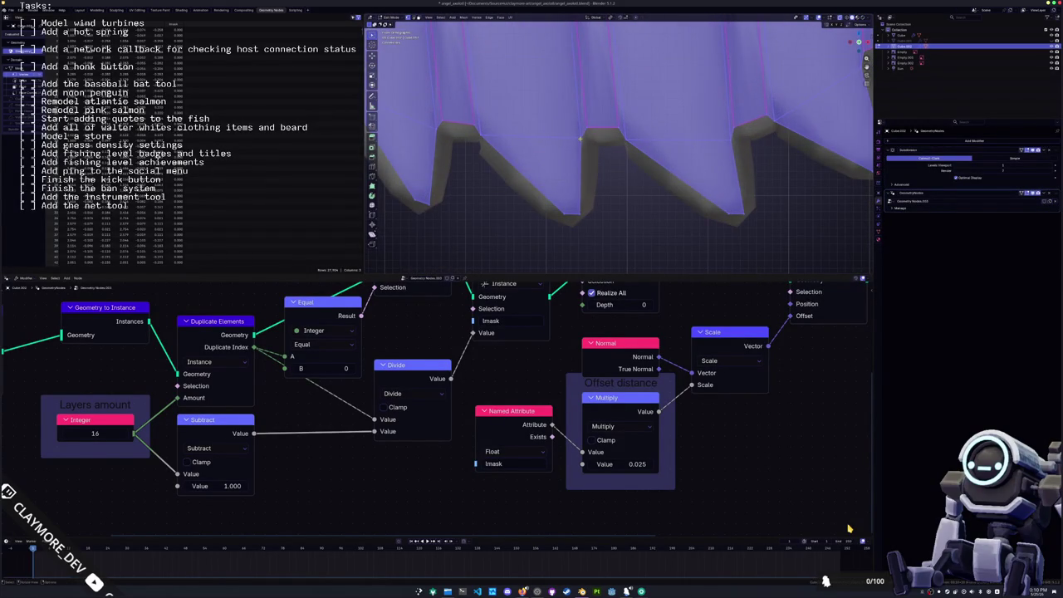
key("alt+a")
key("alt+z")
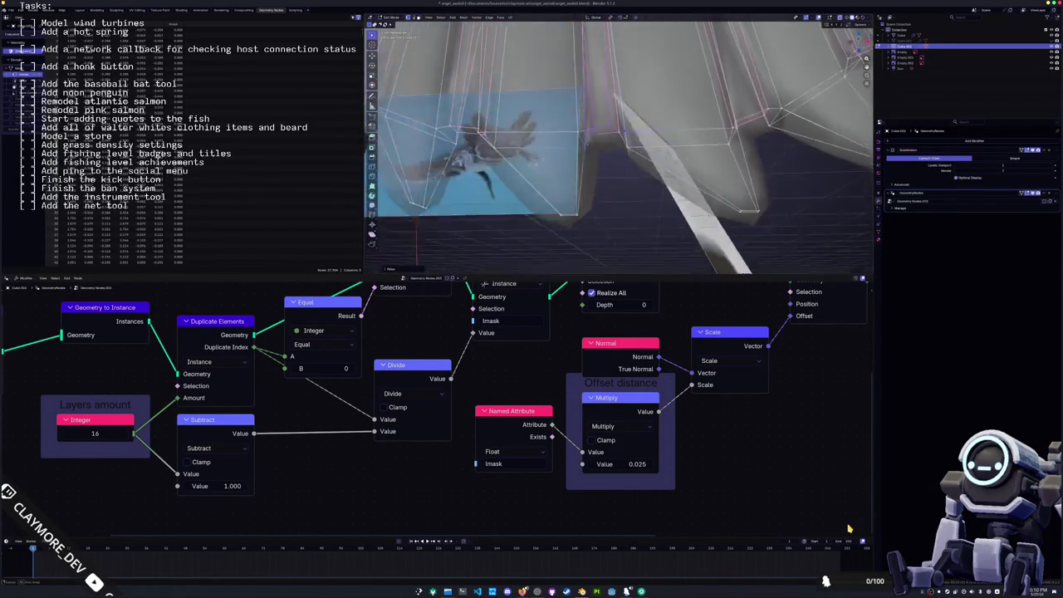
middle_click_drag(614, 158, 615, 191)
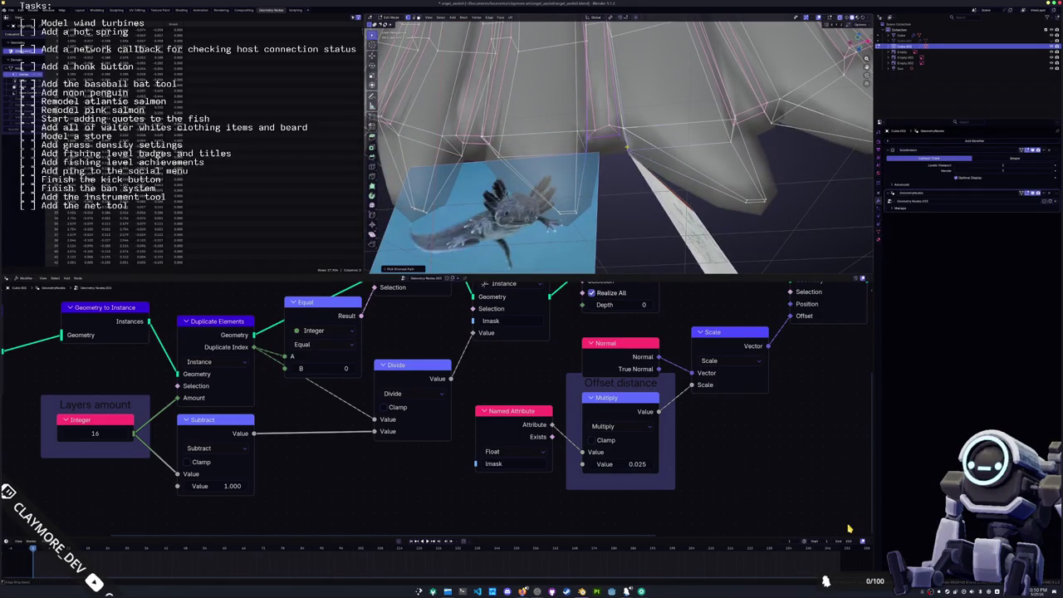
mouse_move(591, 137)
middle_mouse_down()
mouse_move(577, 143)
mouse_move(640, 145)
mouse_move(639, 166)
mouse_move(649, 126)
middle_mouse_up()
left_click(679, 118)
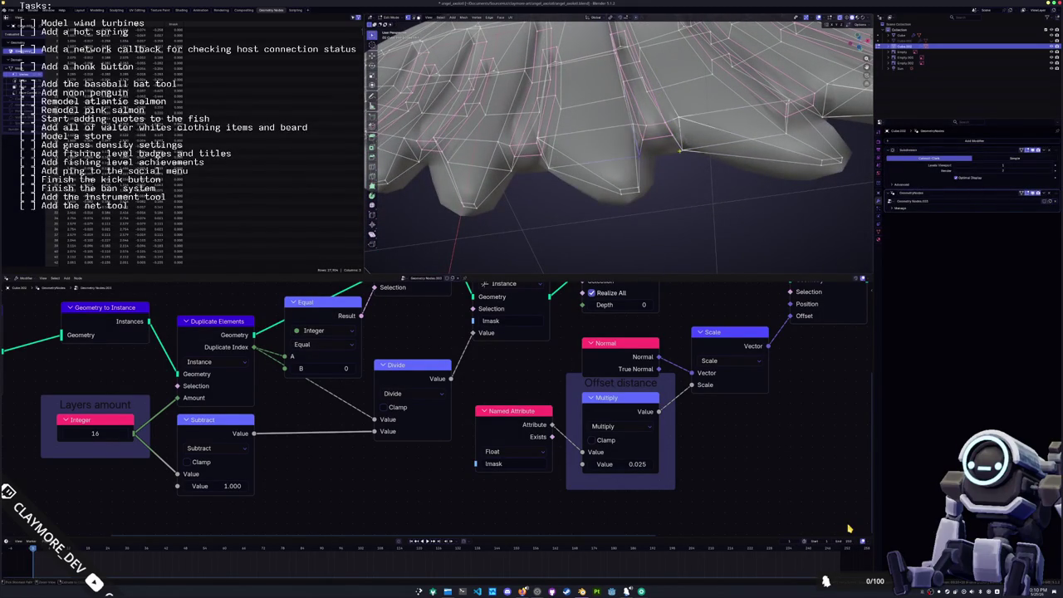
middle_click_drag(642, 155, 626, 268)
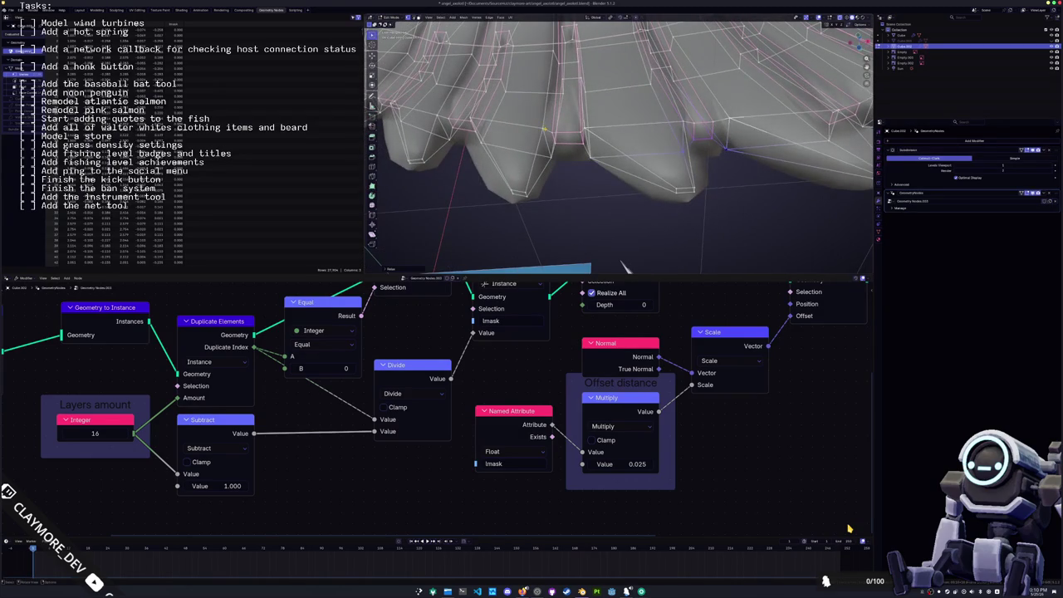
left_click(585, 155)
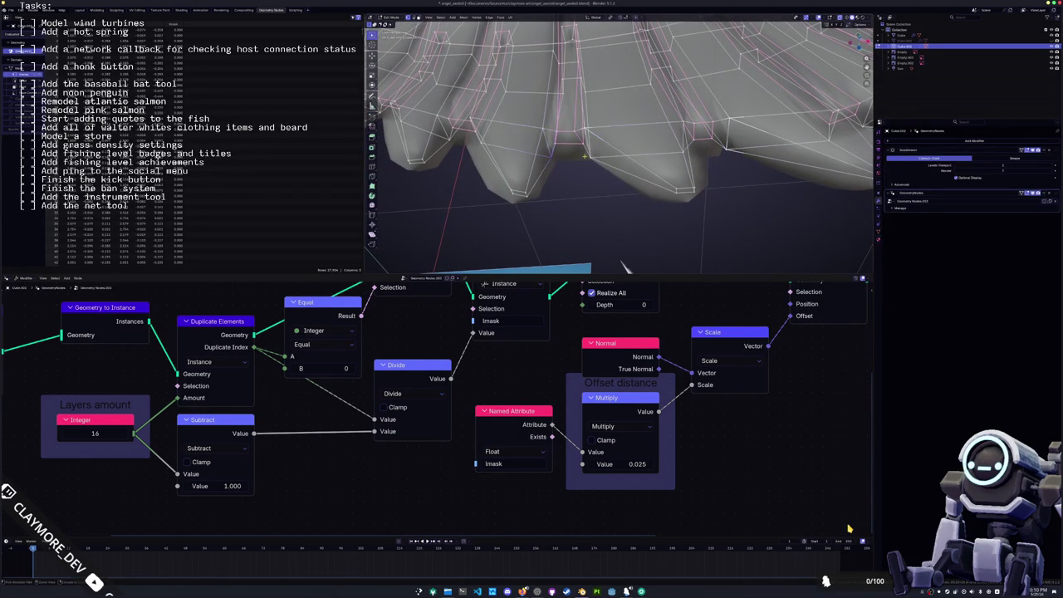
middle_click_drag(584, 155, 595, 143)
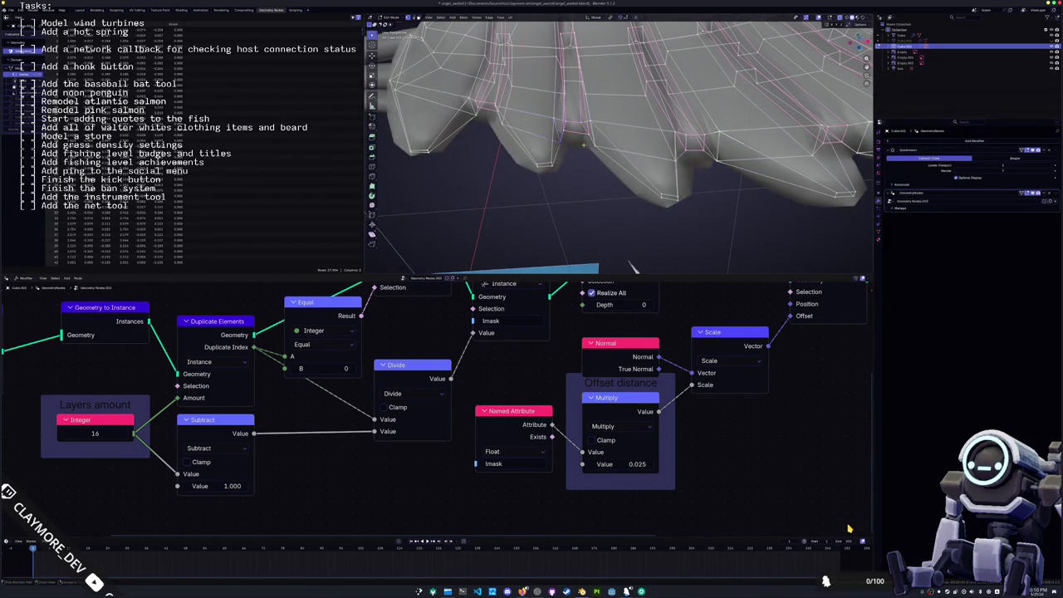
middle_click_drag(584, 144, 562, 133)
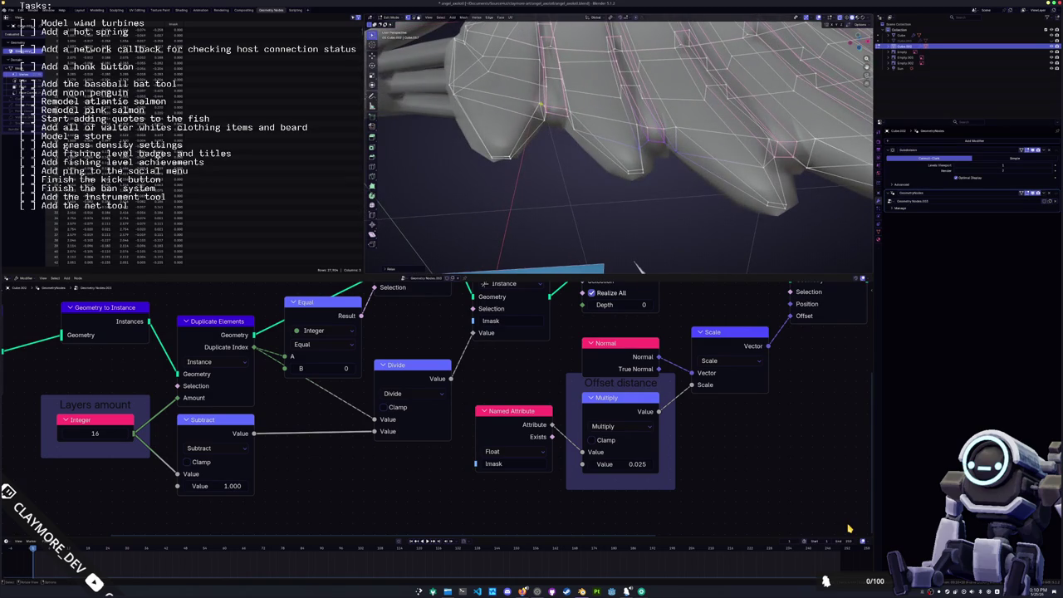
left_click(545, 121)
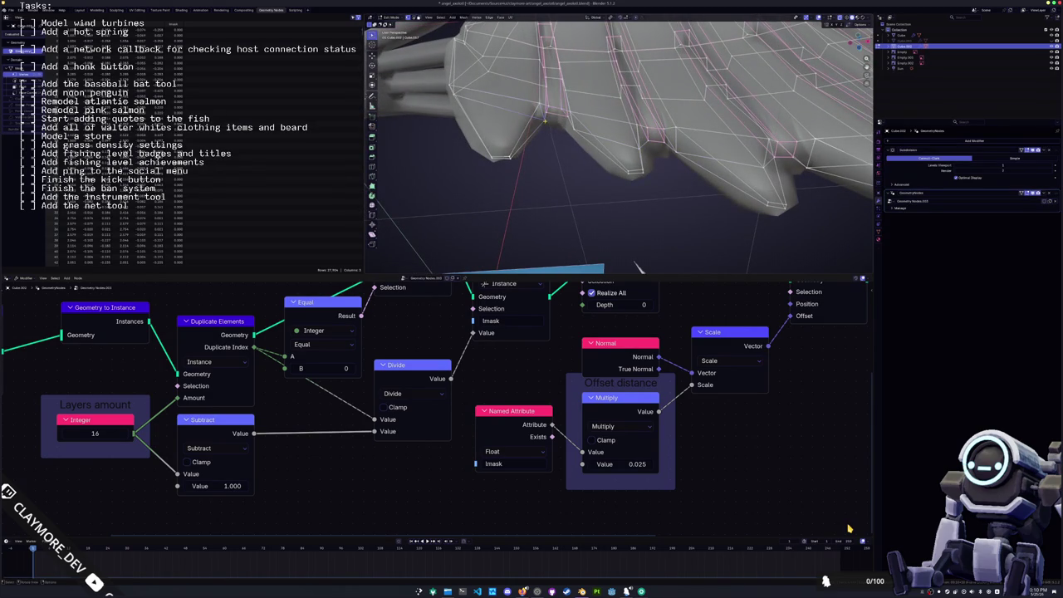
middle_click_drag(576, 128, 676, 141)
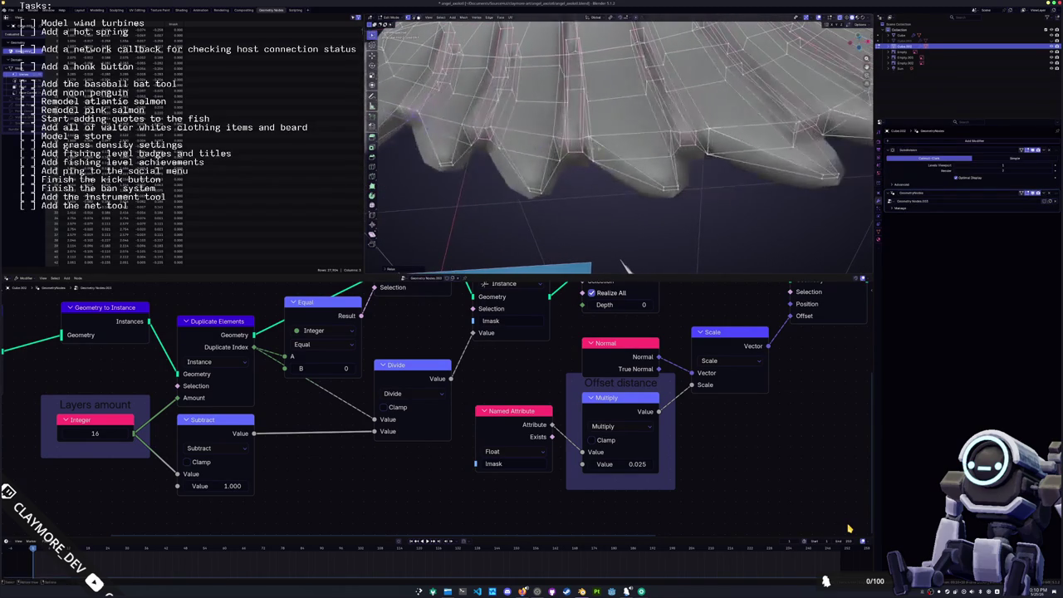
left_click(600, 131, "ctrl")
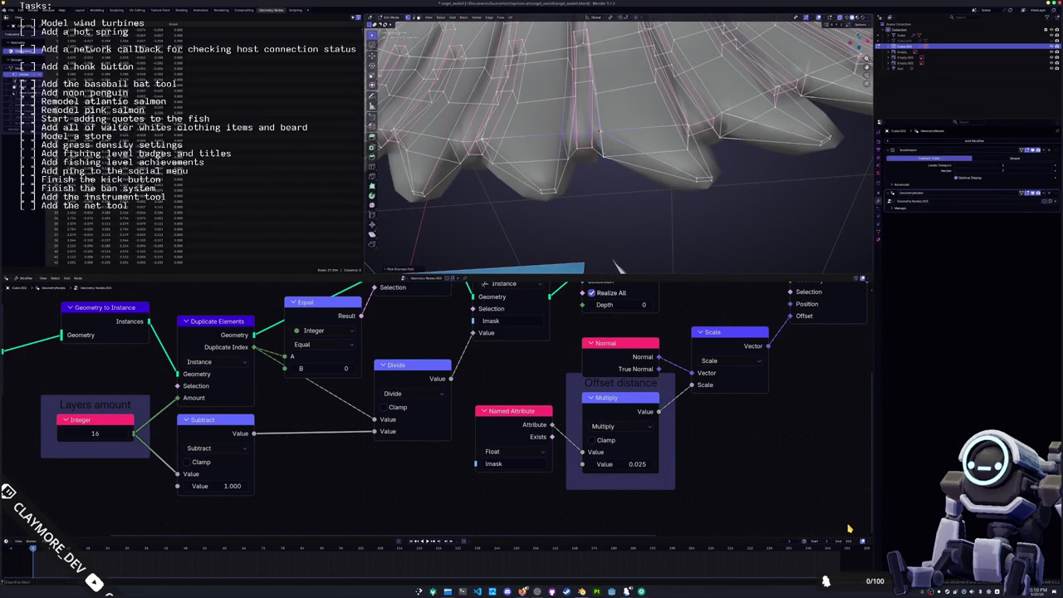
mouse_move(598, 133)
middle_mouse_down()
mouse_move(708, 127)
mouse_move(585, 198)
middle_mouse_up()
mouse_move(611, 142)
middle_mouse_down()
mouse_move(624, 151)
mouse_move(629, 127)
mouse_move(657, 124)
middle_mouse_up()
left_click(655, 122, "ctrl")
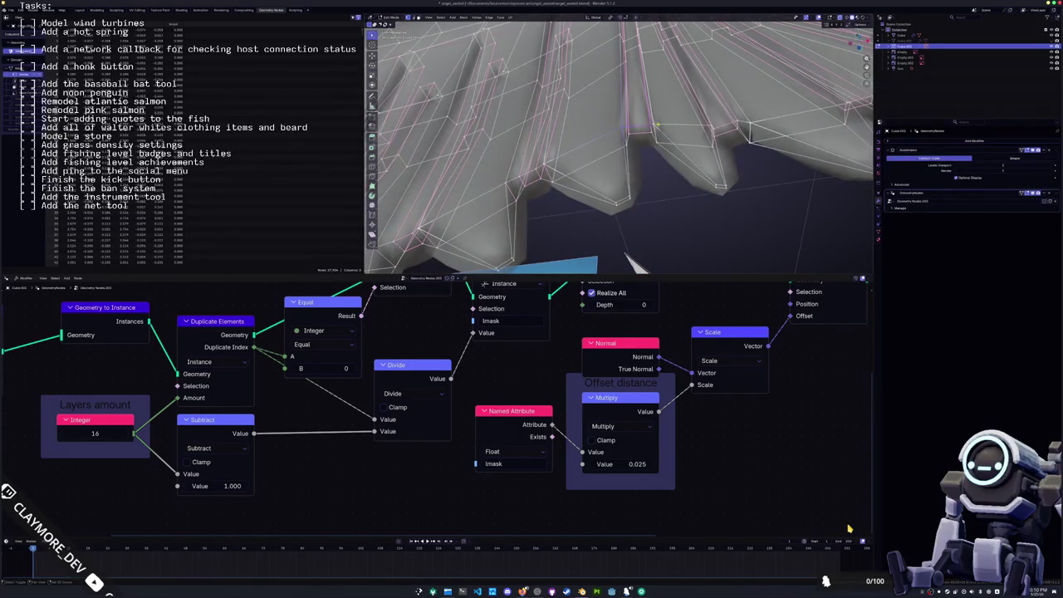
left_click(653, 143, "ctrl")
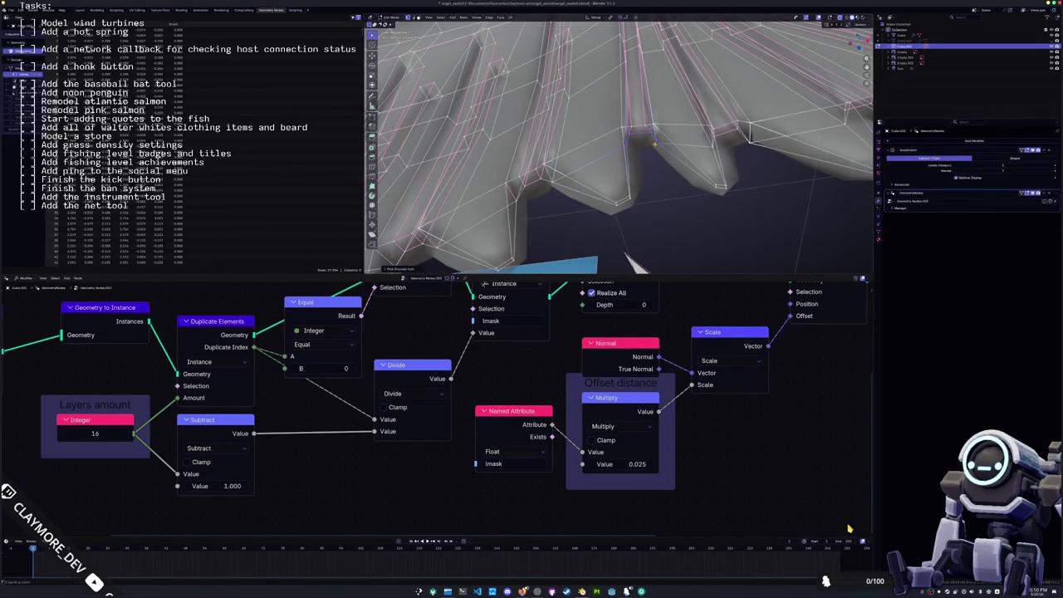
middle_click_drag(654, 143, 663, 133)
left_click(673, 133, "shift")
left_click(673, 152, "ctrl")
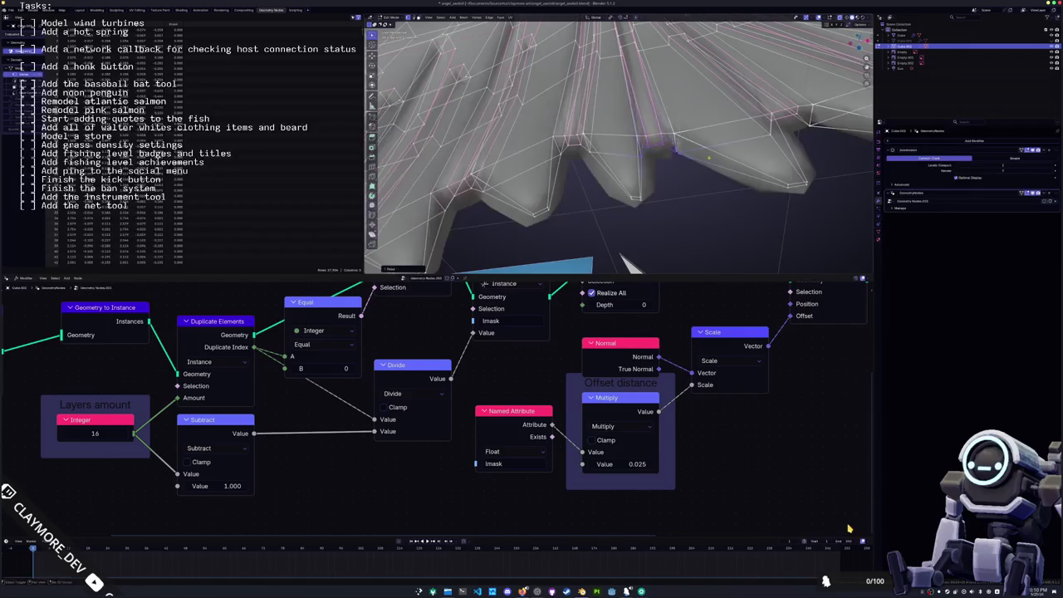
middle_click_drag(709, 156, 654, 137)
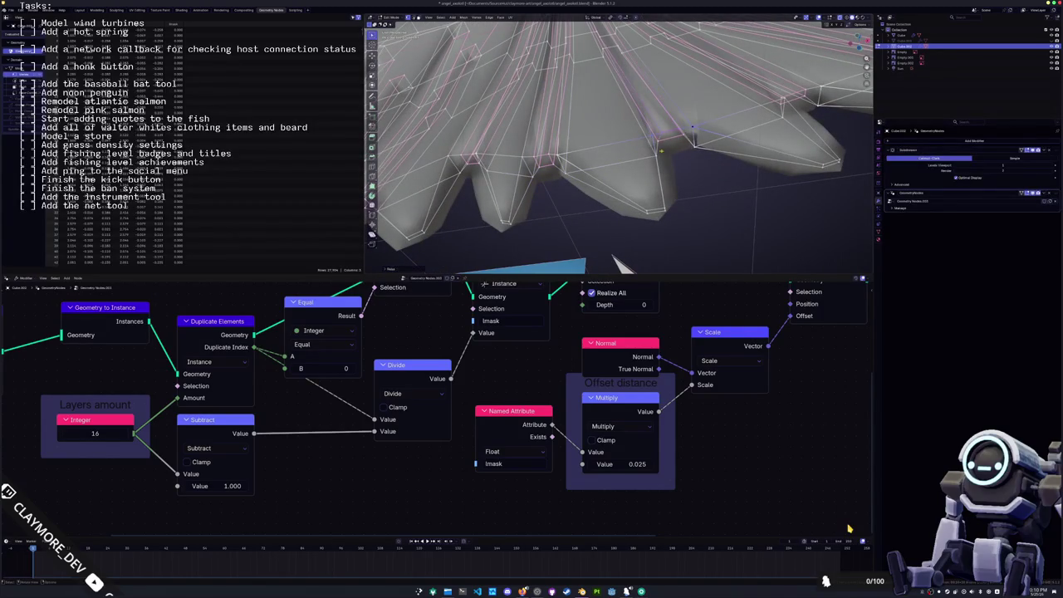
mouse_move(693, 130)
middle_mouse_down()
mouse_move(691, 146)
mouse_move(594, 172)
mouse_move(678, 123)
middle_mouse_up()
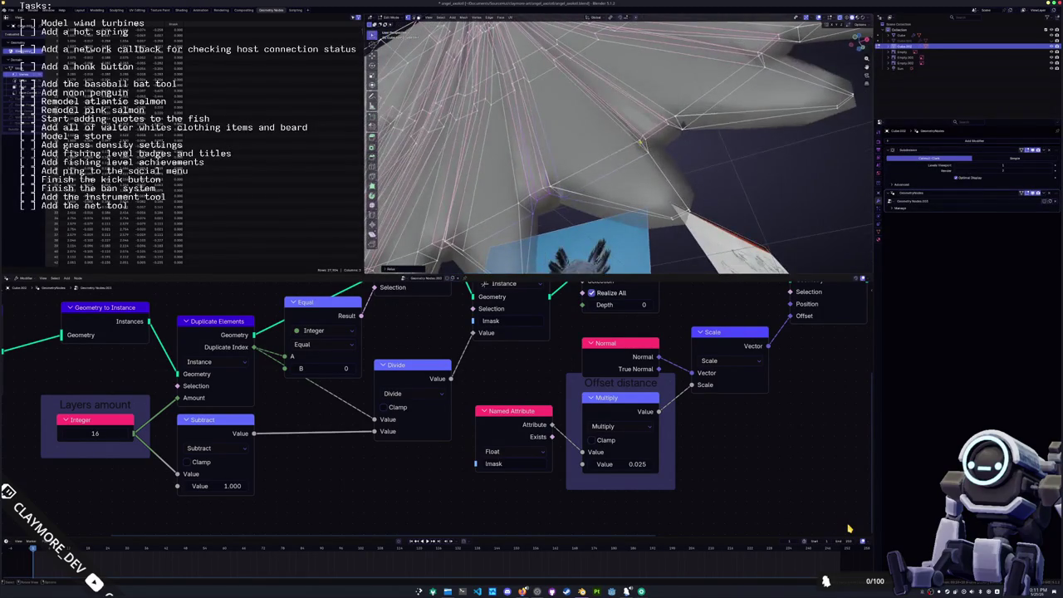
left_click(681, 127, "ctrl")
mouse_move(681, 127)
middle_mouse_down()
mouse_move(635, 114)
mouse_move(619, 133)
middle_mouse_up()
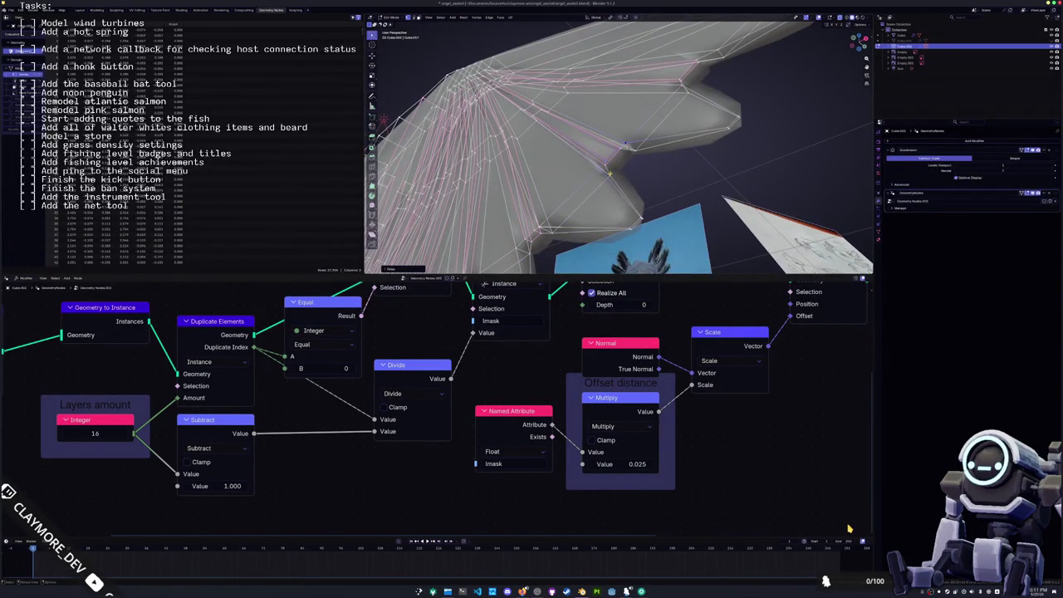
middle_click_drag(609, 172, 615, 149)
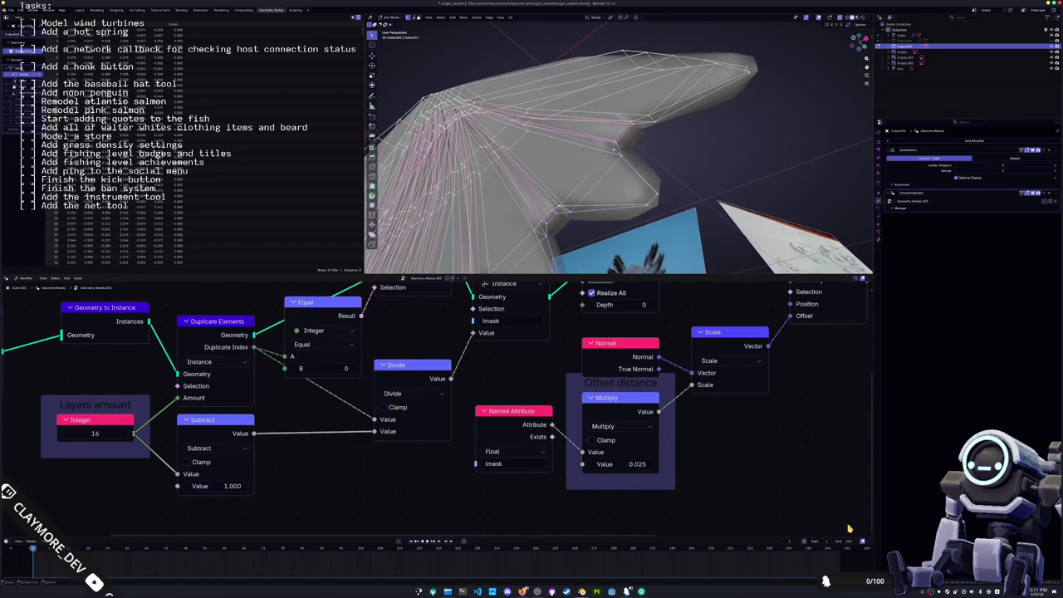
key("a")
key("Tab")
mouse_move(647, 116)
middle_mouse_down()
mouse_move(599, 191)
mouse_move(536, 155)
mouse_move(606, 228)
middle_mouse_up()
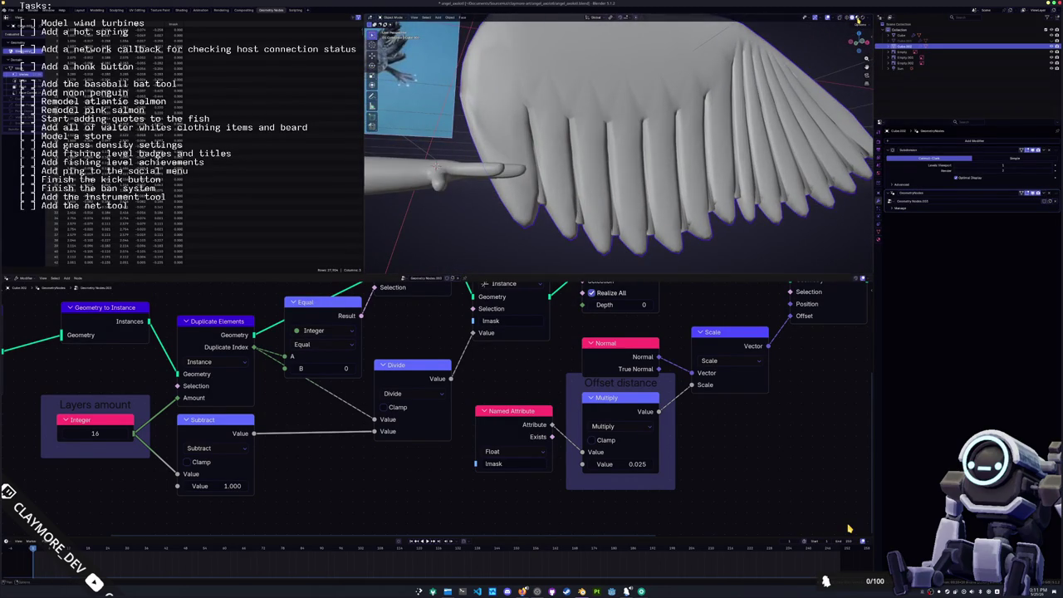
- Finish swinging the wing up toward the head in front view and apply its transforms
middle_click_drag(437, 166, 632, 162)
scroll(636, 158, "down", 3)
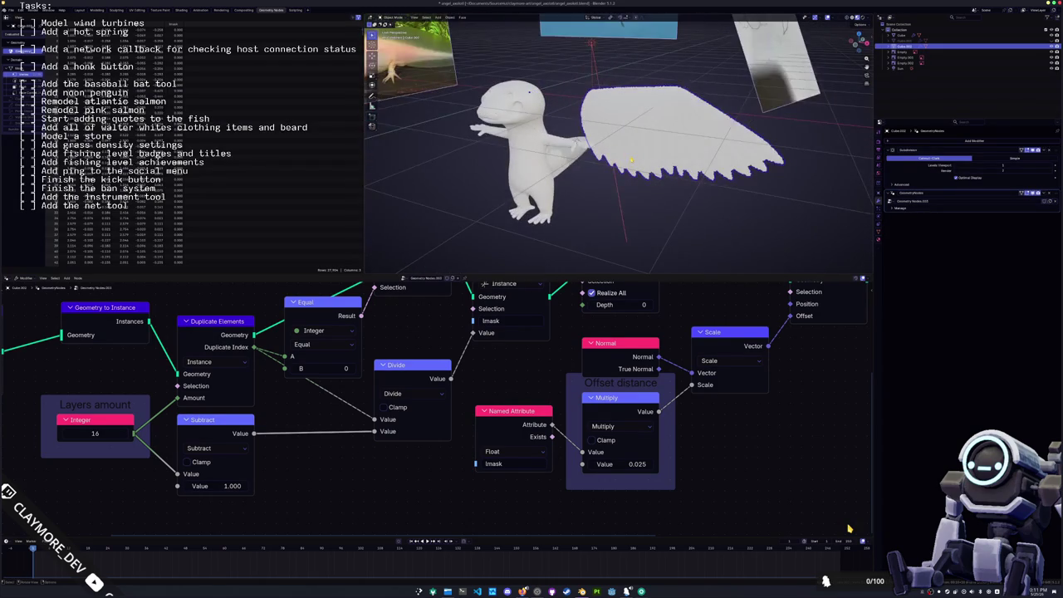
key("KP_1")
scroll(623, 153, "down", 3)
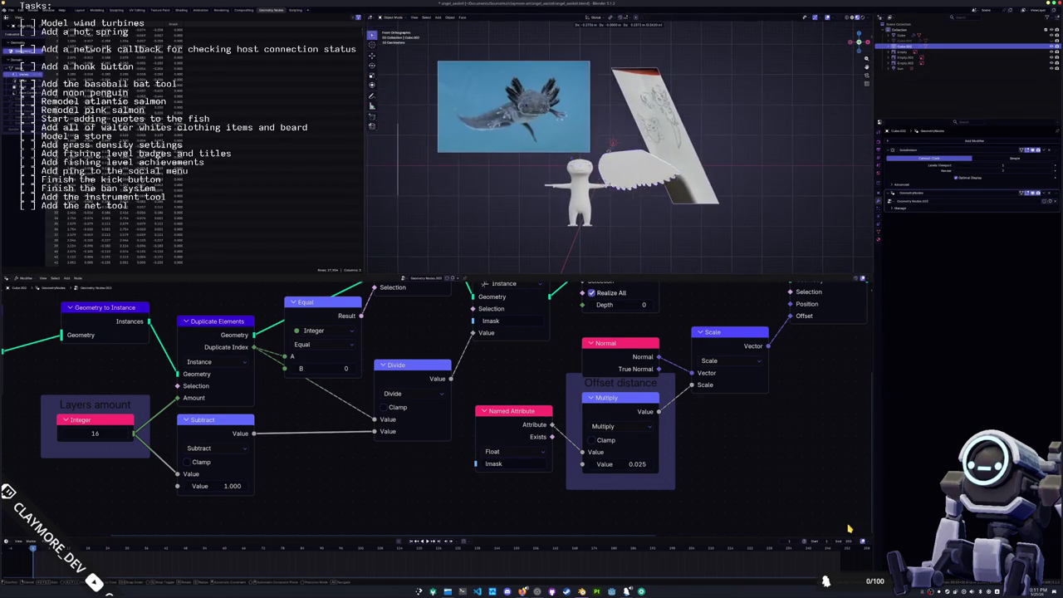
key("Return")
key("ctrl+a")
left_click(569, 170)
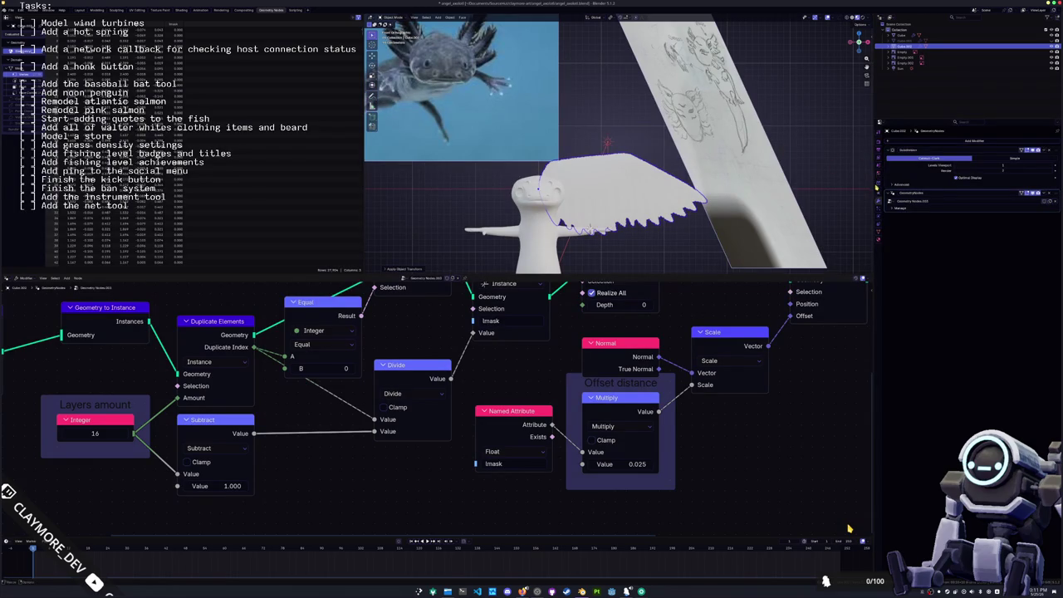
- Add a Simple Deform modifier to the wing, test its amount, and reapply transforms
left_click(972, 141)
type("we")
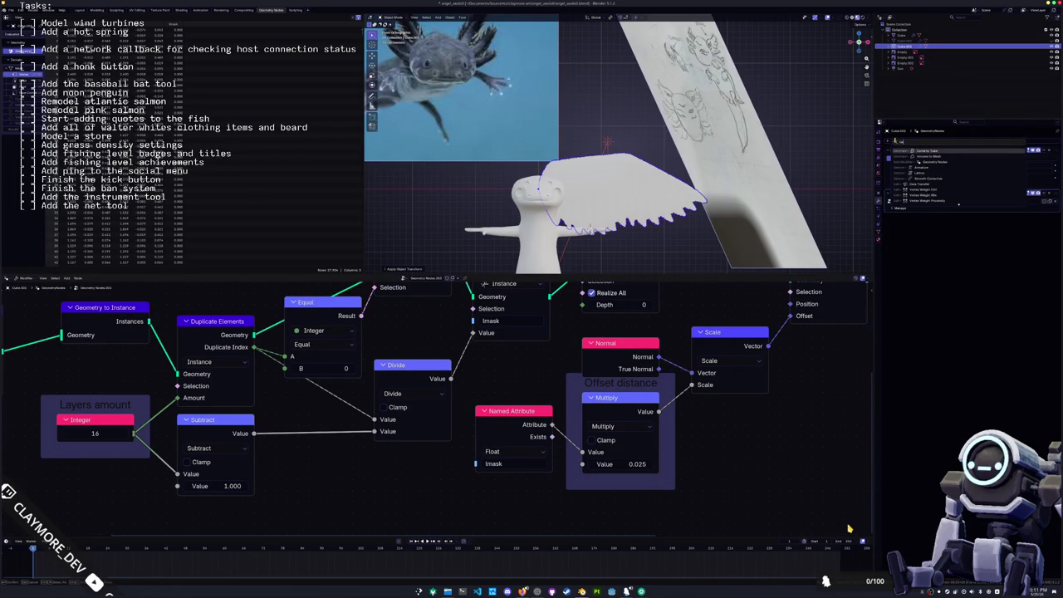
key("Return")
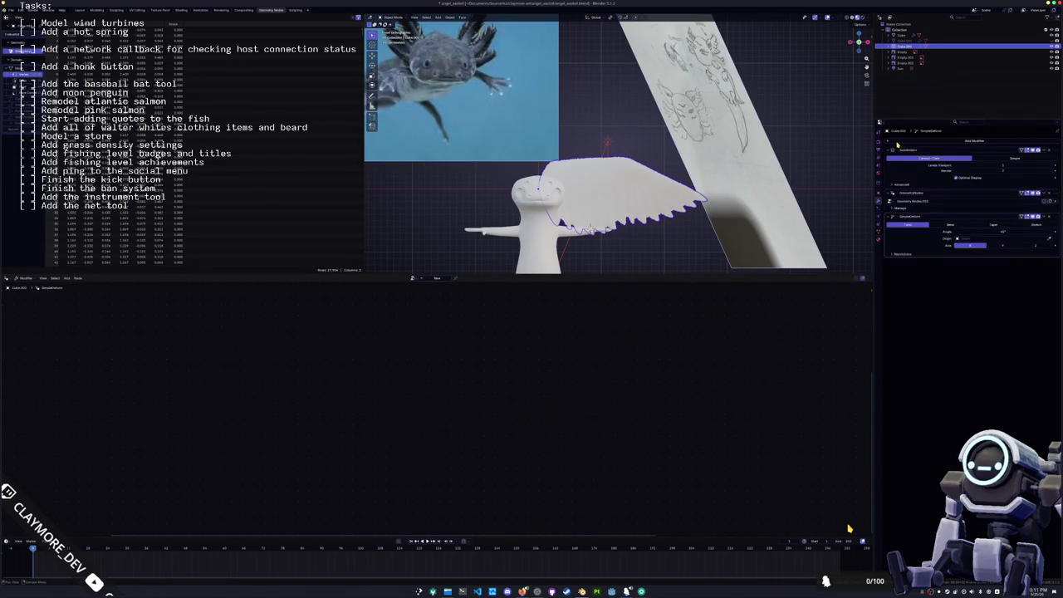
key("ctrl+a")
left_click(573, 230)
mouse_move(573, 229)
middle_mouse_down()
mouse_move(641, 203)
mouse_move(874, 196)
middle_mouse_up()
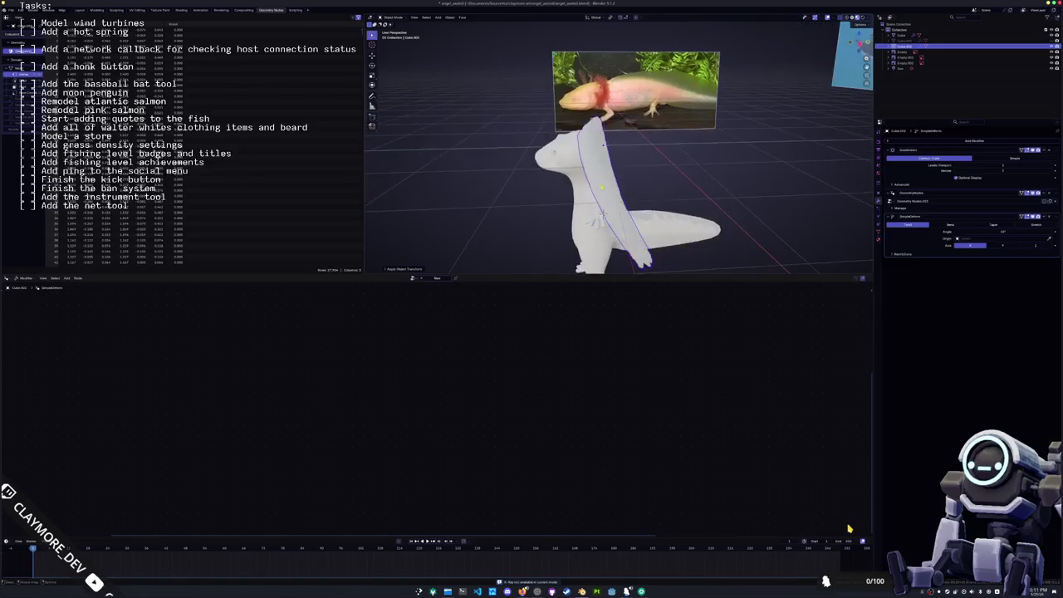
left_click_drag(1005, 243, 1032, 246)
middle_click_drag(715, 207, 781, 218)
key("ctrl+a")
left_click(781, 218)
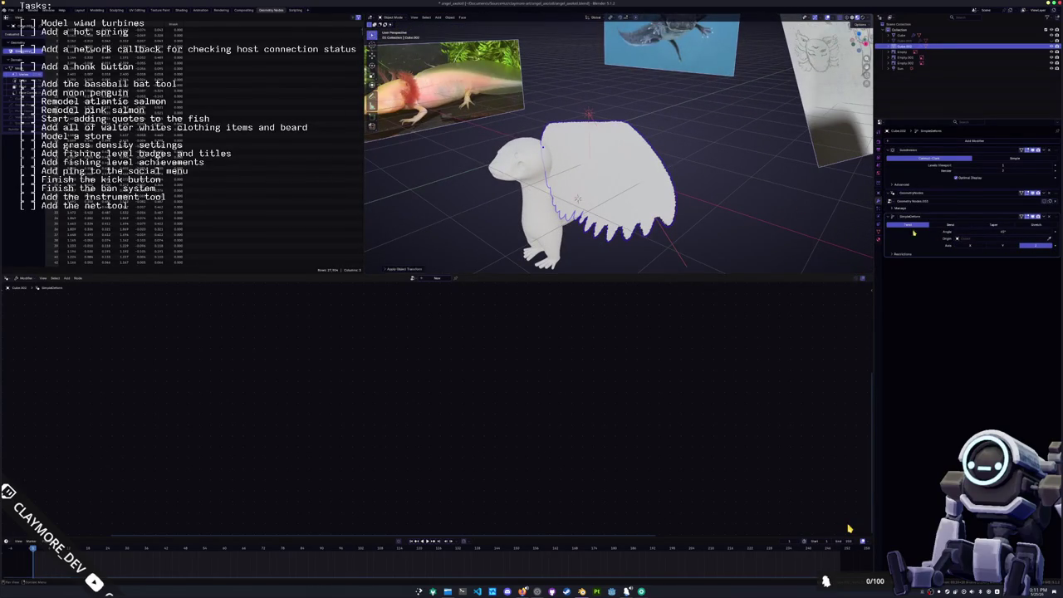
- Set the Simple Deform to Bend on the Z axis and increase its angle
left_click(977, 246)
left_click_drag(977, 231, 990, 240)
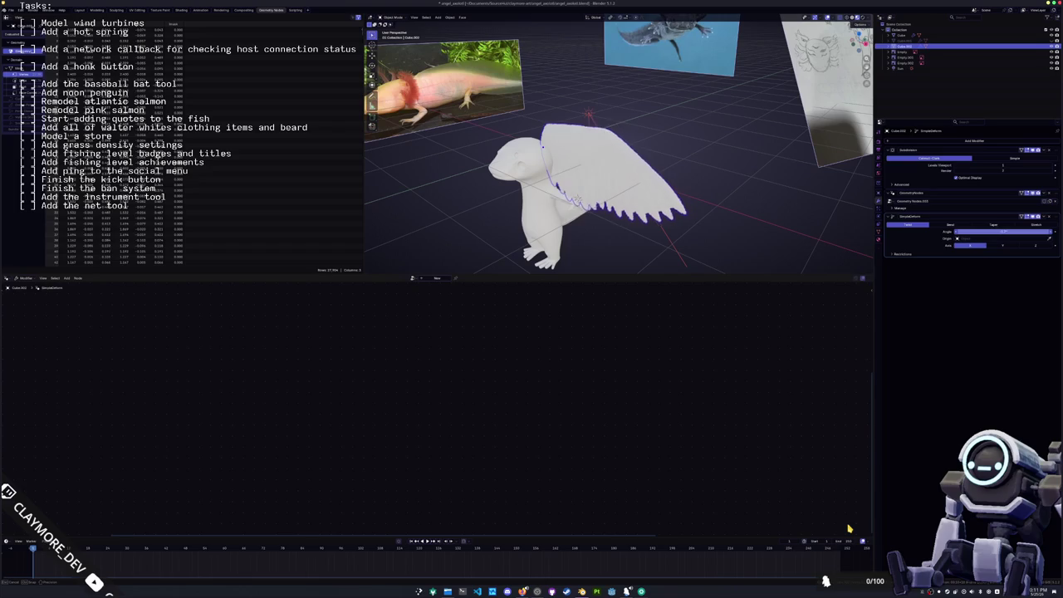
left_click(1004, 246)
left_click_drag(990, 232, 1006, 231)
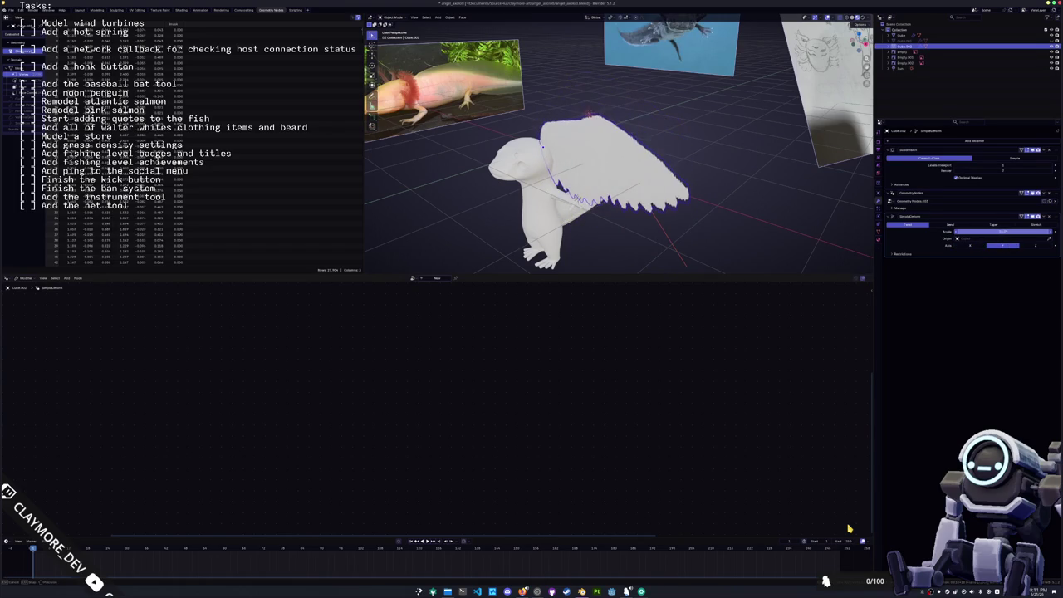
left_click(1020, 245)
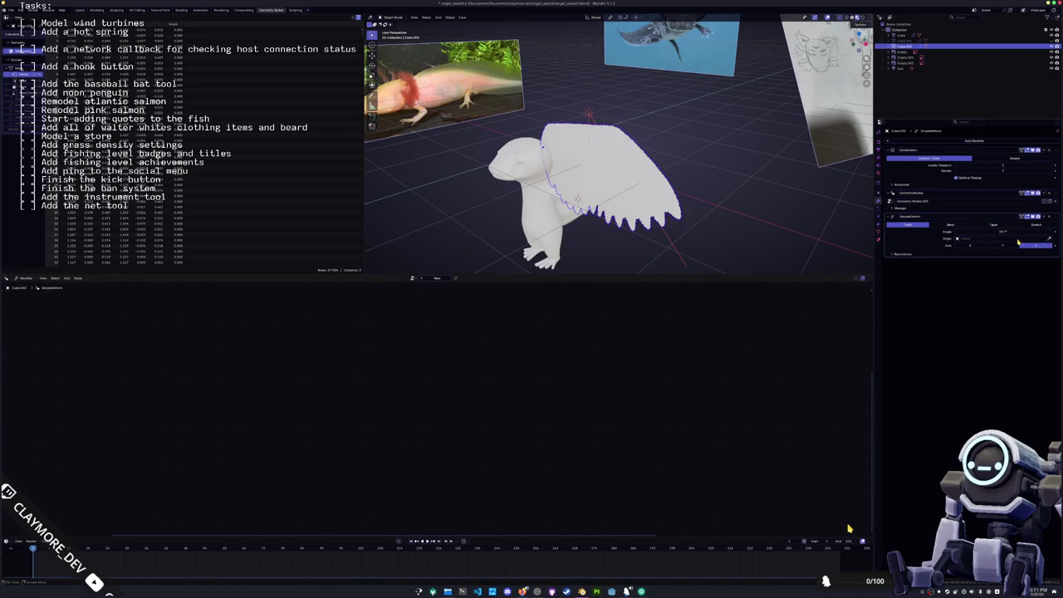
left_click(953, 224)
left_click(967, 246)
left_click_drag(997, 232, 1007, 232)
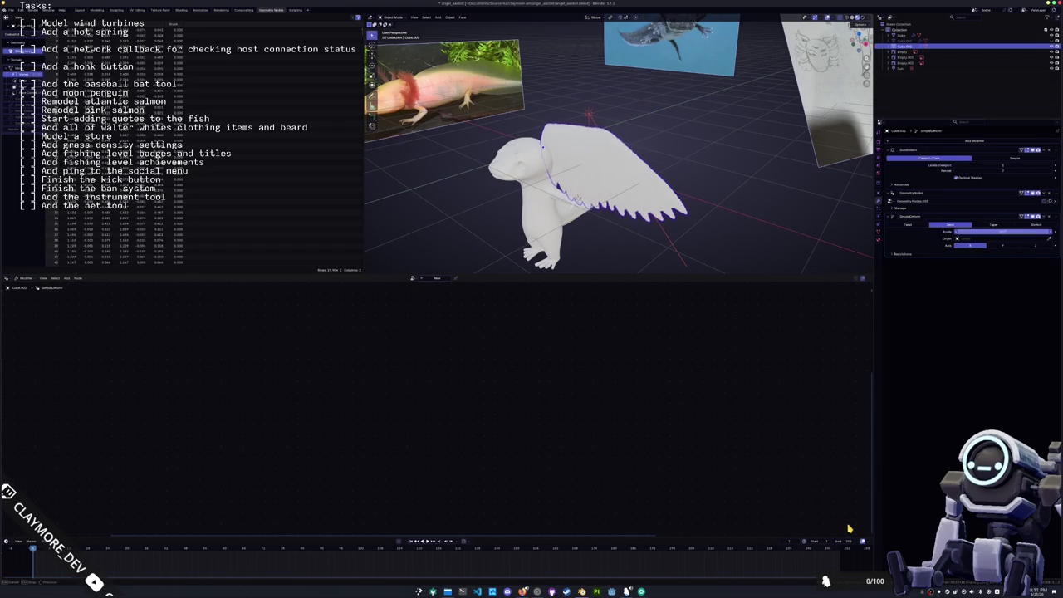
left_click(1021, 245)
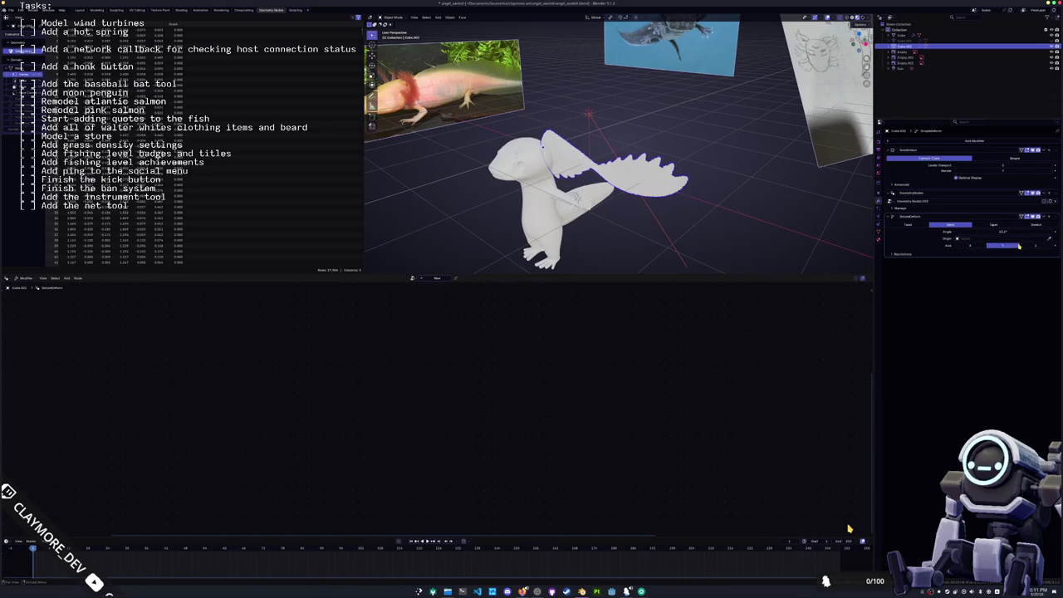
mouse_move(996, 232)
left_mouse_down()
mouse_move(1009, 232)
mouse_move(1002, 240)
left_mouse_up()
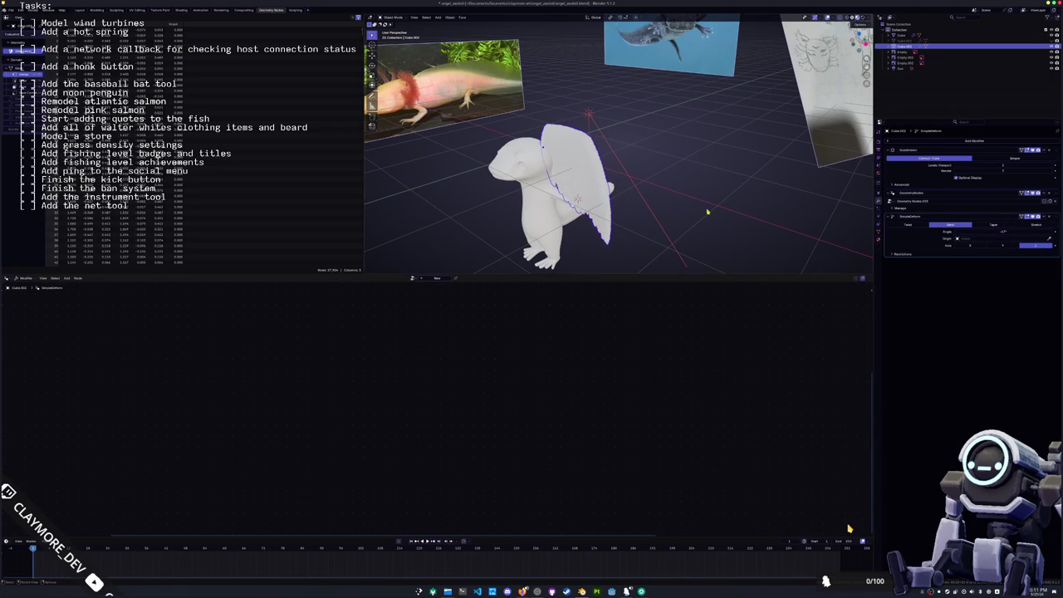
- Fine-tune the bend angle and check the curved wing from the top view
middle_click_drag(707, 212, 617, 218)
left_click(995, 232)
left_click_drag(995, 236, 996, 240)
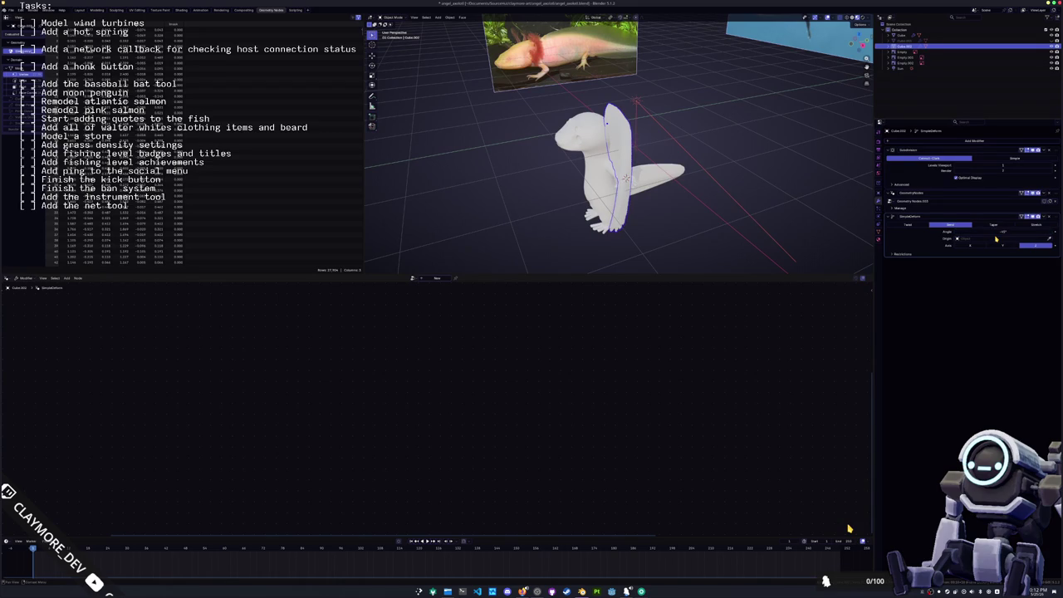
mouse_move(685, 237)
middle_mouse_down()
mouse_move(581, 208)
mouse_move(675, 220)
middle_mouse_up()
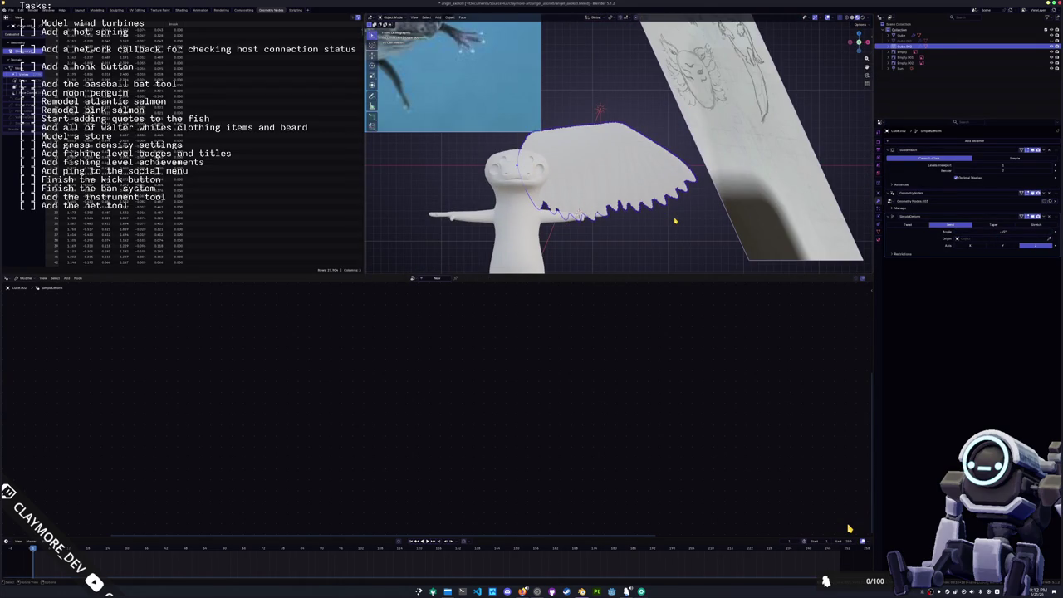
middle_click_drag(685, 245, 704, 210)
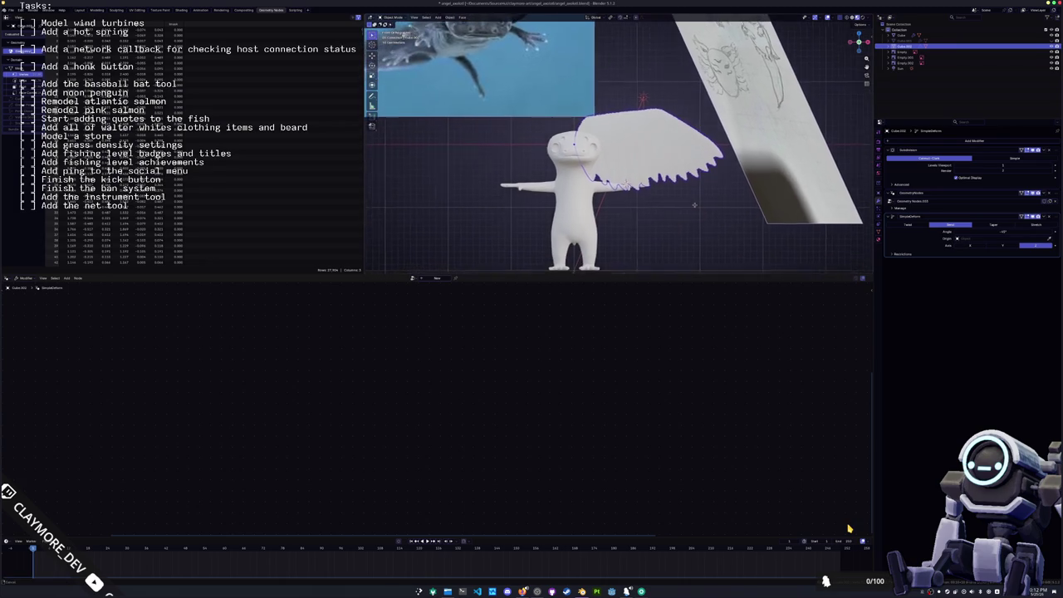
key("KP_7")
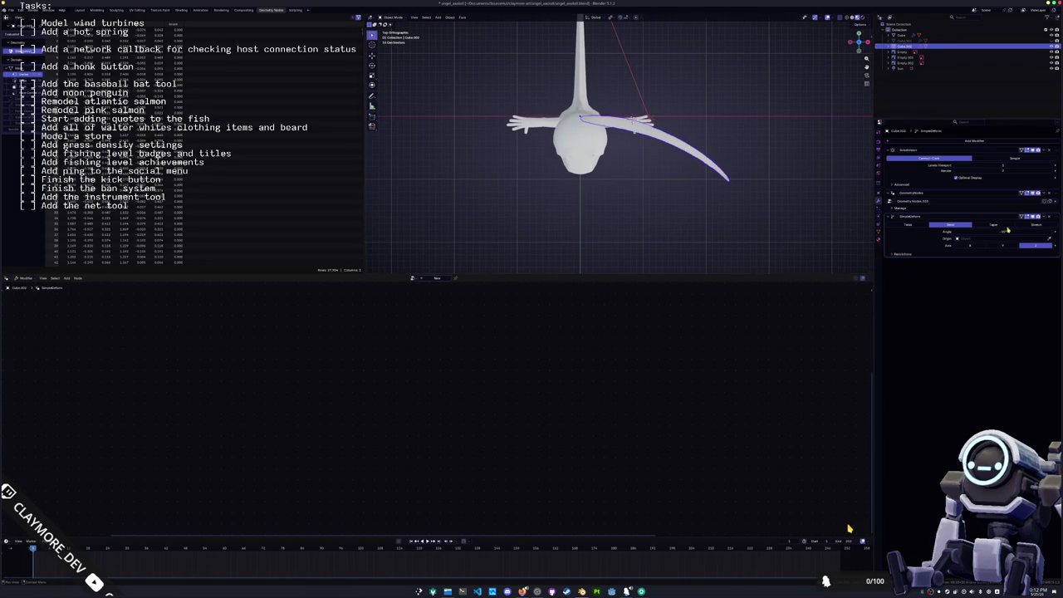
left_click(945, 146)
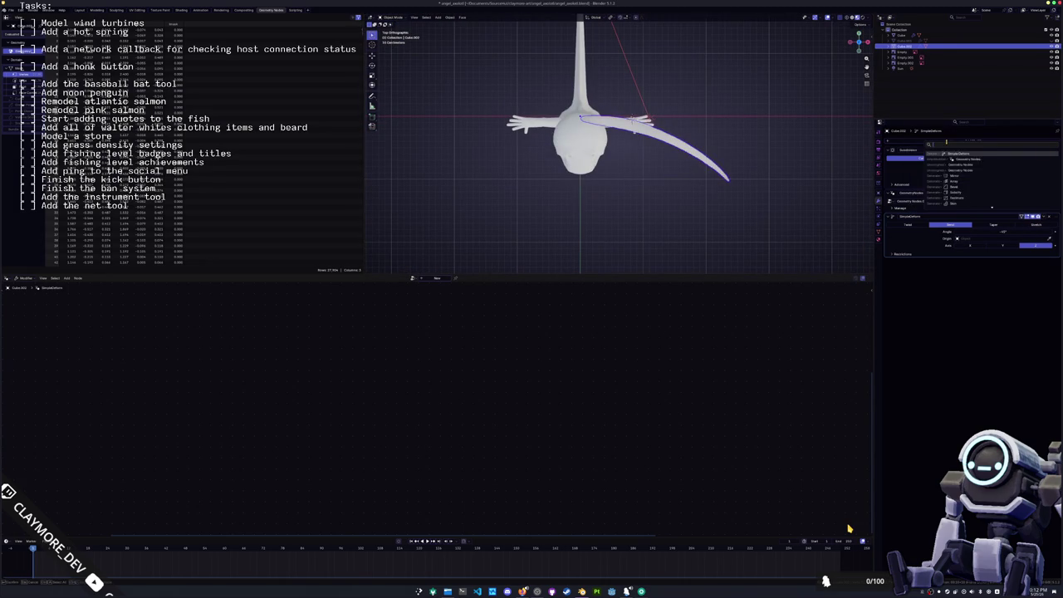
- Add a second Simple Deform in Twist mode and adjust its angle
left_click(961, 156)
middle_click_drag(631, 149, 714, 170)
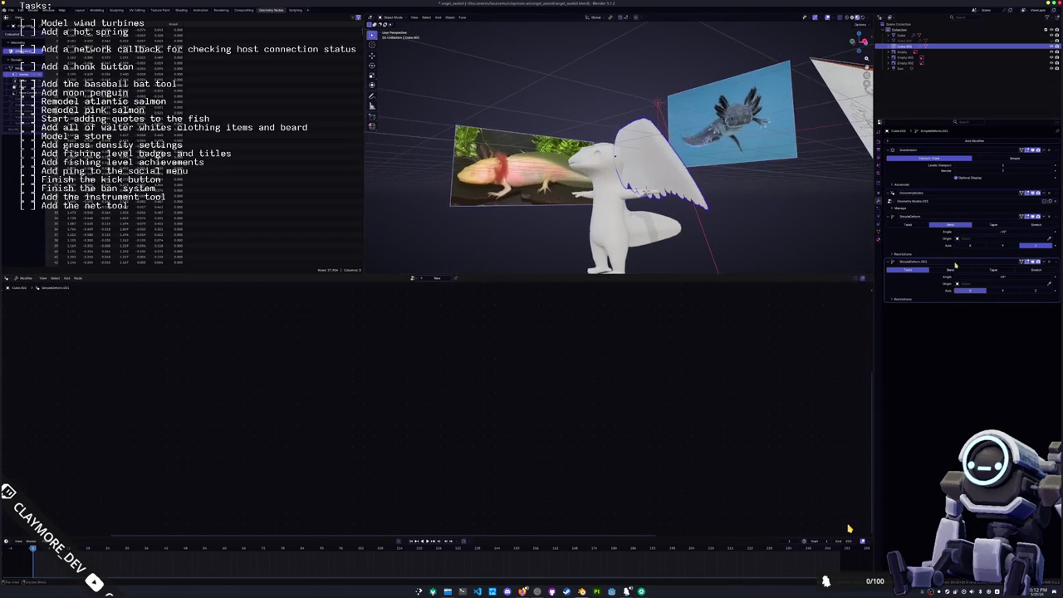
left_click_drag(1001, 277, 1025, 277)
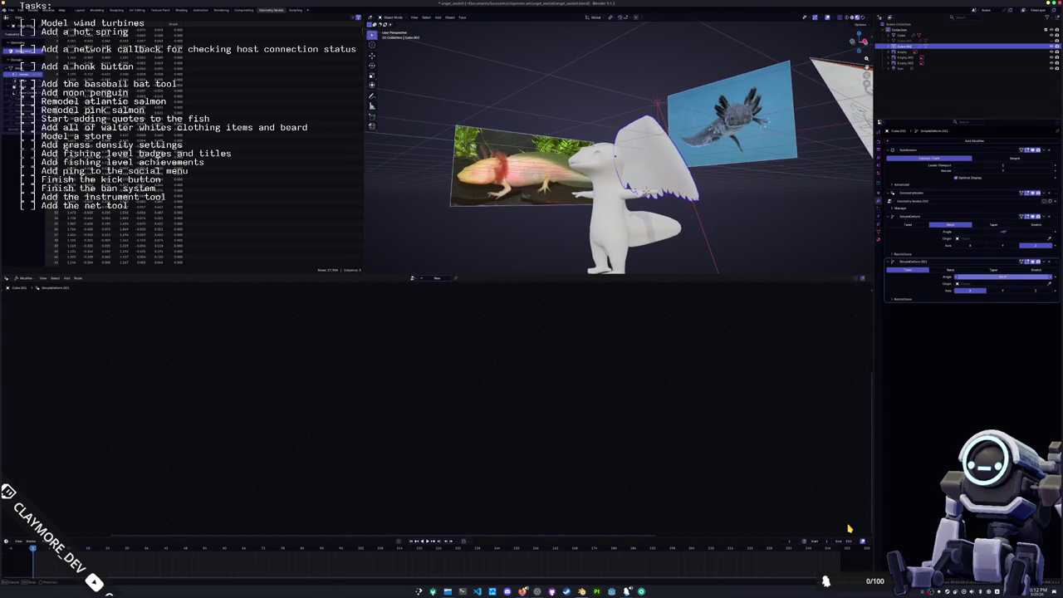
left_click_drag(1026, 277, 992, 283)
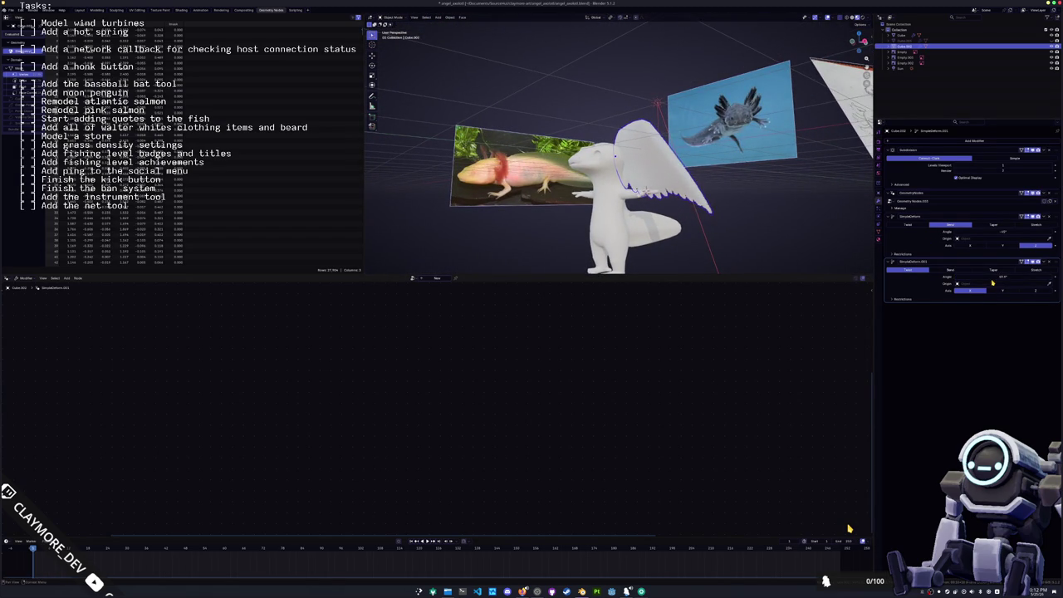
left_click(1001, 278)
type("0")
key("Return")
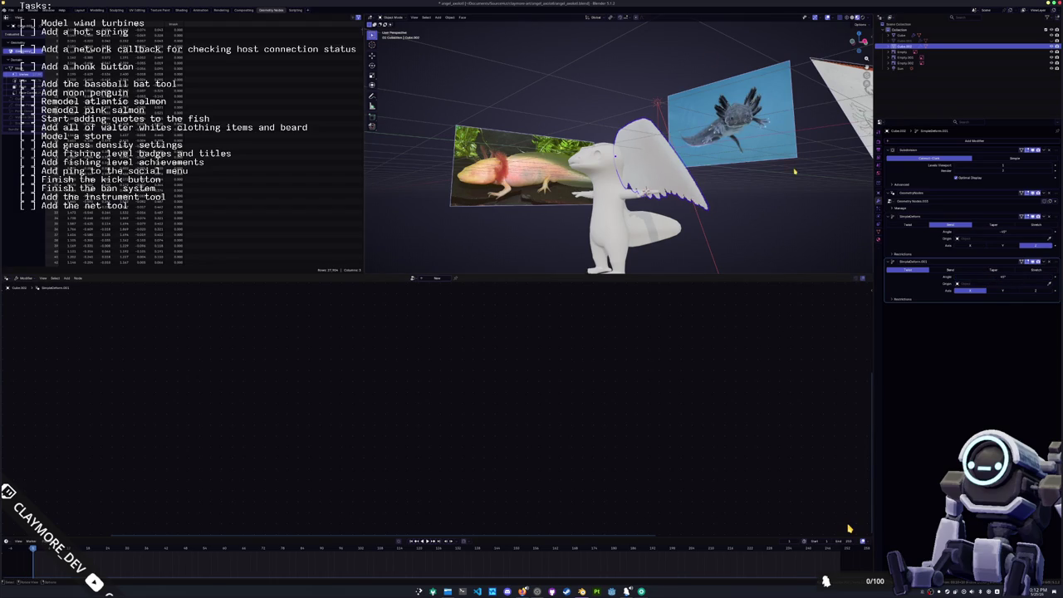
middle_click_drag(810, 170, 818, 182)
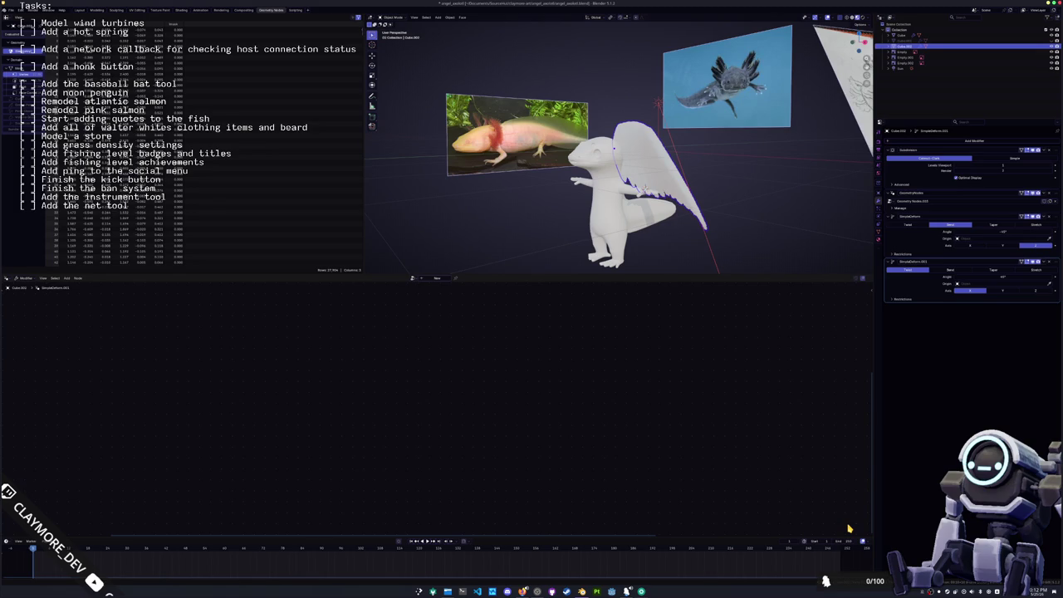
- Save the file and briefly inspect the winged character in X-ray view
key("ctrl+s")
key("alt+z")
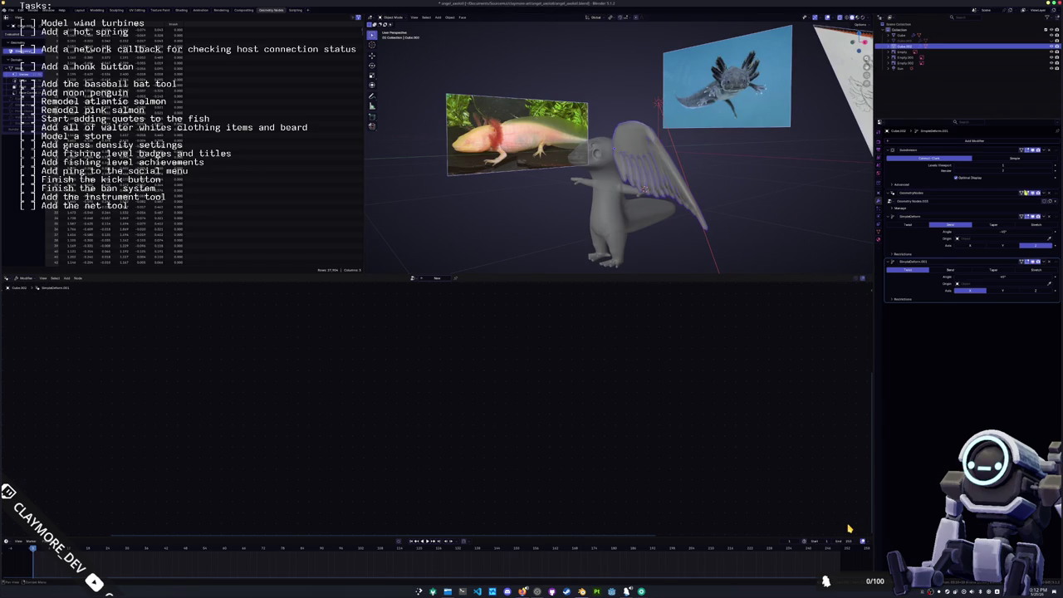
mouse_move(644, 191)
middle_mouse_down()
mouse_move(591, 157)
mouse_move(598, 166)
mouse_move(434, 188)
middle_mouse_up()
key("alt+z")
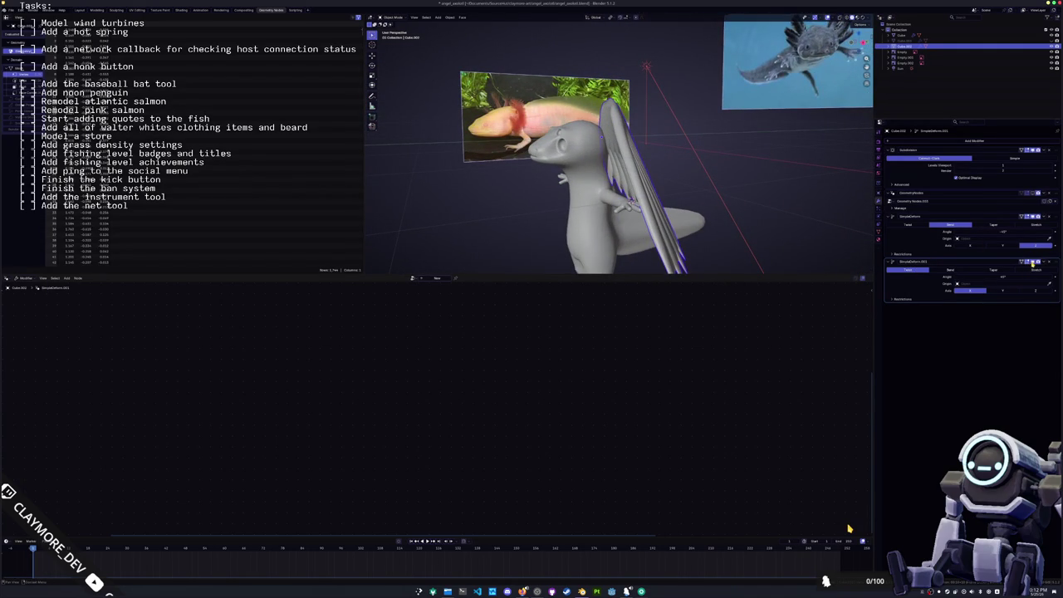
- Compare the twist on and off, set the first deform to Stretch, and enter Edit Mode
left_click(1033, 262)
left_click(1034, 216)
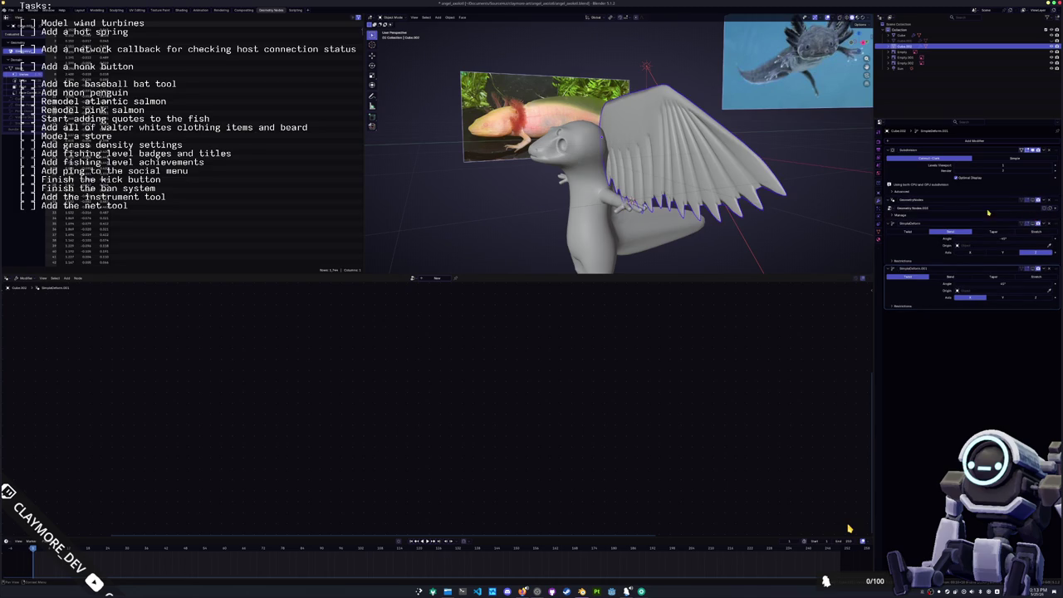
left_click(1035, 224)
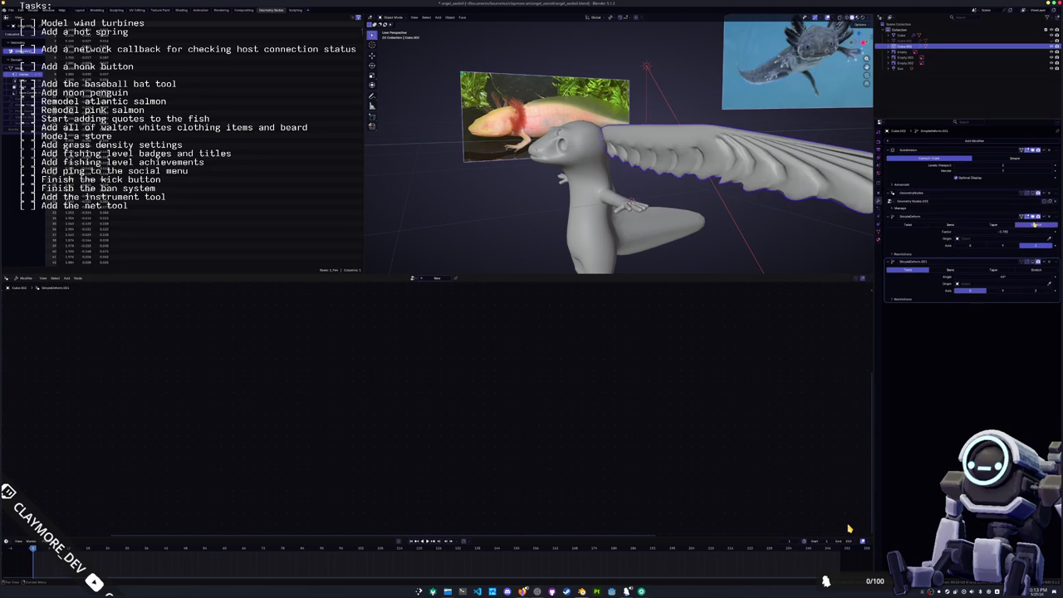
left_click(1034, 217)
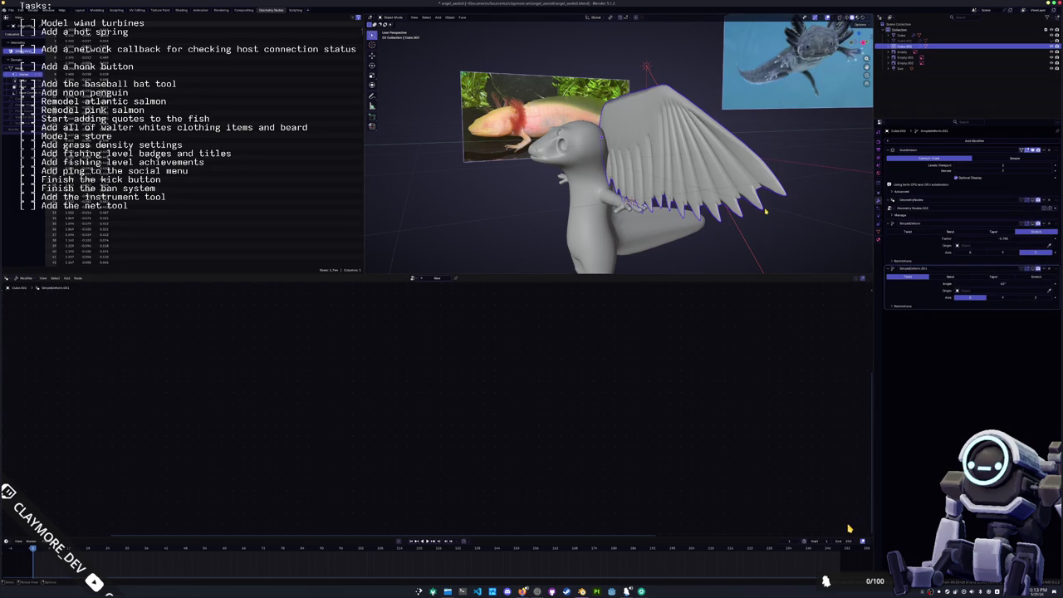
middle_click_drag(766, 212, 706, 166)
key("Tab")
scroll(660, 117, "up", 3)
scroll(660, 116, "up", 2)
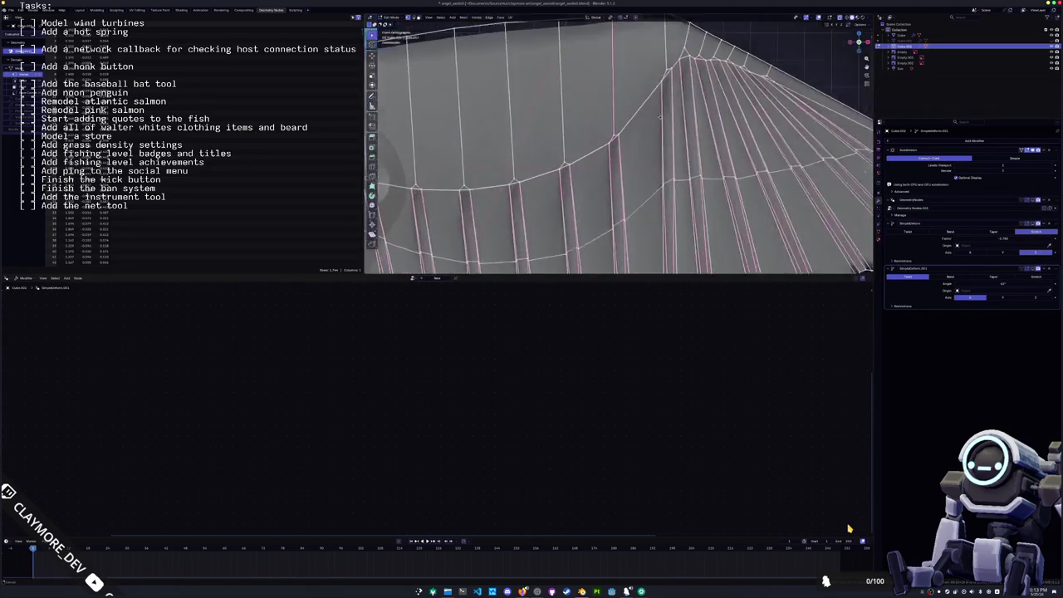
- From the front view, move and rotate the vertex at the wing's fan point
key("KP_1")
left_click(641, 132)
key("g")
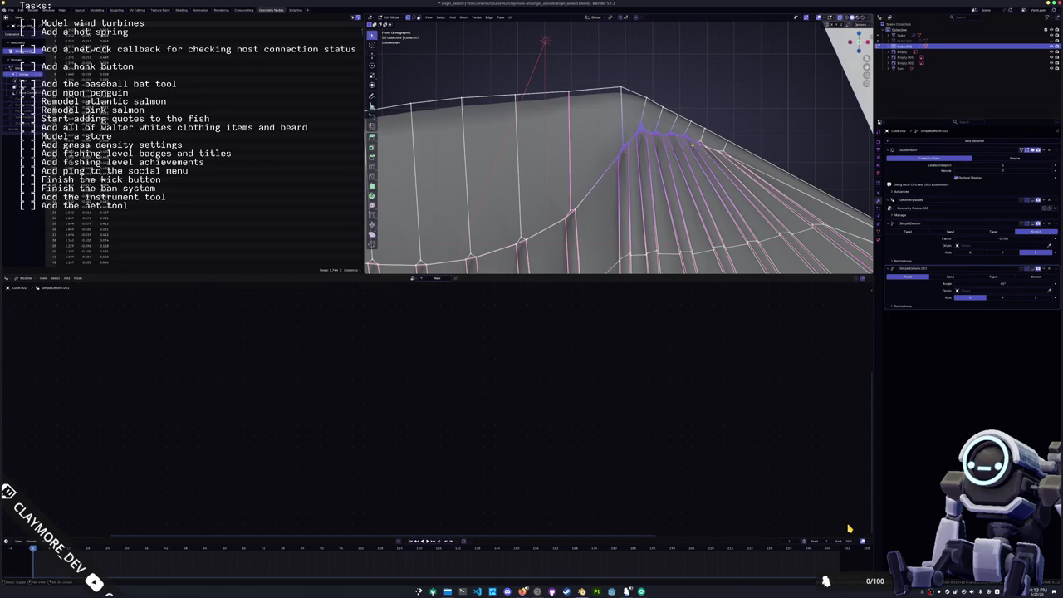
left_click(778, 134)
key("r")
left_click(712, 135)
mouse_move(712, 135)
middle_mouse_down()
mouse_move(679, 99)
mouse_move(615, 107)
middle_mouse_up()
- Nudge the fan vertex slightly up and left, then merge the selected vertices at center
key("s")
key("Return")
key("g")
key("Return")
right_click(648, 208)
mouse_move(638, 167)
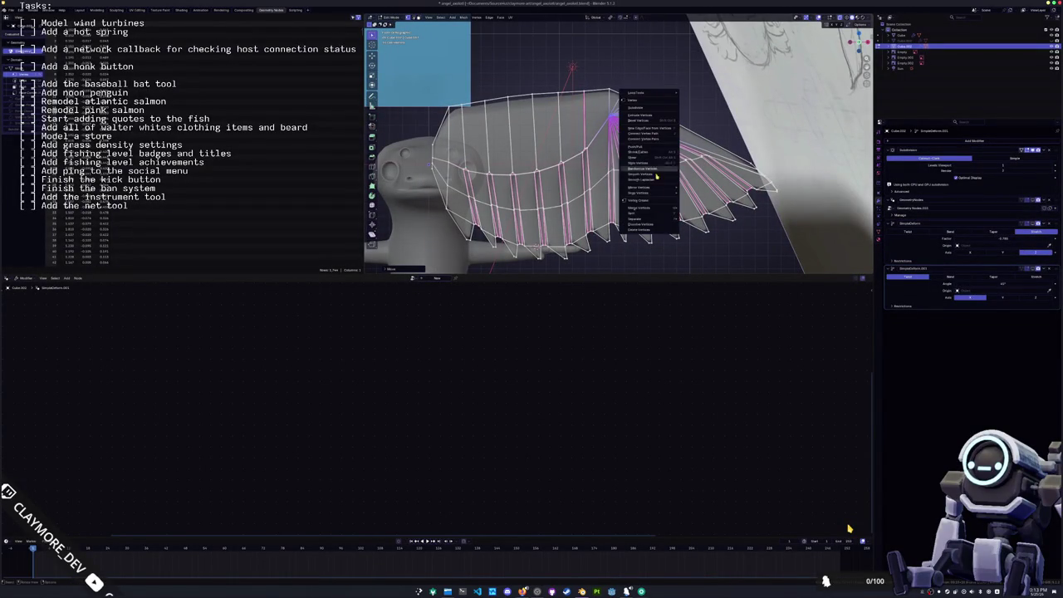
left_click(692, 210)
mouse_move(693, 210)
middle_mouse_down()
mouse_move(668, 160)
mouse_move(648, 150)
middle_mouse_up()
- Check the wing in Object Mode, then return to Edit Mode and undo the vertex merge
key("Tab")
scroll(667, 160, "down", 4)
key("Tab")
key("ctrl+z")
scroll(648, 150, "up", 4)
scroll(648, 150, "up", 3)
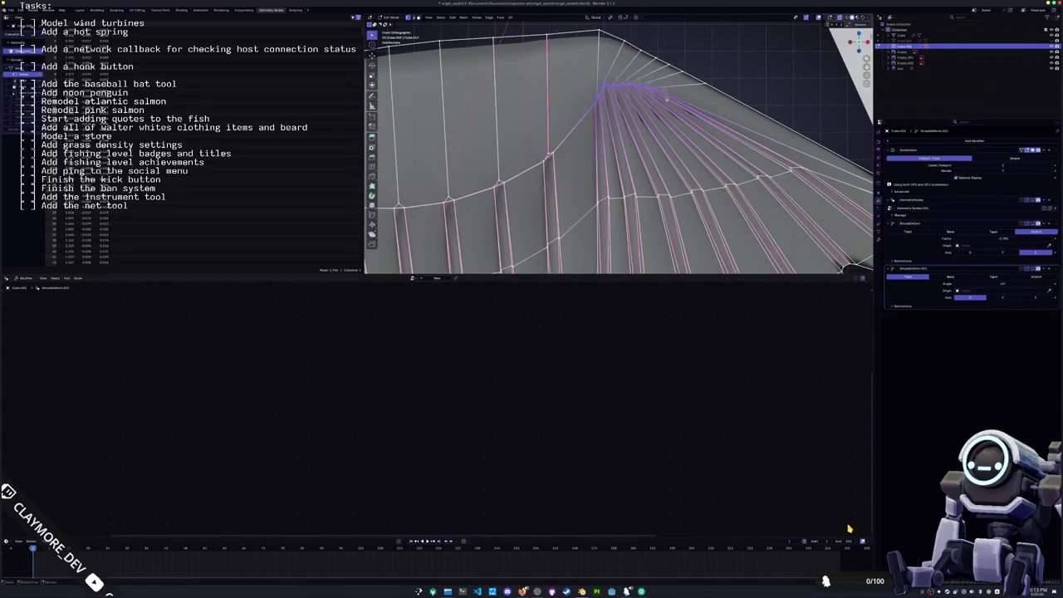
- Spread the fan vertices outward, twist them slightly, and view the smooth-shaded wing
key("s")
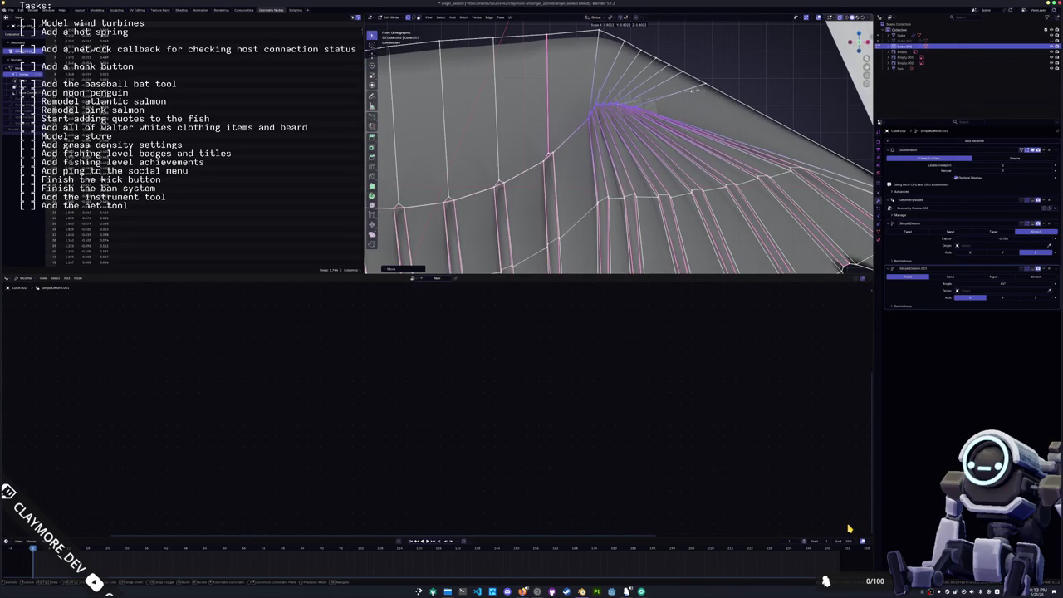
left_click(734, 79)
key("r")
left_click(723, 79)
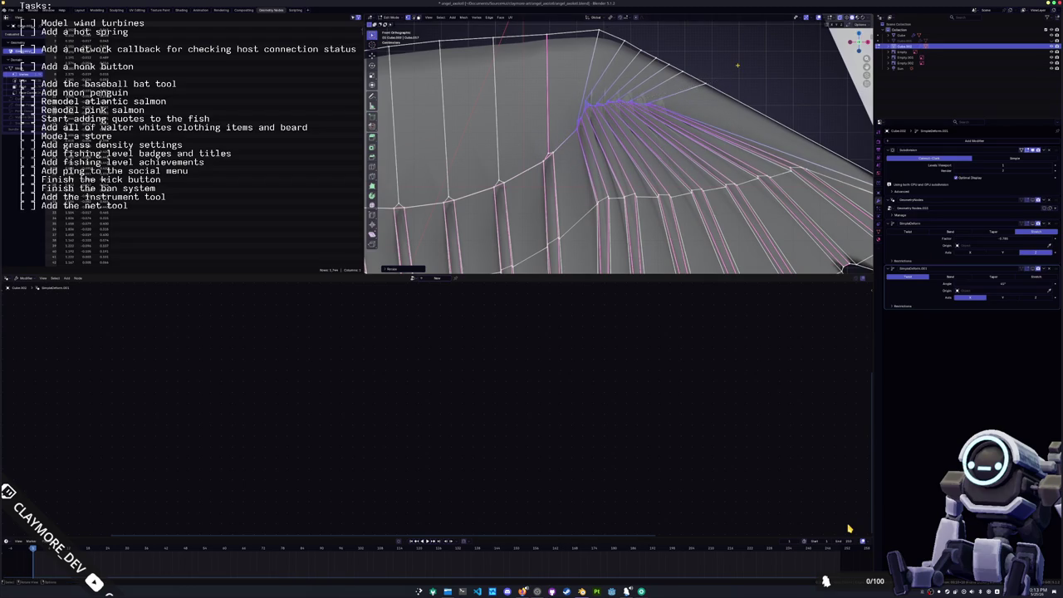
key("KP_Decimal")
key("Tab")
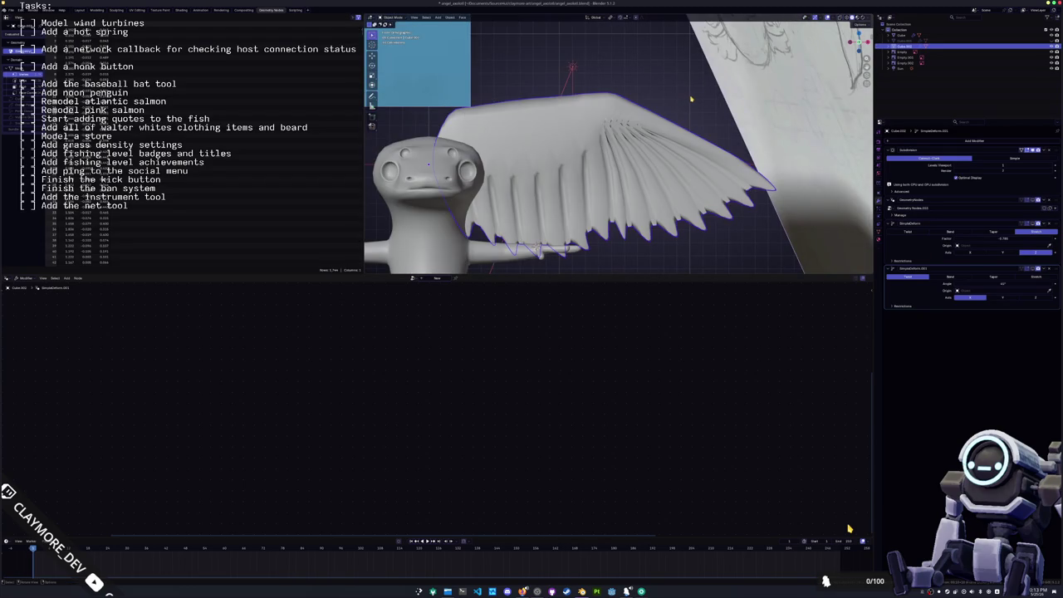
middle_click_drag(690, 99, 685, 100)
scroll(685, 100, "up", 2)
scroll(672, 117, "up", 3)
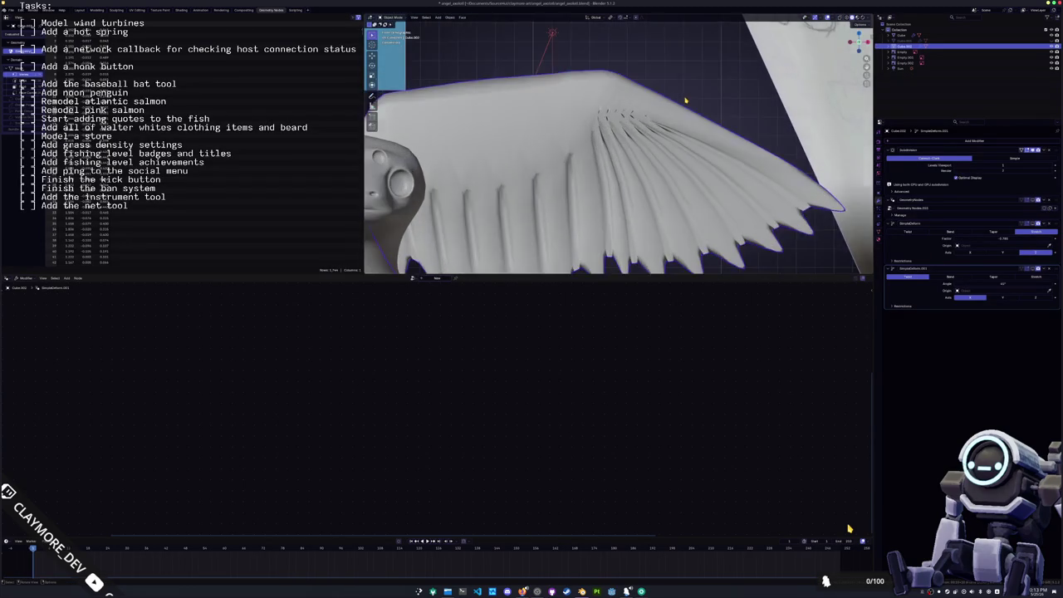
- Zoom in and re-enter Edit Mode on the wing, framing a wider view of its ribs
scroll(665, 133, "up", 3)
scroll(653, 152, "up", 2)
scroll(654, 152, "up", 2)
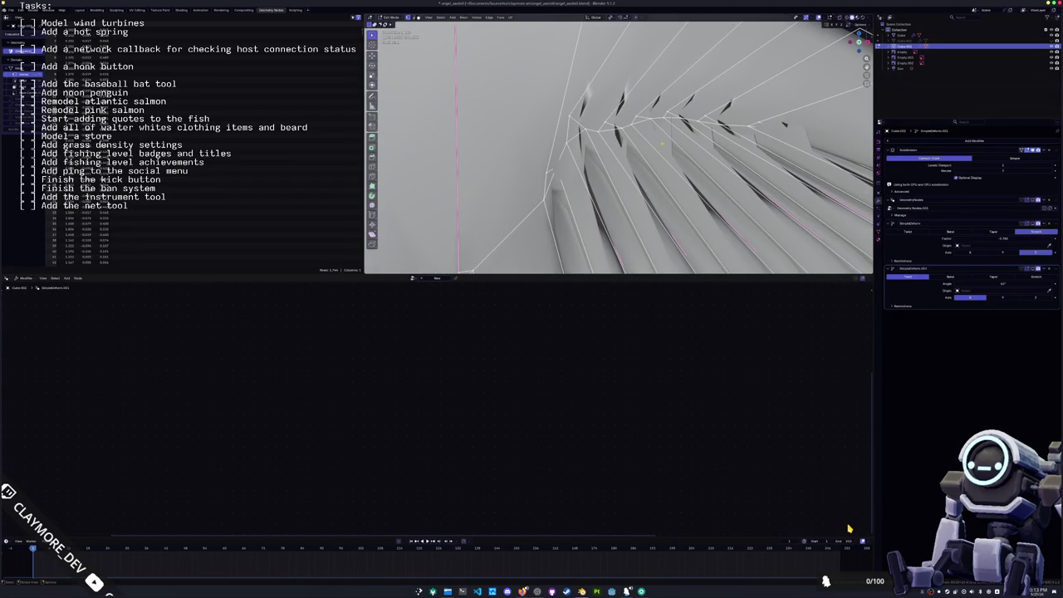
key("Tab")
scroll(616, 124, "up", 2)
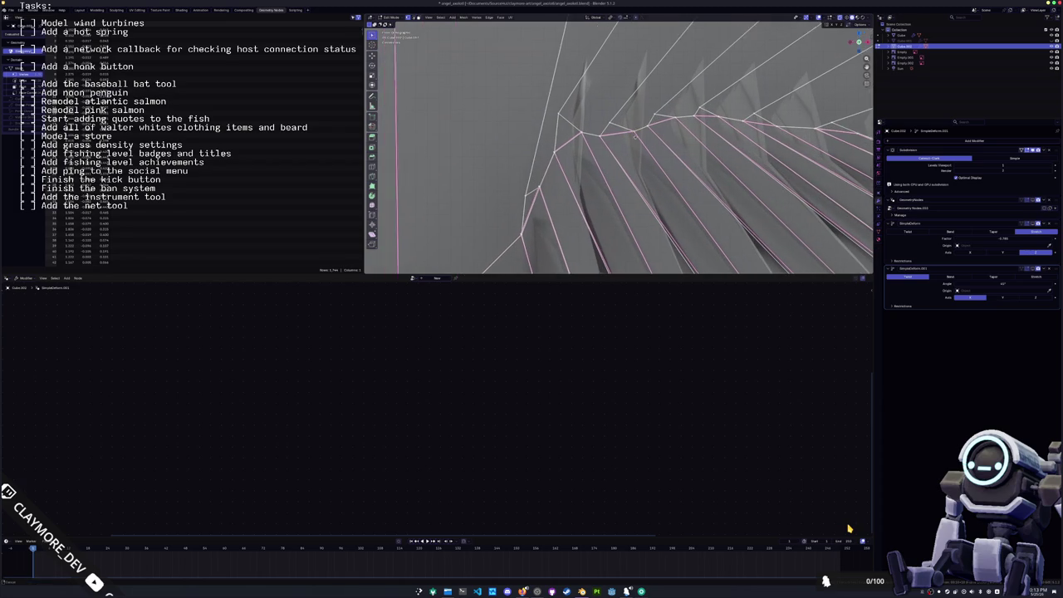
scroll(615, 124, "down", 4)
mouse_move(615, 124)
middle_mouse_down()
mouse_move(611, 134)
mouse_move(600, 118)
mouse_move(656, 158)
middle_mouse_up()
scroll(612, 133, "up", 2)
scroll(611, 129, "up", 3)
- With X-ray on, try an edge slide, then set the wing's subdivision level to 1
key("alt+z")
key("g")
key("g")
key("Escape")
key("Tab")
key("ctrl+1")
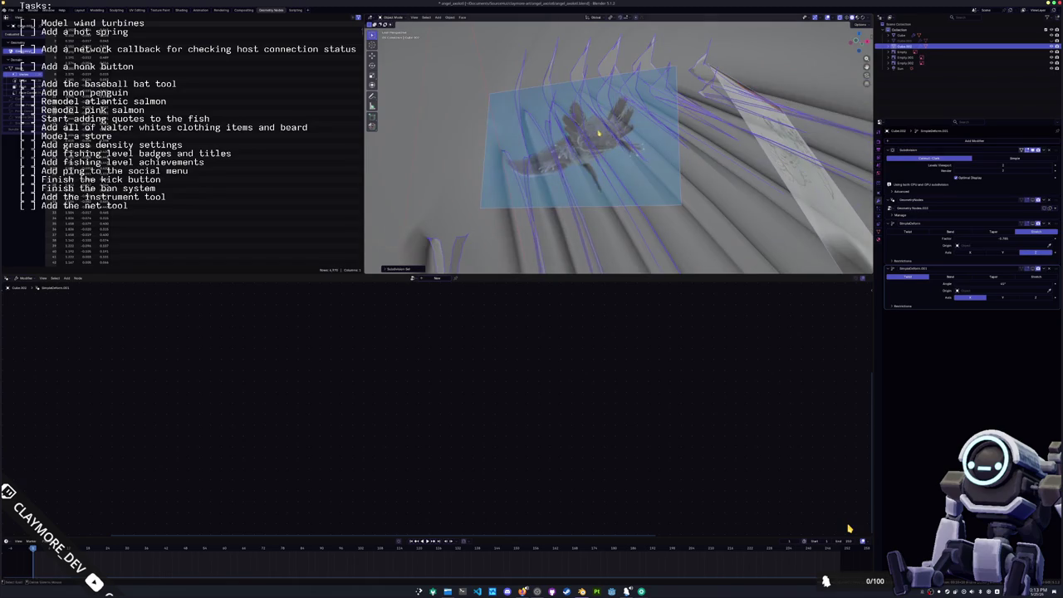
key("alt+z")
mouse_move(577, 133)
middle_mouse_down()
mouse_move(548, 109)
mouse_move(681, 166)
middle_mouse_up()
- Back in X-ray Edit Mode, select a wing face and place a cut point
key("Tab")
key("alt+z")
middle_click_drag(618, 149, 636, 157)
left_click(660, 95)
middle_click_drag(660, 95, 665, 98)
middle_click_drag(618, 149, 633, 155)
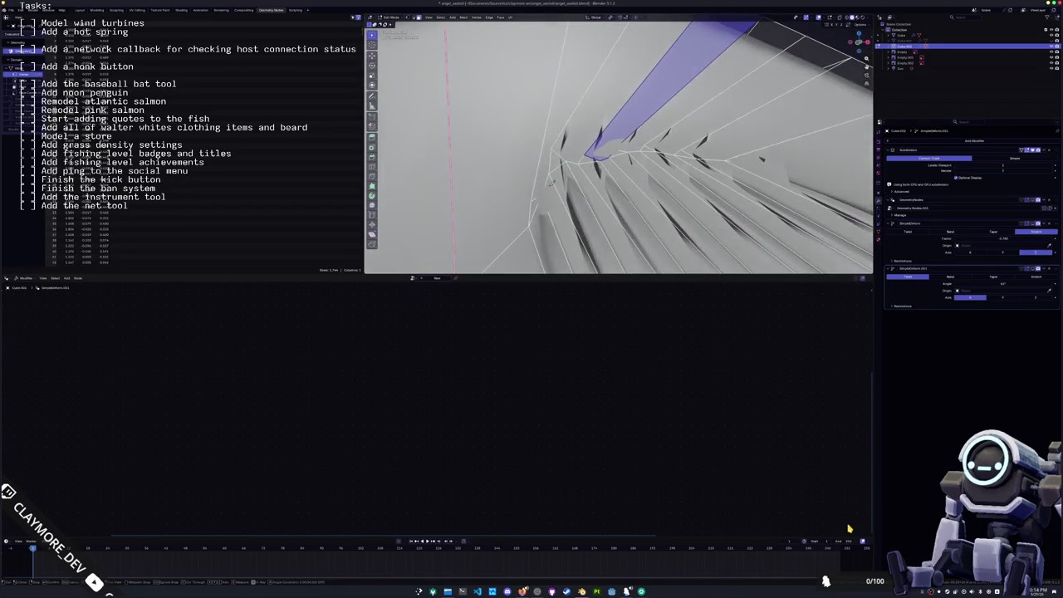
left_click(553, 147)
mouse_move(739, 154)
middle_mouse_down()
mouse_move(707, 188)
mouse_move(595, 208)
middle_mouse_up()
- Knife a new cut into the wing's underside folds, constrained along the Y axis
key("alt+z")
mouse_move(596, 71)
middle_mouse_down()
mouse_move(619, 133)
mouse_move(745, 187)
middle_mouse_up()
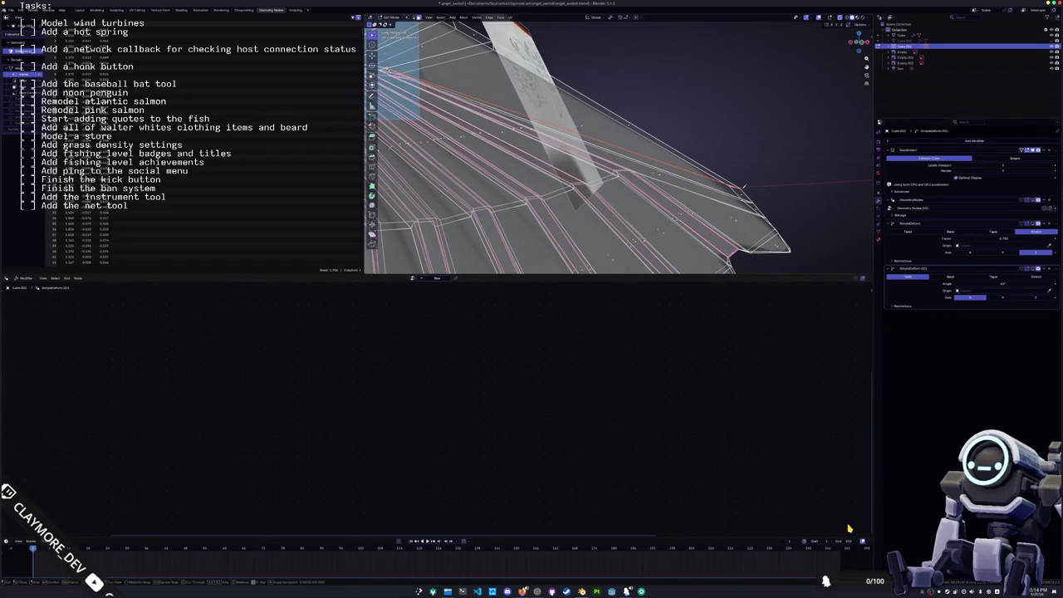
middle_click_drag(744, 187, 690, 48)
middle_click_drag(619, 150, 644, 100)
key("k")
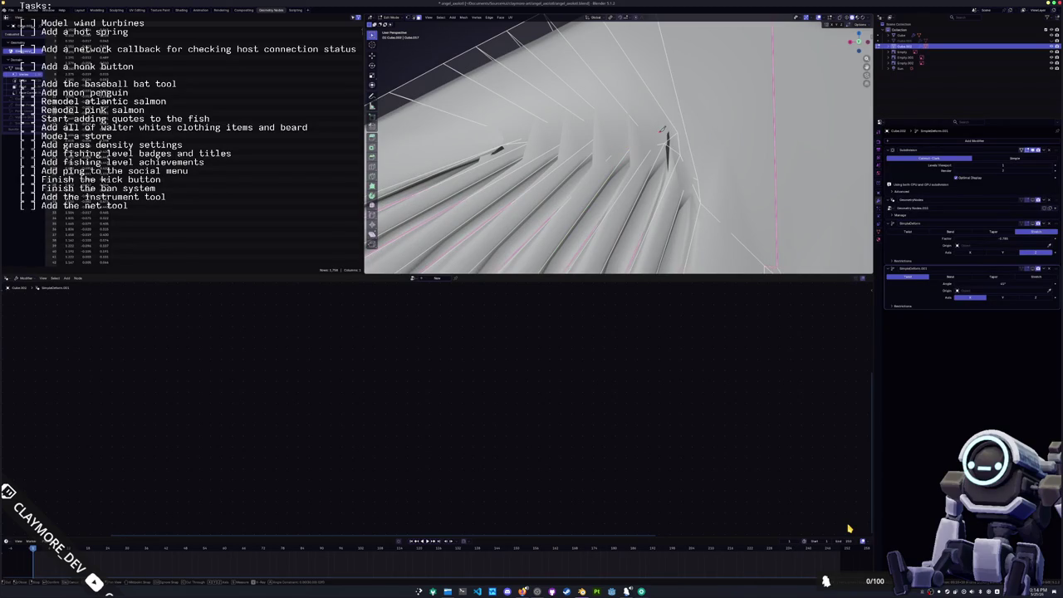
left_click(697, 176)
key("y")
key("y")
key("y")
key("y")
middle_click_drag(508, 139, 536, 160)
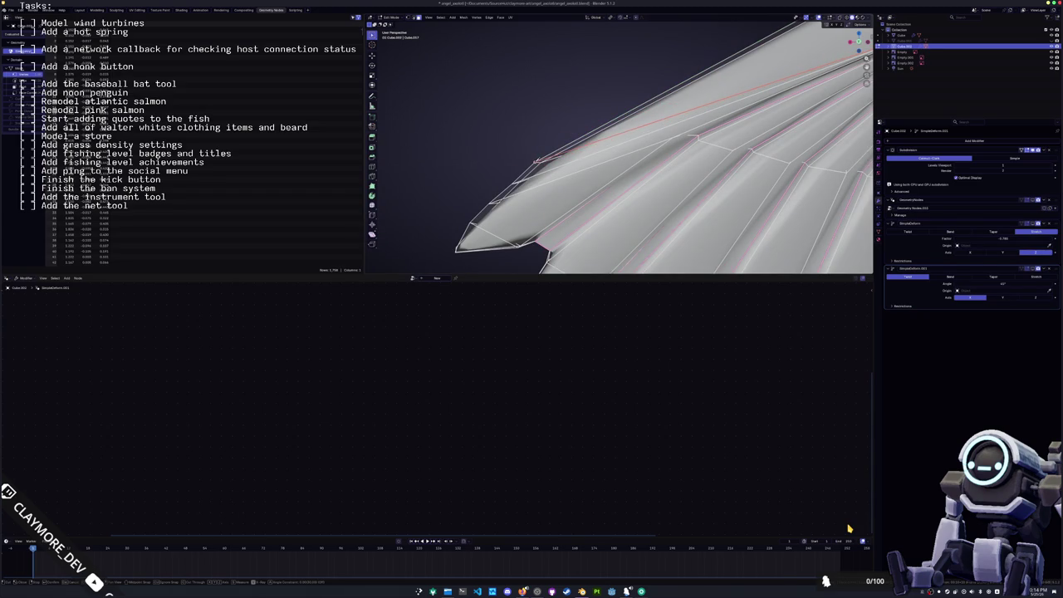
scroll(538, 163, "down", 6)
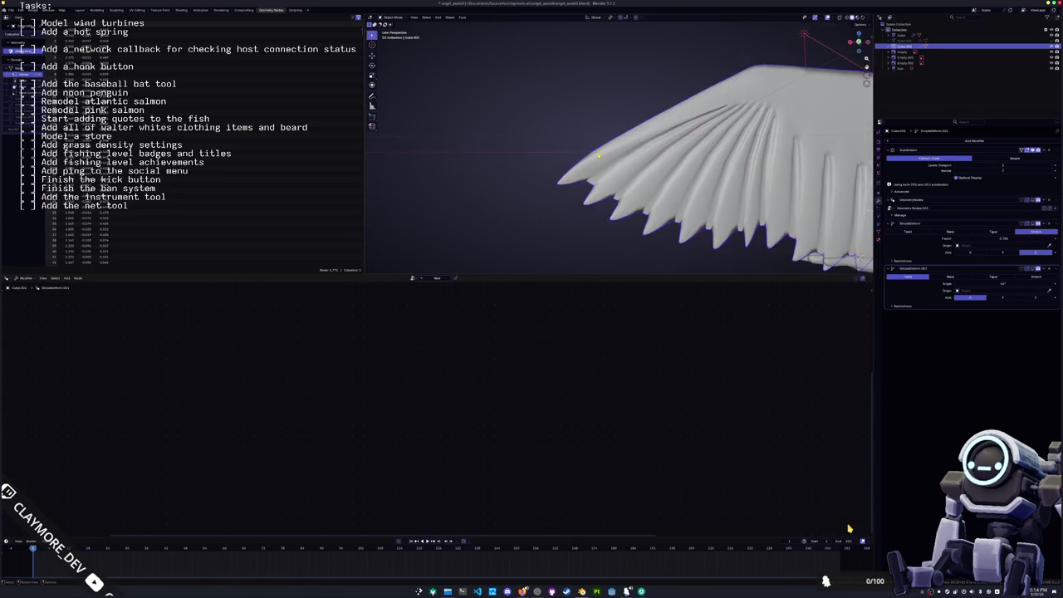
- Inspect the winged character in Object Mode from the front and a low side view
key("Tab")
mouse_move(660, 162)
middle_mouse_down()
mouse_move(581, 166)
mouse_move(699, 186)
middle_mouse_up()
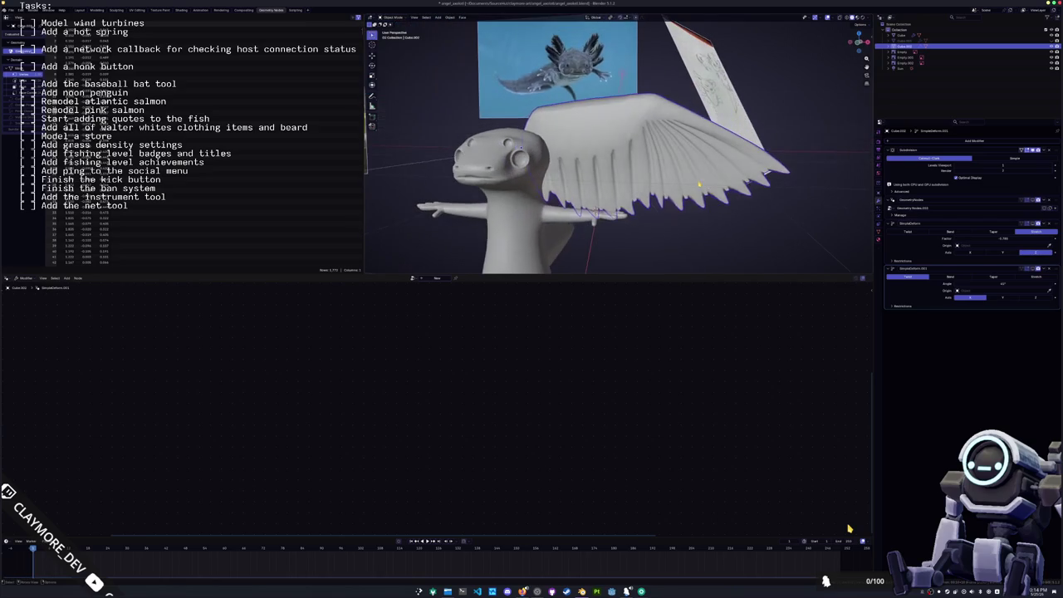
scroll(852, 187, "up", 5)
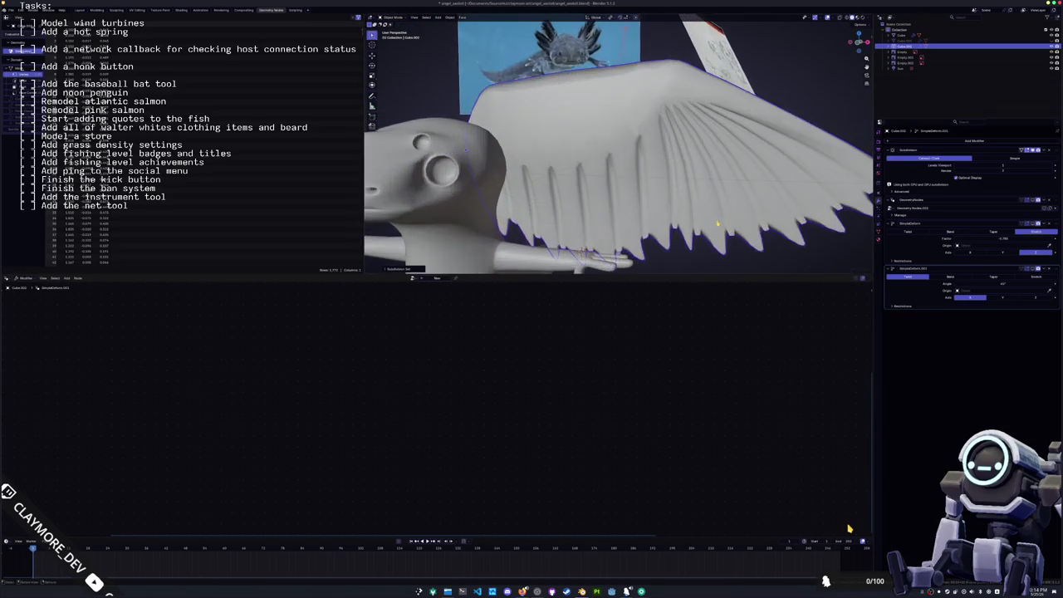
mouse_move(852, 187)
middle_mouse_down()
mouse_move(683, 122)
mouse_move(665, 148)
middle_mouse_up()
- In vertex select mode, crease the edges of one feather tip on the wing
key("Tab")
scroll(683, 123, "up", 3)
key("1")
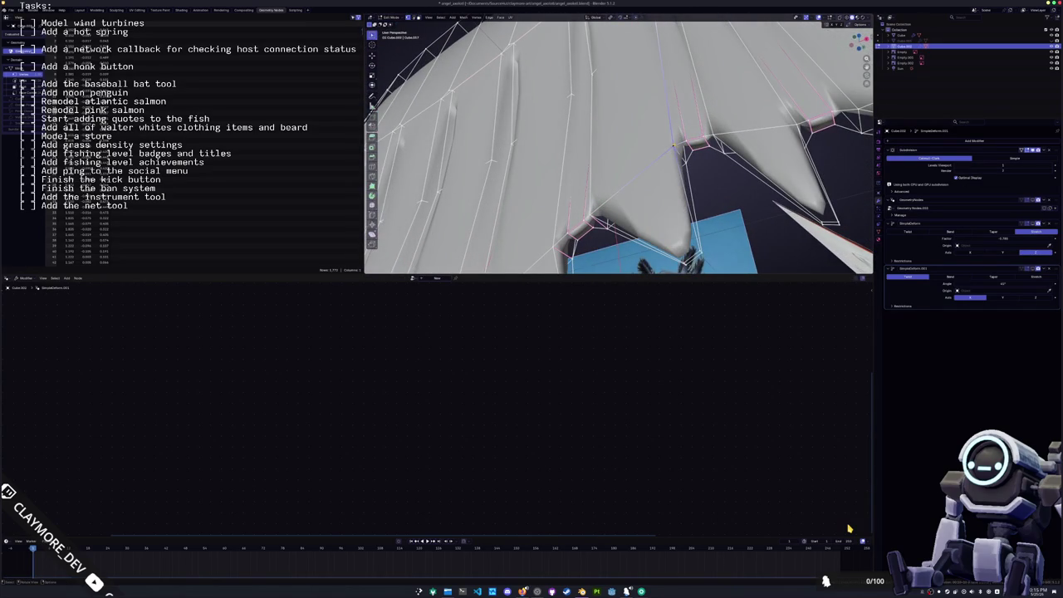
left_click(690, 147)
middle_click_drag(689, 147, 712, 150)
key("shift+e")
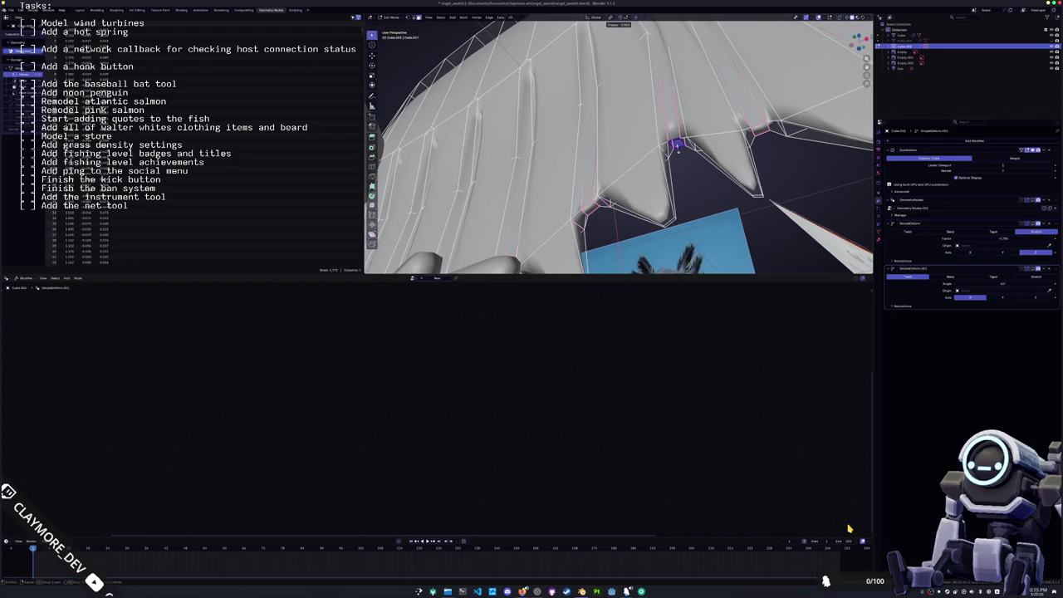
left_click(666, 162)
- Select two more feather tips and apply an edge crease to them
middle_click_drag(665, 162, 697, 158)
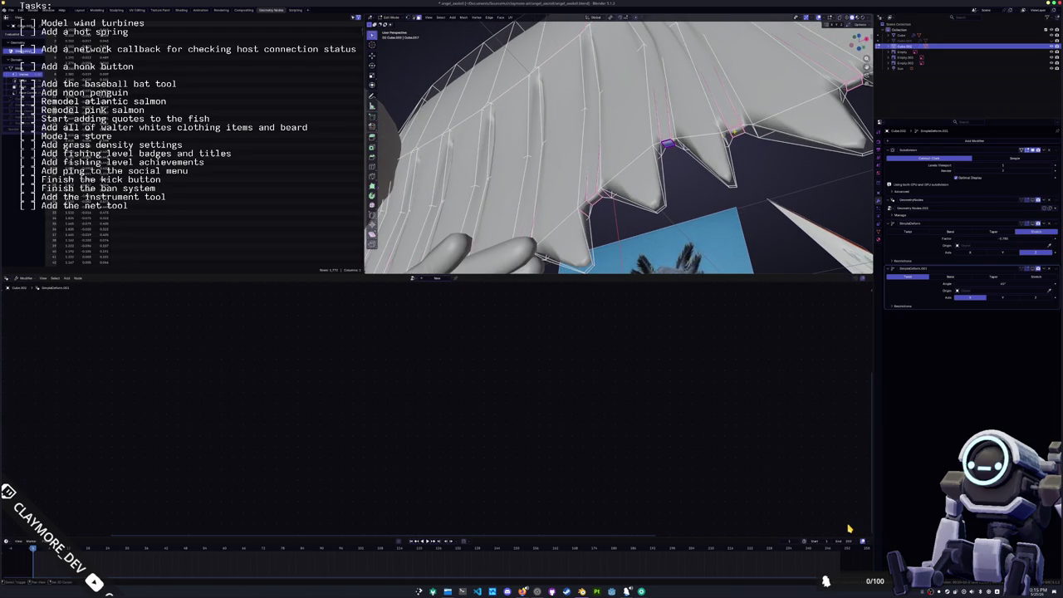
left_click(681, 129, "shift")
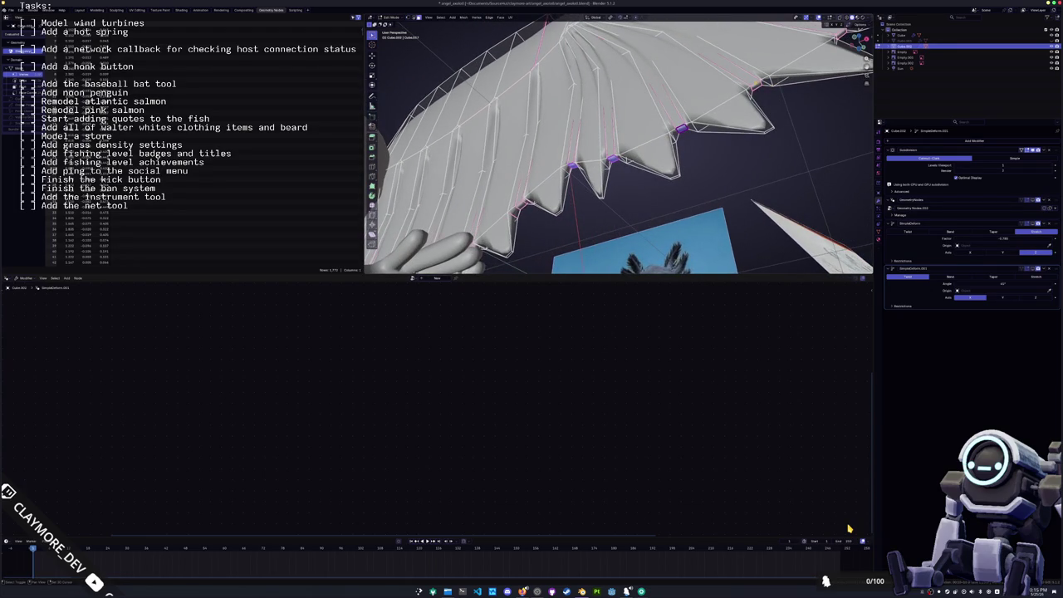
middle_click_drag(678, 143, 612, 140)
left_click(637, 144, "shift")
middle_click_drag(630, 178, 658, 155)
key("KP_2")
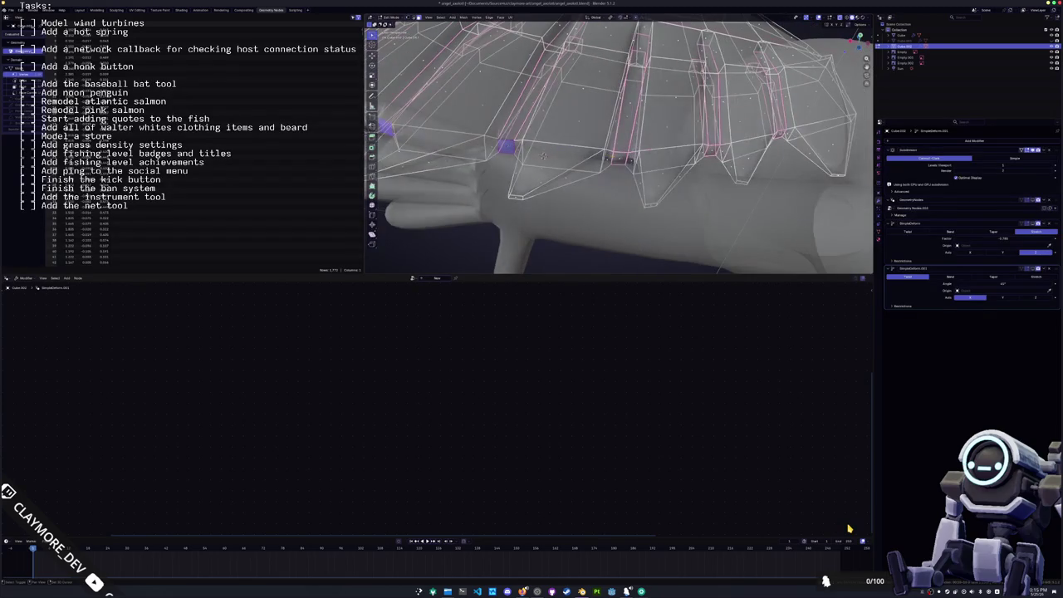
key("KP_6")
key("KP_4")
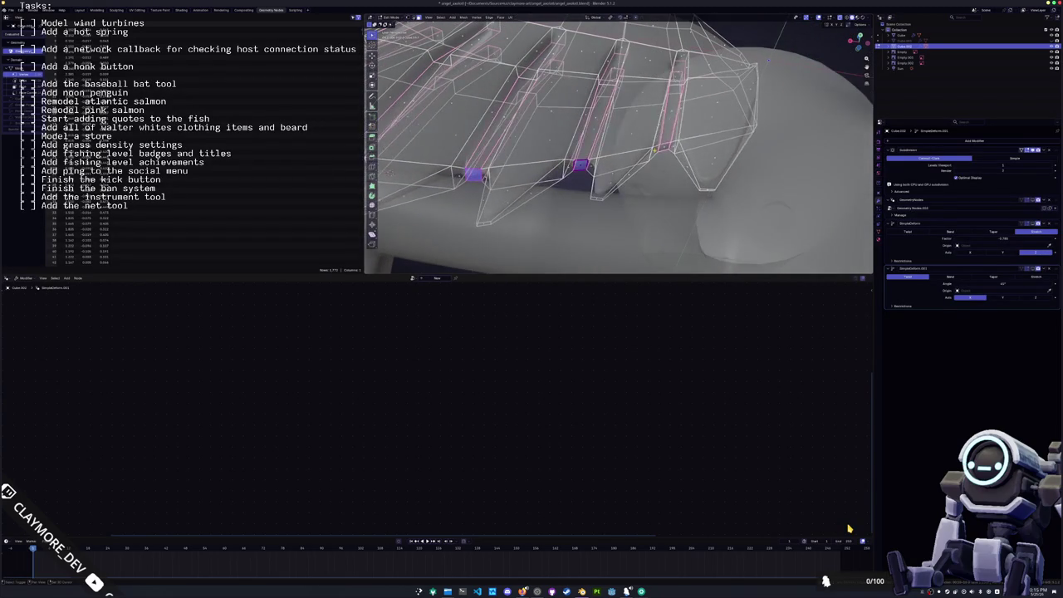
key("shift+e")
key("Return")
key("Return")
- In Object Mode, show the subdivision in the viewport and set Simple Deform to Stretch
key("Tab")
key("KP_Divide")
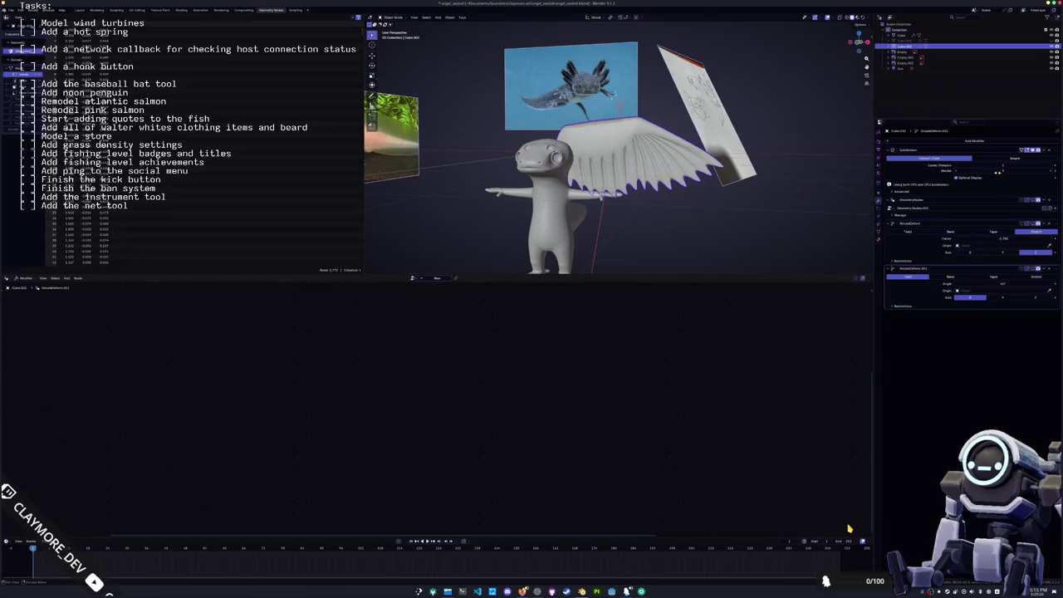
left_click(1032, 200)
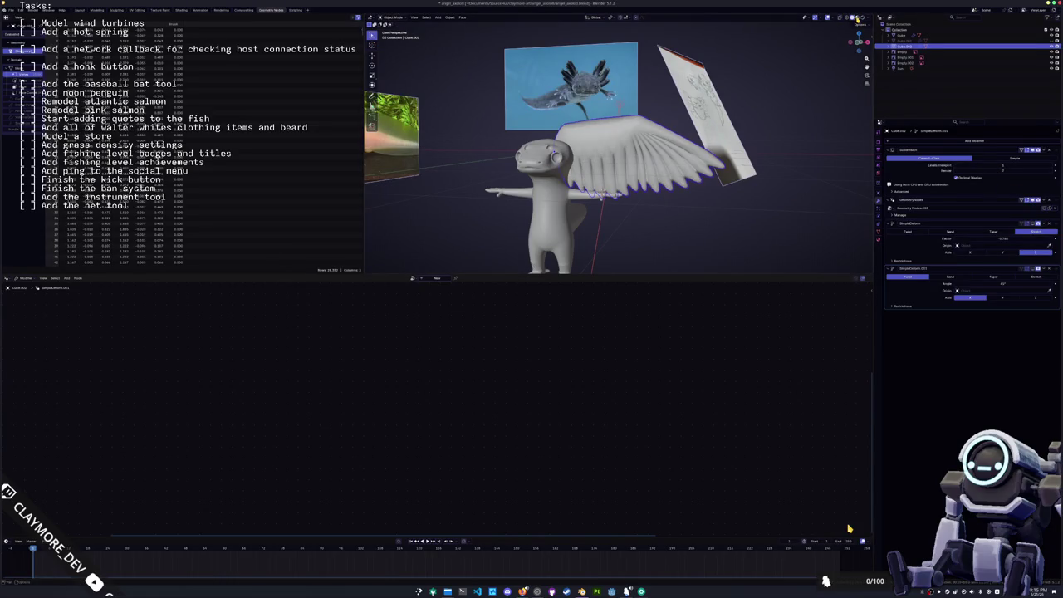
left_click_drag(859, 25, 995, 235)
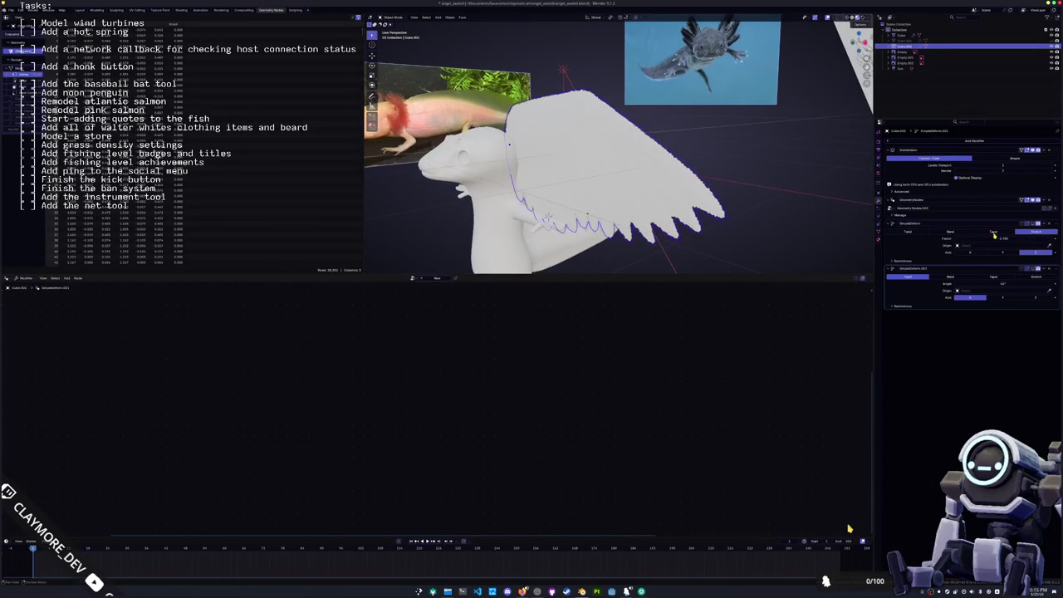
left_click(1031, 224)
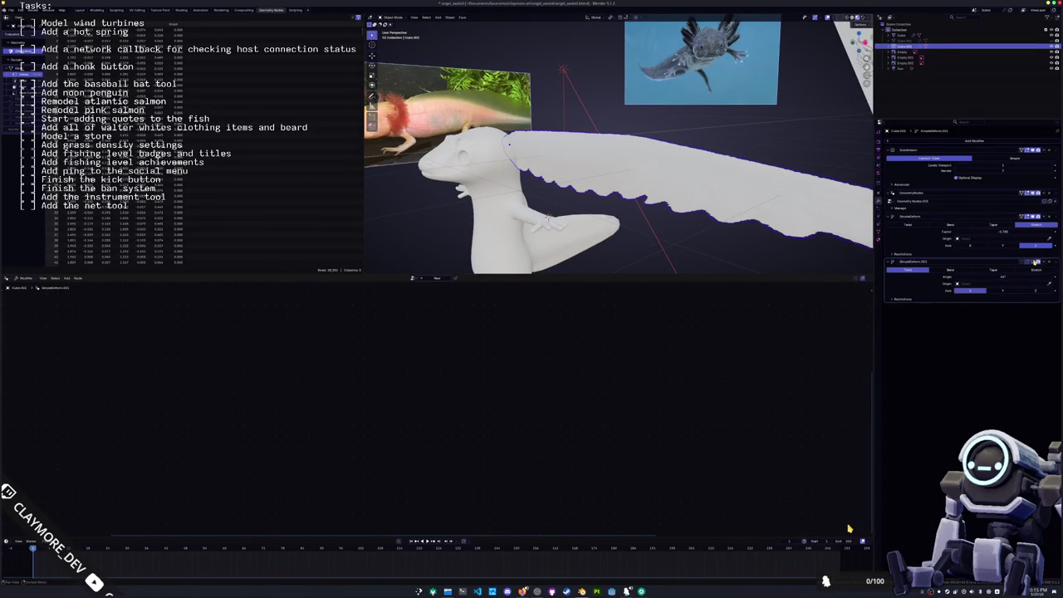
- Switch the wing's Simple Deform mode from Stretch to Bend
left_click(949, 225)
mouse_move(618, 166)
middle_mouse_down()
mouse_move(582, 174)
mouse_move(623, 170)
middle_mouse_up()
middle_click_drag(678, 207, 677, 207)
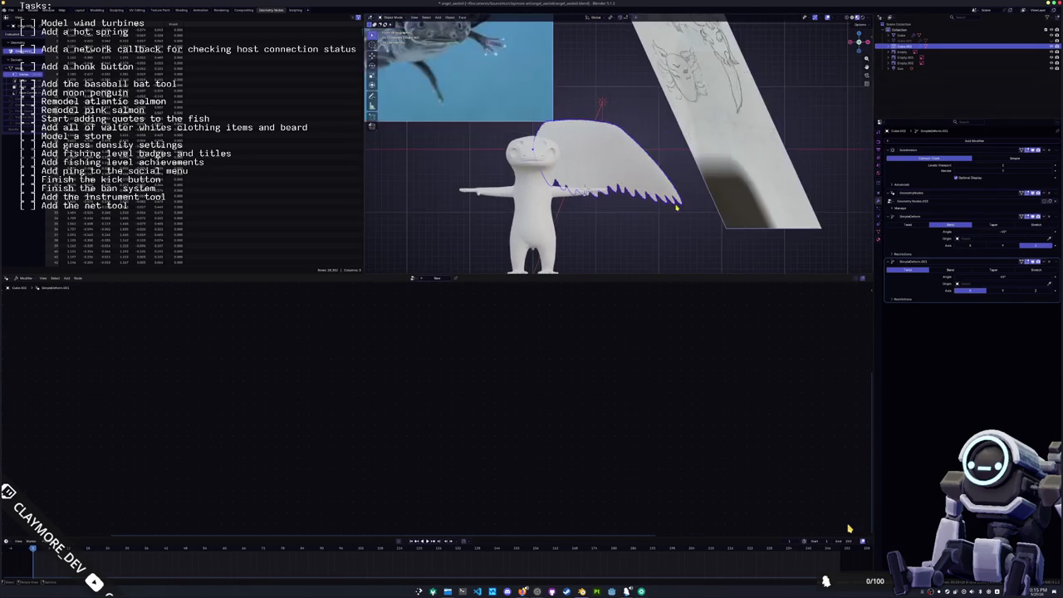
- Rotate the wing around its origin and begin moving it toward the head
key("r")
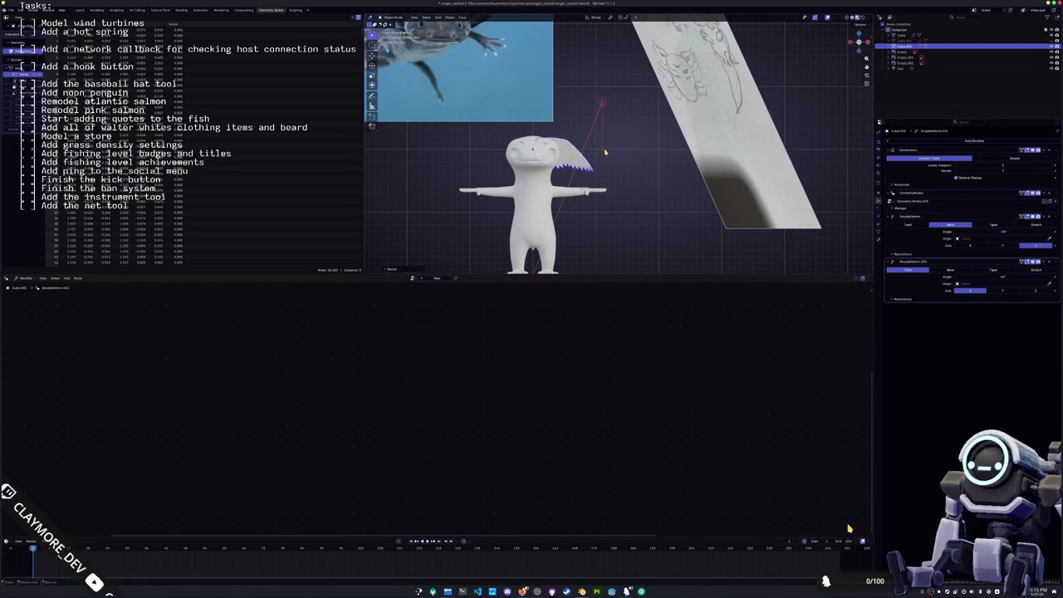
left_click(595, 122)
key("g")
middle_click_drag(617, 129, 594, 153)
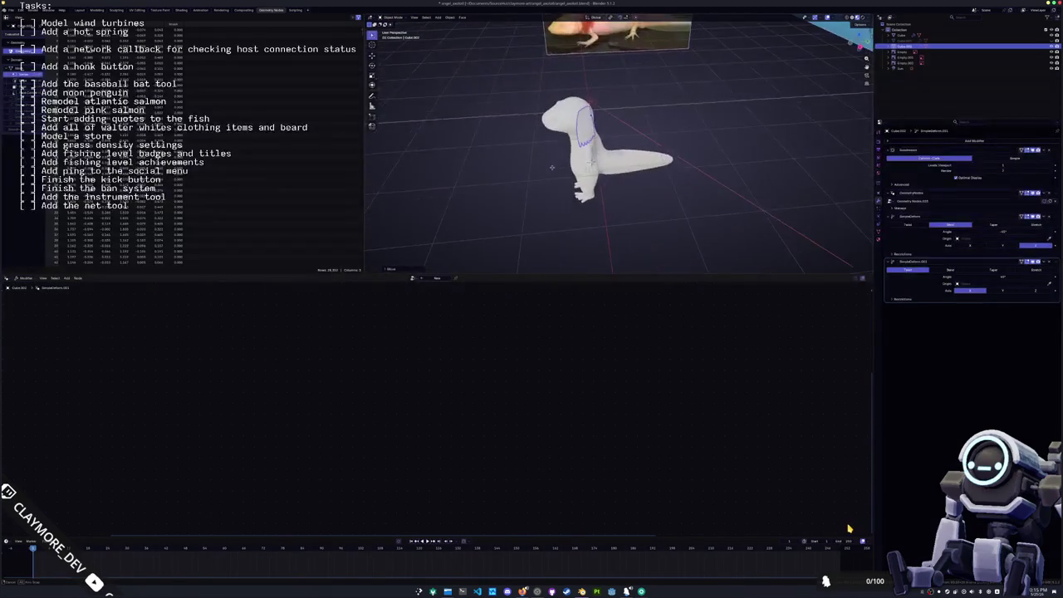
- Move the wing along global X and shrink it to about half size
key("x")
left_click(618, 153)
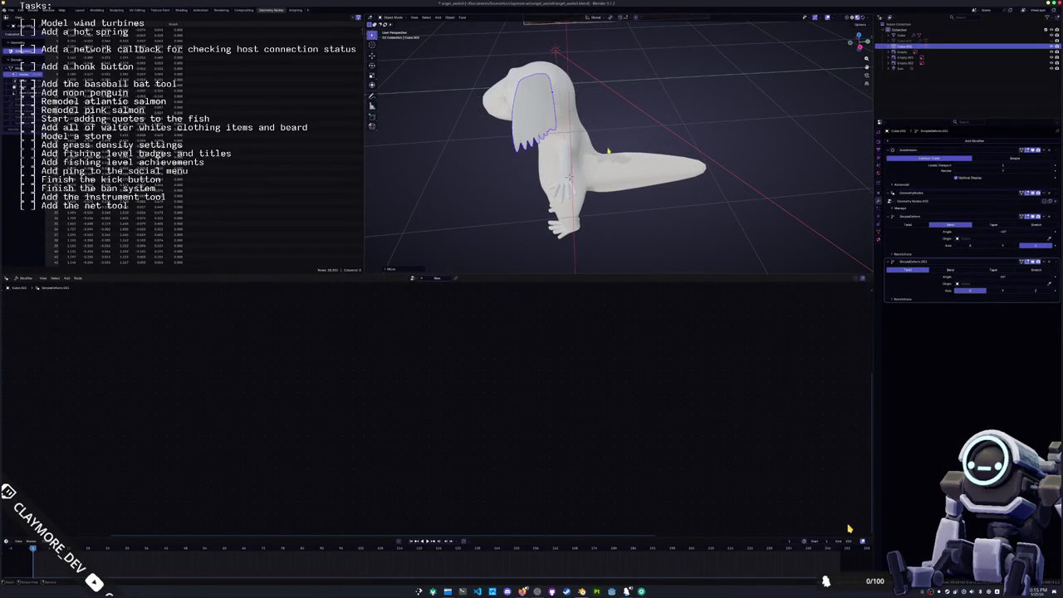
key("KP_1")
key("s")
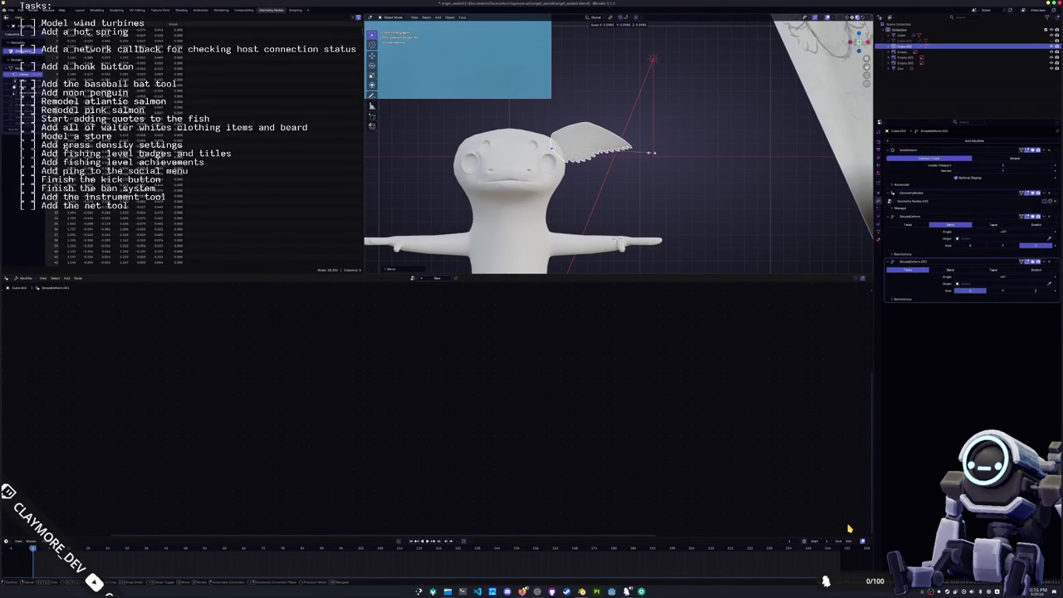
left_click(653, 152)
- Set the SimpleDeform.001 bend angle on the plume to -30°
key("Tab")
key("Tab")
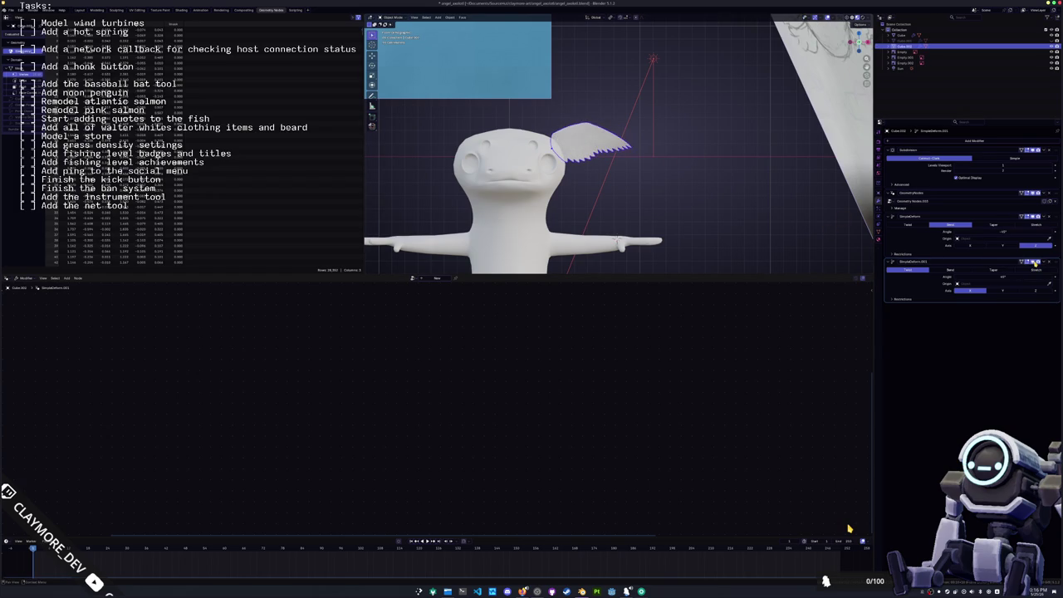
left_click_drag(1004, 276, 1018, 290)
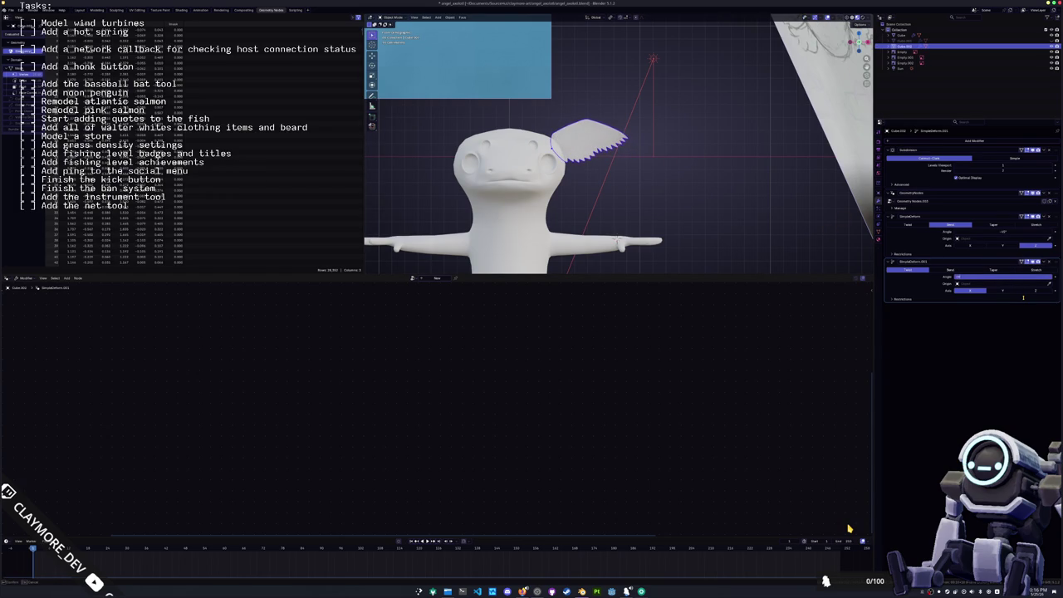
key("Return")
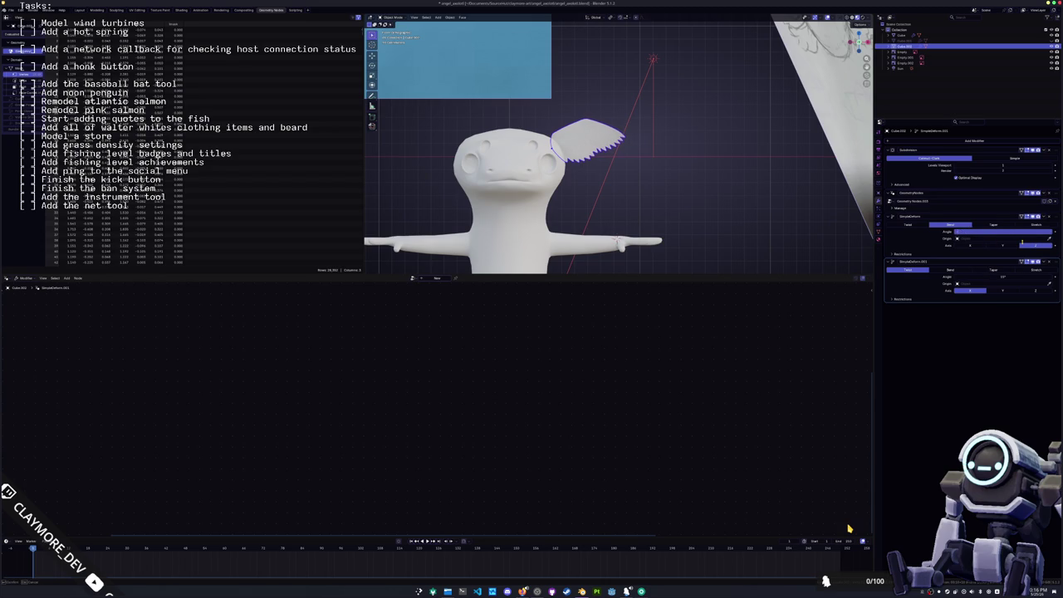
key("Return")
- Check the plume in side view, rotate it upward, and start moving it toward the head
middle_click_drag(725, 186, 677, 179)
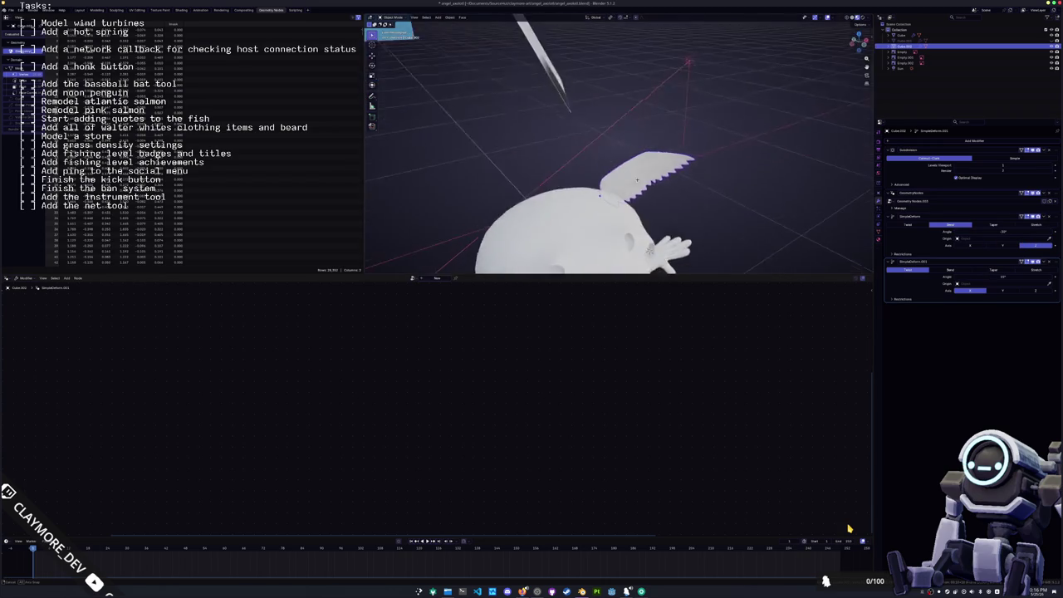
key("KP_3")
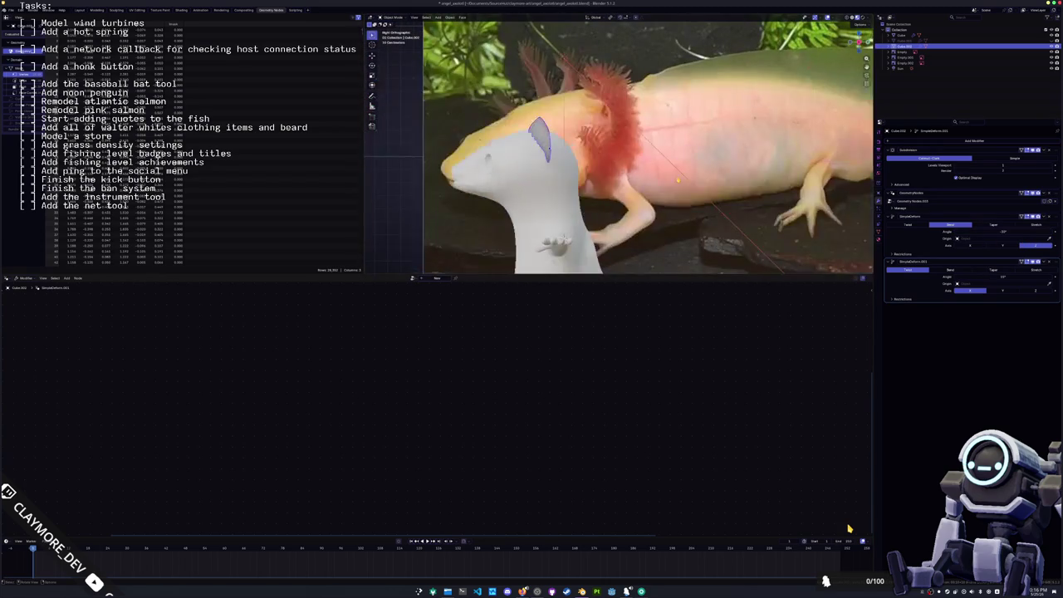
key("r")
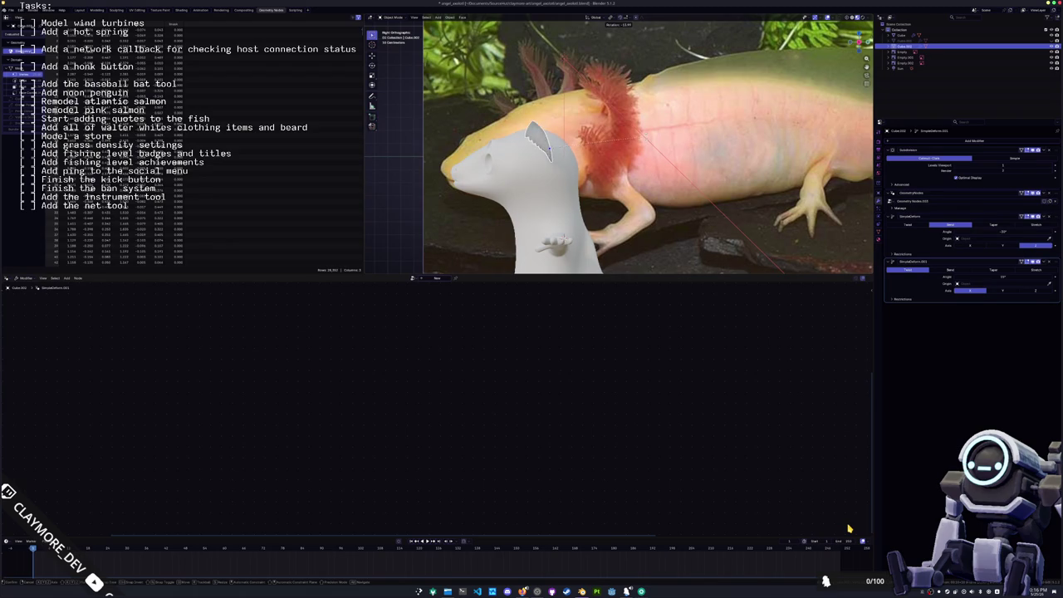
key("KP_1")
scroll(653, 145, "up", 2)
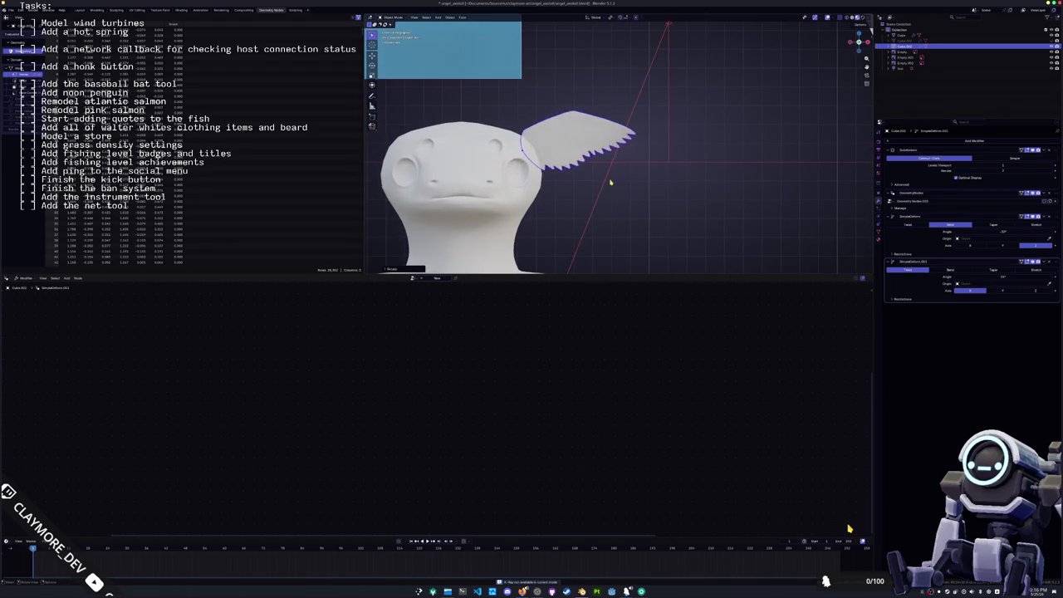
key("g")
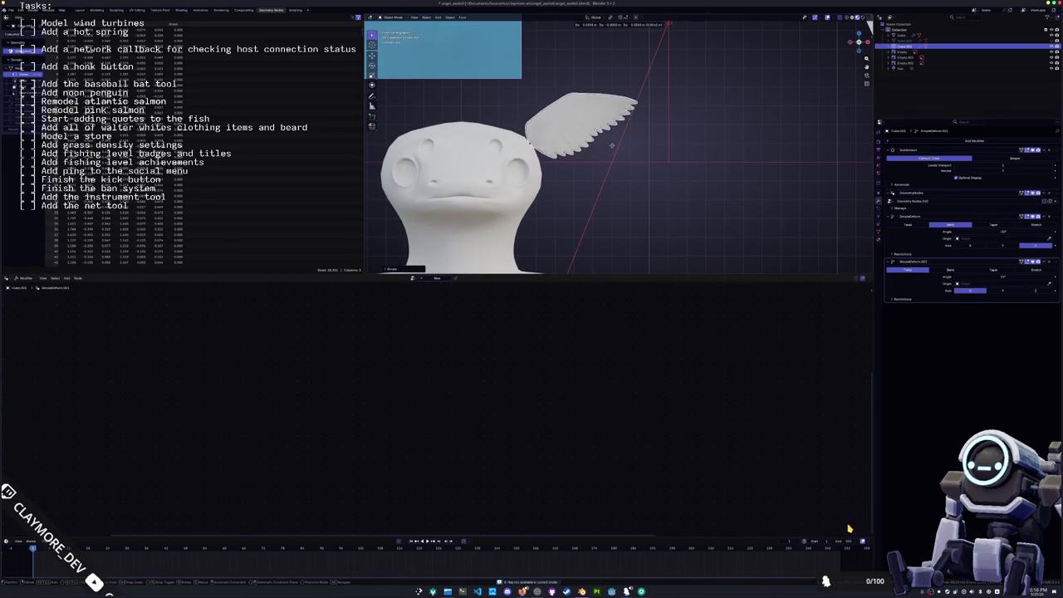
- Place the plume beside the head, then duplicate it and rotate the copy
left_click(609, 151)
key("shift+d")
key("r")
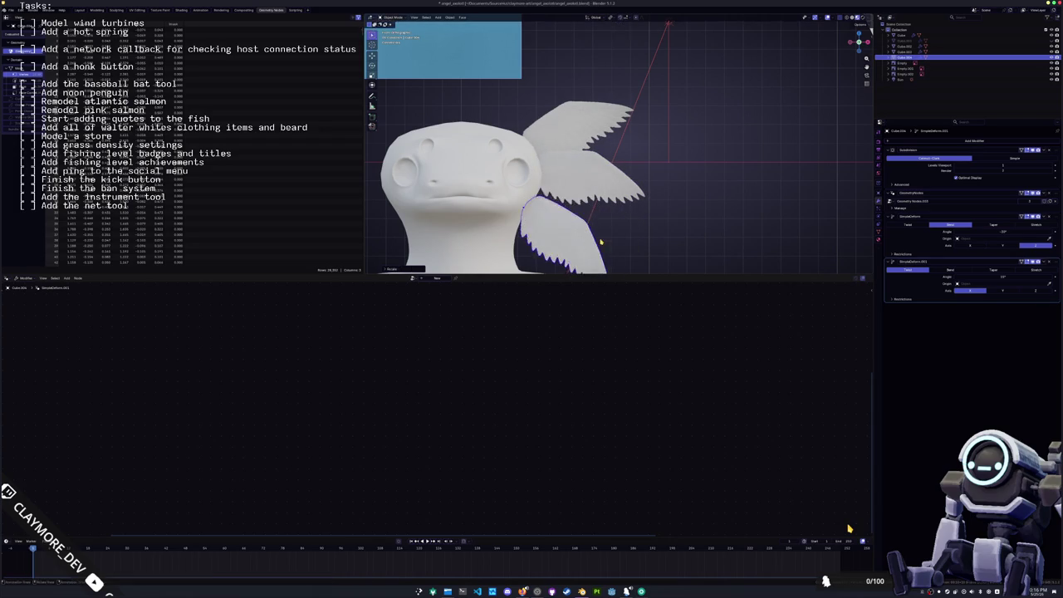
left_click(648, 230)
- Move the lower gill plume vertically along Z in the side view
key("KP_3")
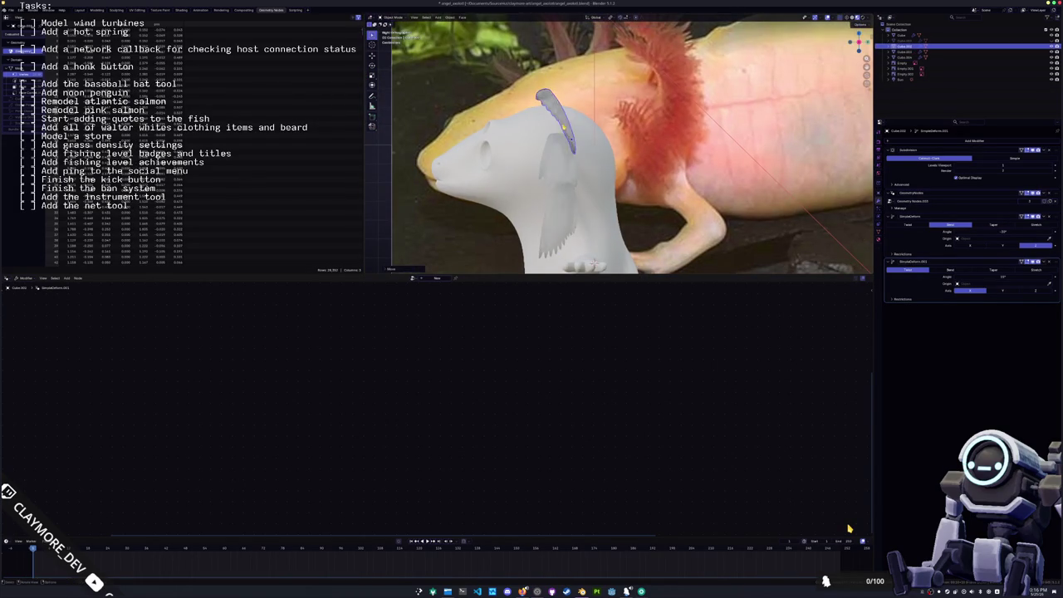
scroll(699, 197, "up", 2)
mouse_move(699, 197)
middle_mouse_down()
mouse_move(623, 155)
mouse_move(658, 135)
middle_mouse_up()
left_click(559, 191)
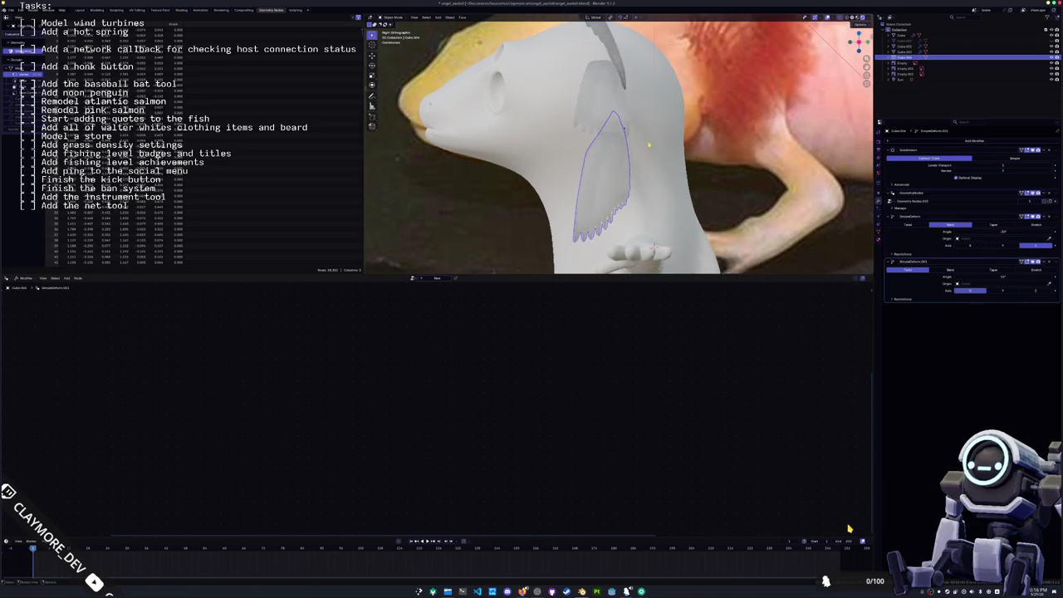
key("g")
key("z")
left_click(657, 136)
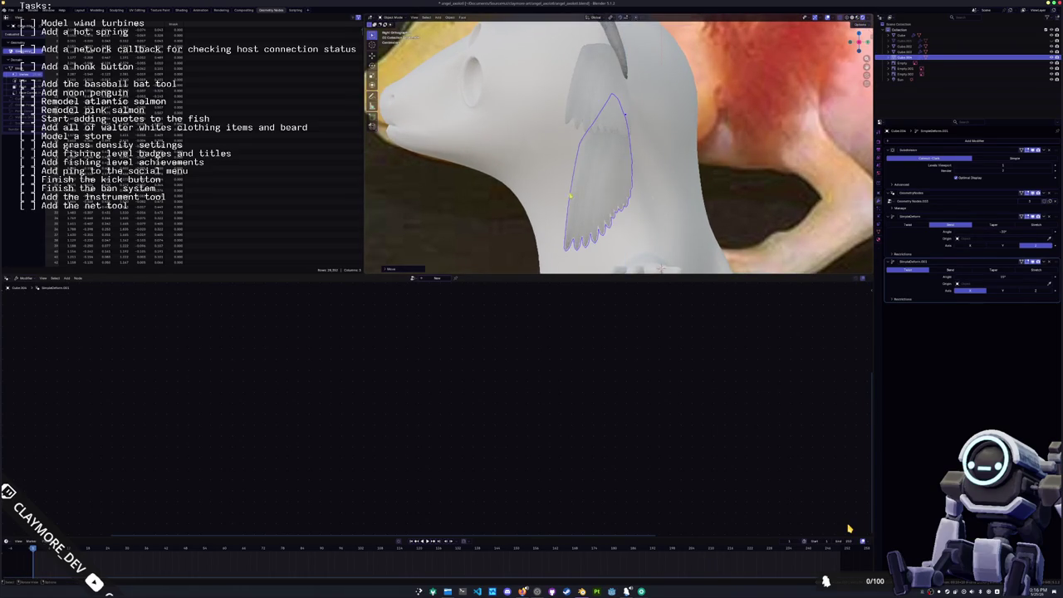
- Inspect the three-plume cluster from several angles and select the middle plume
mouse_move(539, 206)
middle_mouse_down()
mouse_move(555, 182)
mouse_move(659, 252)
middle_mouse_up()
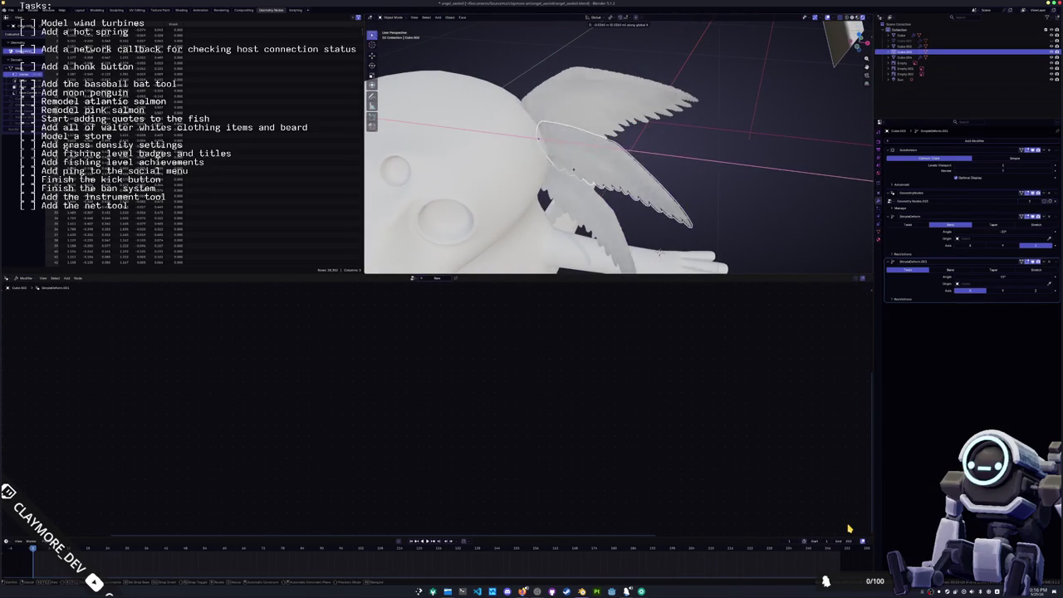
mouse_move(659, 252)
middle_mouse_down()
mouse_move(644, 214)
mouse_move(641, 242)
middle_mouse_up()
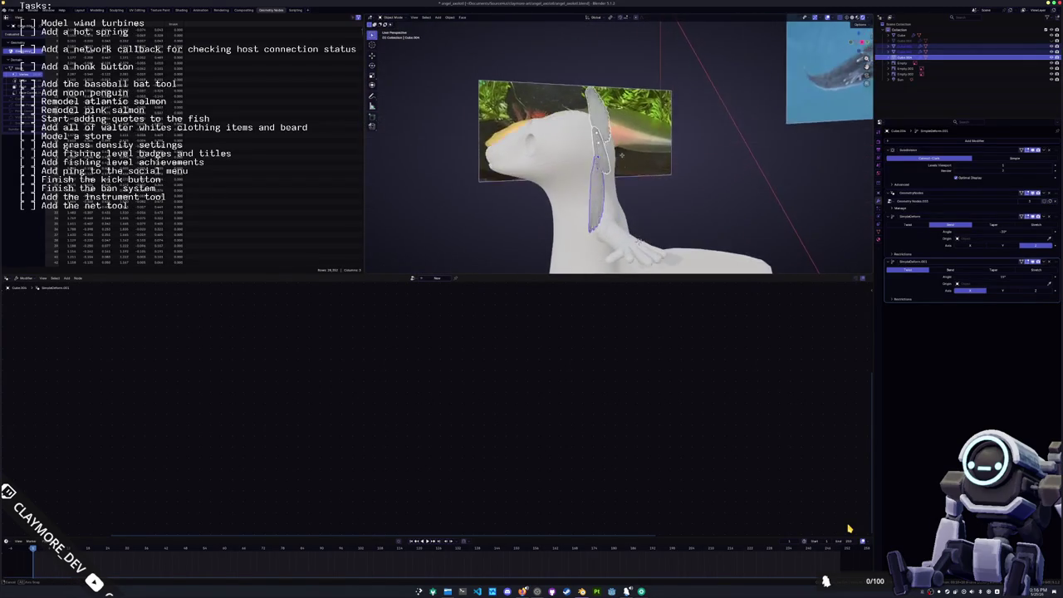
middle_click_drag(641, 242, 582, 183)
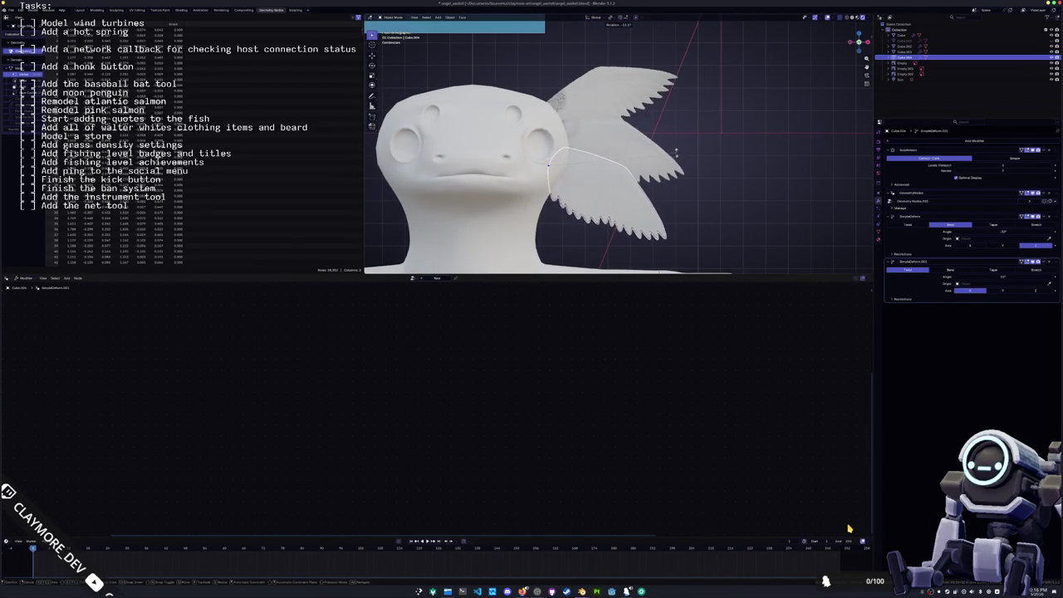
left_click(619, 145)
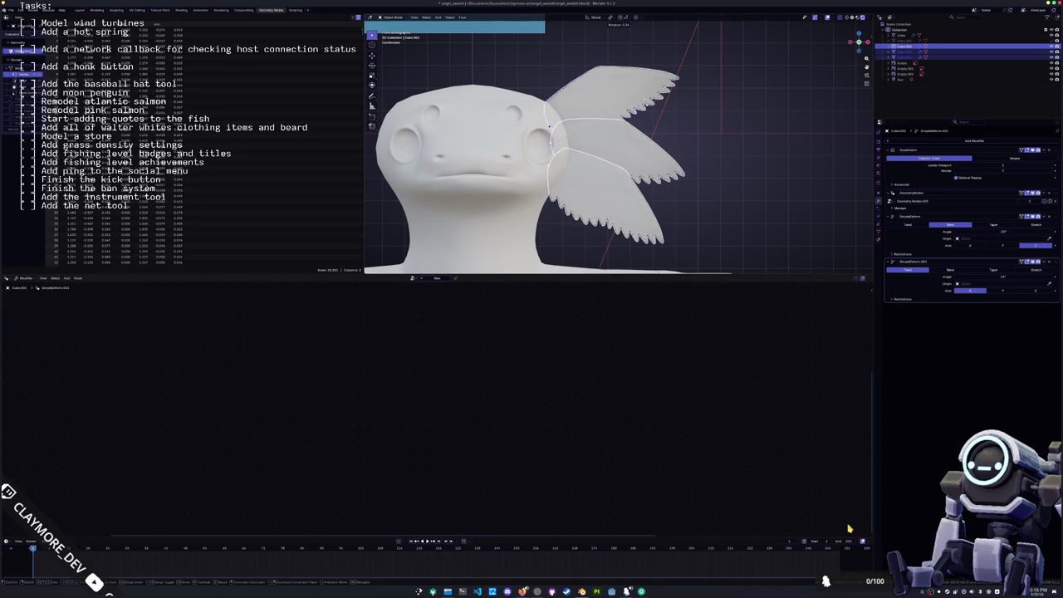
left_click(708, 125)
left_click(701, 136)
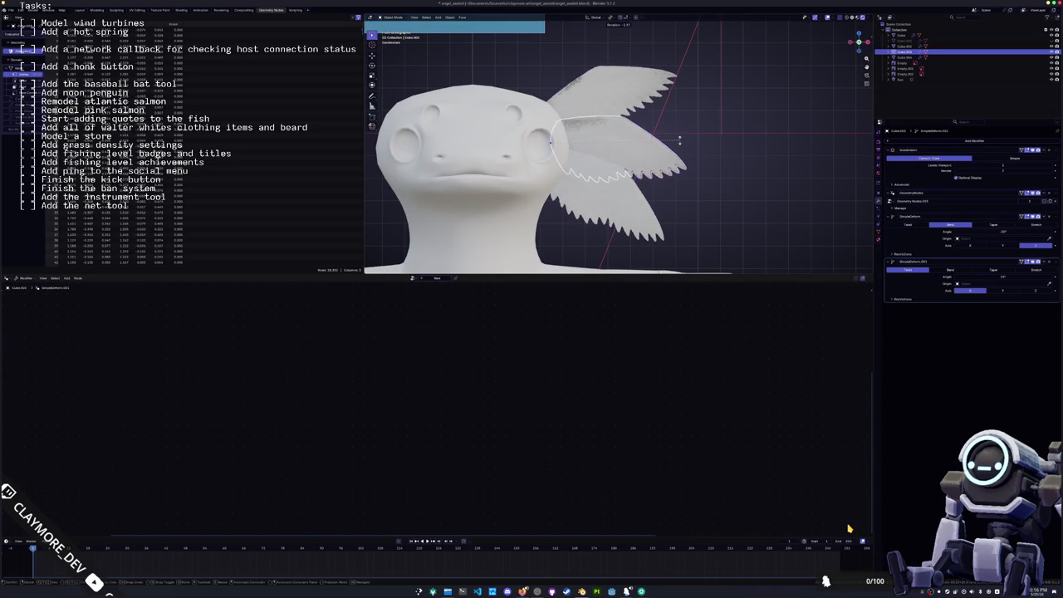
scroll(700, 136, "down", 5)
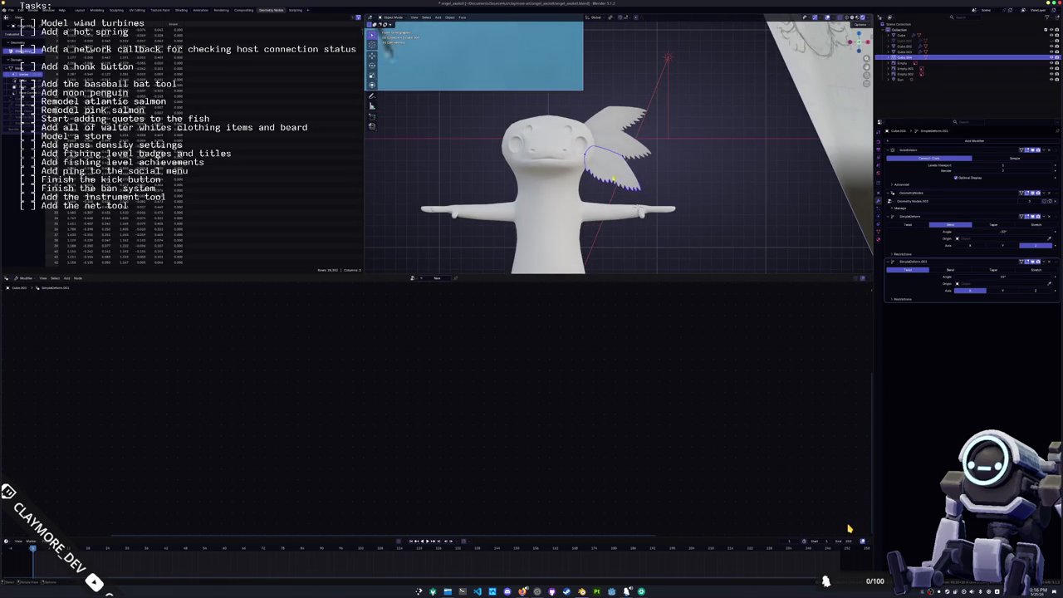
middle_click_drag(631, 167, 565, 158)
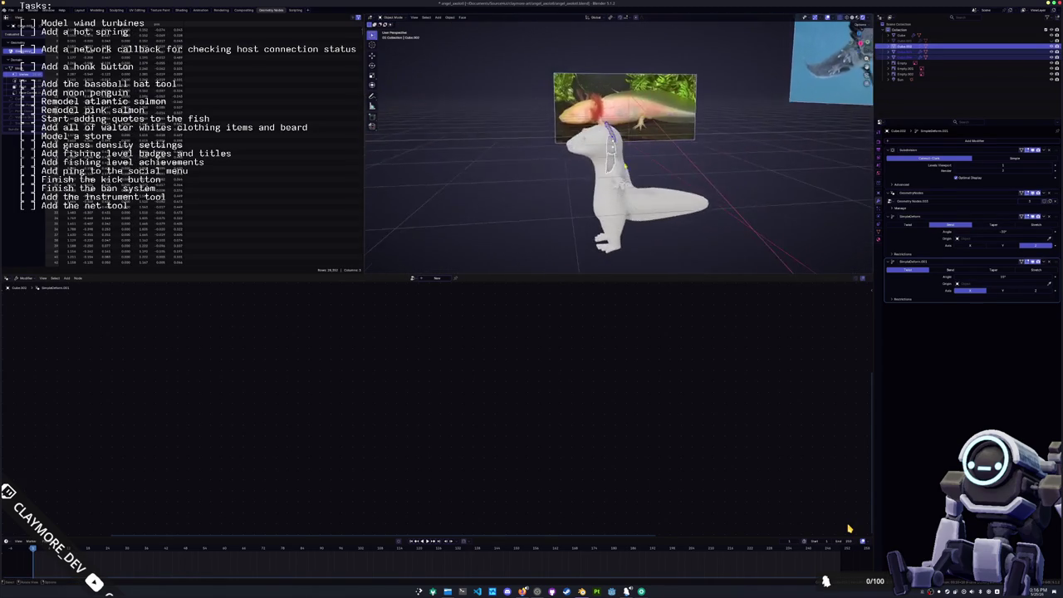
mouse_move(626, 224)
middle_mouse_down()
mouse_move(636, 152)
mouse_move(562, 166)
mouse_move(683, 192)
middle_mouse_up()
- Shift the selected plumes slightly along Y against the side of the head
key("g")
key("y")
left_click(636, 152)
scroll(563, 166, "down", 6)
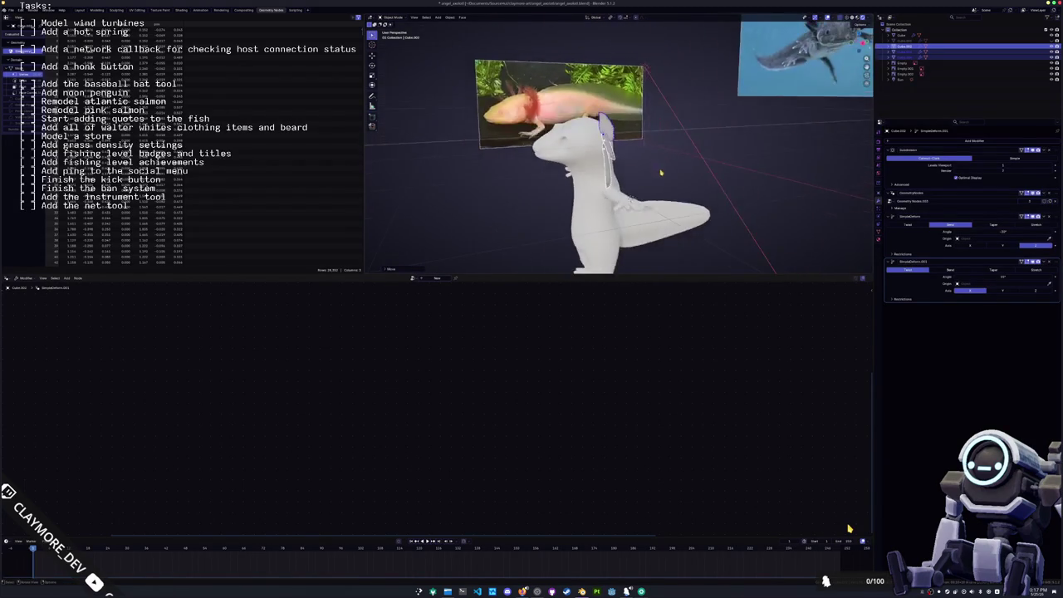
key("KP_1")
- Duplicate the plumes and trial a resize, then cancel and delete the copies
key("shift+d")
key("s")
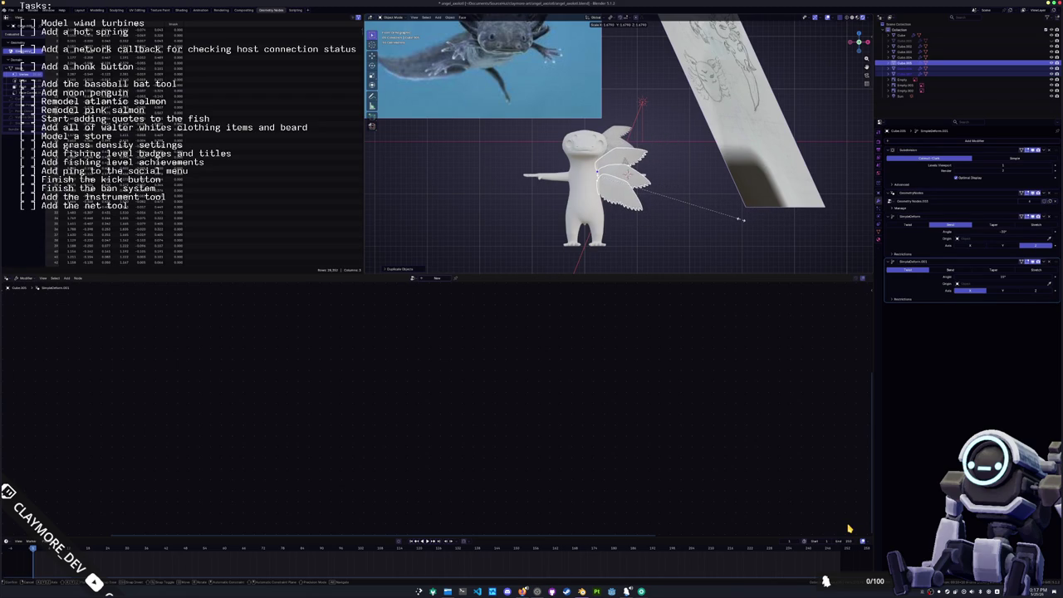
key("Escape")
key("Delete")
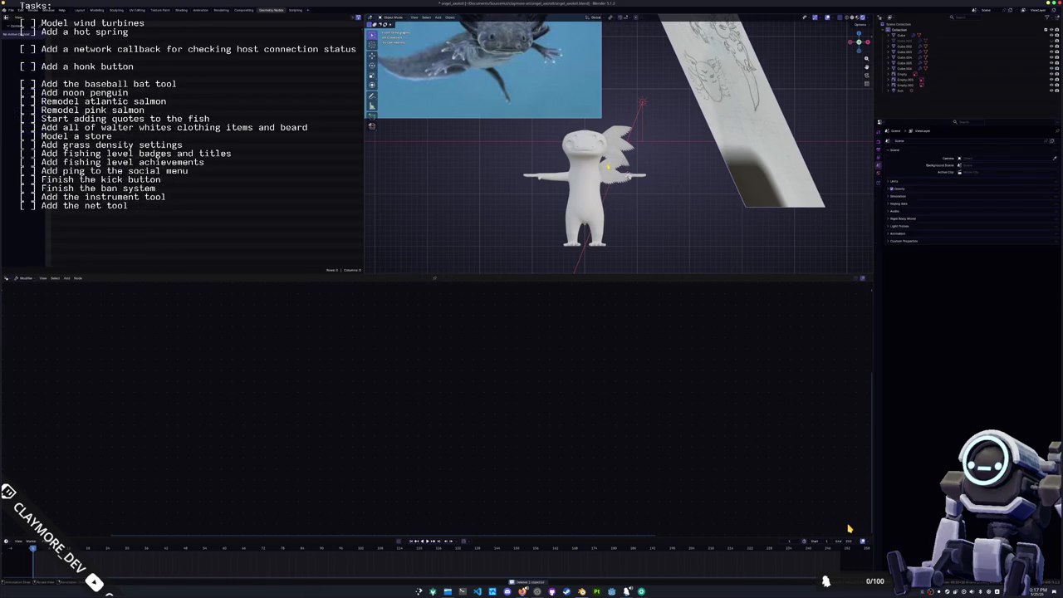
left_click(608, 167)
- Enlarge the Cube.004 plume copy by scaling it along X and Y
scroll(648, 187, "up", 1)
scroll(677, 202, "up", 1)
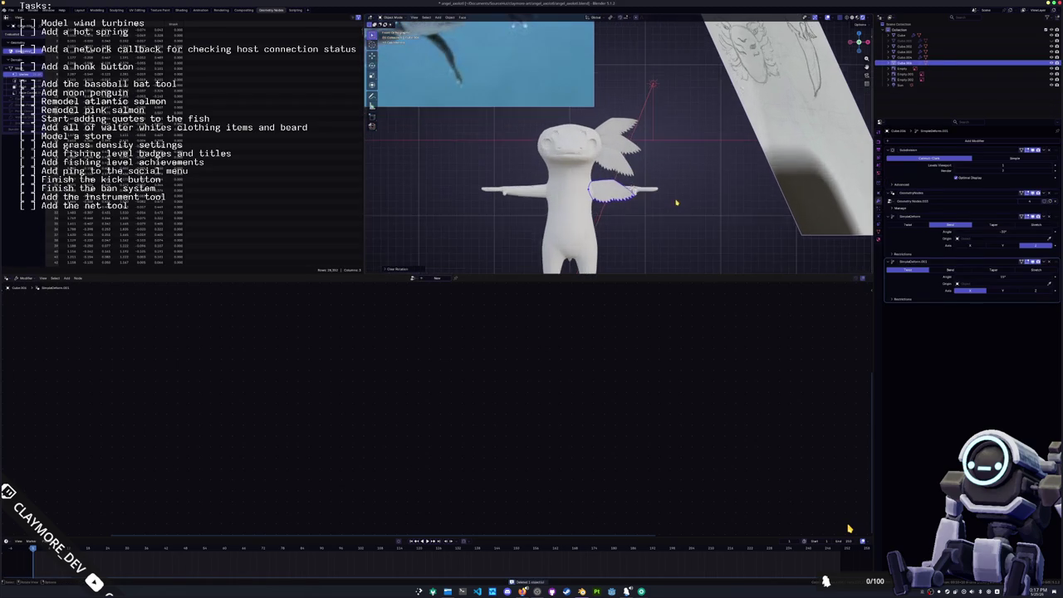
key("s")
key("x")
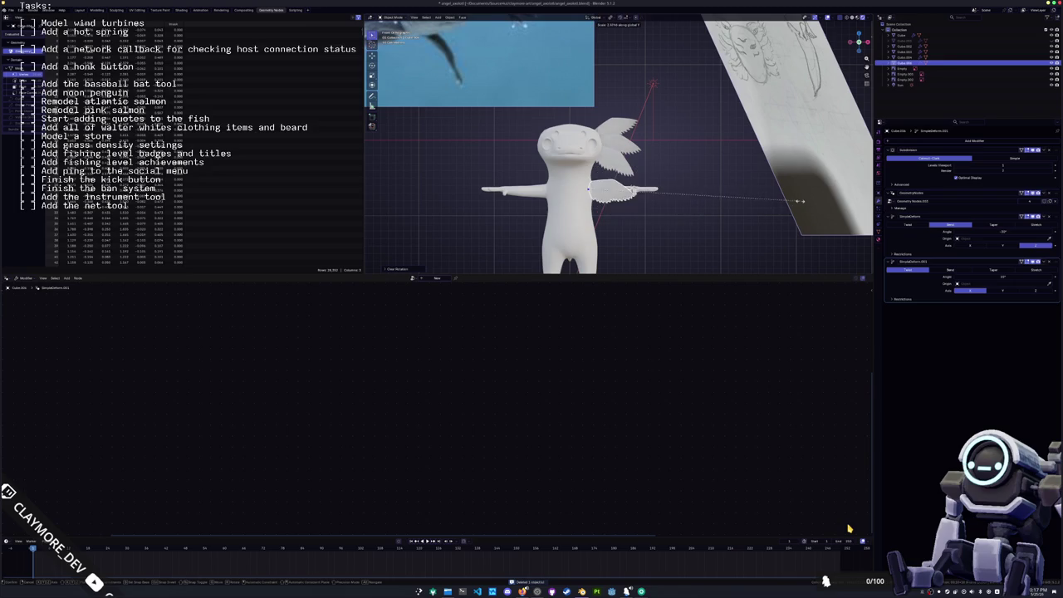
key("x")
key("x")
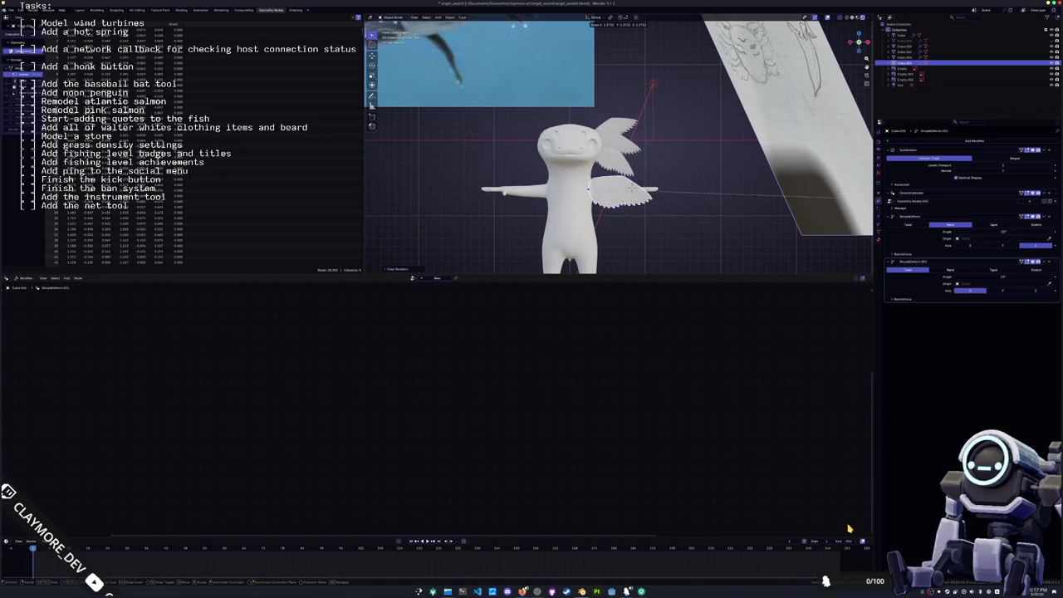
scroll(838, 196, "down", 2)
key("y")
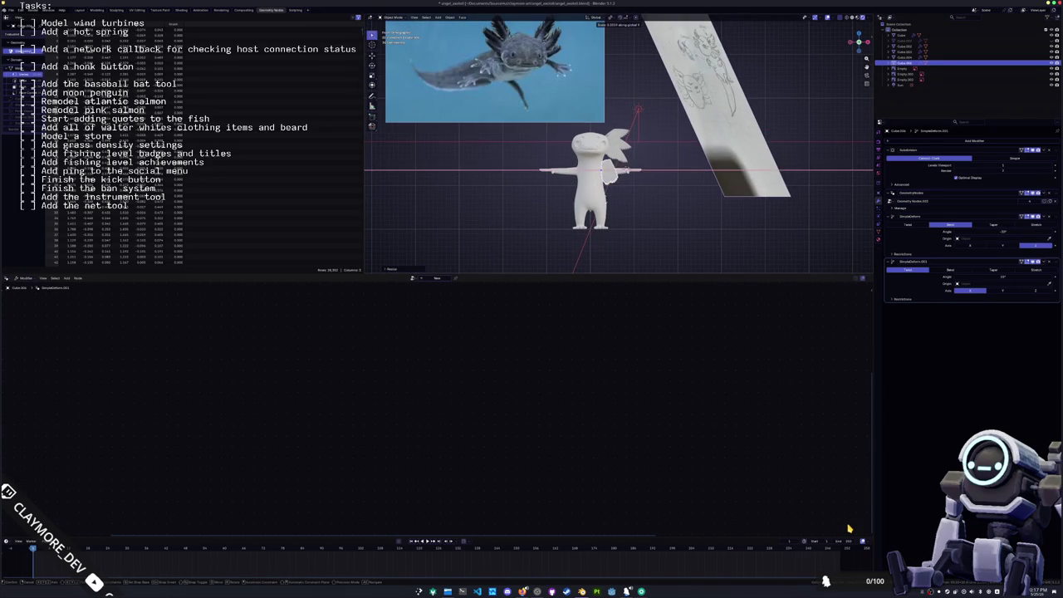
left_click(480, 218)
key("z")
key("Escape")
- Scale the wing again along X and Z into a taller, fanned shape
key("s")
key("x")
key("z")
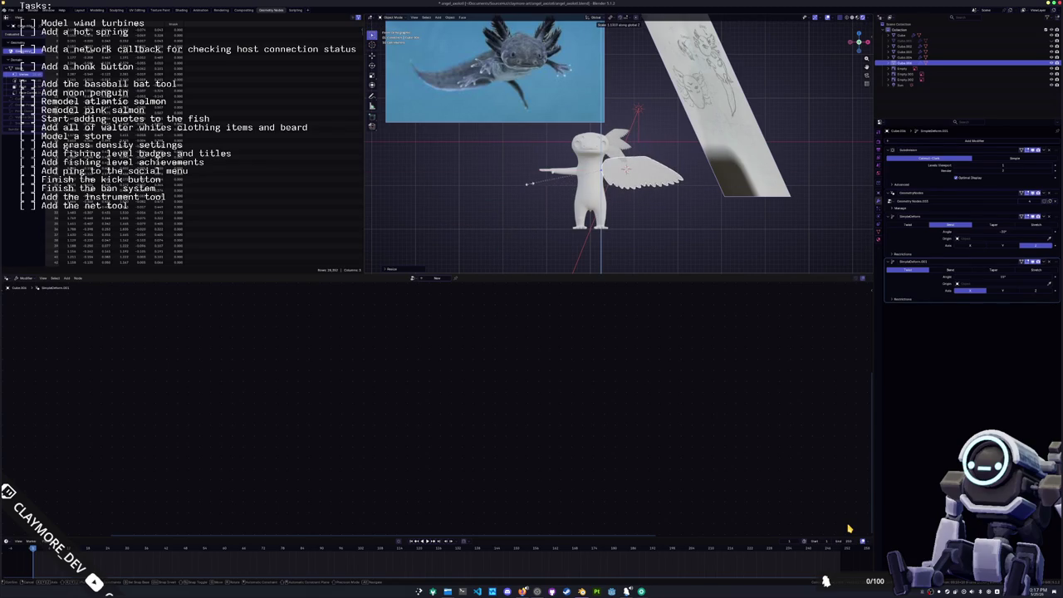
left_click(627, 170)
- In the Right Ortho side view, move the wing up and back on the body
scroll(631, 191, "up", 4)
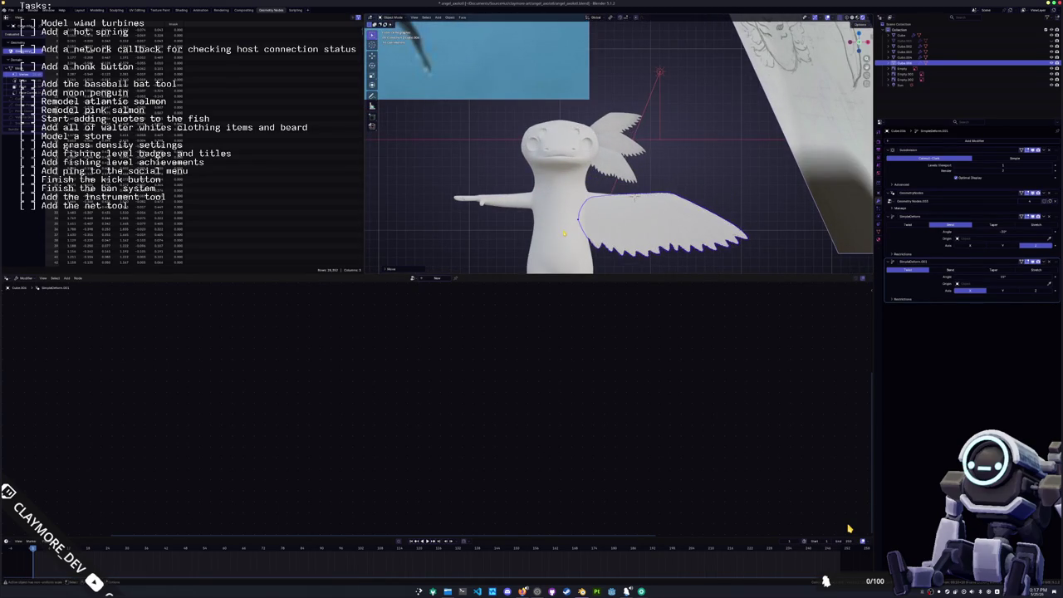
key("KP_3")
key("g")
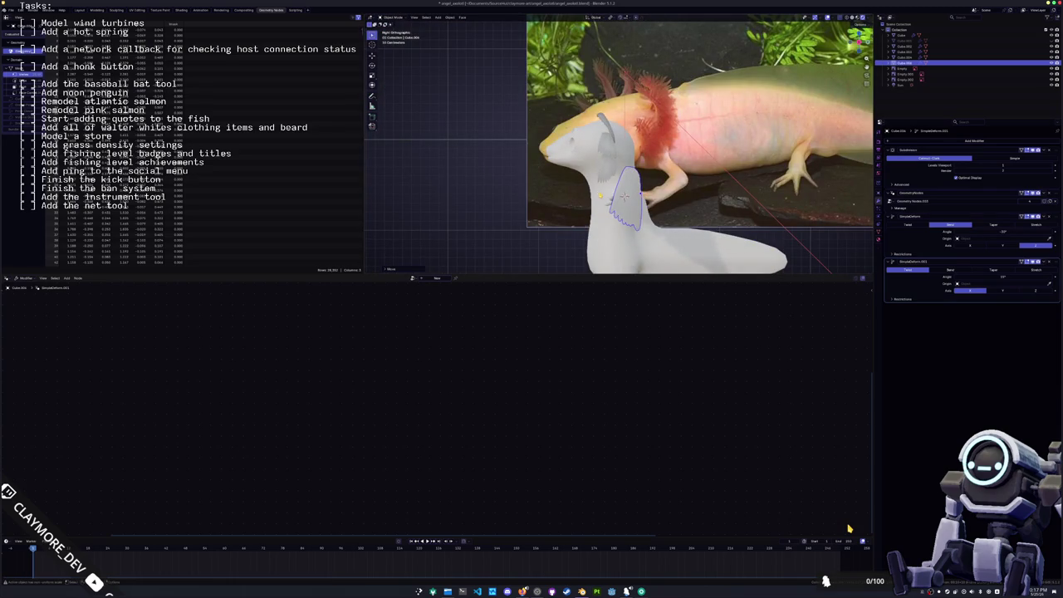
- Rotate the wing around Z in Top Ortho view, then inspect it from other angles
key("KP_7")
key("r")
key("z")
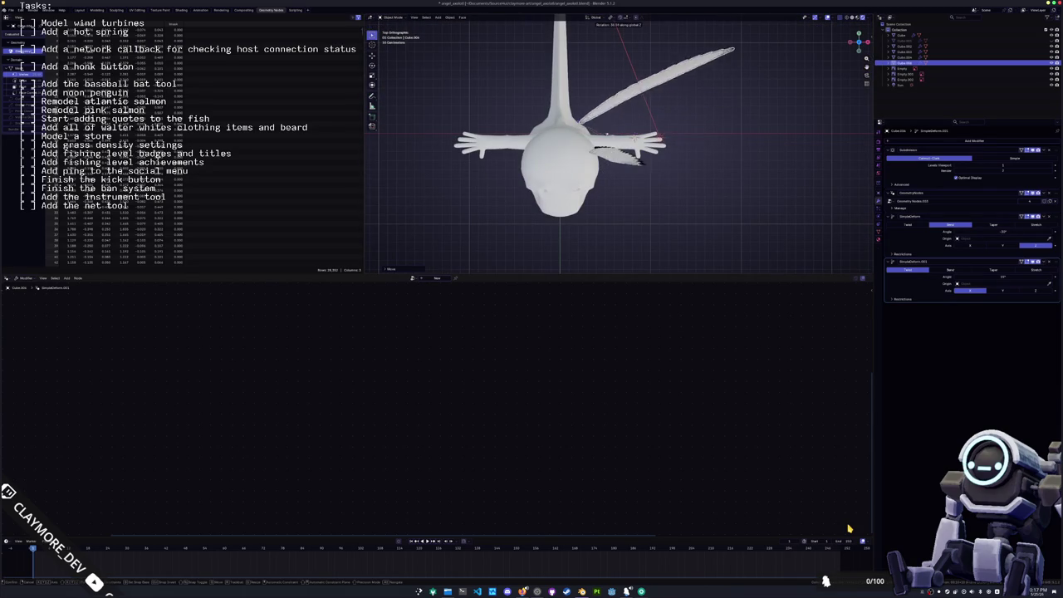
key("Return")
key("KP_1")
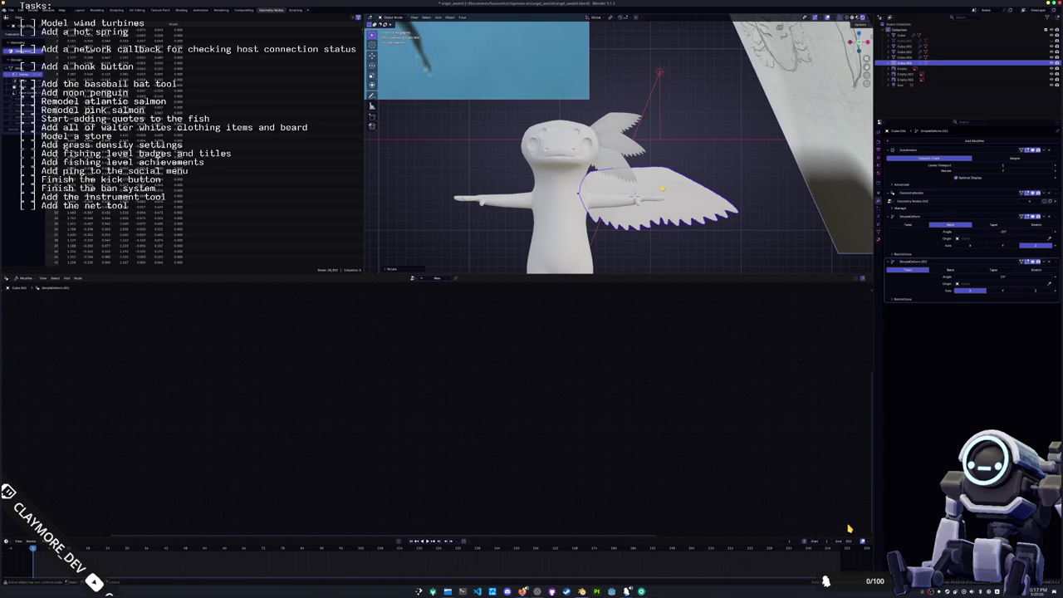
middle_click_drag(618, 166, 631, 149)
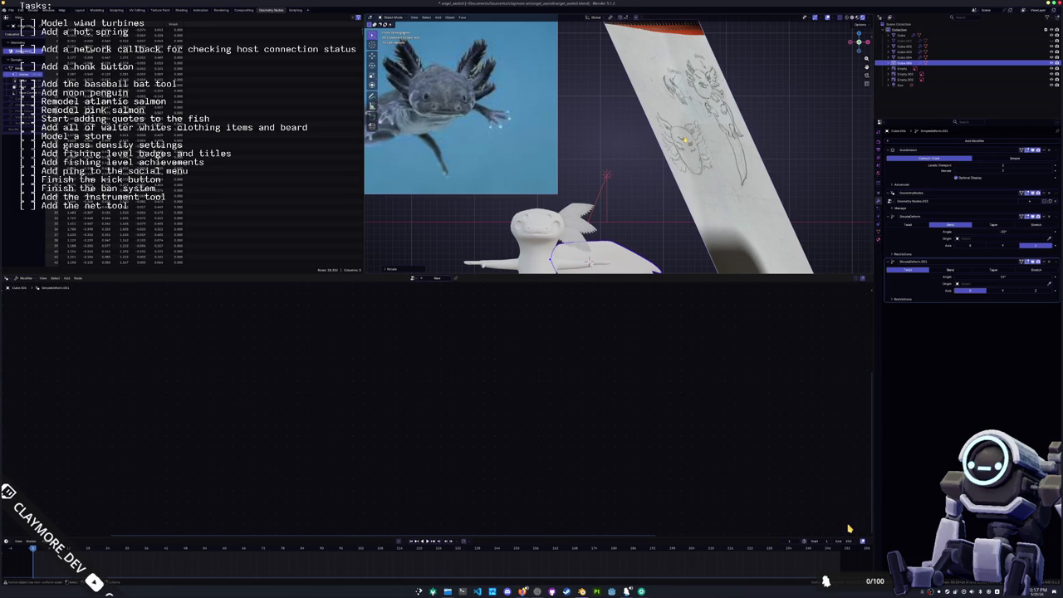
- In front view, tilt the wing upward by about -5 degrees
middle_click_drag(651, 183, 632, 176)
scroll(612, 172, "up", 3)
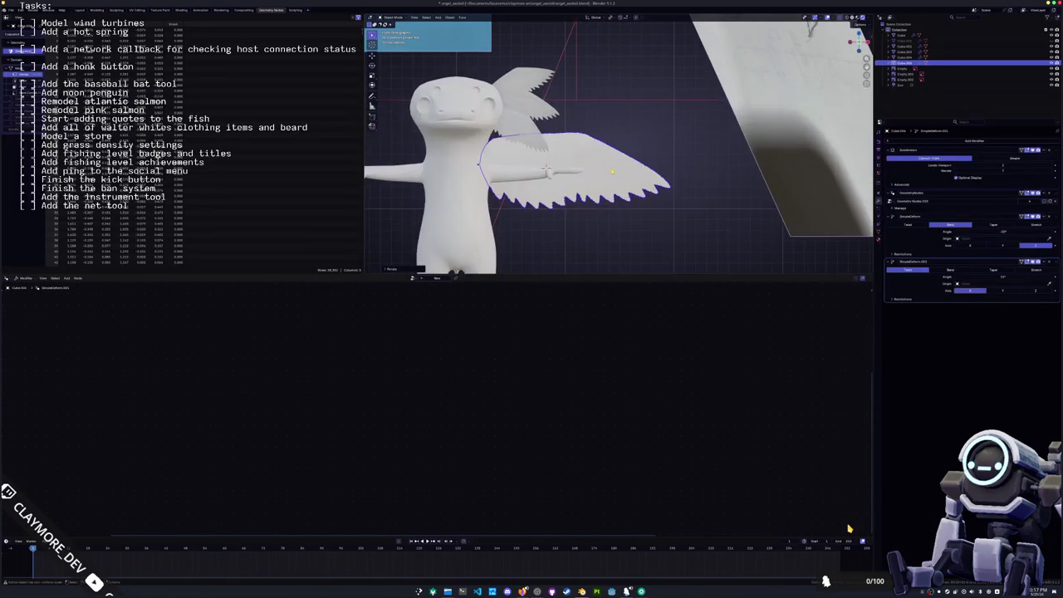
key("KP_1")
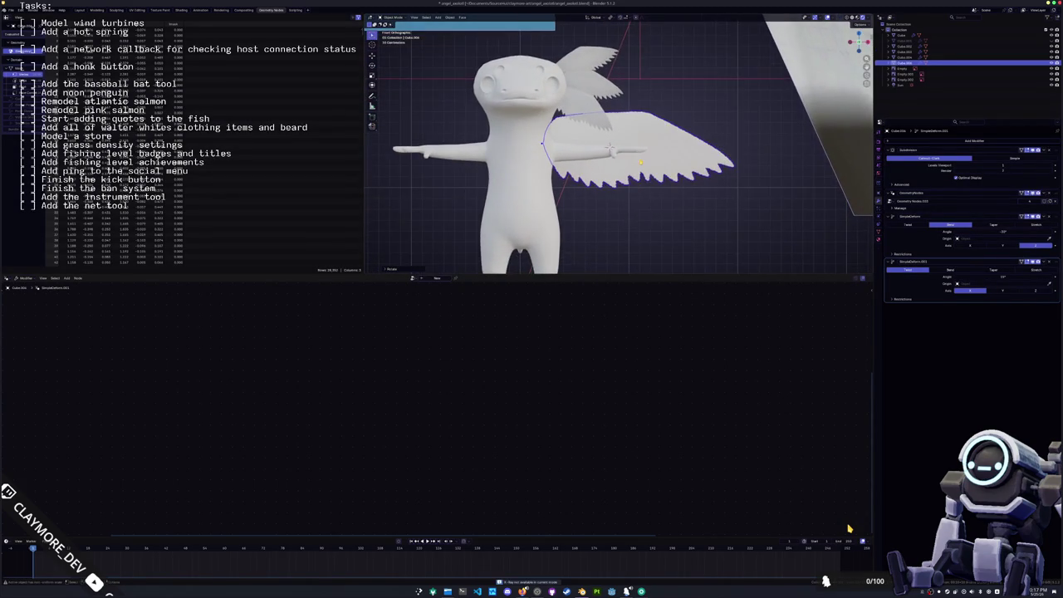
scroll(619, 145, "up", 5)
key("g")
key("z")
key("r")
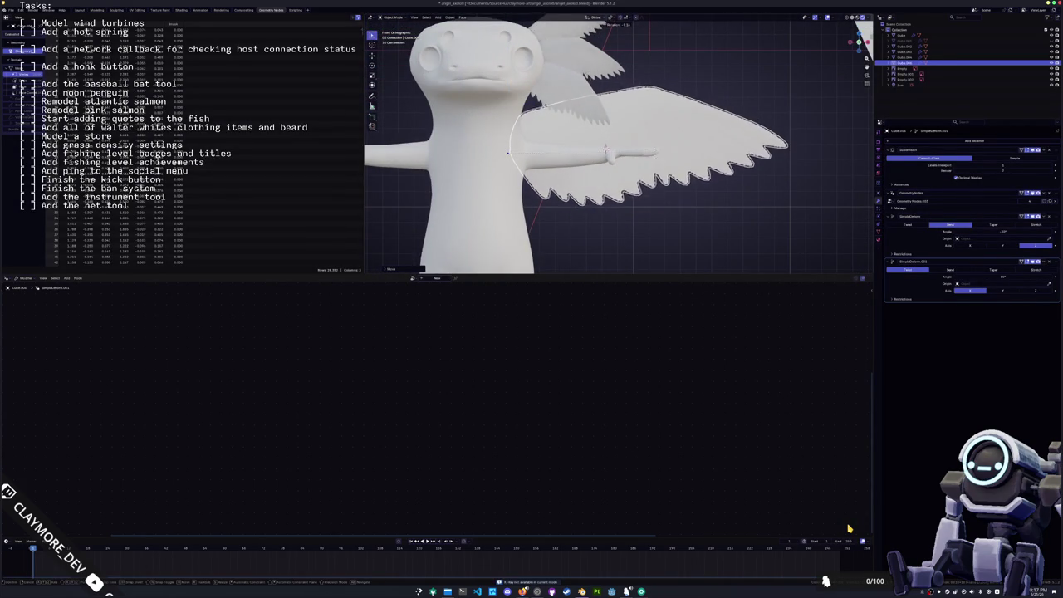
key("ctrl")
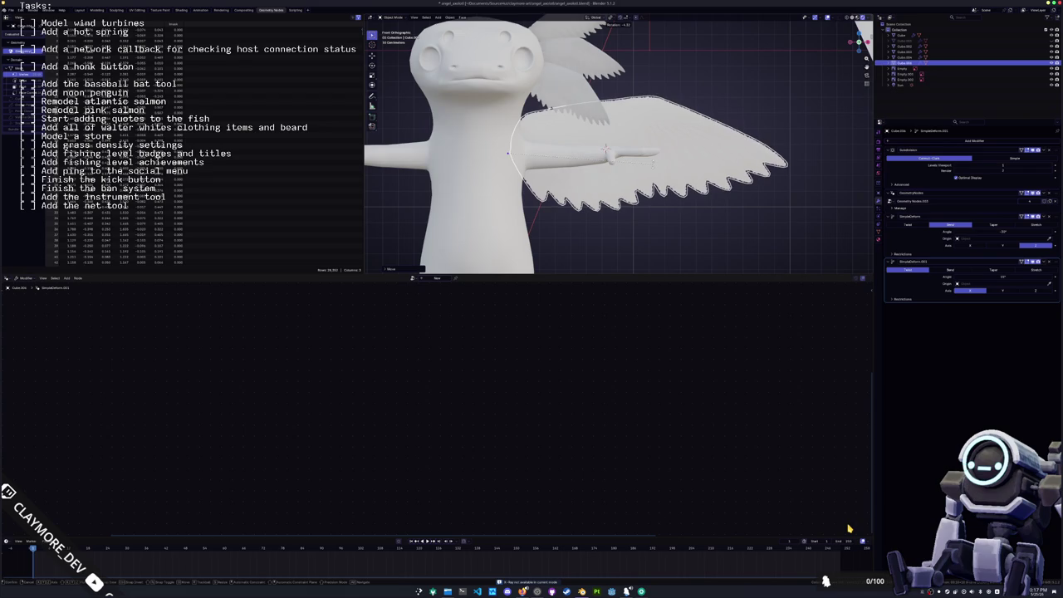
left_click(607, 150)
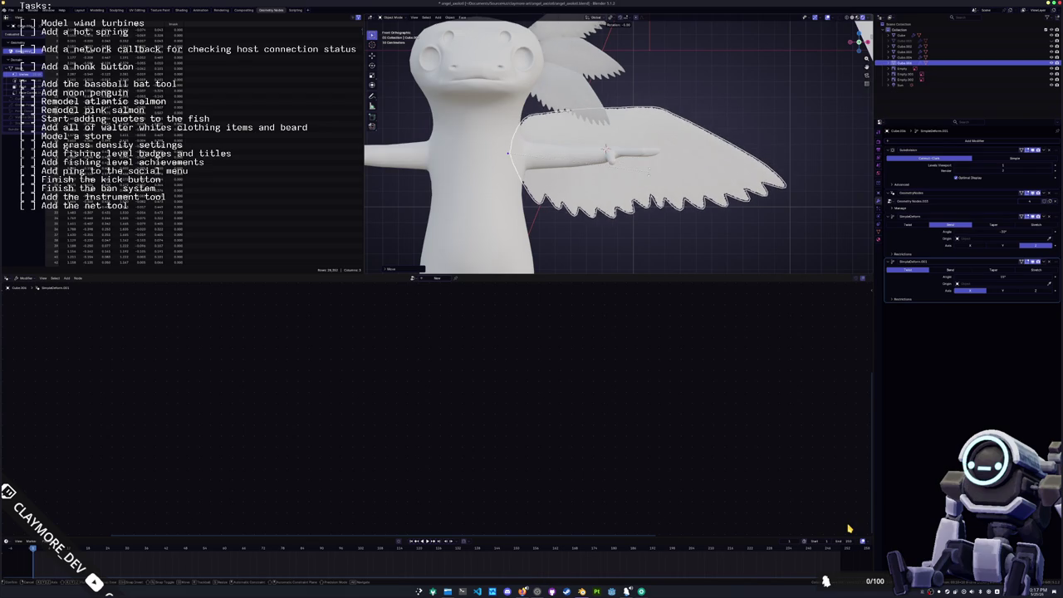
- Shrink the wing to roughly 0.79 of its size
scroll(615, 156, "down", 3)
key("g")
key("z")
left_click(620, 162)
key("s")
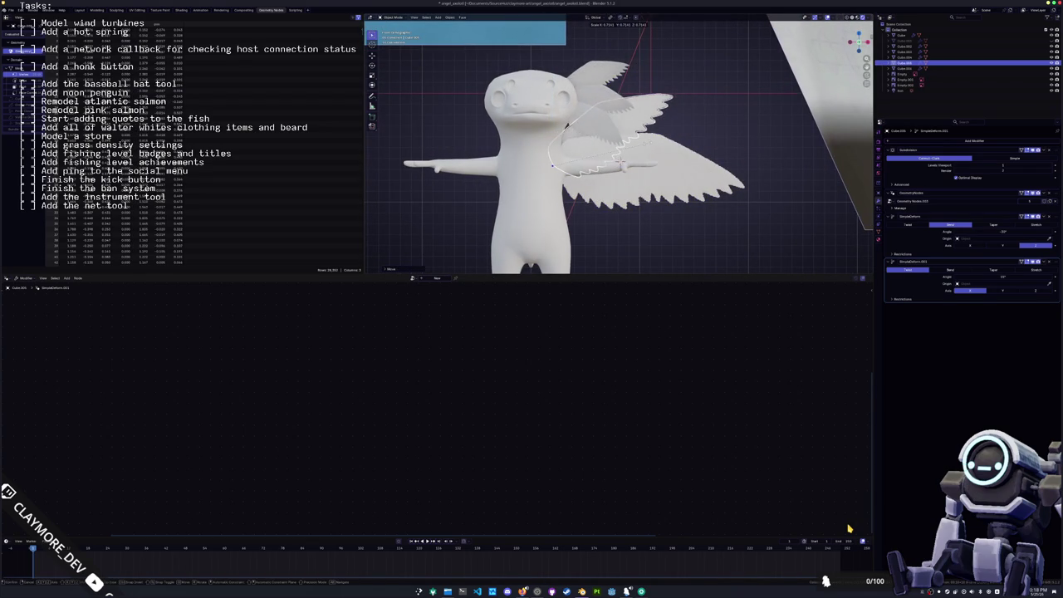
left_click(657, 145)
- In side view, swing the wing -15 degrees around the vertical Z axis
key("KP_3")
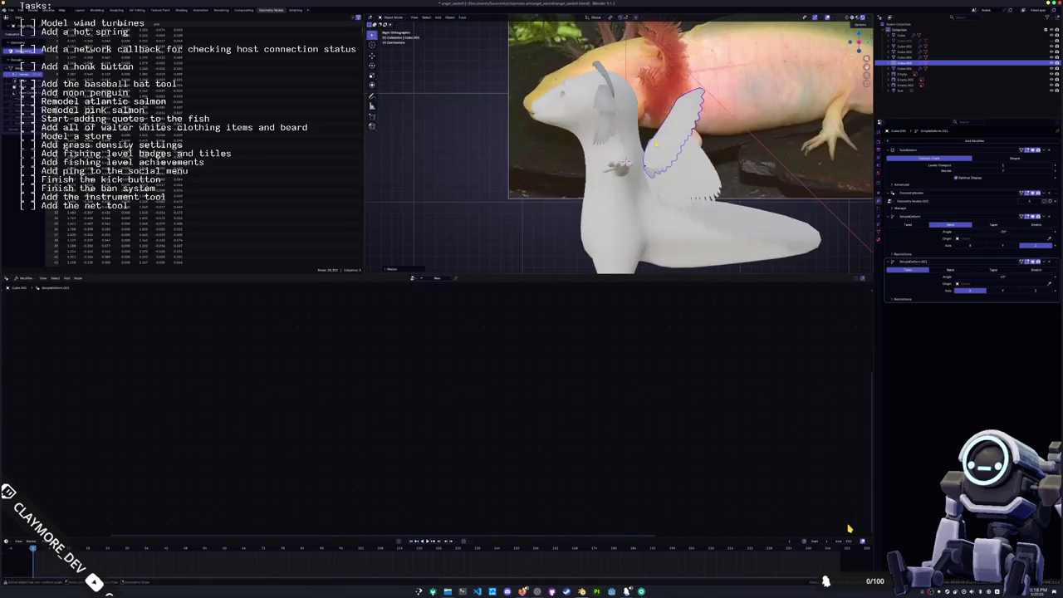
mouse_move(618, 166)
middle_mouse_down()
mouse_move(665, 208)
mouse_move(639, 176)
mouse_move(683, 190)
mouse_move(612, 161)
middle_mouse_up()
key("r")
key("z")
left_click(676, 224)
key("r")
key("z")
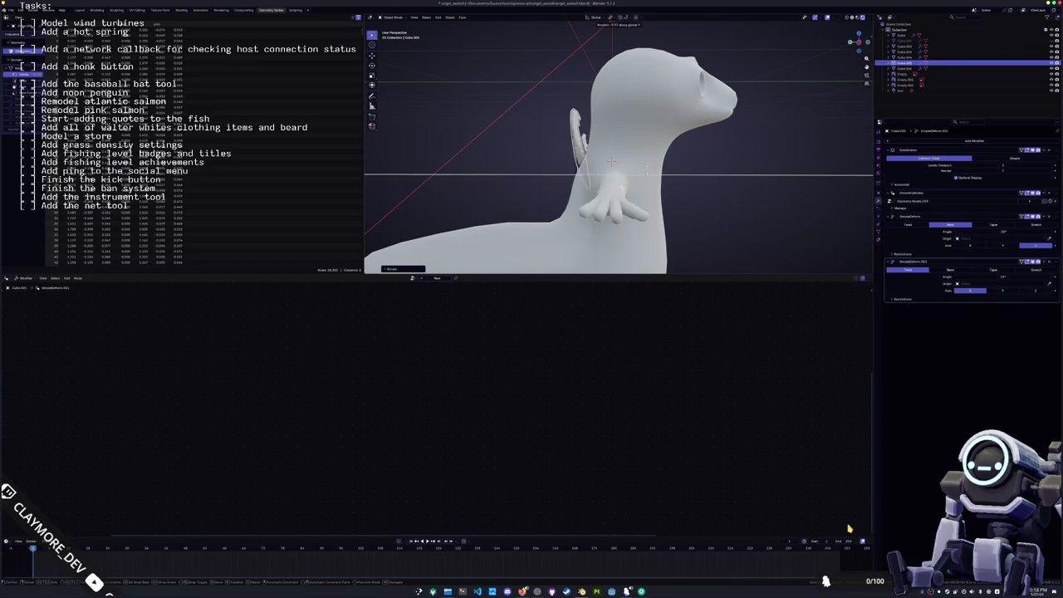
- Angle the wing around its Y axis
left_click(648, 175)
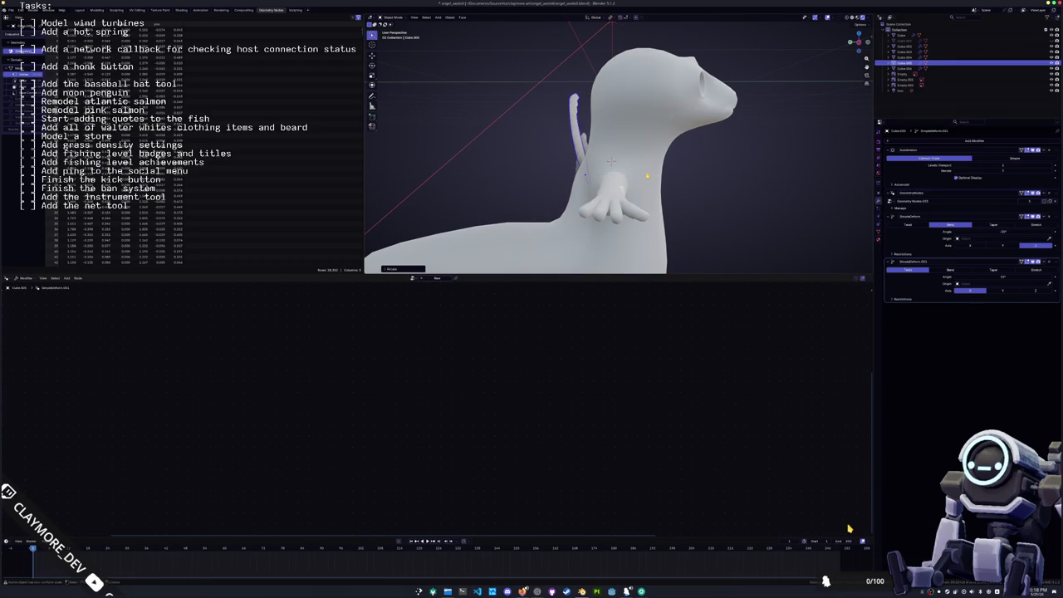
mouse_move(647, 175)
middle_mouse_down()
mouse_move(615, 161)
mouse_move(690, 189)
mouse_move(514, 251)
middle_mouse_up()
key("r")
key("y")
left_click(614, 160)
- Move the thin lower wing piece along Y and rotate it around Z
left_click(623, 161)
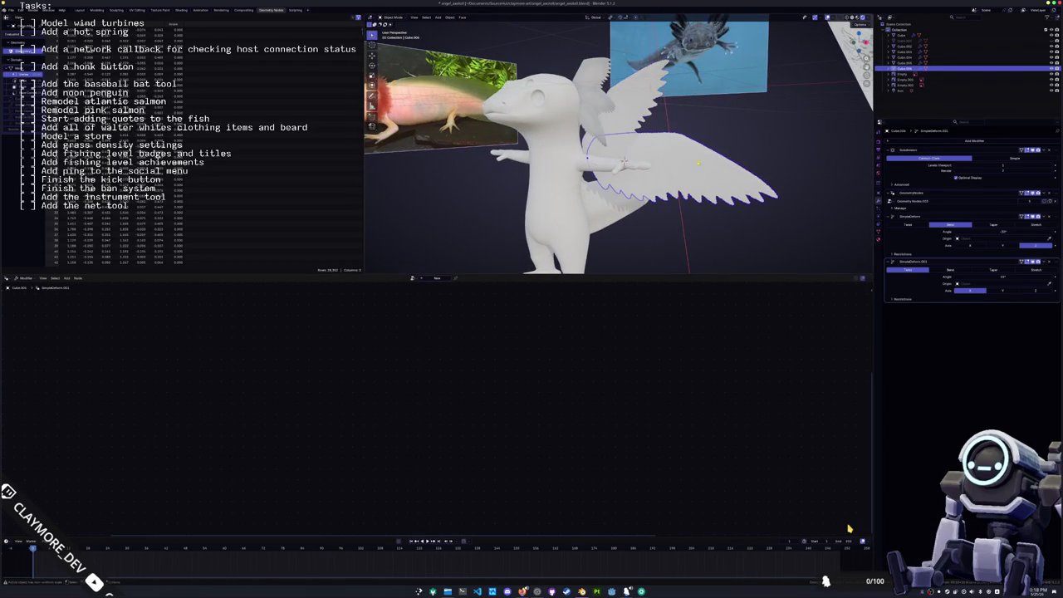
middle_click_drag(623, 160, 515, 168)
mouse_move(684, 160)
middle_mouse_down()
mouse_move(665, 125)
mouse_move(631, 117)
middle_mouse_up()
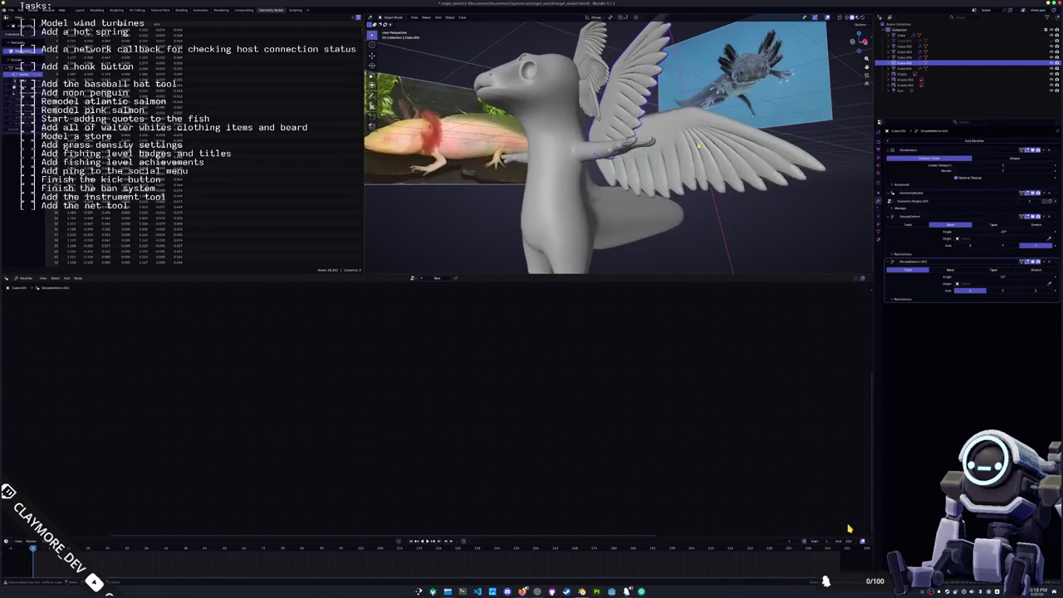
mouse_move(701, 145)
middle_mouse_down()
mouse_move(648, 124)
mouse_move(714, 124)
middle_mouse_up()
key("g")
key("y")
key("Return")
key("r")
key("z")
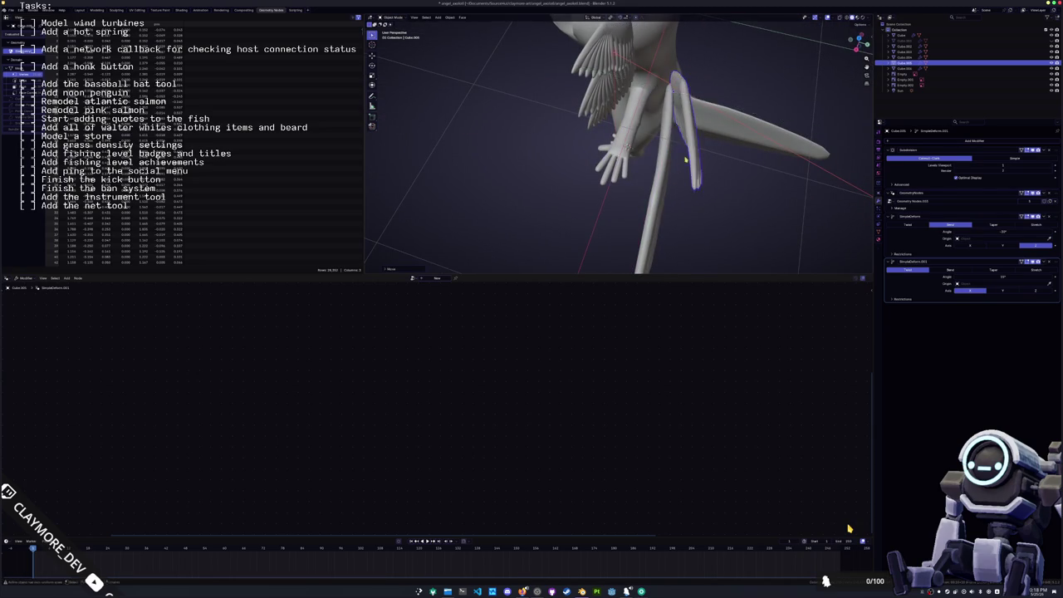
key("Return")
- Nudge the thin wing piece further along the Y axis
middle_click_drag(722, 129, 654, 111)
key("g")
key("y")
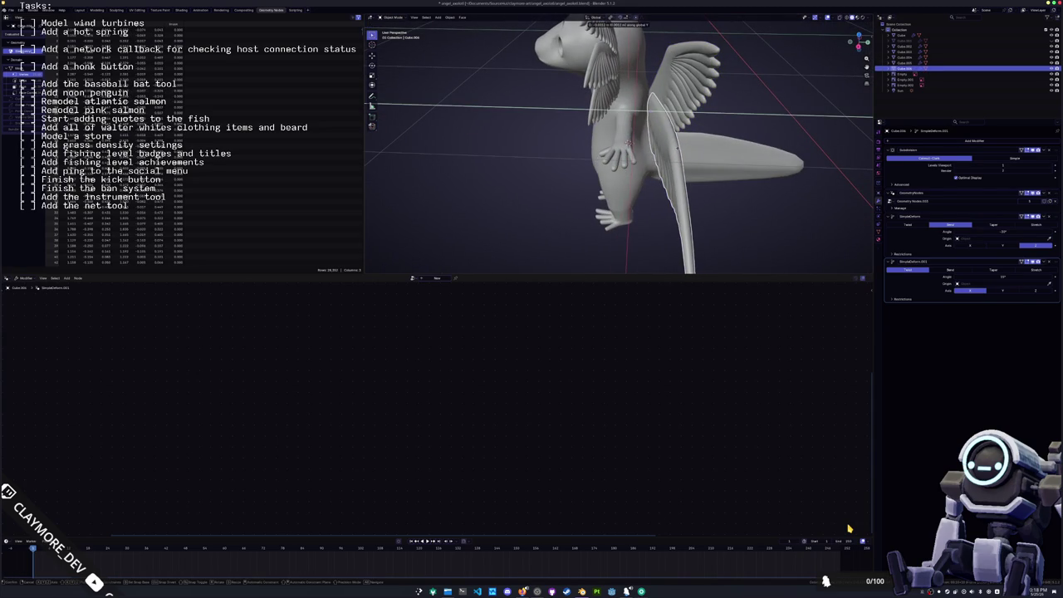
key("Return")
middle_click_drag(656, 133, 682, 118)
- Duplicate the wing and rotate the copy into a lower feather layer
left_click(683, 117)
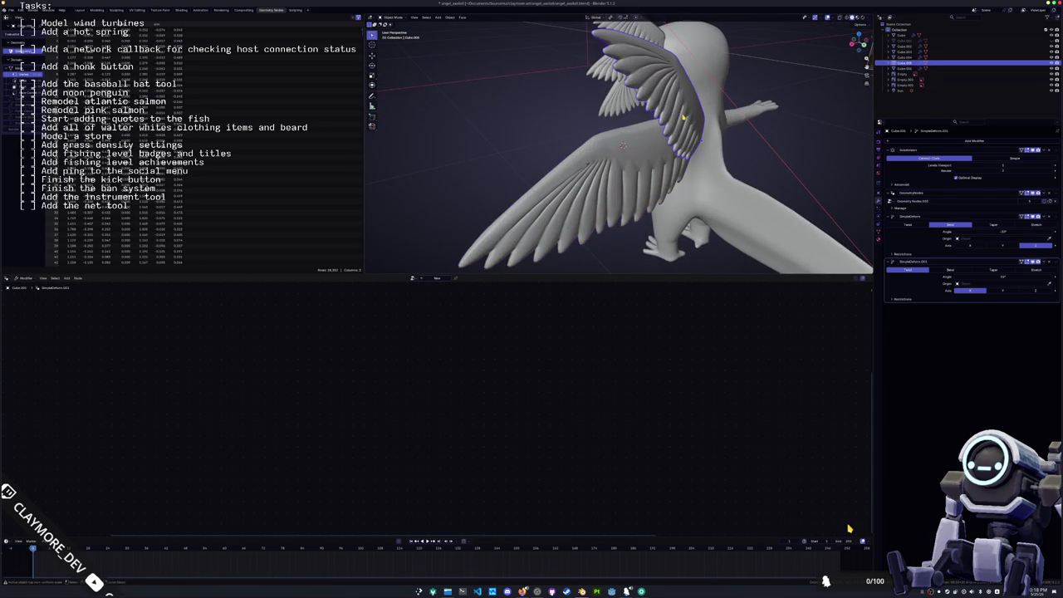
scroll(683, 117, "up", 2)
key("shift+d")
key("r")
key("Return")
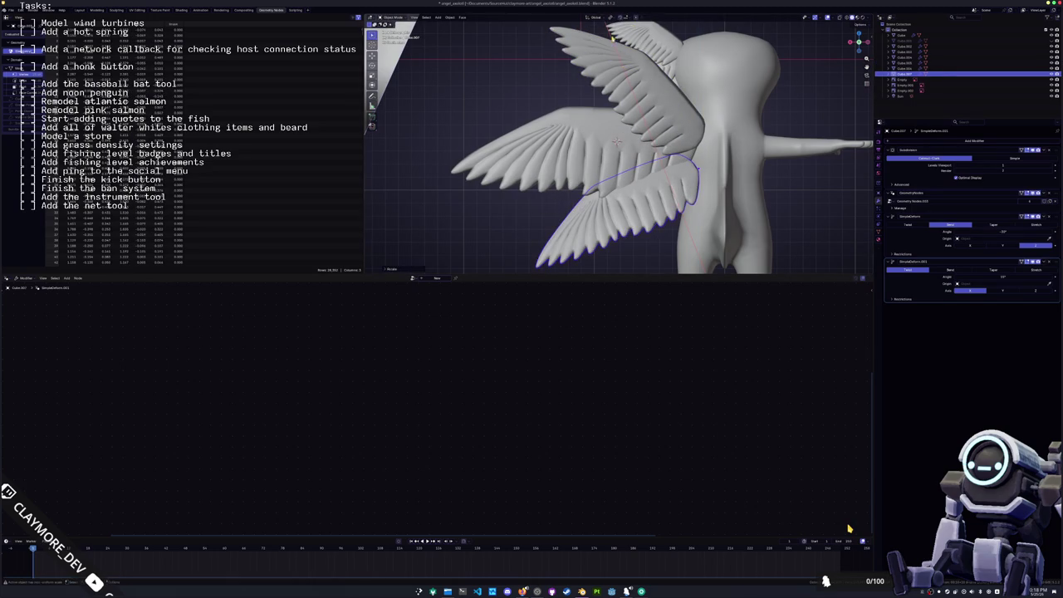
- Rotate the wing around its own Y axis, checking it from several angles
key("KP_1")
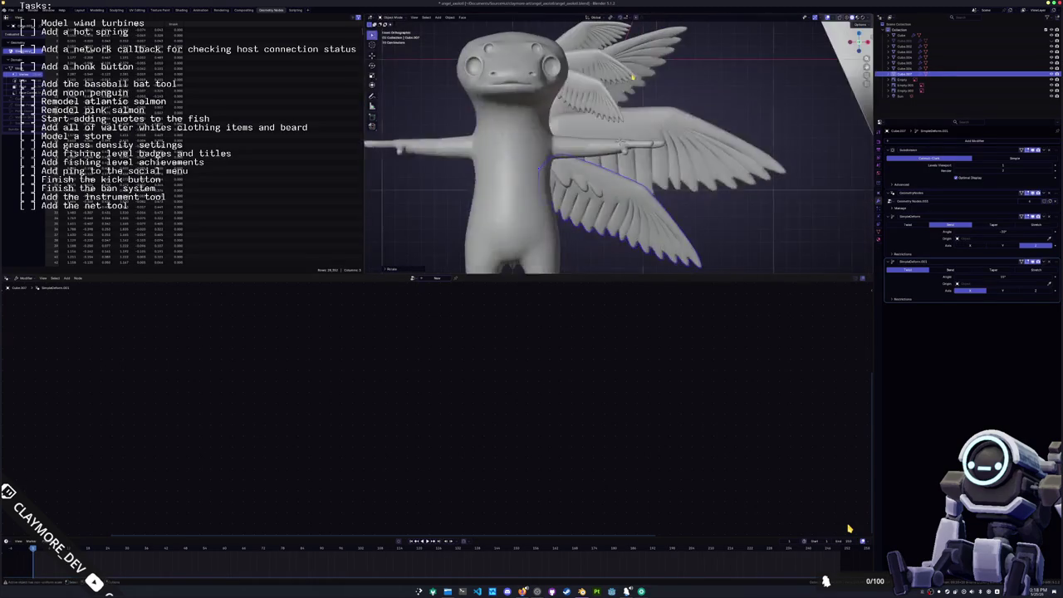
key("KP_3")
key("r")
key("y")
key("y")
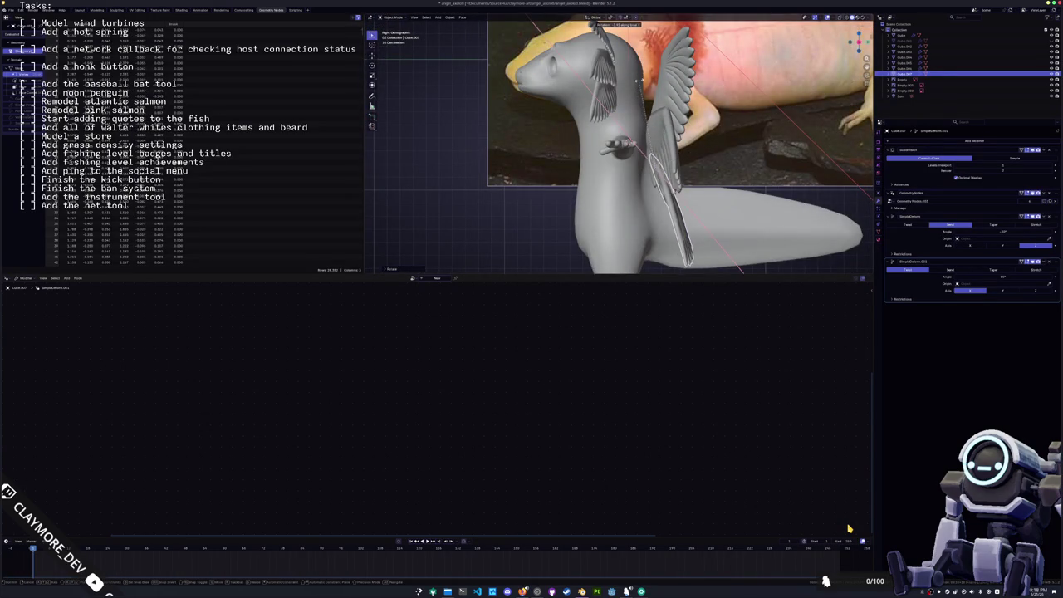
middle_click_drag(619, 146, 631, 149)
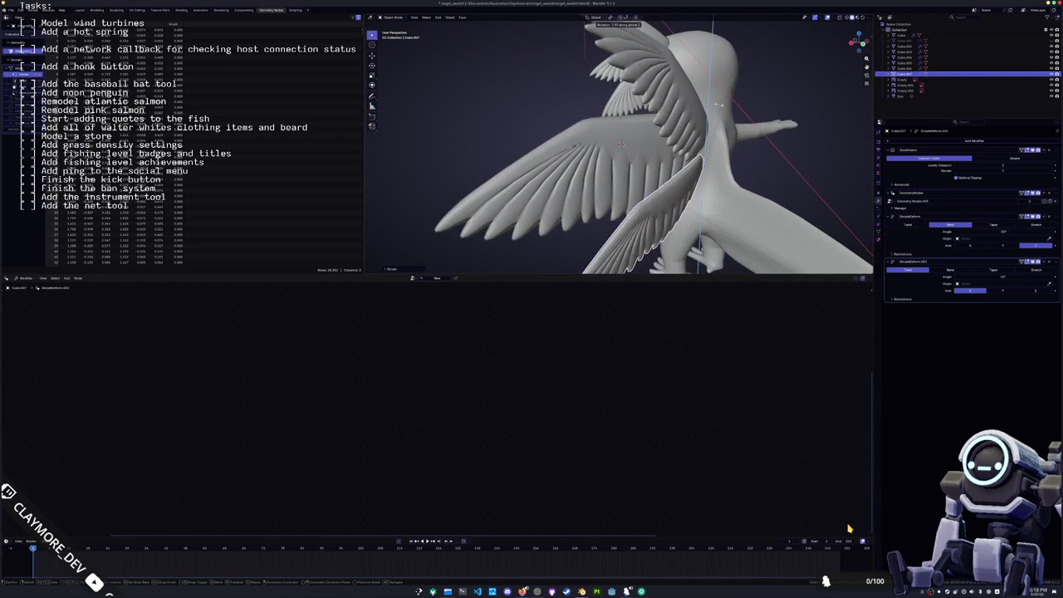
middle_click_drag(721, 108, 723, 75)
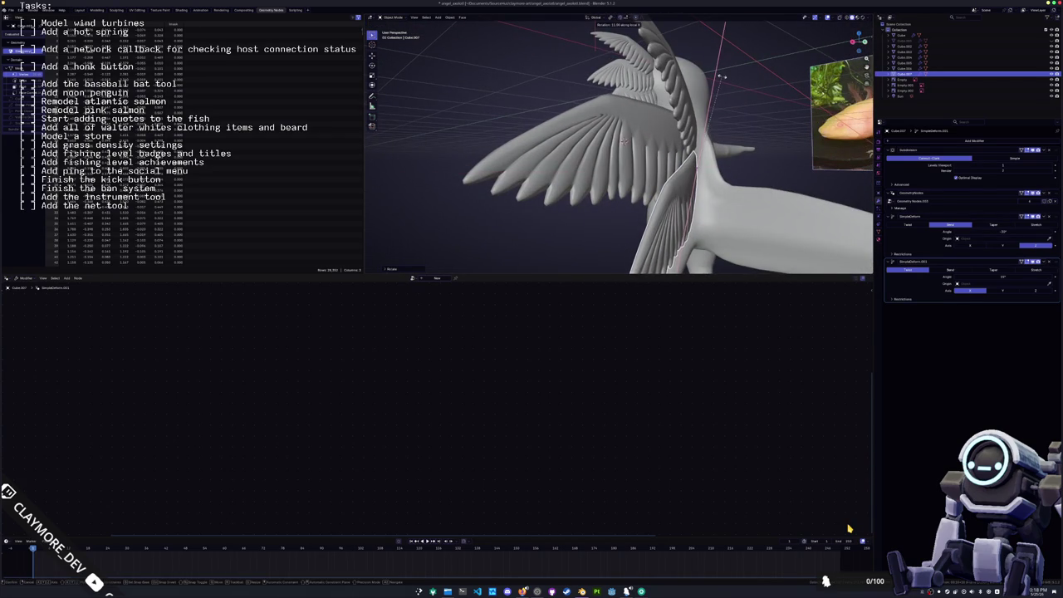
mouse_move(722, 76)
middle_mouse_down()
mouse_move(735, 106)
mouse_move(607, 116)
middle_mouse_up()
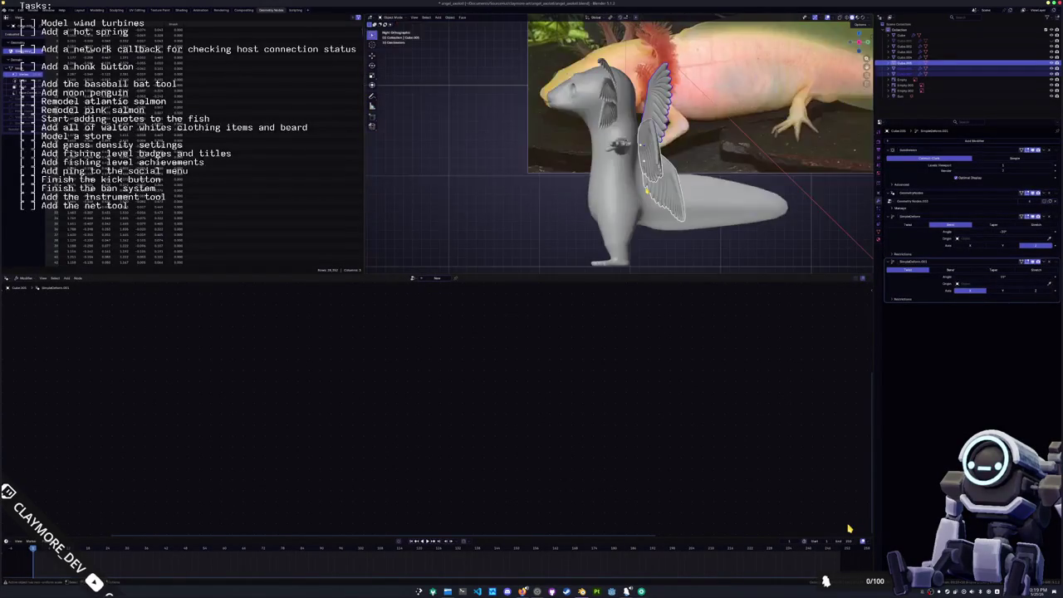
middle_click_drag(646, 192, 646, 191)
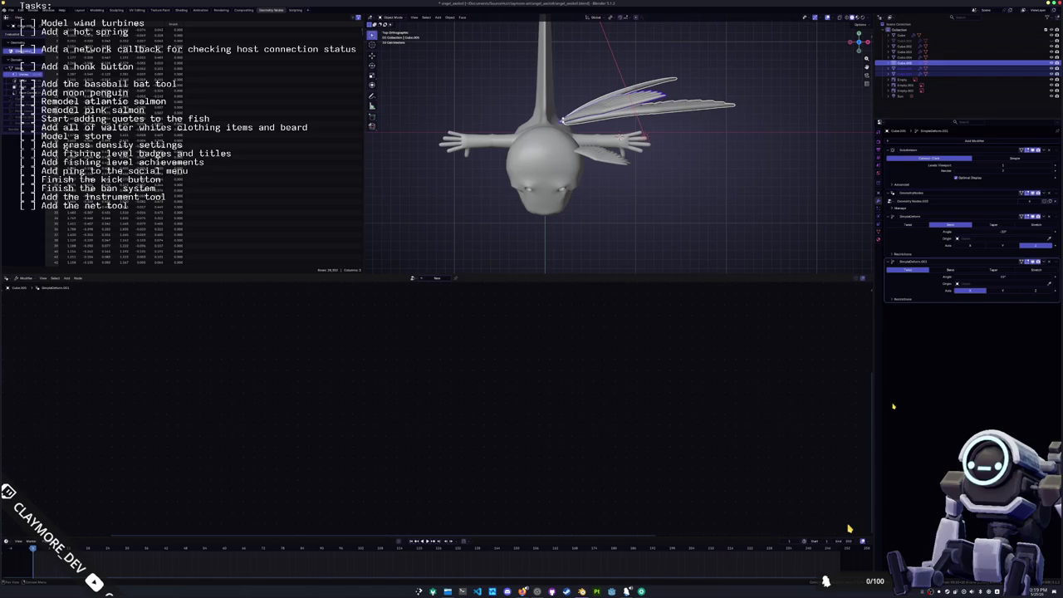
scroll(647, 191, "up", 2)
scroll(611, 151, "up", 2)
scroll(611, 151, "up", 2)
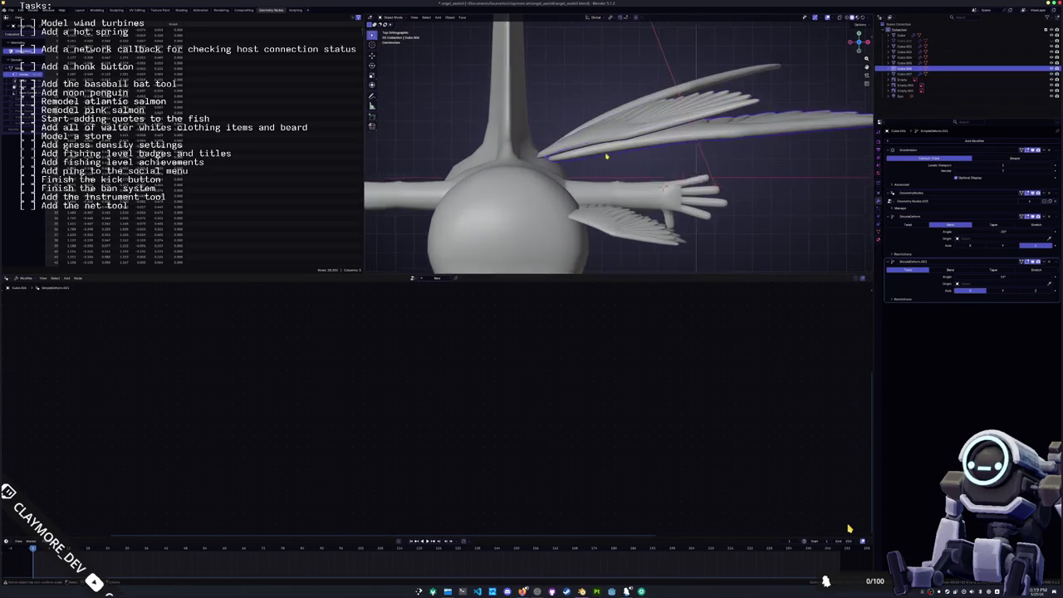
scroll(611, 150, "up", 1)
- Shift the wings along the X axis, repositioning the upper wing
key("g")
key("x")
left_click(593, 154)
left_click(589, 109)
key("g")
key("x")
left_click(588, 109)
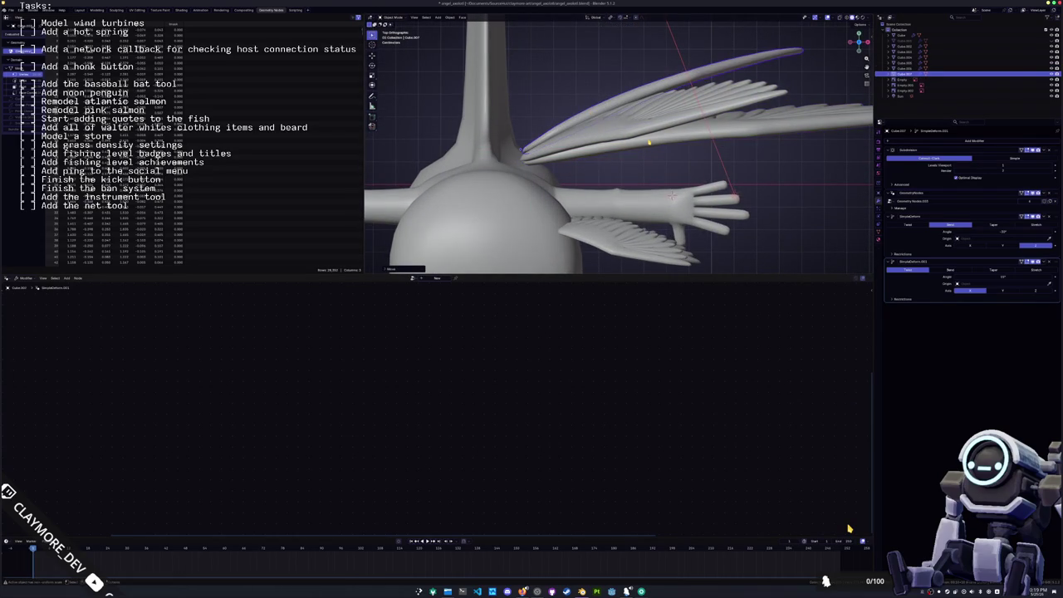
- Duplicate the lower long wing to start a third wing layer
left_click(651, 146)
mouse_move(651, 147)
middle_mouse_down()
mouse_move(663, 134)
mouse_move(626, 155)
middle_mouse_up()
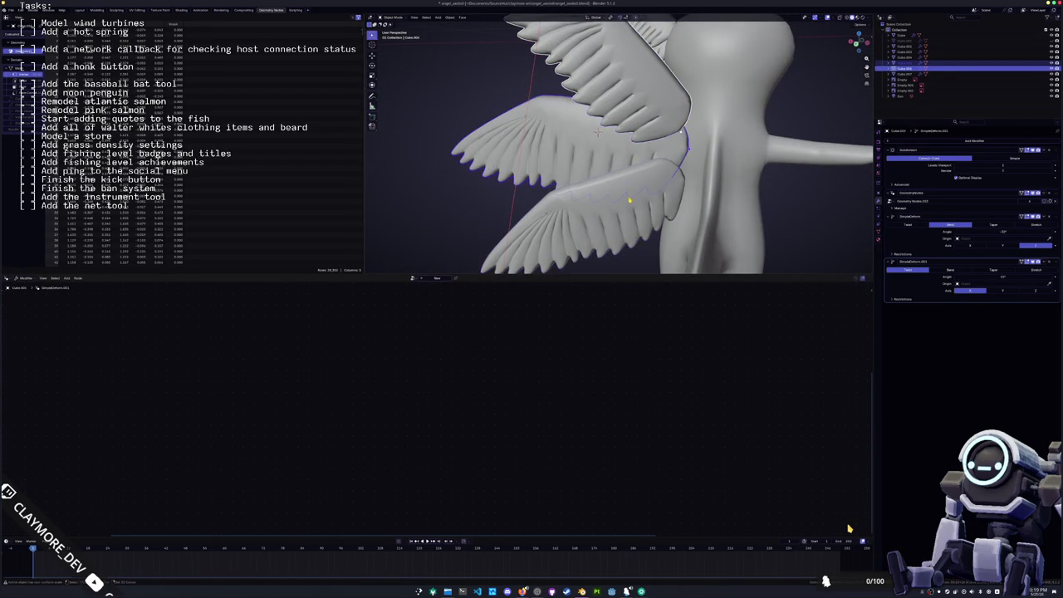
key("shift+d")
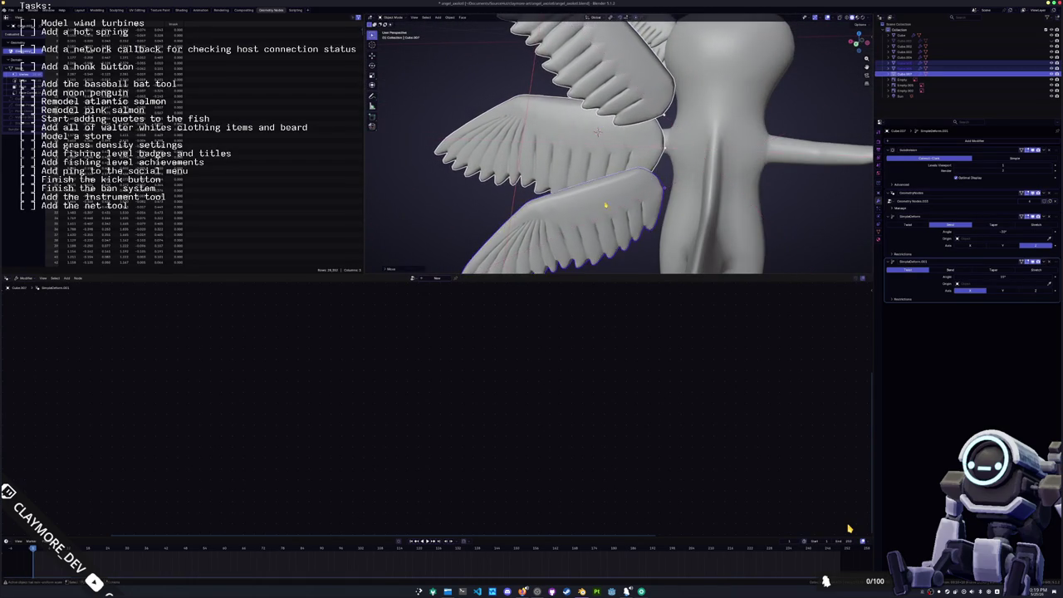
scroll(605, 205, "down", 2)
mouse_move(606, 205)
middle_mouse_down()
mouse_move(615, 191)
mouse_move(606, 196)
middle_mouse_up()
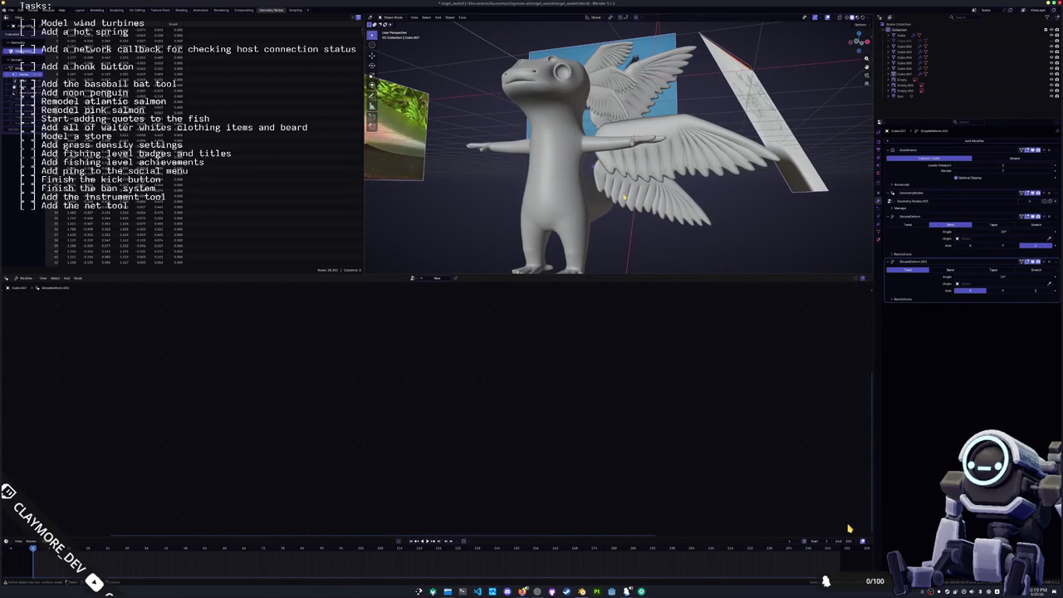
- Set the small upper wing into its final spot behind the axolotl's head
middle_click_drag(619, 150, 632, 141)
left_click(610, 83)
left_click(611, 83)
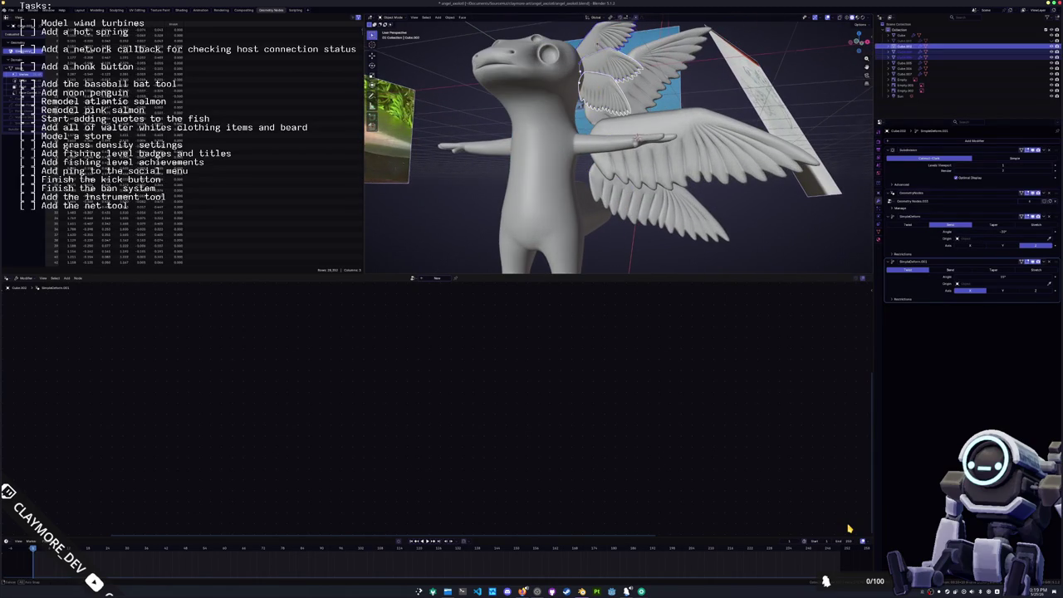
middle_click_drag(611, 83, 619, 91)
left_click(647, 133)
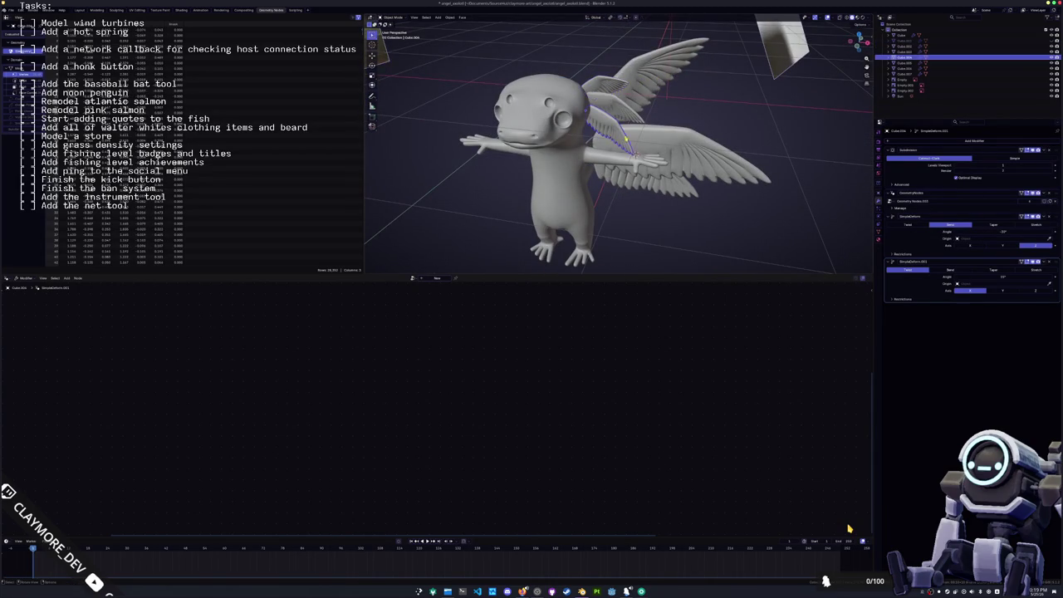
middle_click_drag(647, 133, 645, 143)
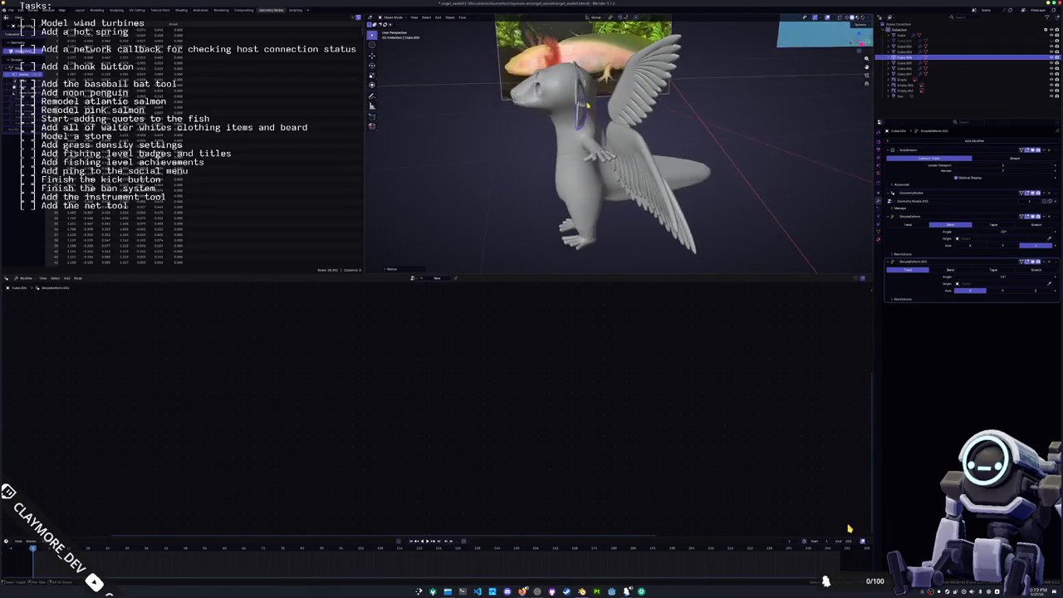
left_click(647, 138)
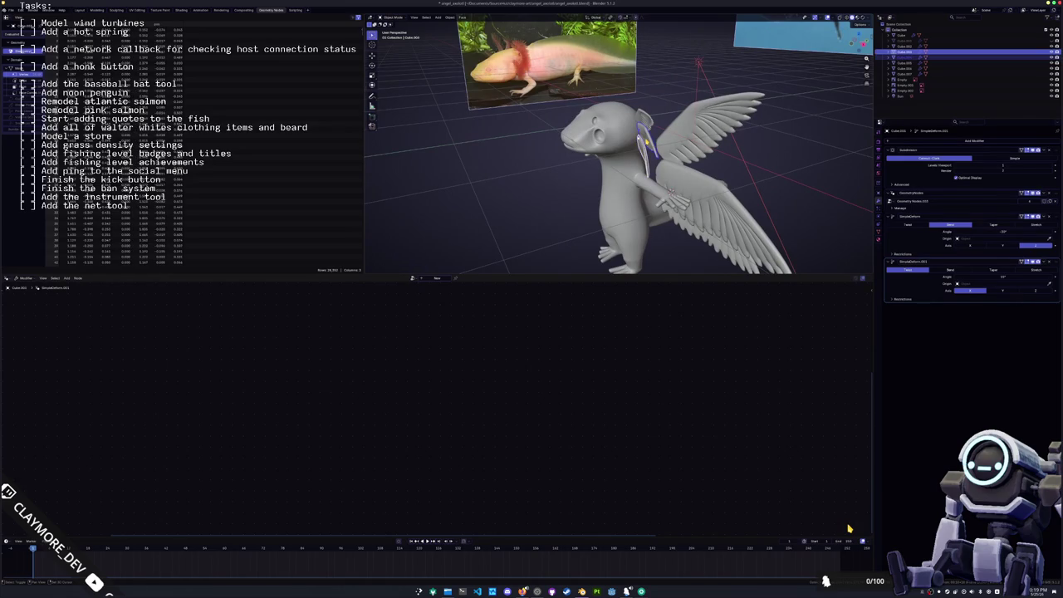
mouse_move(647, 137)
middle_mouse_down()
mouse_move(640, 166)
mouse_move(675, 99)
mouse_move(631, 166)
middle_mouse_up()
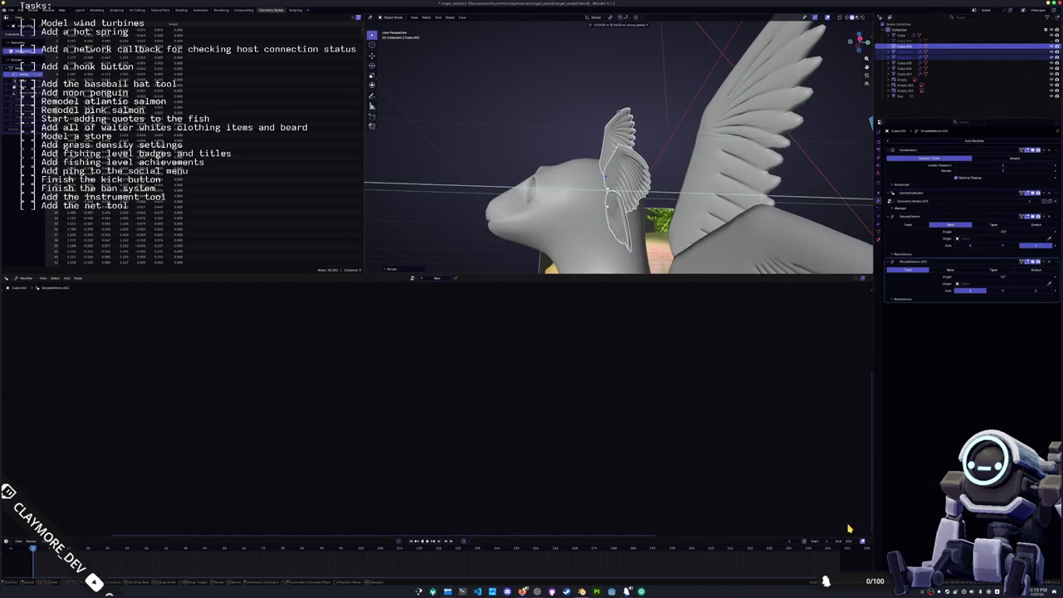
left_click(619, 112)
- Inspect the stacked wing objects (Cube.006/Cube.007) from behind and the front
middle_click_drag(619, 112, 645, 168)
left_click(644, 167)
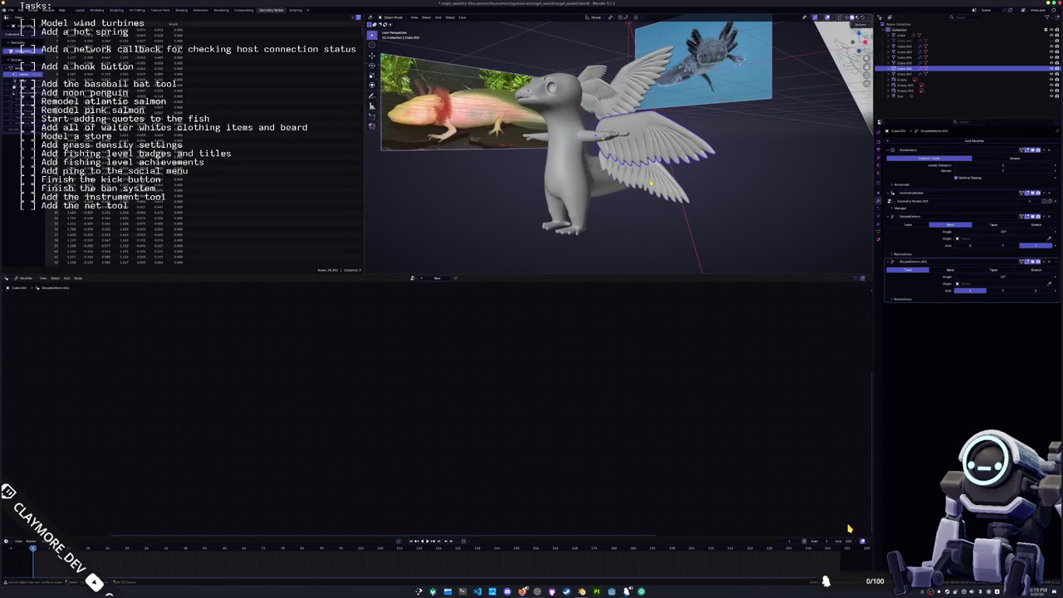
left_click(651, 176)
middle_click_drag(651, 176, 582, 179)
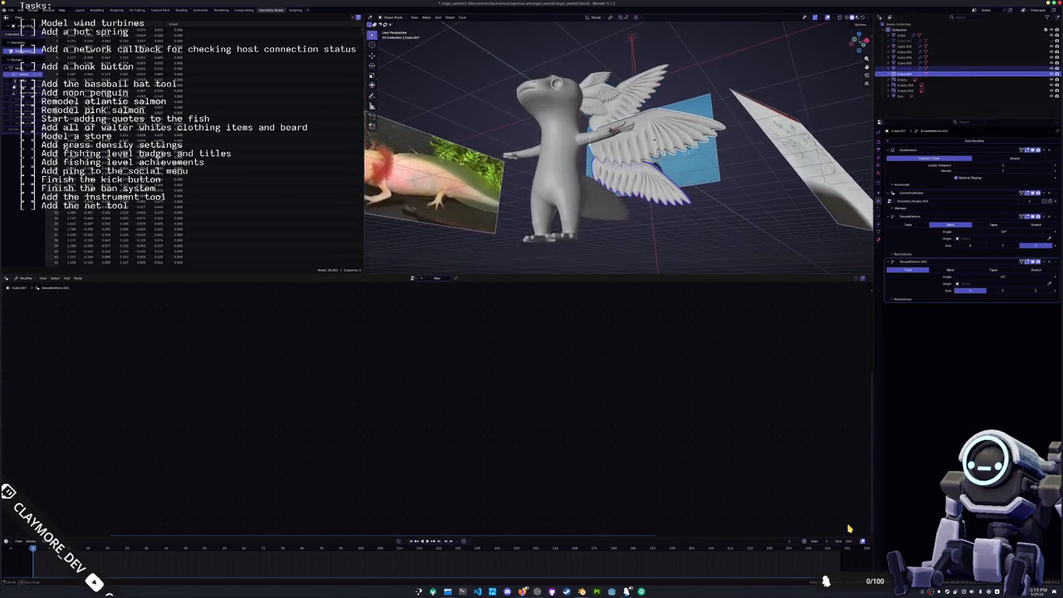
middle_click_drag(654, 142, 523, 169)
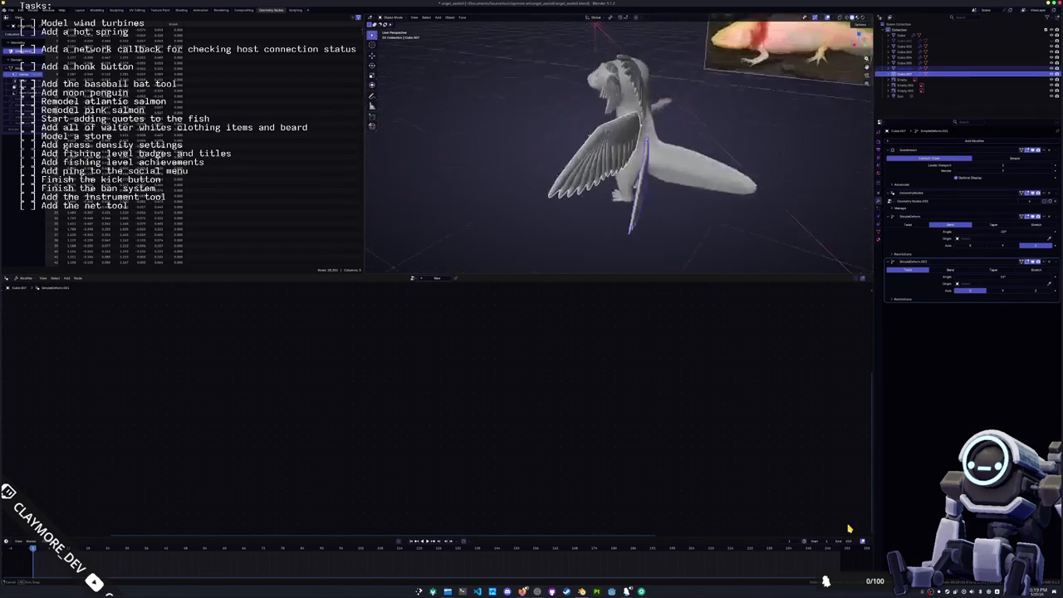
left_click(523, 169)
left_click(630, 162)
mouse_move(630, 163)
middle_mouse_down()
mouse_move(528, 135)
mouse_move(518, 155)
mouse_move(650, 184)
middle_mouse_up()
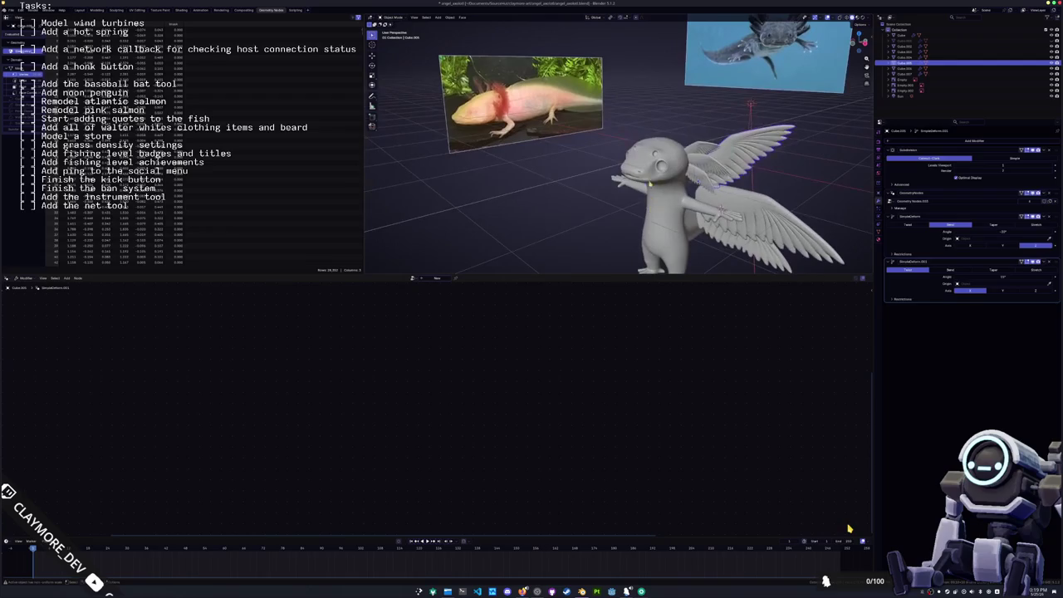
- In Edit Mode on the body mesh, try vertical moves on the selected head vertex, cancelling each
key("Tab")
scroll(619, 150, "up", 3)
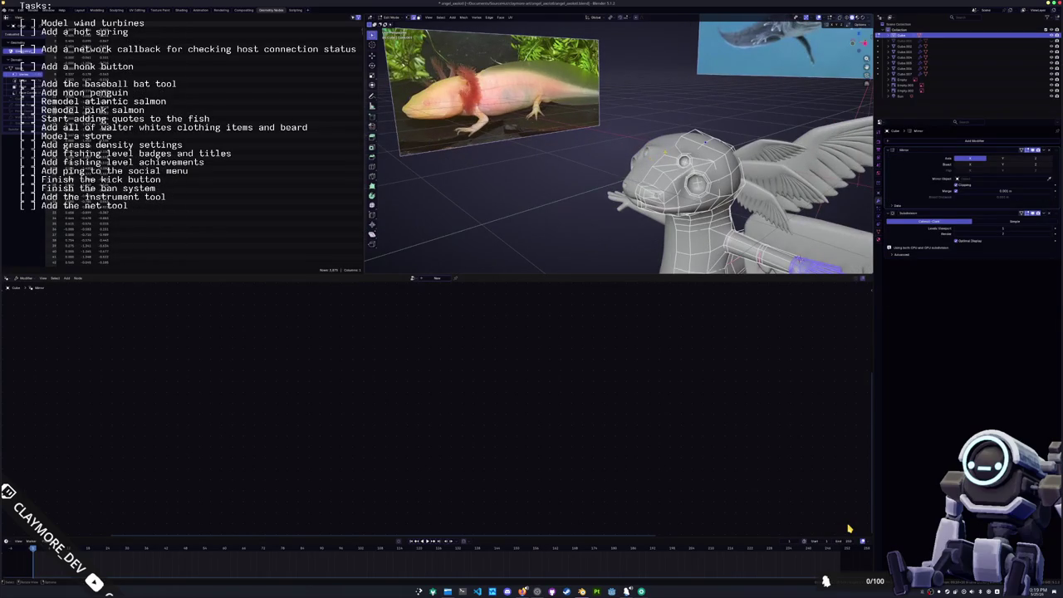
key("g")
key("z")
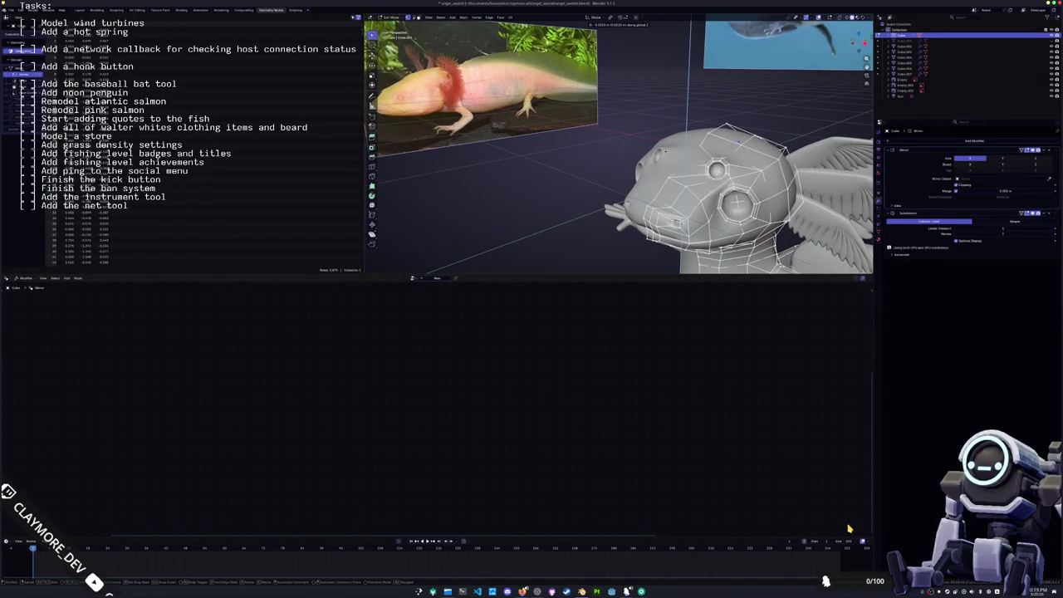
key("Escape")
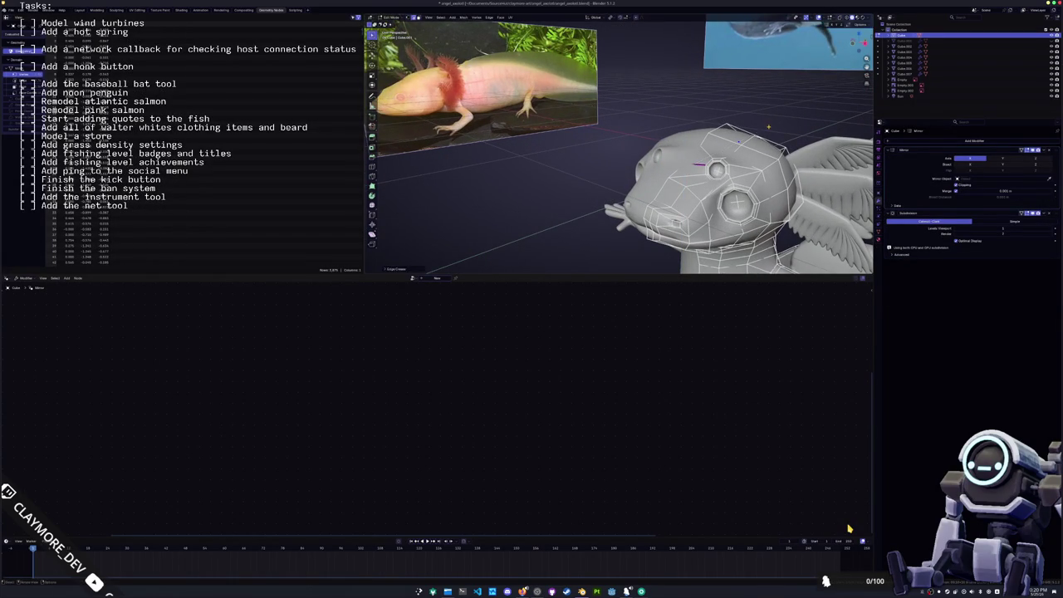
key("KP_8")
key("KP_8")
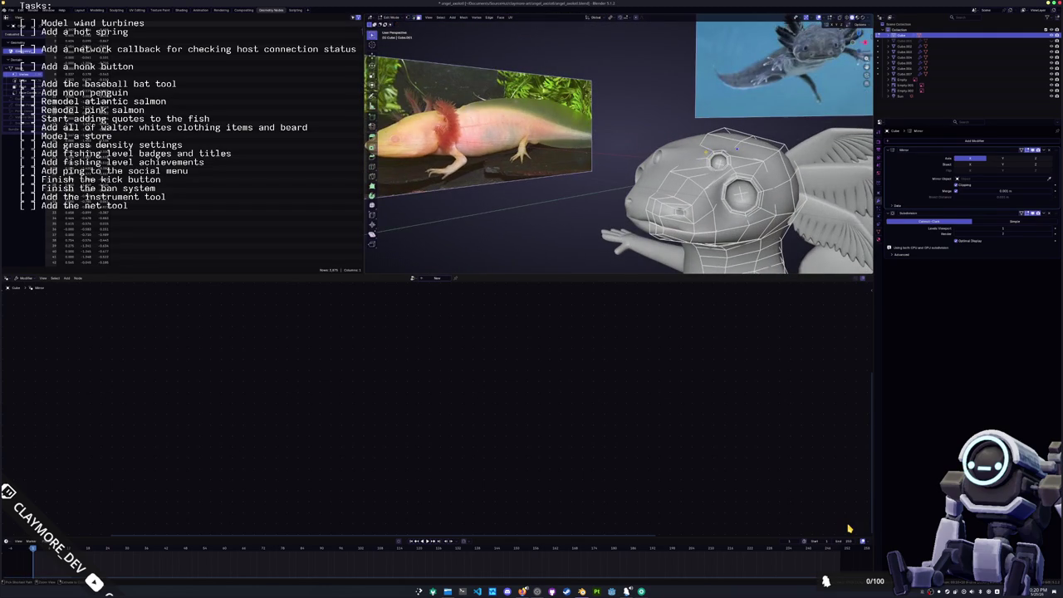
key("KP_4")
key("KP_4")
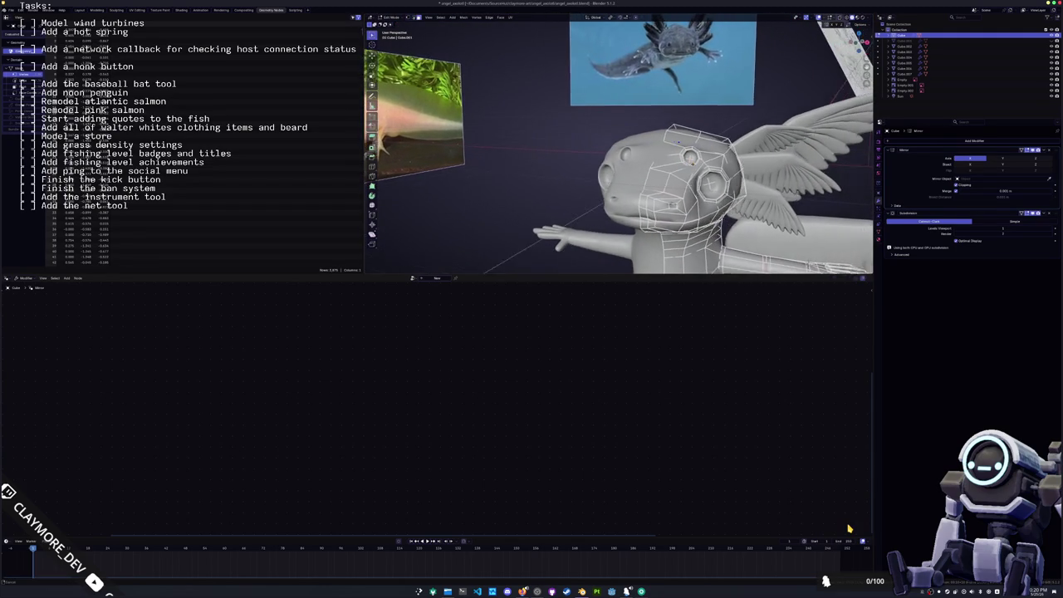
key("KP_4")
key("KP_6")
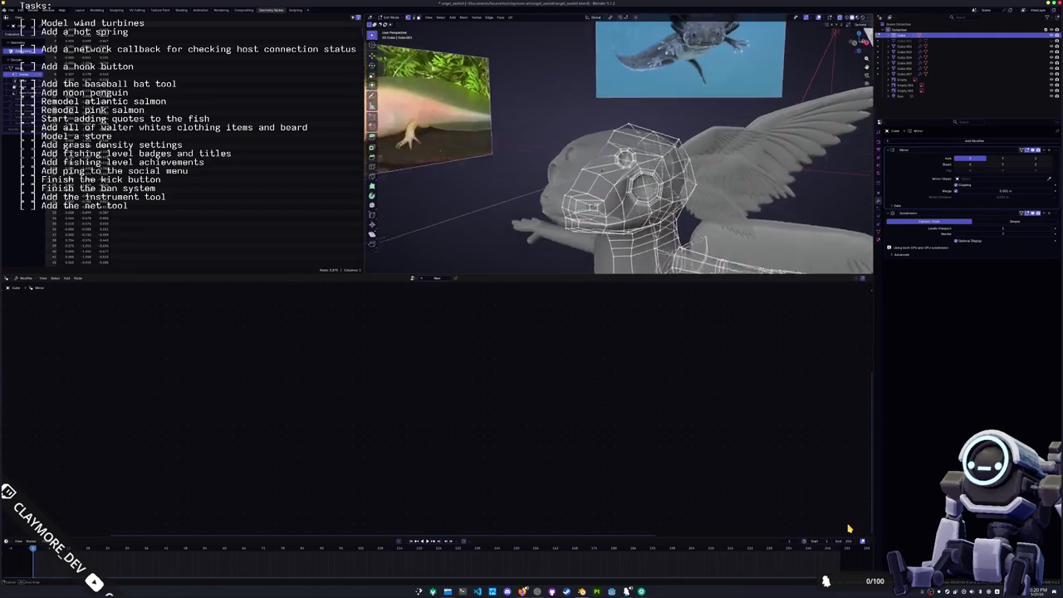
key("KP_6")
key("KP_4")
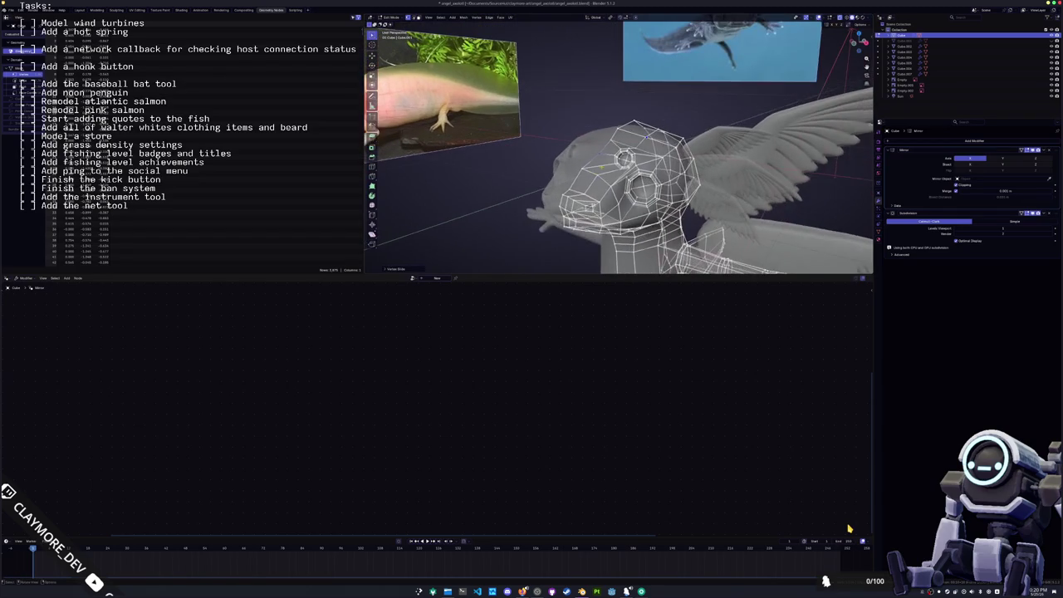
key("g")
key("z")
key("Escape")
- In face select mode, inset the selected faces beside the eye and show the inset settings
key("KP_8")
key("3")
key("KP_4")
key("KP_4")
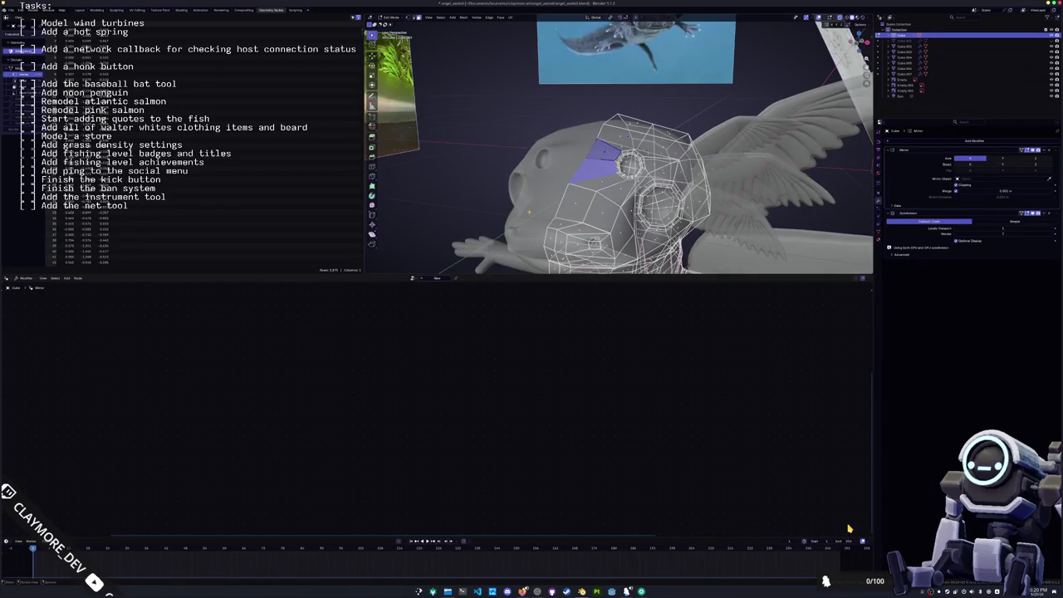
key("n")
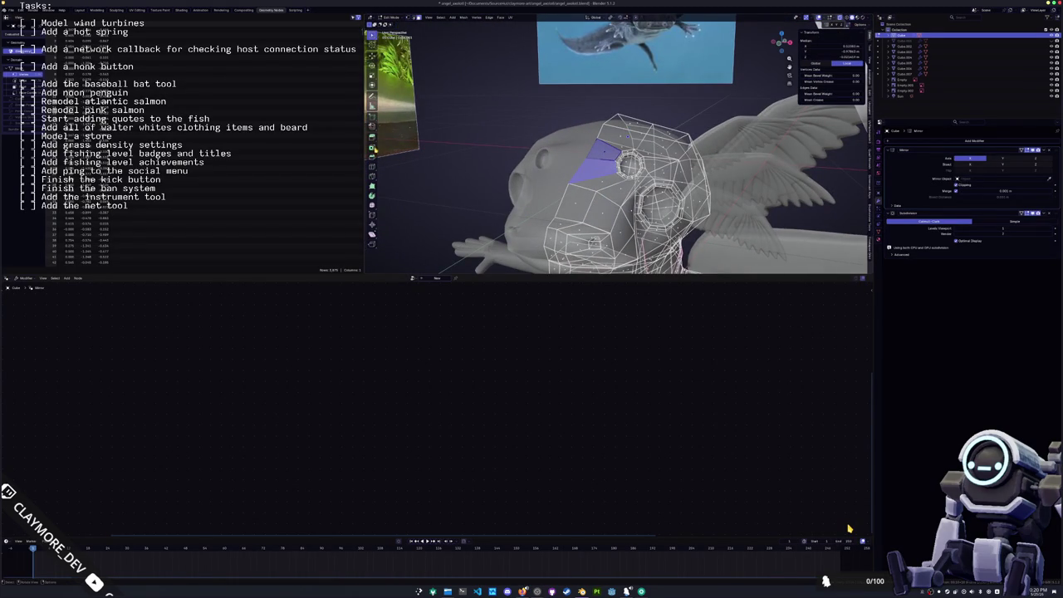
left_click(372, 147)
left_click_drag(605, 168, 367, 322)
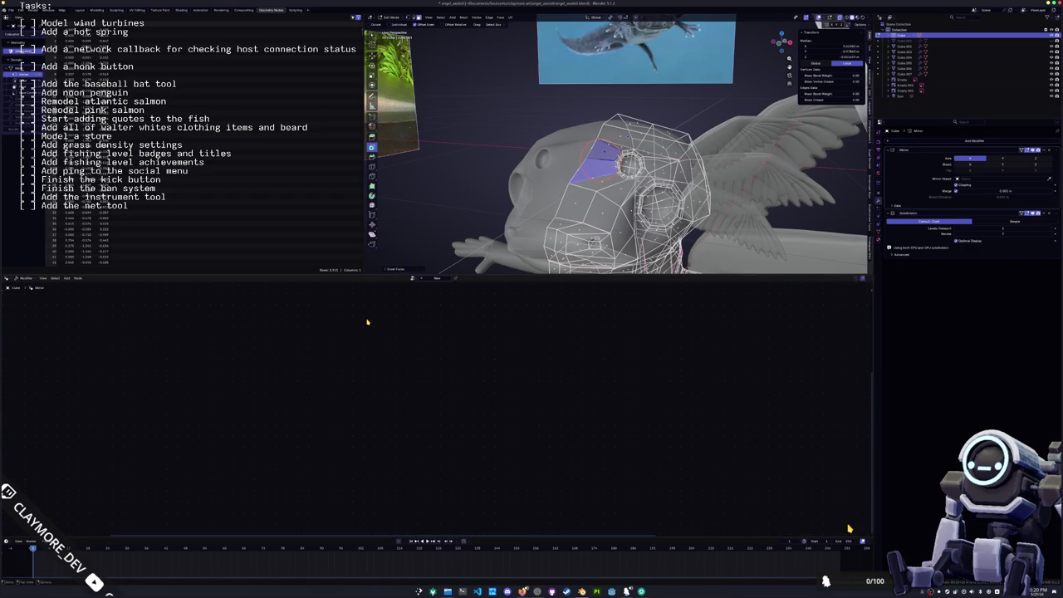
left_click(392, 270)
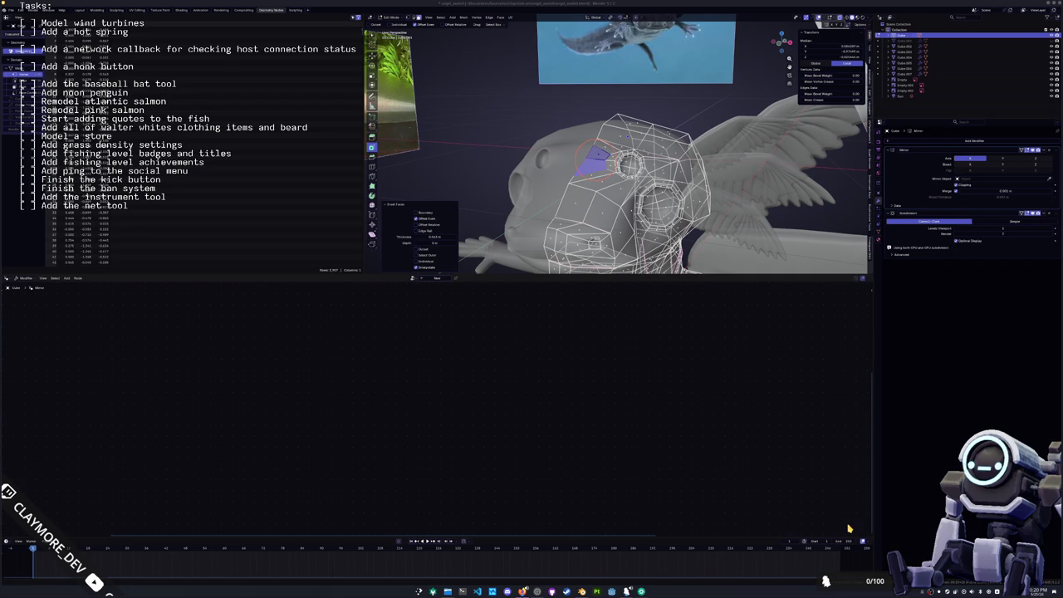
- Select the vertices around the eye, relax them with LoopTools and scale them down
left_click_drag(611, 200, 590, 173)
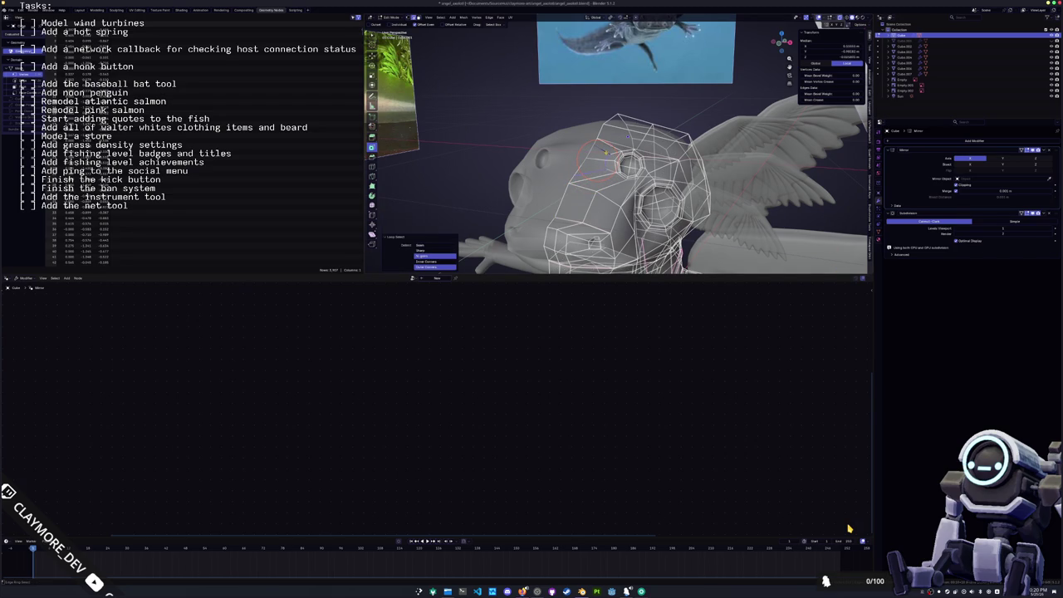
key("shift+r")
scroll(631, 166, "up", 2)
scroll(632, 166, "up", 2)
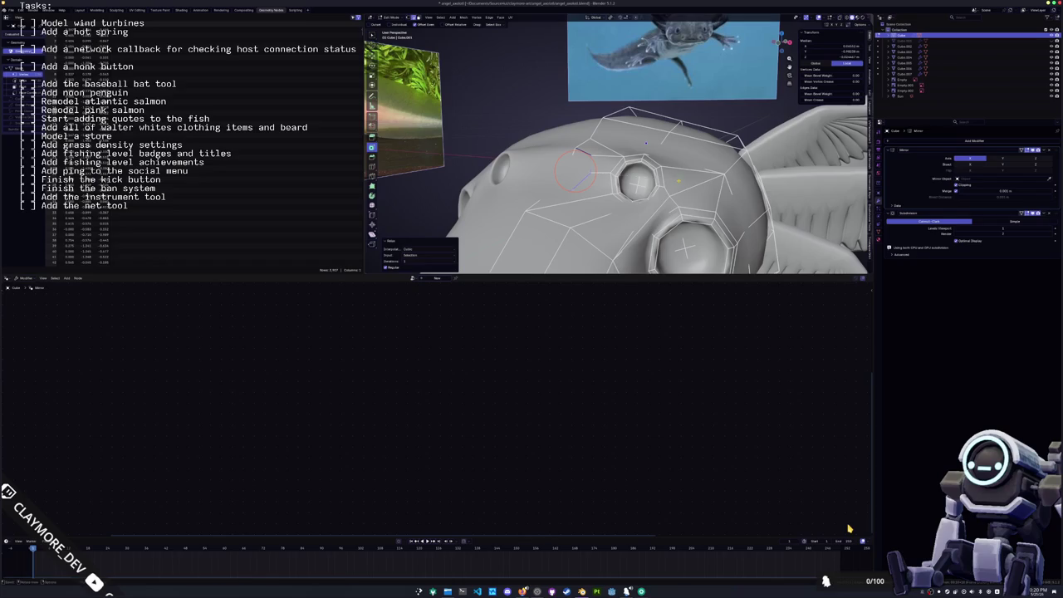
key("s")
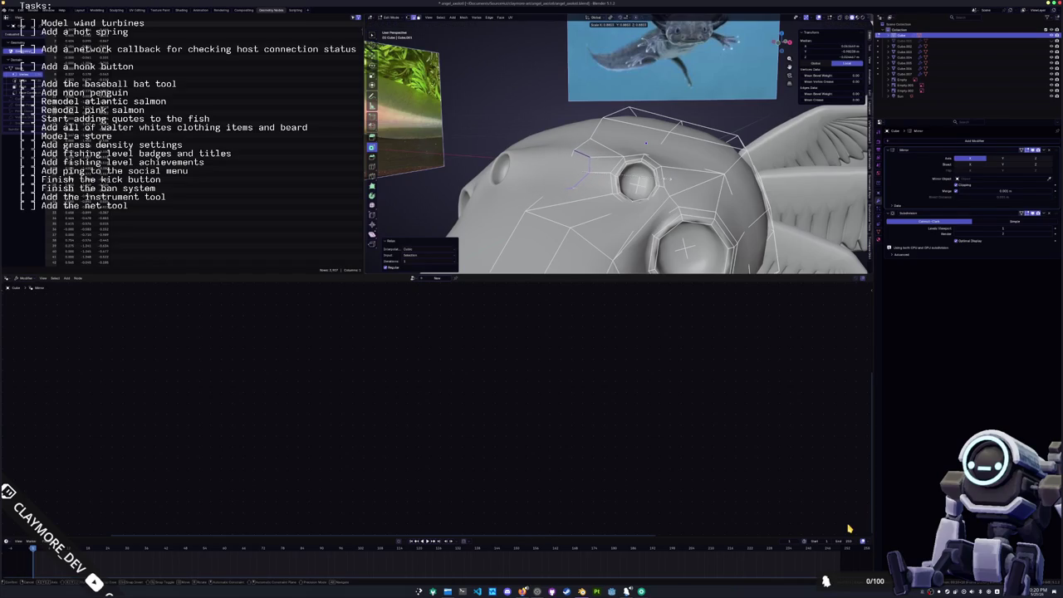
key("Return")
- Rotate the eye vertices around X, raise them along Z, then relax the vertices near the eye
middle_click_drag(631, 166, 548, 154)
key("r")
key("x")
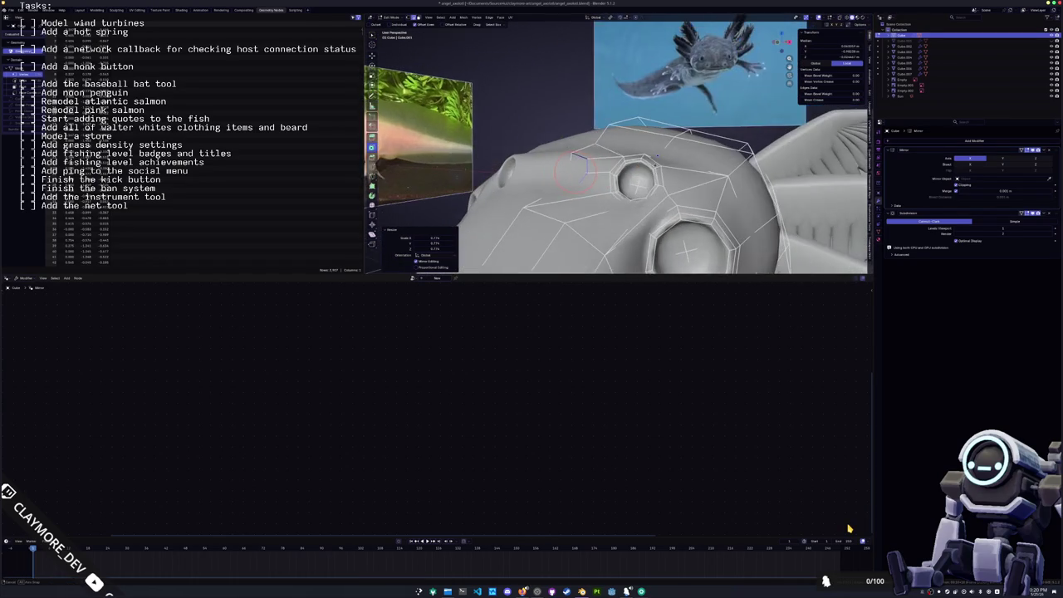
key("g")
key("z")
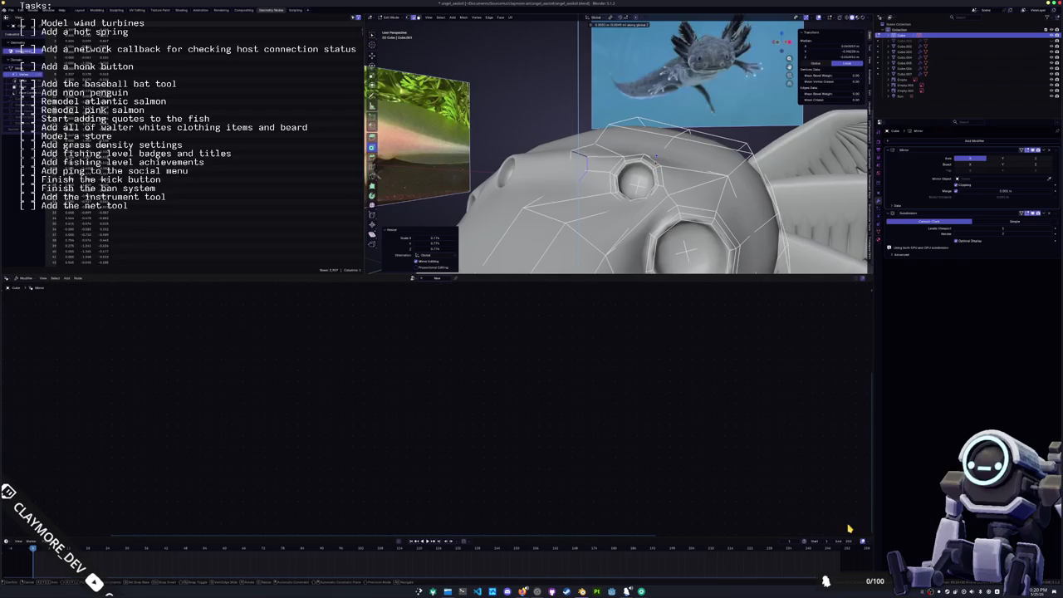
key("Return")
mouse_move(631, 166)
middle_mouse_down()
mouse_move(598, 158)
mouse_move(610, 137)
mouse_move(573, 150)
mouse_move(578, 137)
middle_mouse_up()
left_click(578, 136)
left_click(577, 156)
key("shift+r")
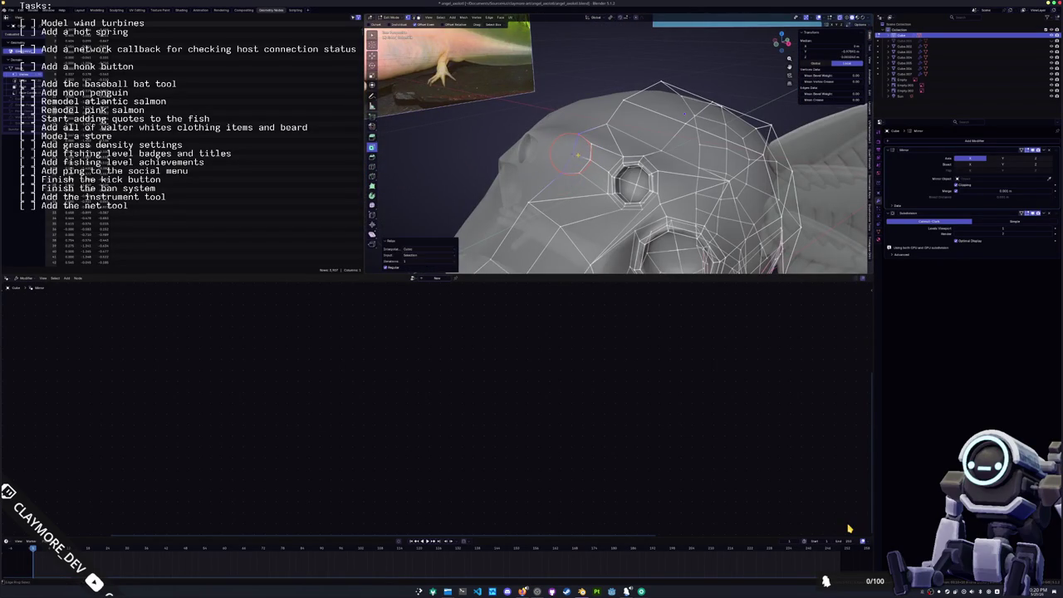
- Raise the face beside the eye by 0.0253 m, shift it along Y and rotate it 4.25°
left_click(574, 162)
mouse_move(573, 162)
middle_mouse_down()
mouse_move(611, 123)
mouse_move(648, 148)
mouse_move(640, 162)
middle_mouse_up()
key("g")
key("z")
left_click(573, 162)
key("g")
key("y")
left_click(592, 149)
key("r")
left_click(648, 143)
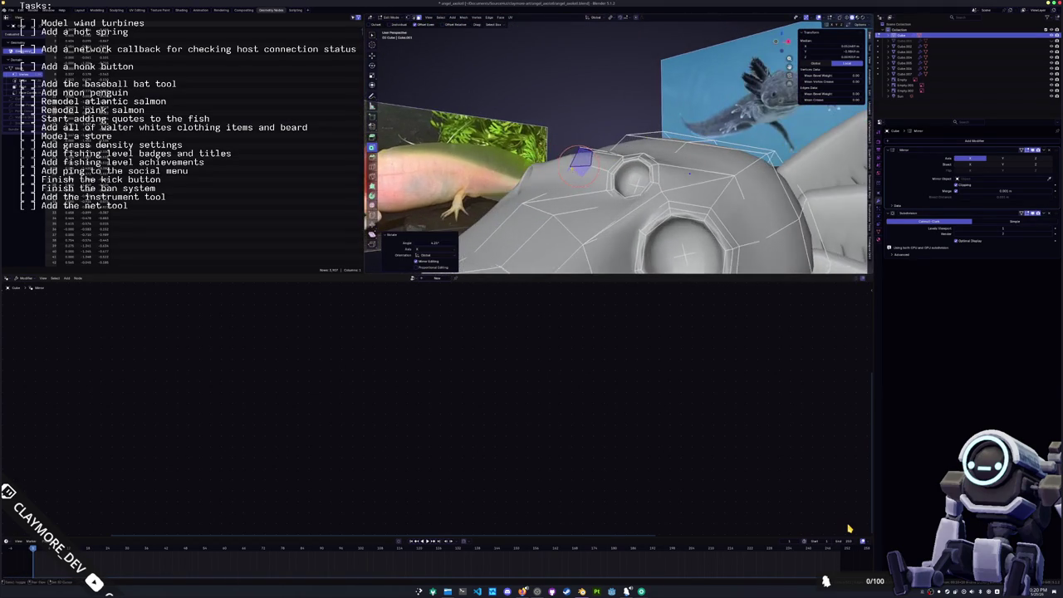
- Inset the face, move it along X, push it 0.0111 along its normals and inset again
key("i")
left_click(640, 164)
key("i")
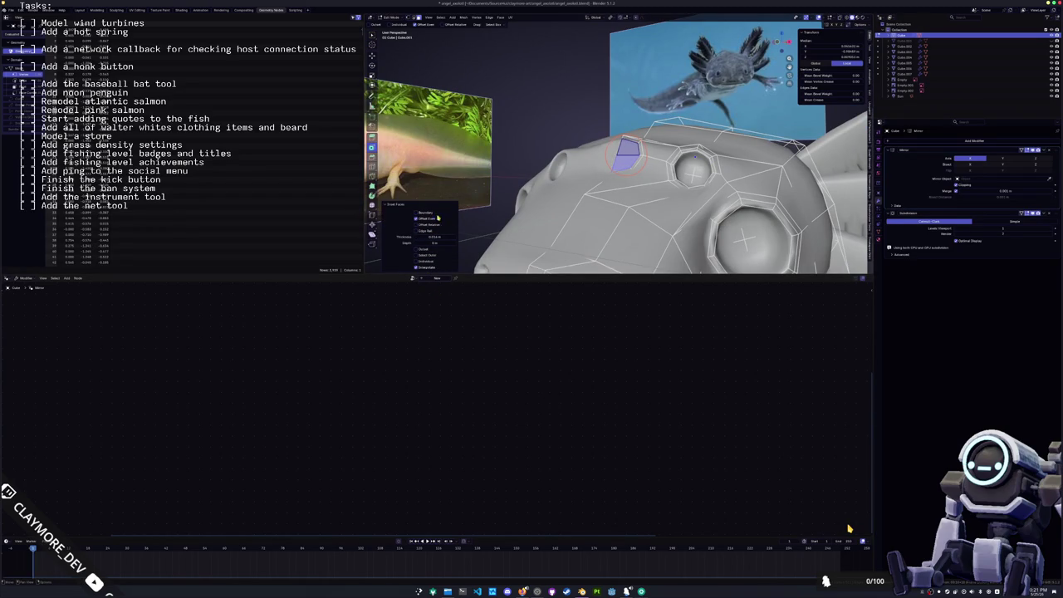
mouse_move(582, 199)
middle_mouse_down()
mouse_move(610, 194)
mouse_move(561, 194)
middle_mouse_up()
key("g")
key("x")
left_click(609, 194)
key("alt+s")
left_click(568, 182)
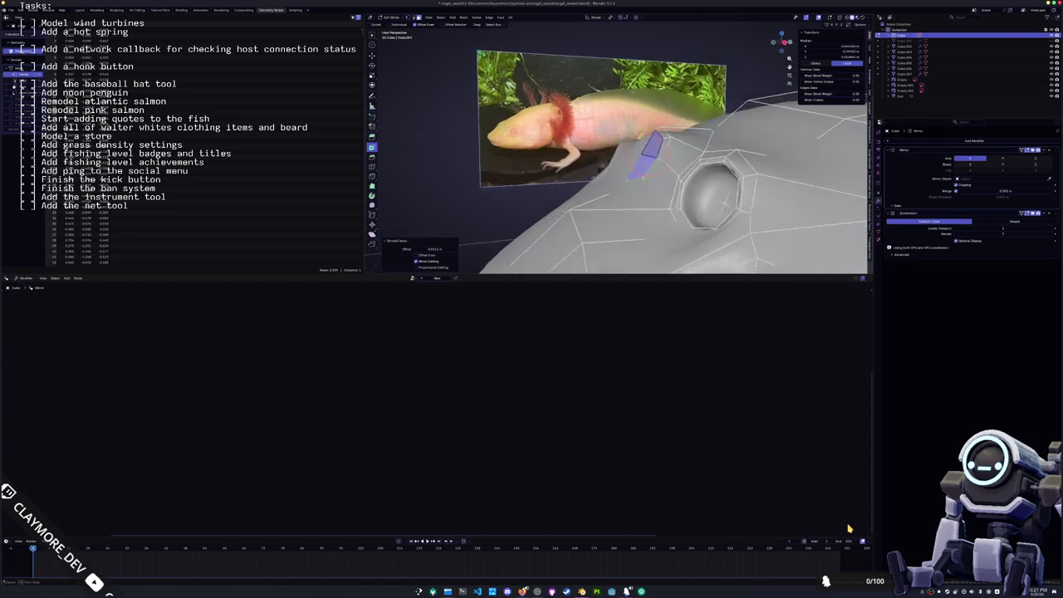
middle_click_drag(567, 183, 625, 169)
key("i")
left_click(619, 158)
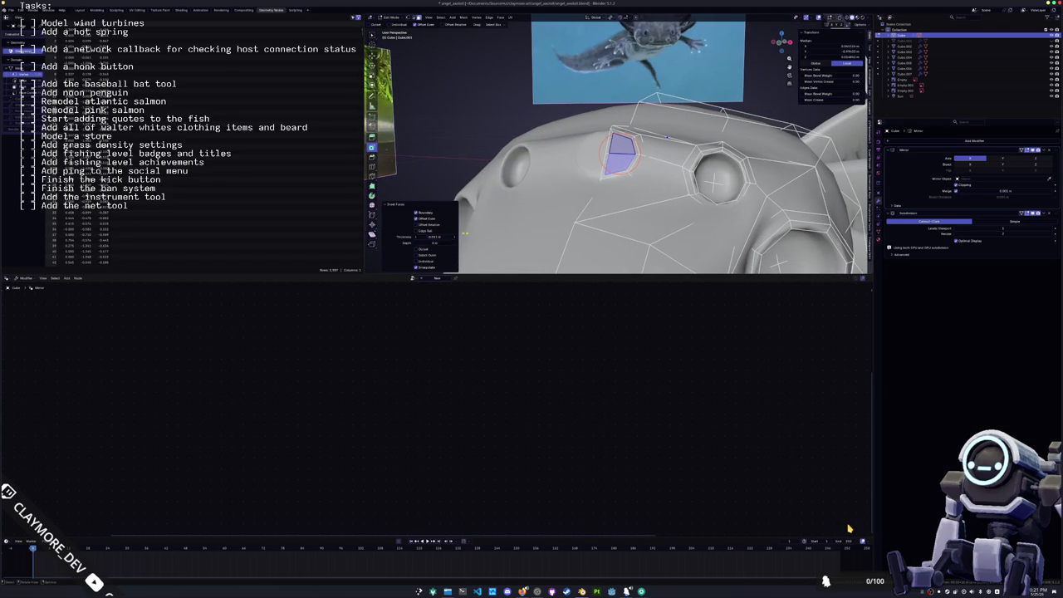
- Extrude the inset face outward, scale it, and shift it along X
key("e")
middle_click_drag(623, 154, 643, 152)
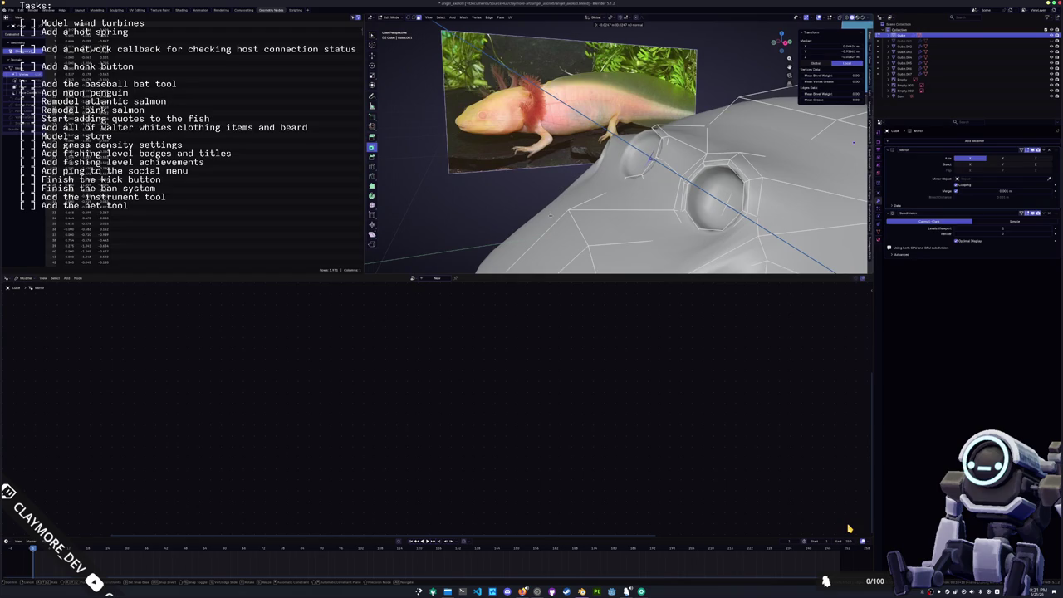
left_click(646, 156)
mouse_move(646, 156)
middle_mouse_down()
mouse_move(585, 157)
mouse_move(689, 154)
mouse_move(596, 170)
middle_mouse_up()
left_click(588, 158)
key("g")
key("x")
left_click(587, 148)
- Select the edges near the eye, move them along X, and fill the loop with a face
left_click(689, 153, "alt")
left_click(597, 170)
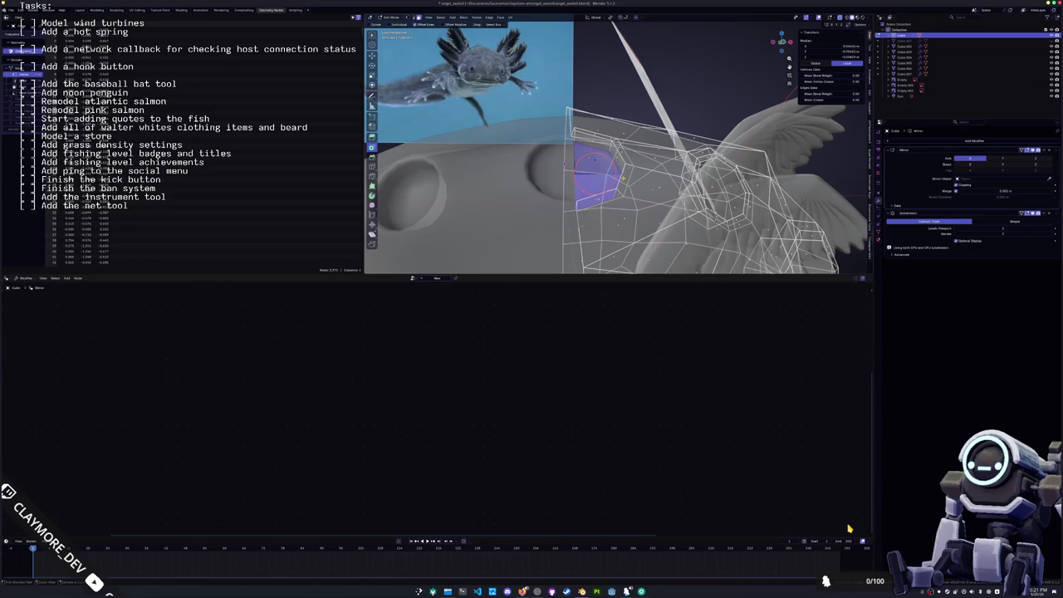
key("KP_Decimal")
mouse_move(615, 182)
middle_mouse_down()
mouse_move(591, 177)
mouse_move(627, 155)
middle_mouse_up()
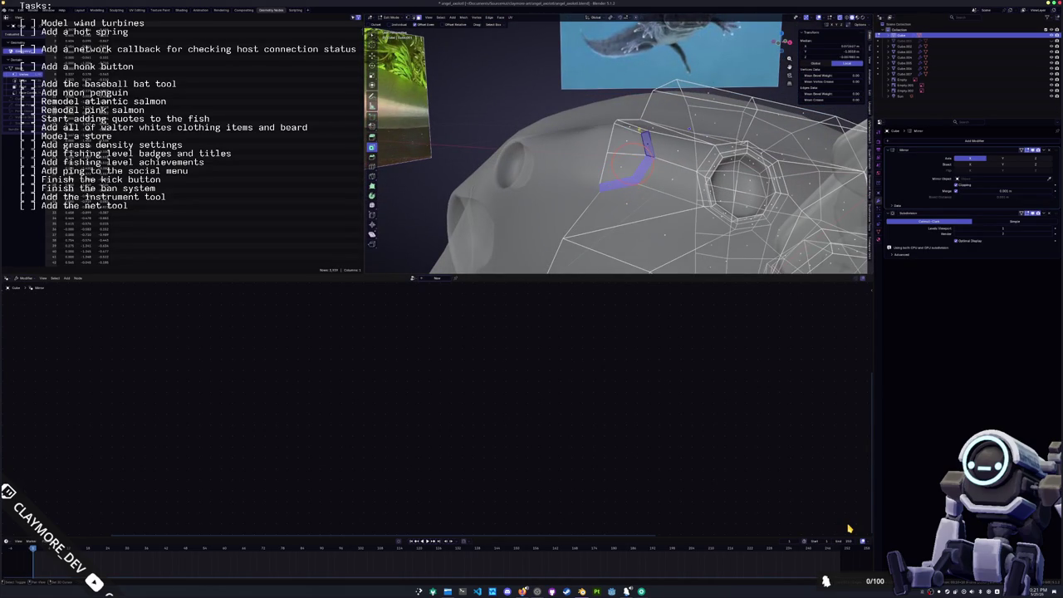
mouse_move(634, 127)
middle_mouse_down()
mouse_move(655, 158)
mouse_move(611, 165)
mouse_move(610, 175)
mouse_move(665, 133)
middle_mouse_up()
key("g")
left_click(637, 126)
key("g")
key("x")
left_click(654, 159)
key("f")
- Raise a head vertex next to the eye along Z
left_click(680, 123)
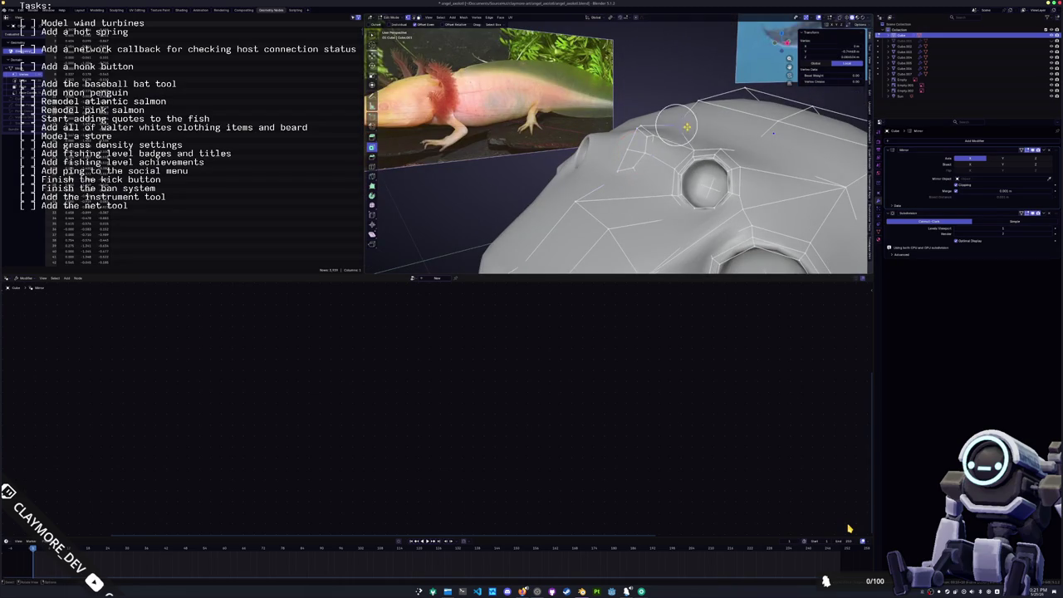
key("g")
key("z")
left_click(686, 117)
mouse_move(686, 117)
middle_mouse_down()
mouse_move(612, 154)
mouse_move(623, 153)
middle_mouse_up()
- Inset the small face near the eye, adjust the inset thickness, and extrude it into a socket
left_click(623, 143)
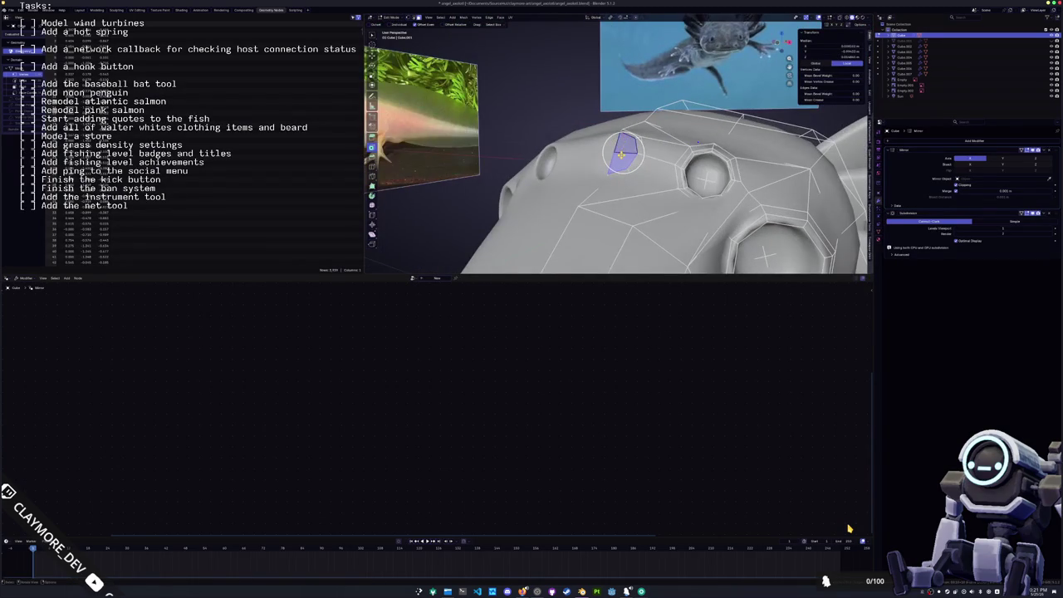
key("i")
left_click(622, 157)
left_click(433, 238)
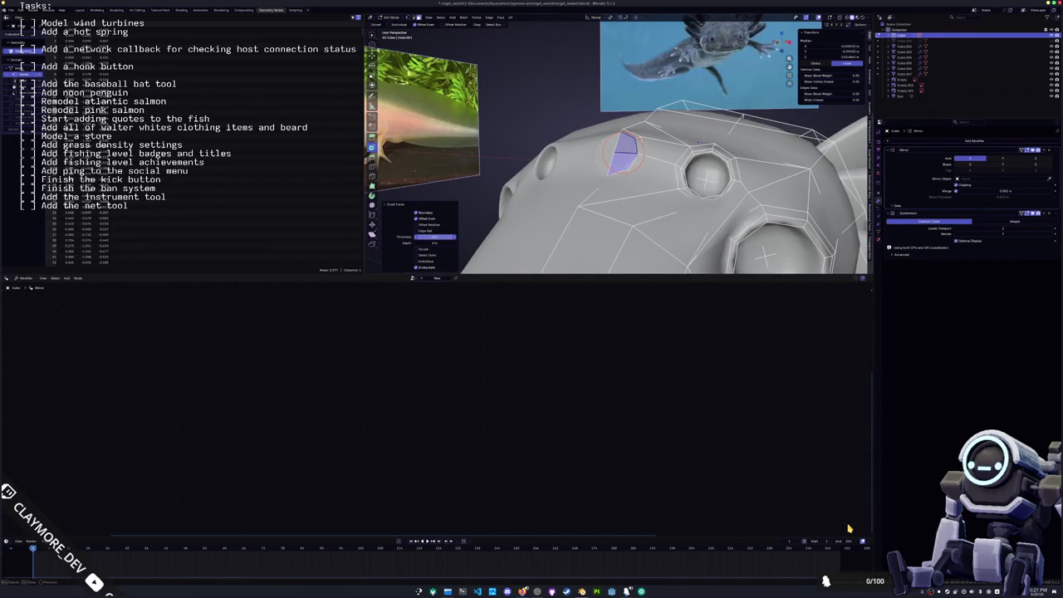
mouse_move(480, 219)
middle_mouse_down()
mouse_move(623, 219)
mouse_move(609, 175)
middle_mouse_up()
key("e")
left_click(513, 217)
- Select the eye socket, grow the selection to its surrounding ring, and scale the ring up
key("alt+z")
left_click(620, 163)
key("ctrl+KP_Add")
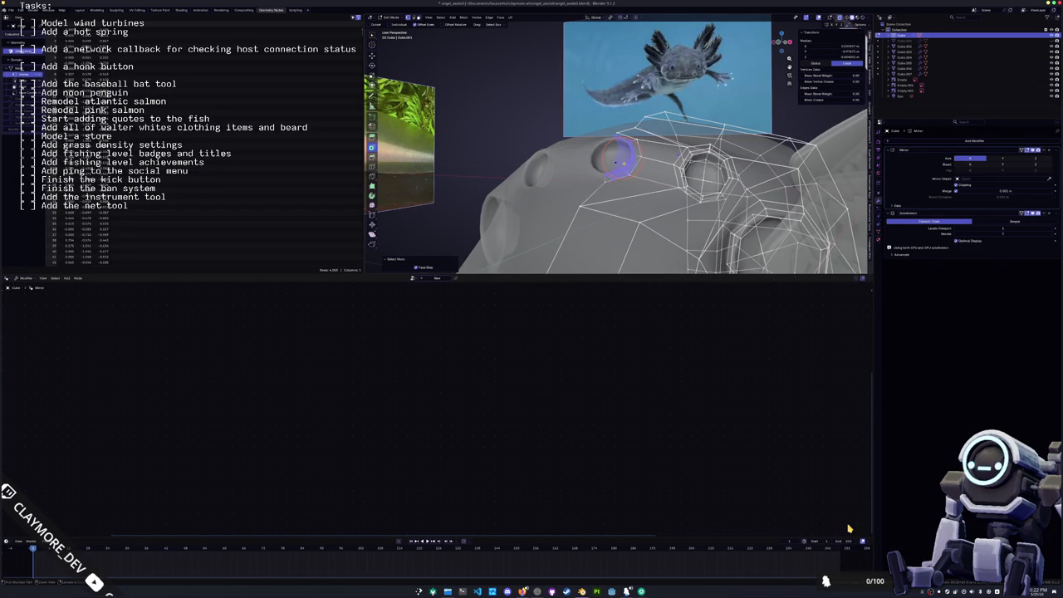
key("alt+z")
middle_click_drag(617, 159, 631, 149)
key("s")
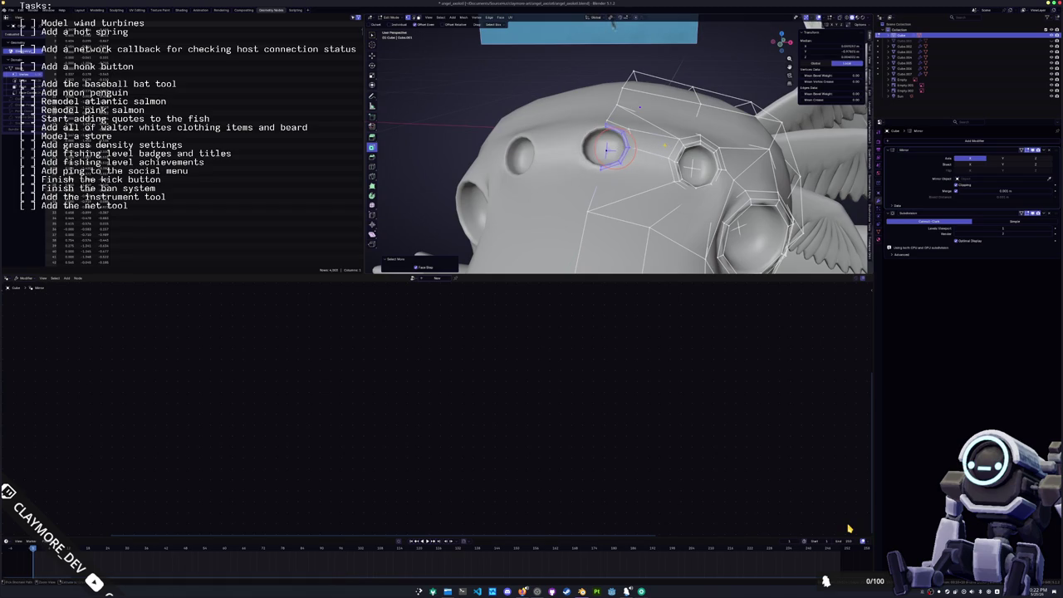
key("s")
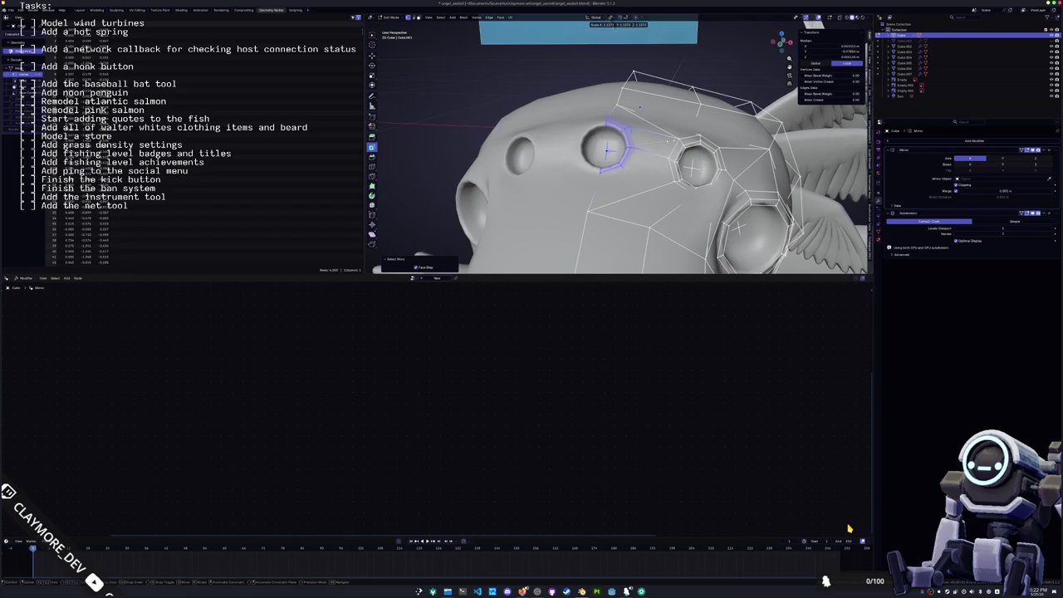
left_click(849, 528)
- From the Right Ortho view, rotate the eye loop slightly, then return to Object Mode
key("KP_3")
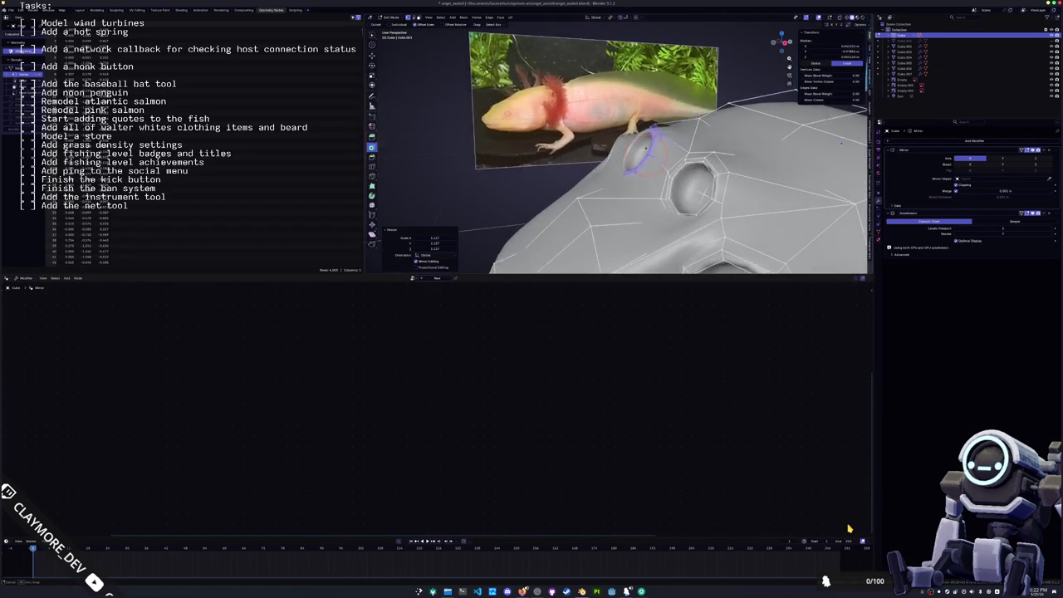
key("KP_Decimal")
key("alt+z")
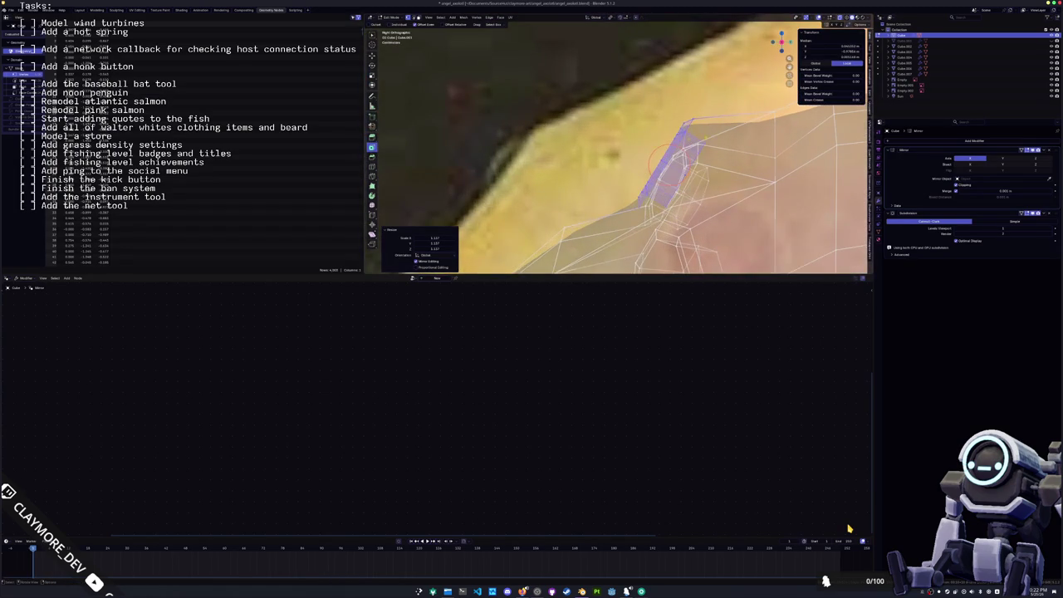
key("r")
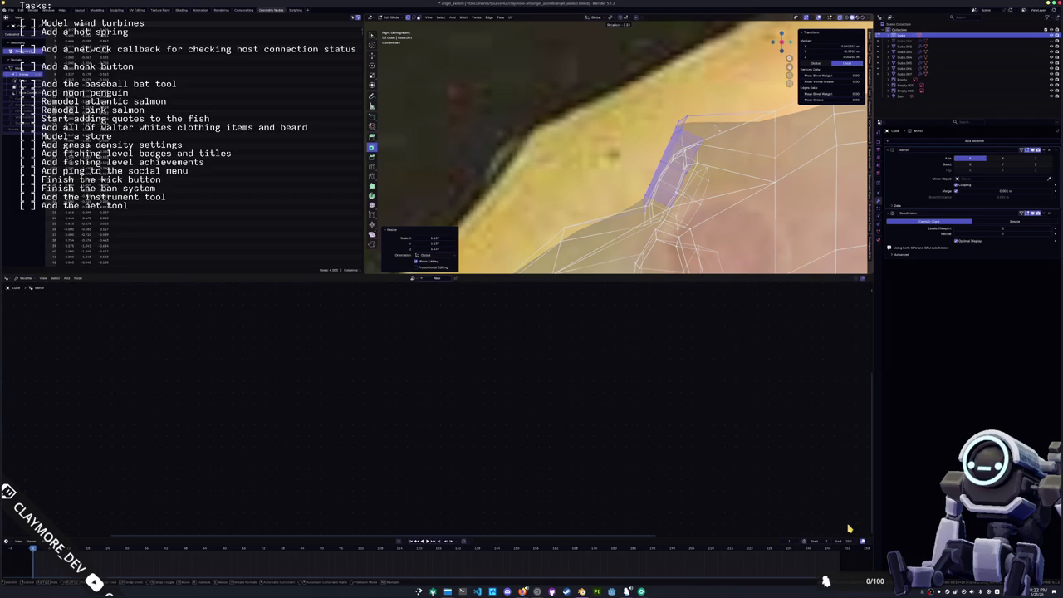
left_click(849, 528)
key("Tab")
key("alt+z")
key("KP_Decimal")
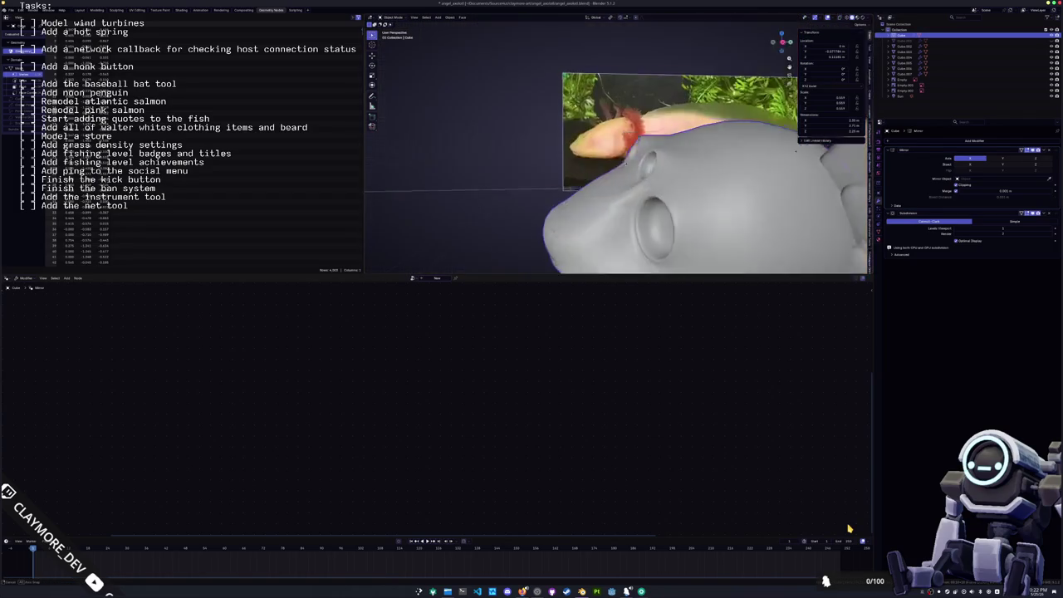
- Enter Edit Mode on the head and raise the selected vertices along Z
key("KP_4")
key("KP_4")
key("KP_4")
key("KP_4")
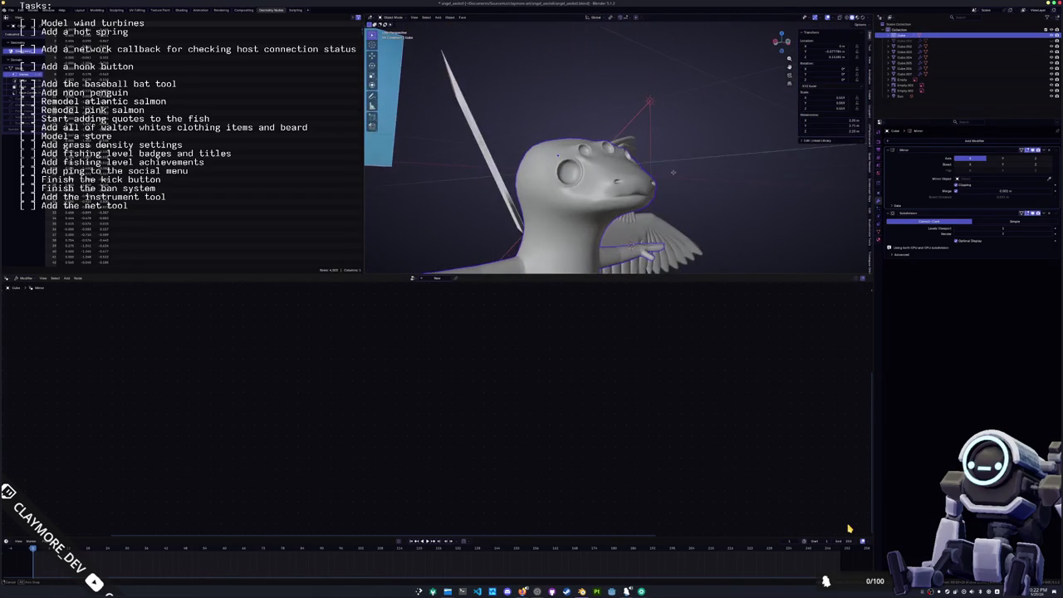
key("Tab")
key("KP_Decimal")
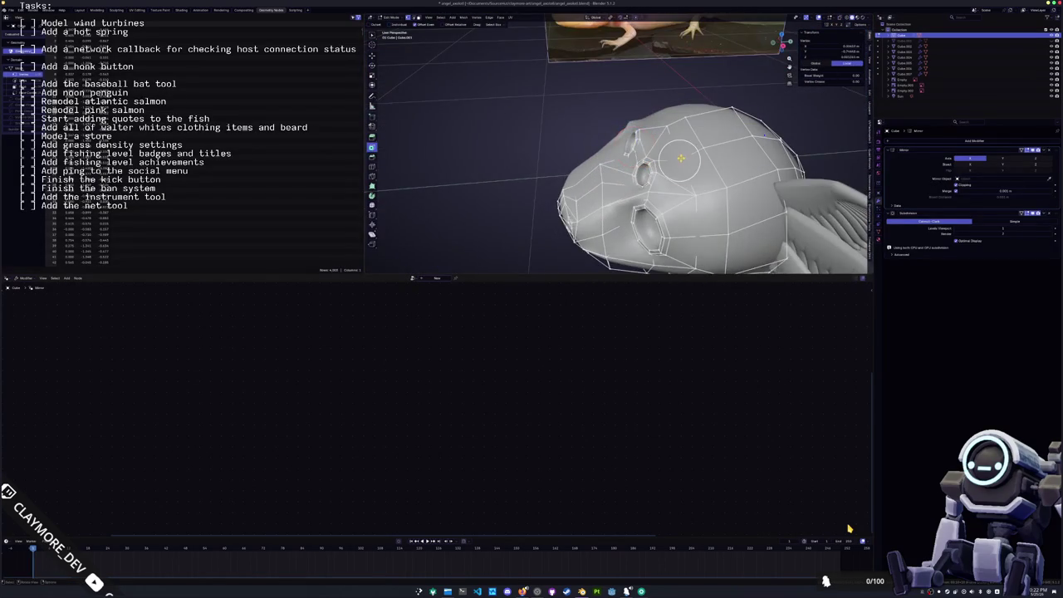
key("KP_4")
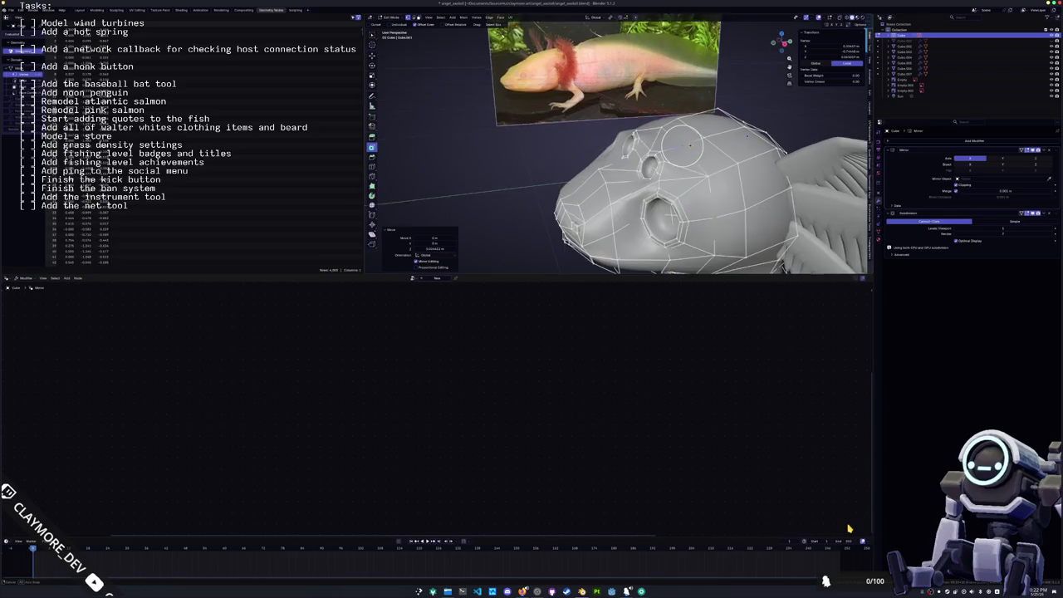
key("KP_4")
key("KP_4")
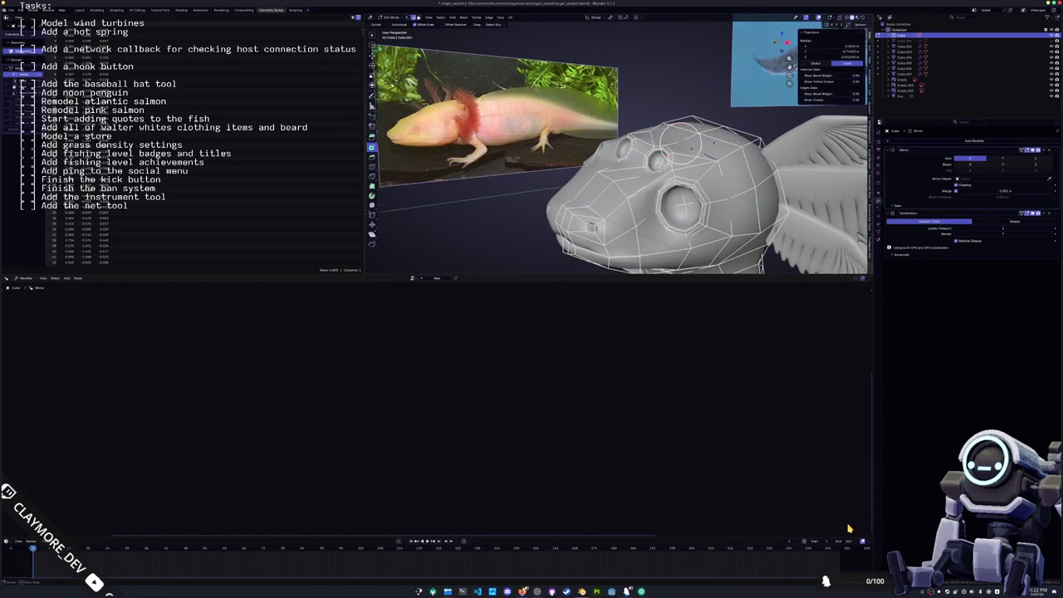
key("g")
key("z")
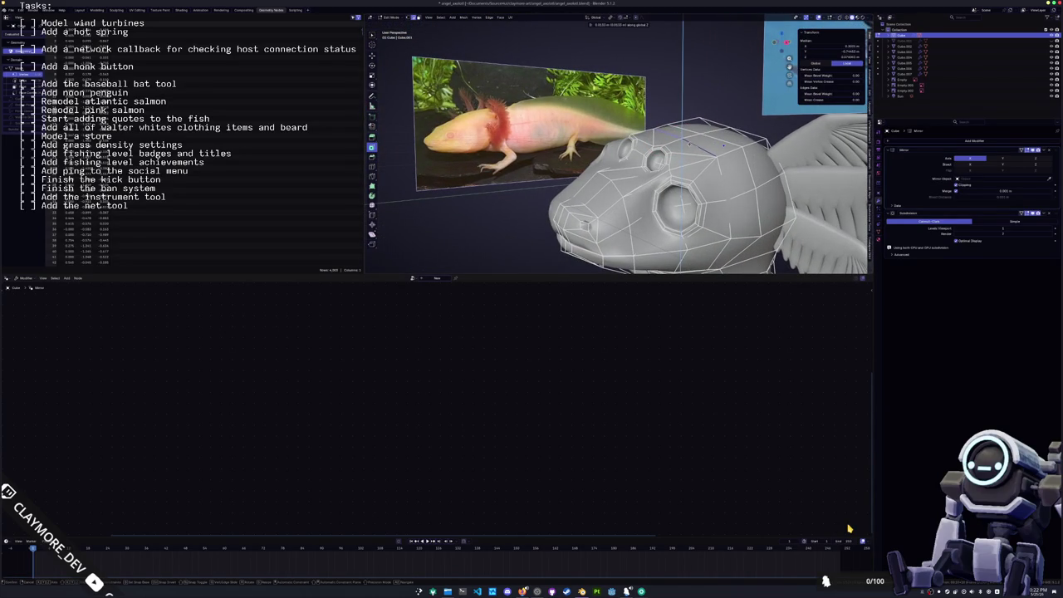
key("KP_4")
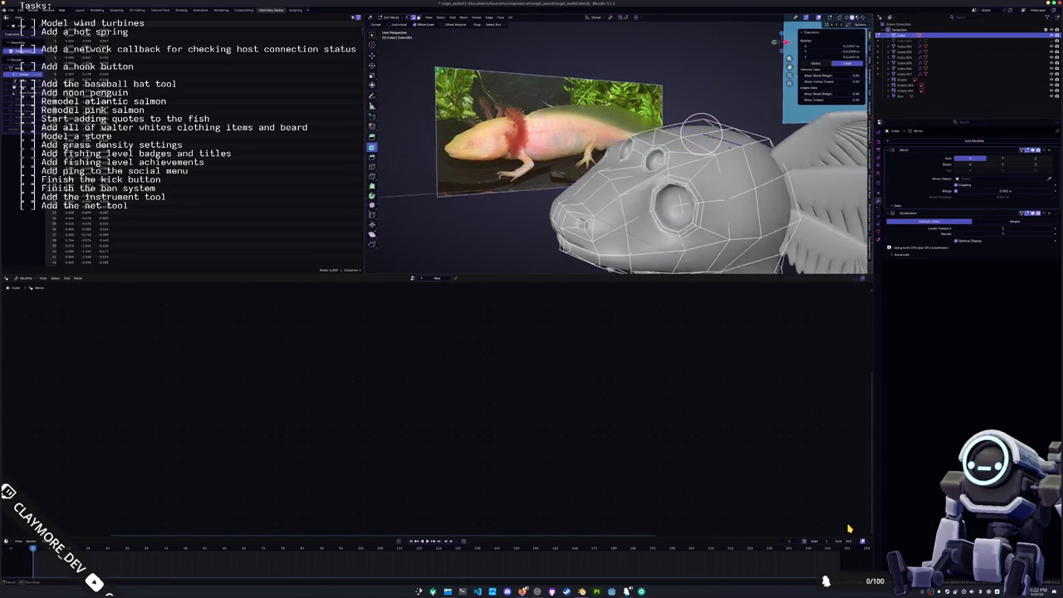
left_click(674, 133)
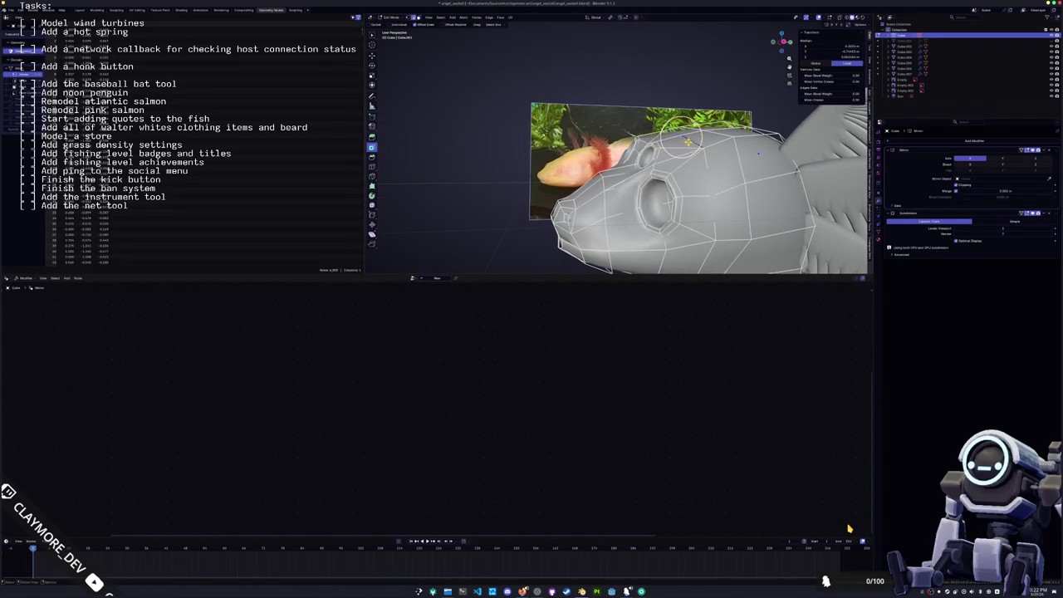
- Check the head shape in Object Mode from several angles, then return to Edit Mode
key("KP_4")
key("KP_4")
key("KP_4")
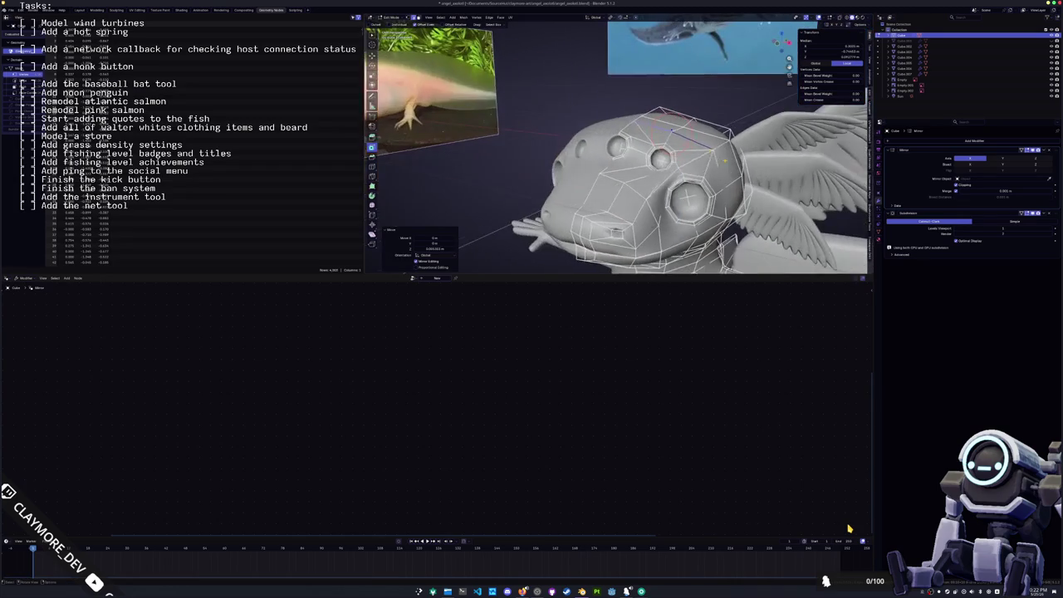
key("Tab")
key("KP_4")
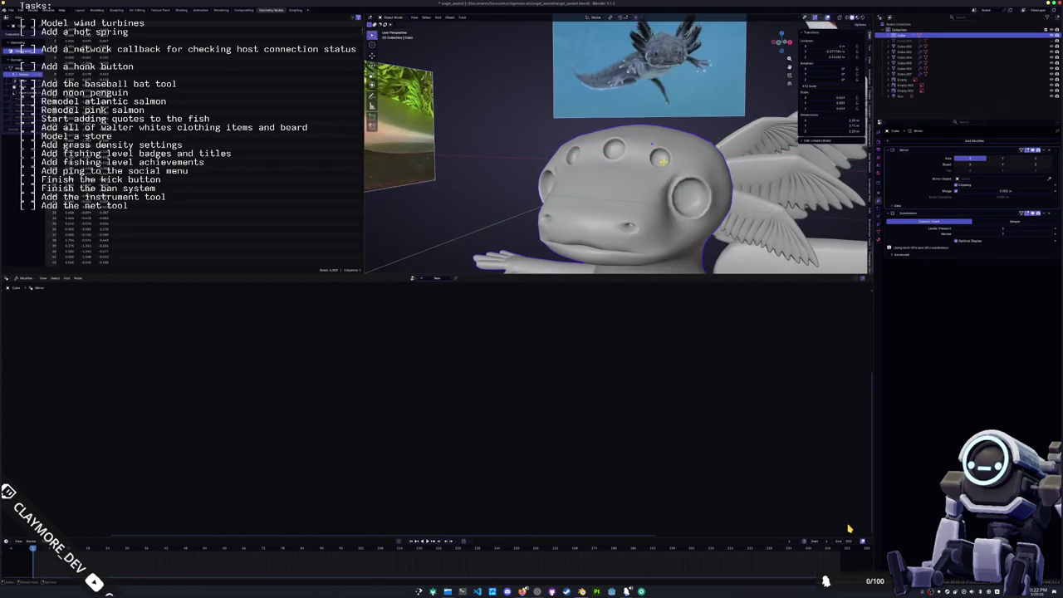
key("KP_4")
key("KP_4")
key("KP_4")
key("KP_4")
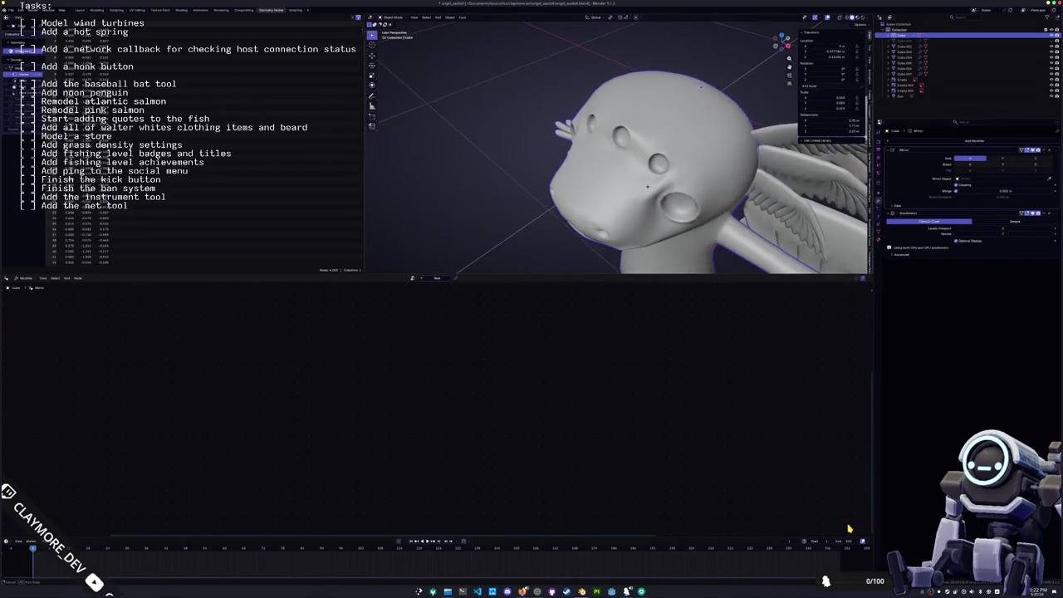
key("Tab")
key("KP_4")
key("KP_4")
key("KP_4")
key("KP_4")
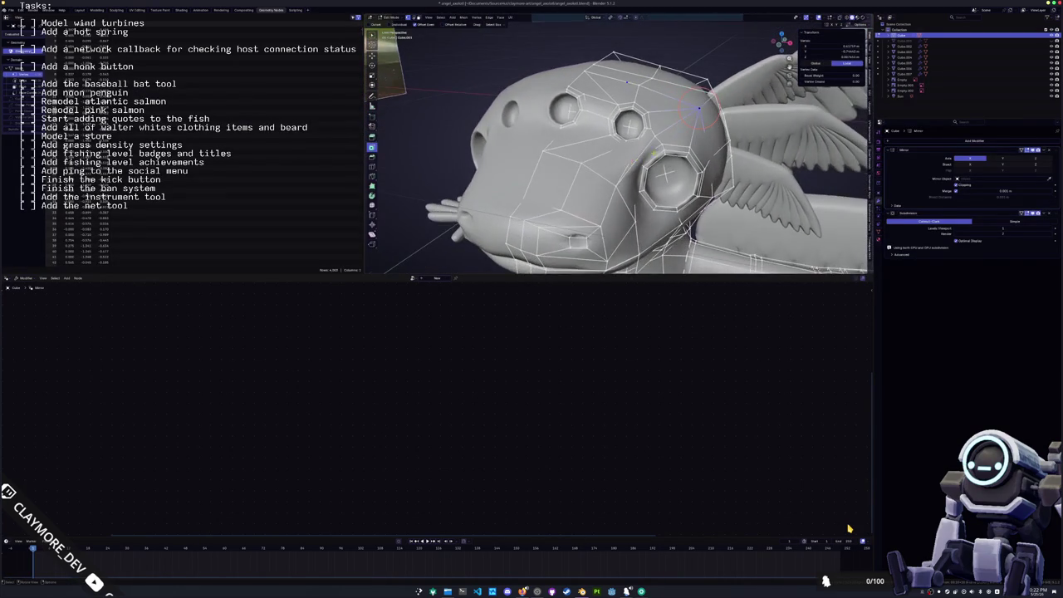
key("KP_4")
key("KP_4")
key("KP_4")
key("KP_4")
key("KP_4")
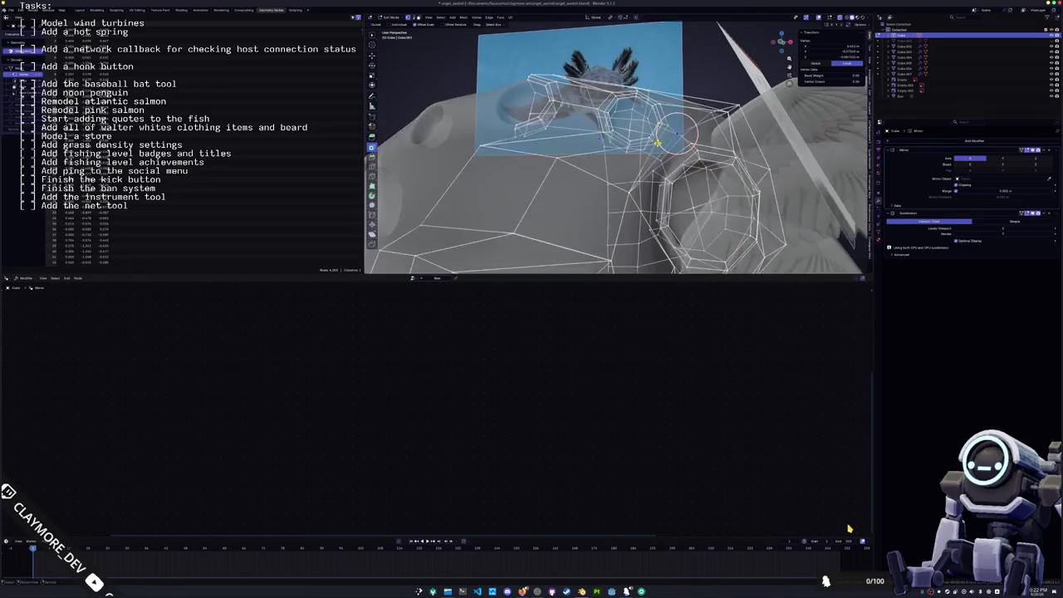
key("KP_4")
key("KP_4")
key("KP_4")
- Shift the selected head vertices sideways along X, then vertically along Z
key("KP_4")
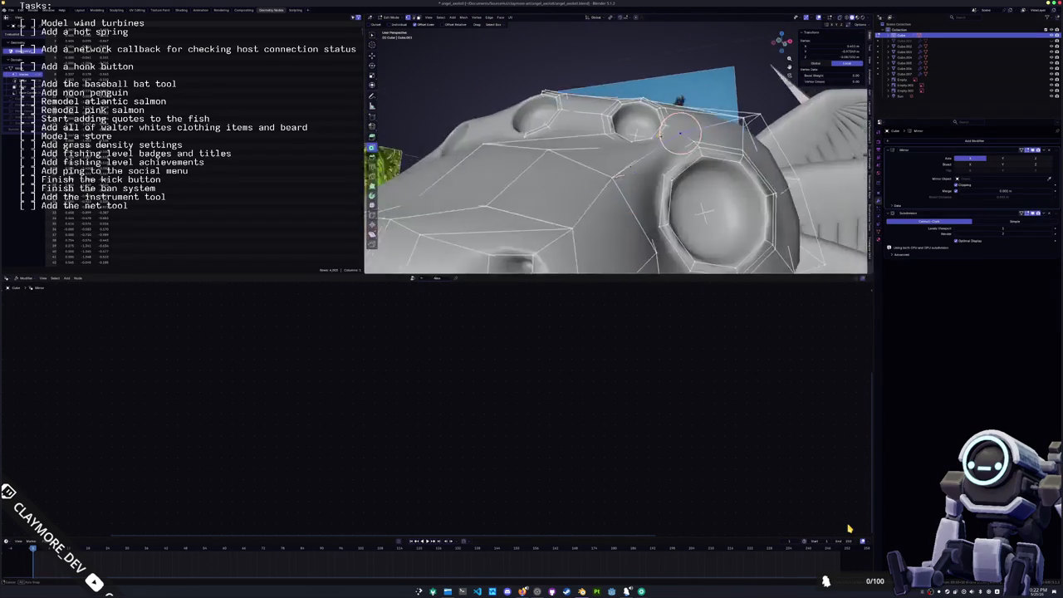
key("KP_4")
key("g")
key("x")
key("Return")
key("KP_4")
key("KP_4")
key("g")
key("z")
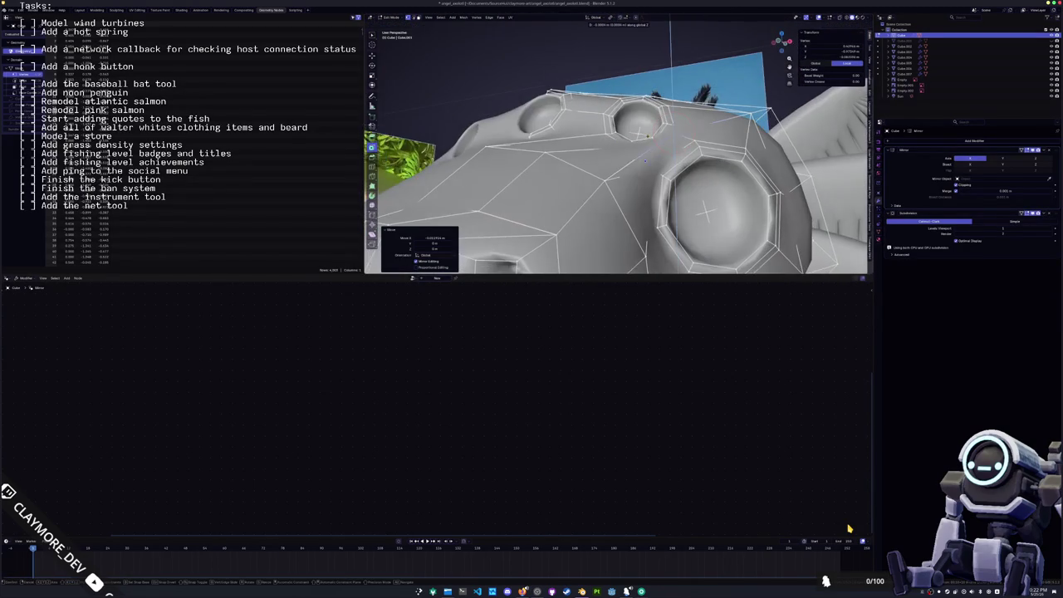
key("Return")
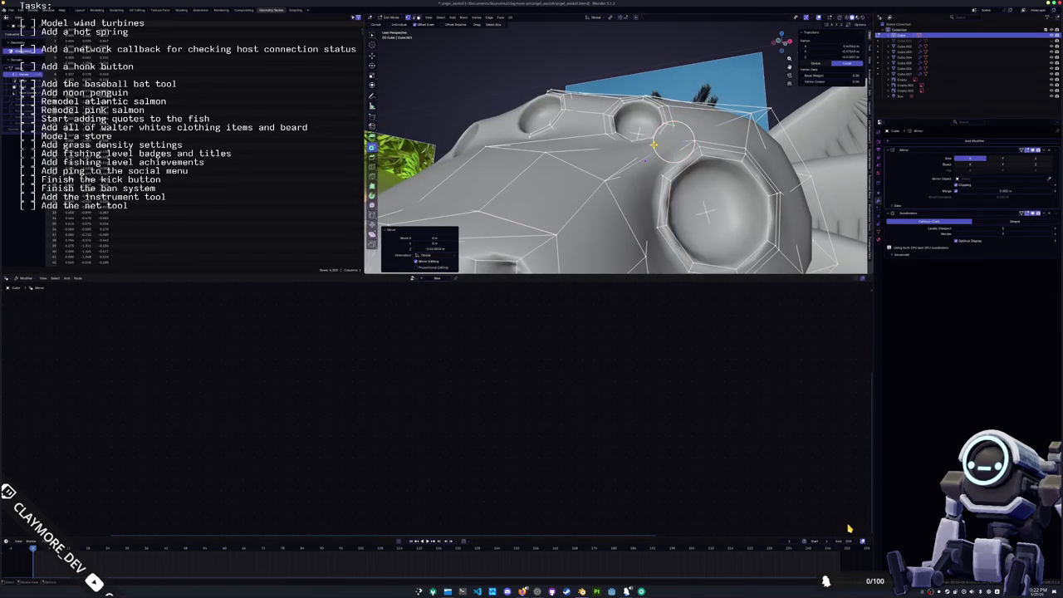
- Move the selected vertices freely into place and return to Object Mode to view the model
key("KP_4")
key("KP_4")
key("g")
key("Return")
key("Tab")
key("KP_4")
key("KP_4")
key("KP_Decimal")
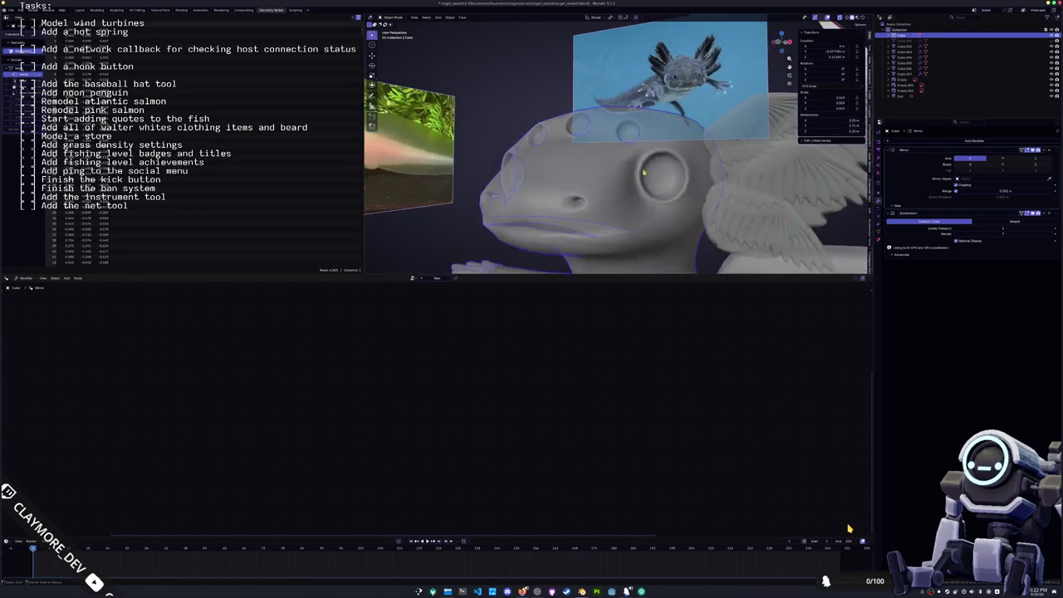
key("KP_4")
key("KP_4")
- Rotate the upper wing into a new angle, viewed from the front
key("KP_Subtract")
key("KP_Subtract")
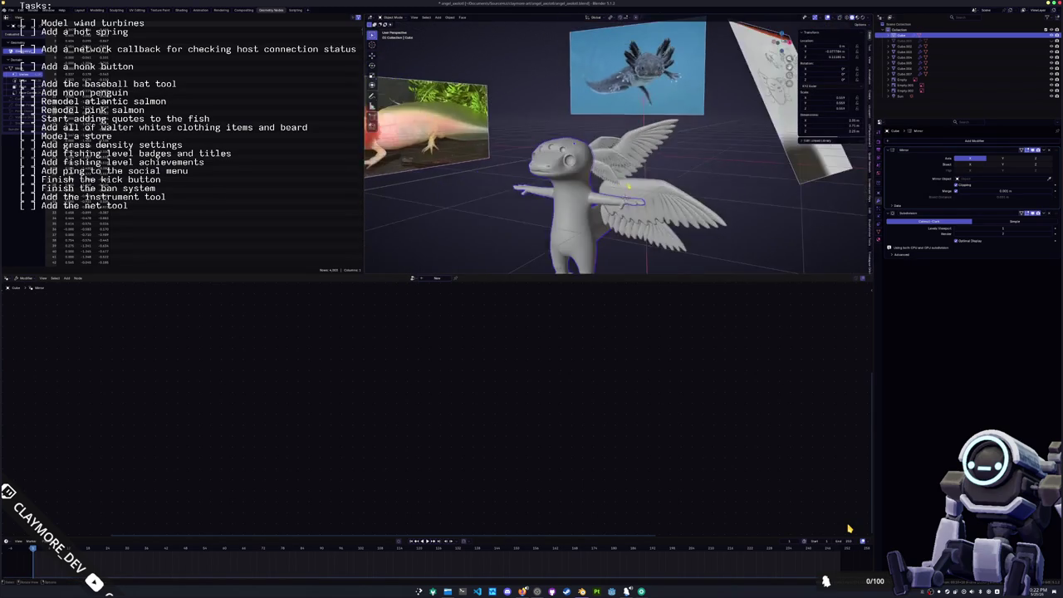
key("KP_6")
key("KP_6")
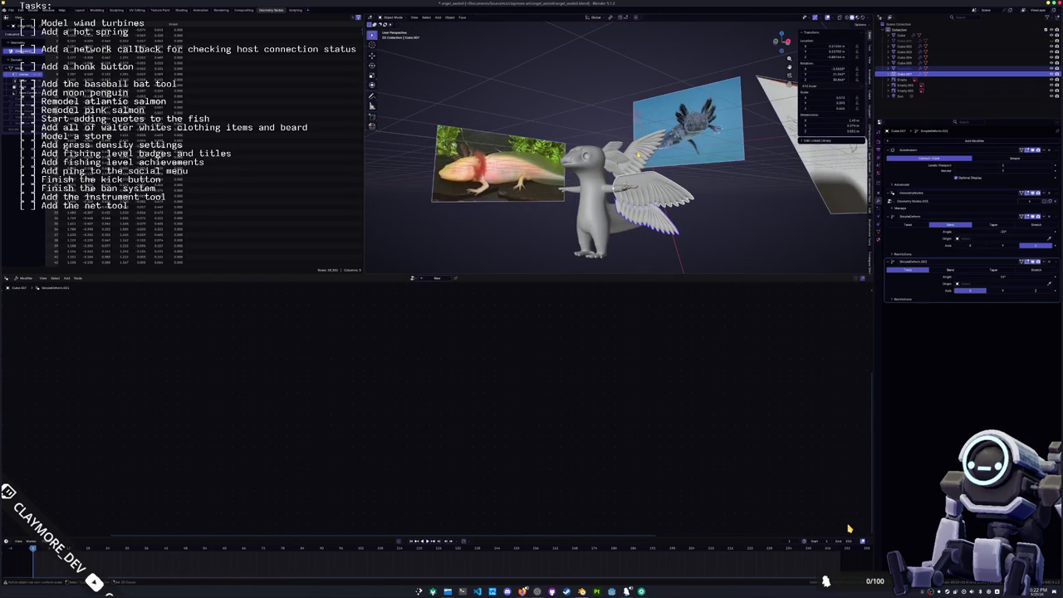
key("KP_Decimal")
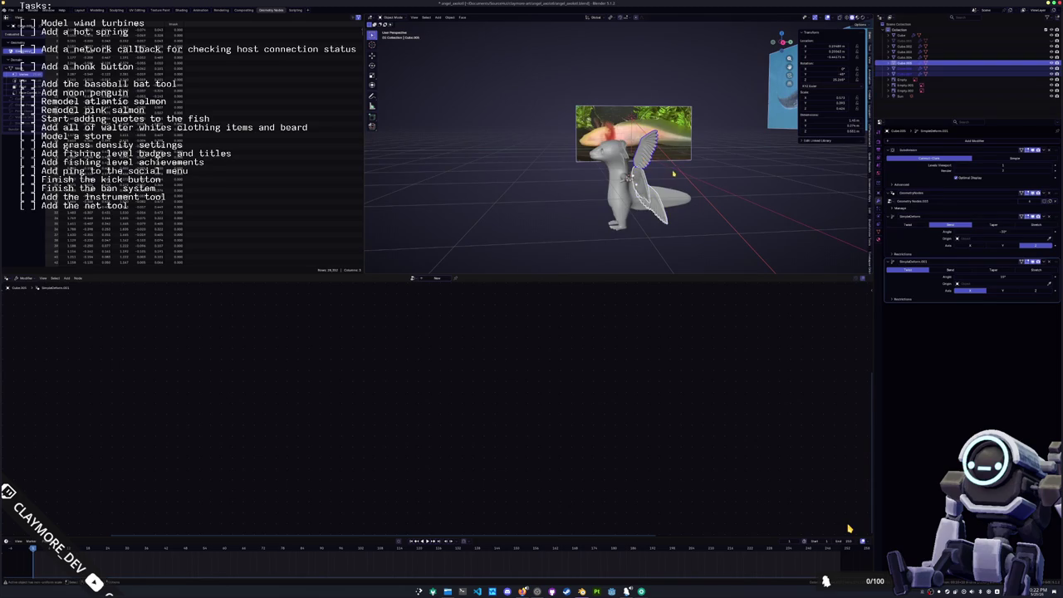
key("KP_4")
key("KP_Add")
key("KP_4")
key("KP_4")
key("KP_Add")
key("KP_8")
key("KP_9")
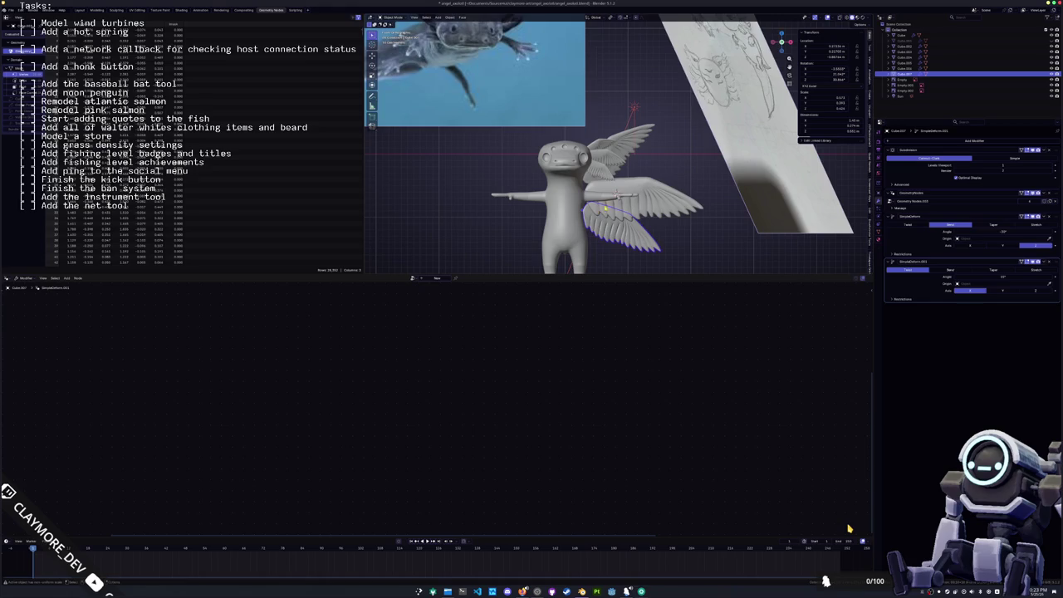
key("KP_Decimal")
key("KP_Subtract")
key("KP_Subtract")
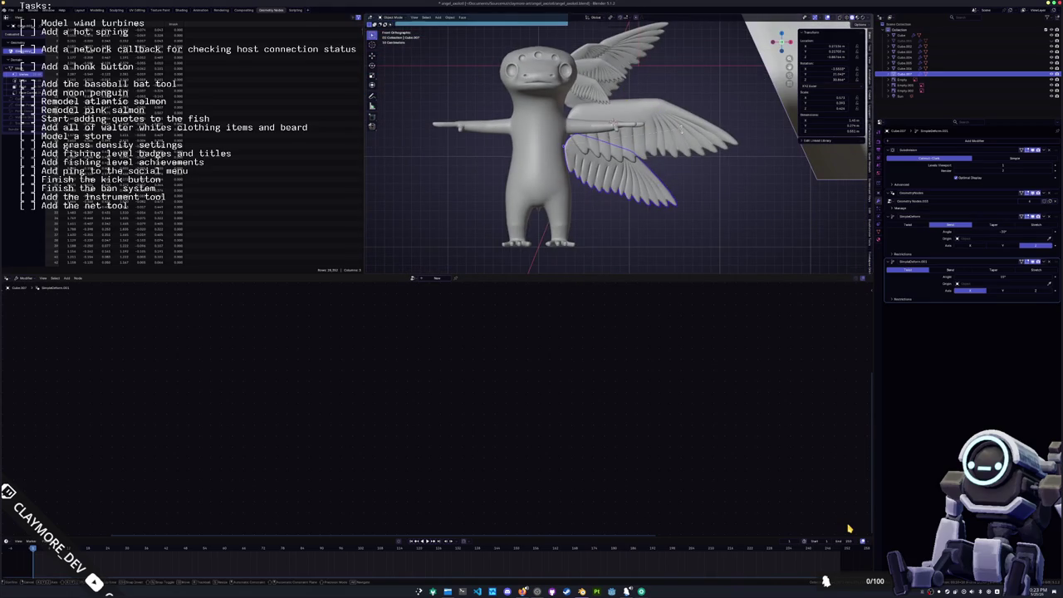
left_click(656, 55)
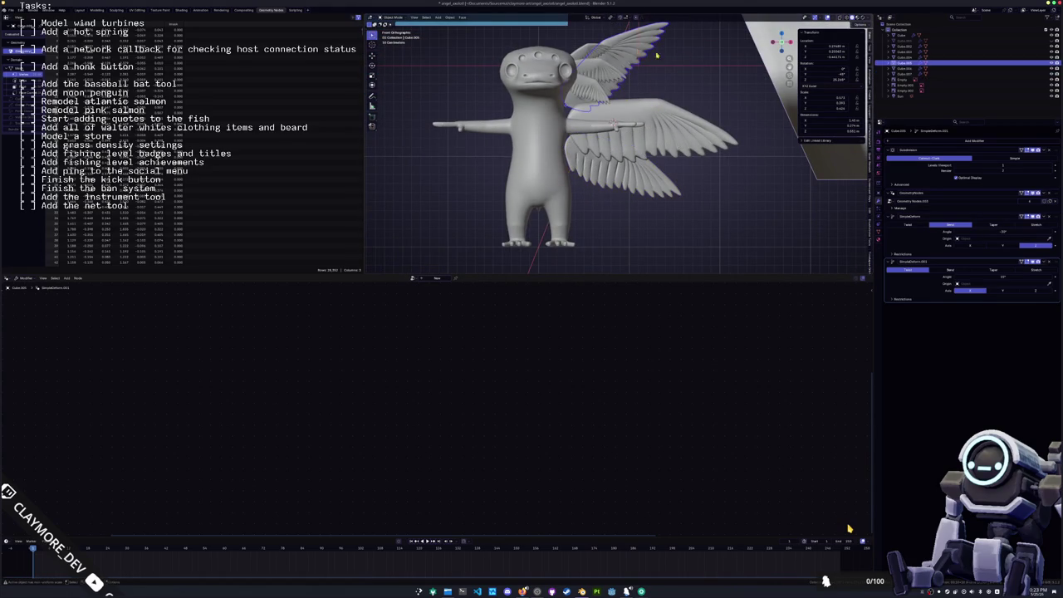
key("r")
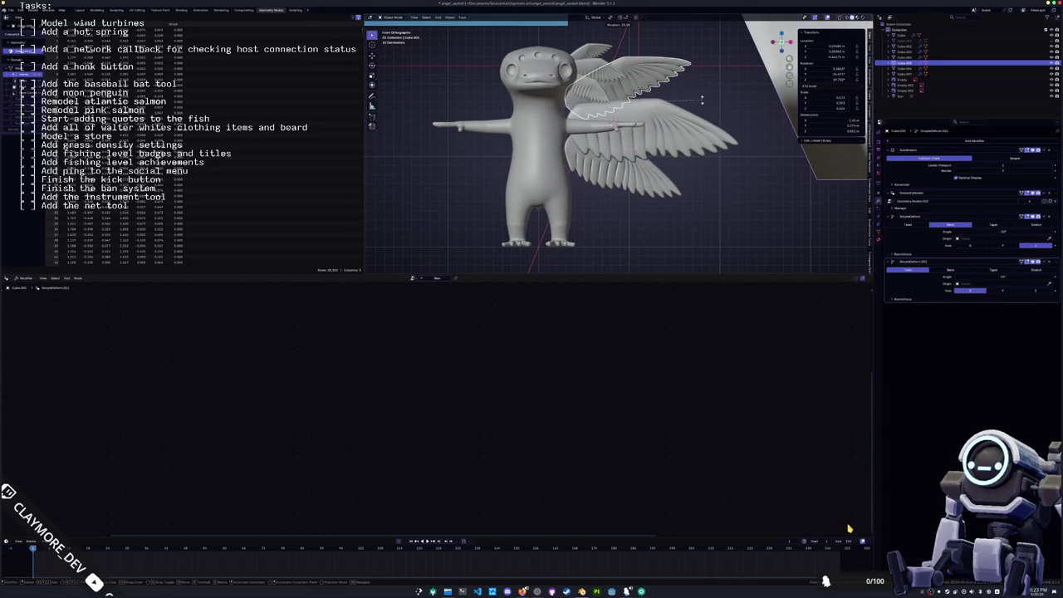
left_click(702, 99)
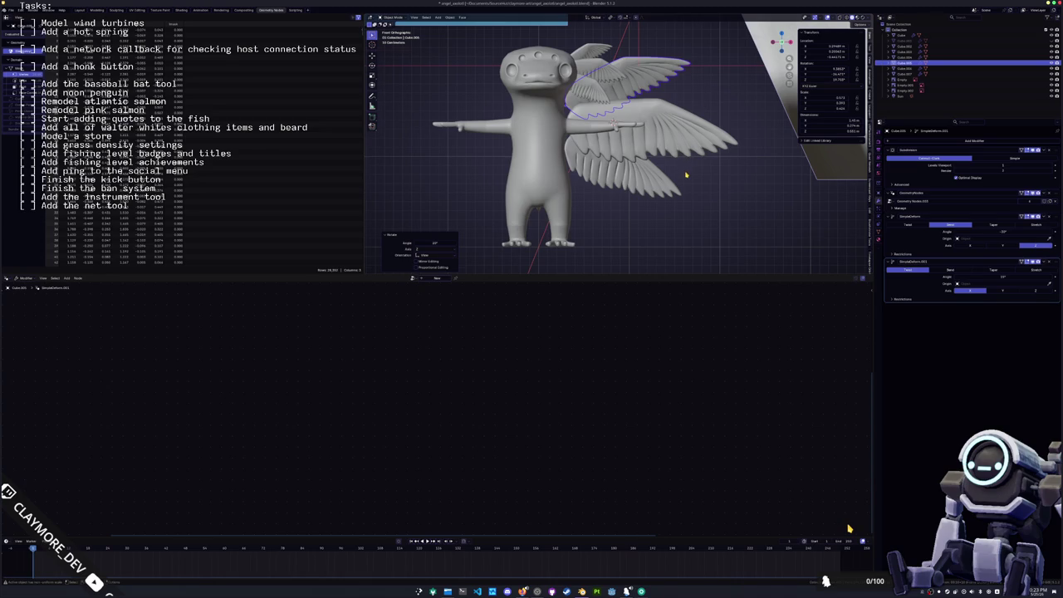
- Slide the two right-side wings inward along the X axis toward the back
scroll(677, 174, "down", 1)
scroll(661, 173, "down", 2)
scroll(644, 173, "down", 1)
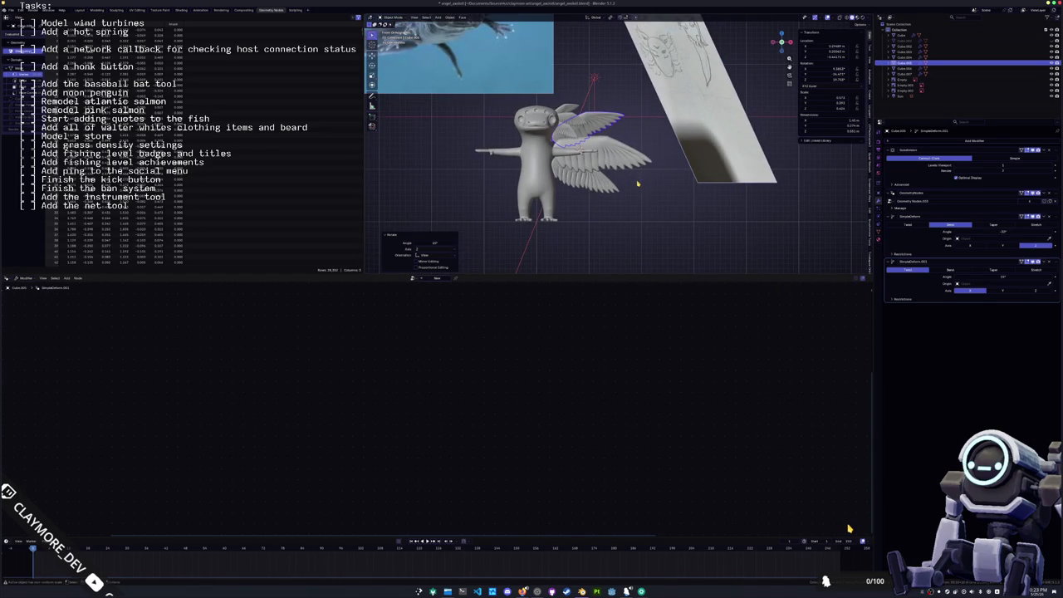
scroll(634, 193, "up", 2)
scroll(598, 158, "up", 2)
scroll(565, 129, "up", 1)
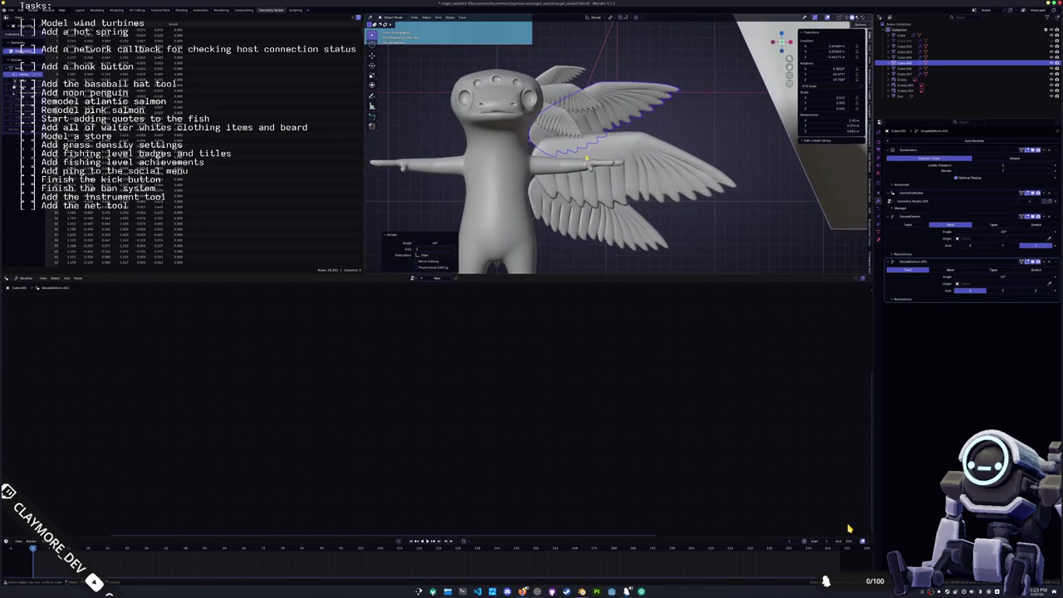
scroll(553, 119, "up", 1)
left_click(543, 66)
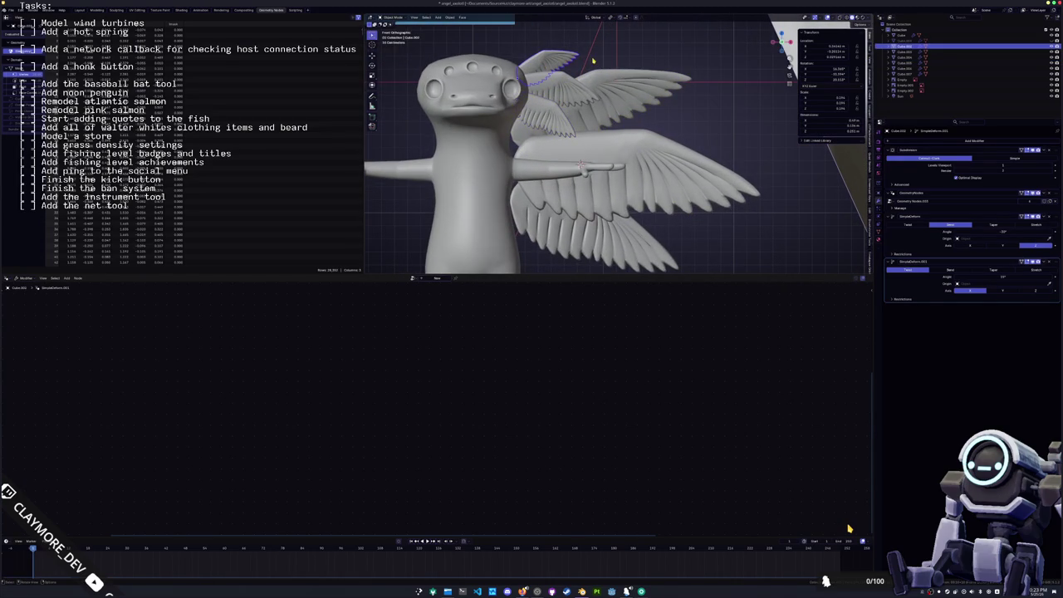
scroll(595, 56, "down", 3)
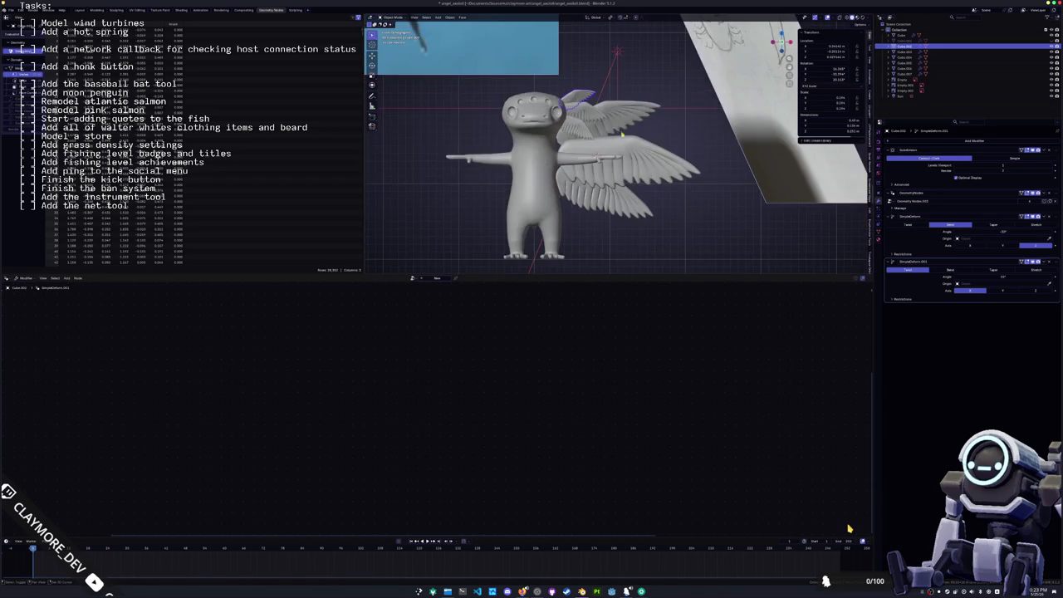
left_click(615, 125)
left_click(623, 191, "shift")
middle_click_drag(623, 191, 641, 168)
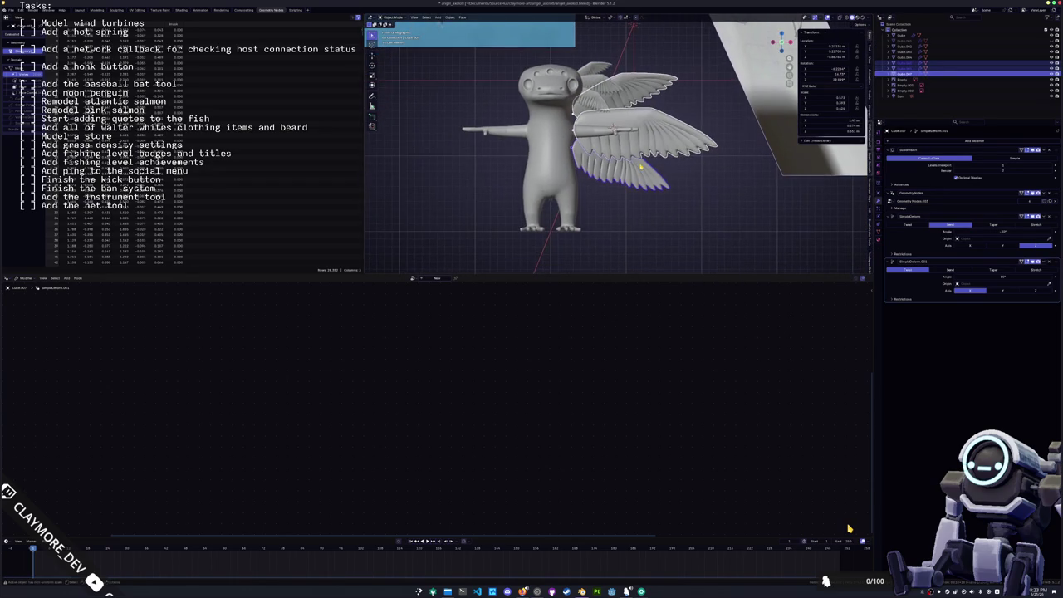
key("g")
key("x")
key("x")
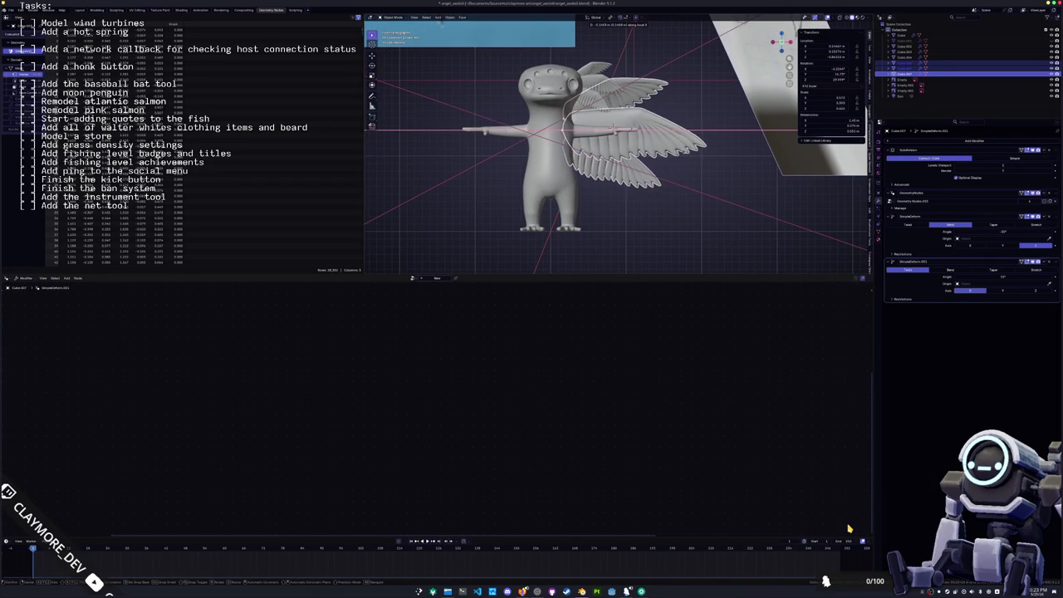
left_click(681, 155)
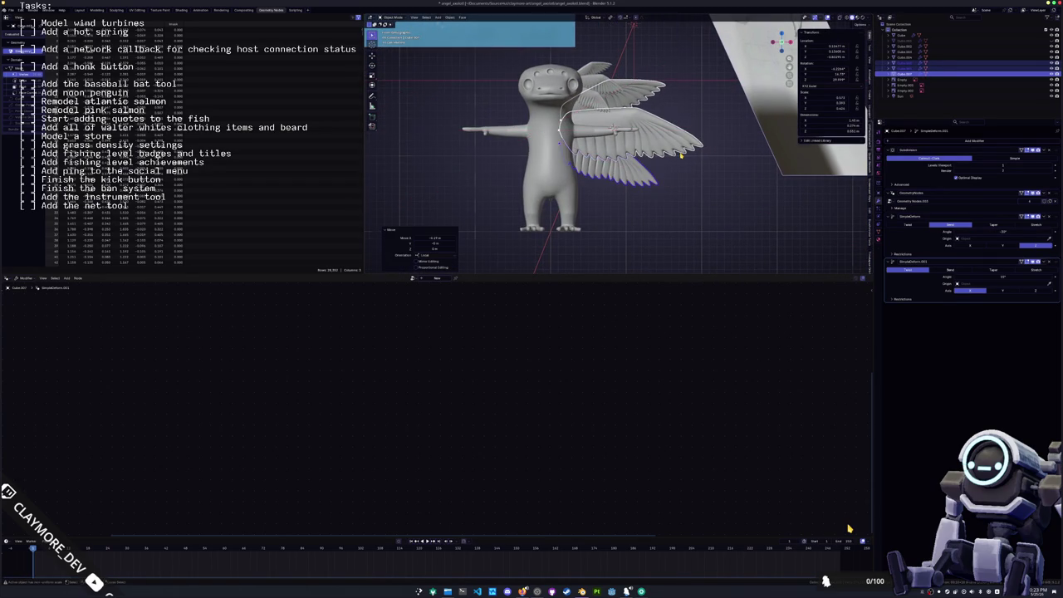
- Add the lower wing, move the wings along X, and rotate them into place
key("ctrl+KP_1")
scroll(682, 155, "up", 4)
mouse_move(682, 156)
middle_mouse_down()
mouse_move(564, 226)
mouse_move(587, 192)
middle_mouse_up()
left_click(587, 193, "shift")
key("g")
key("z")
key("x")
key("x")
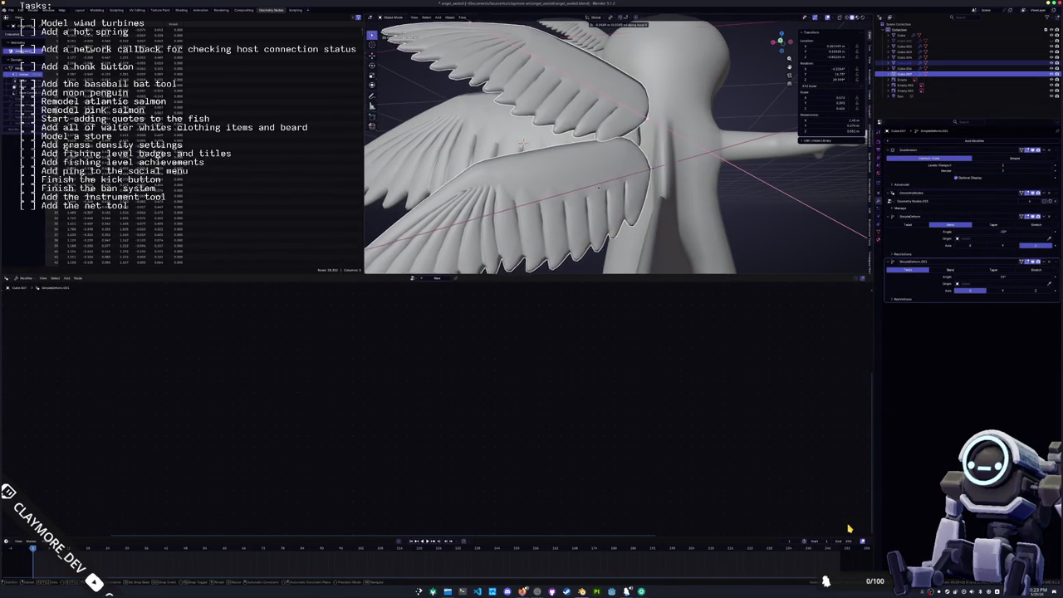
middle_click_drag(523, 143, 550, 123)
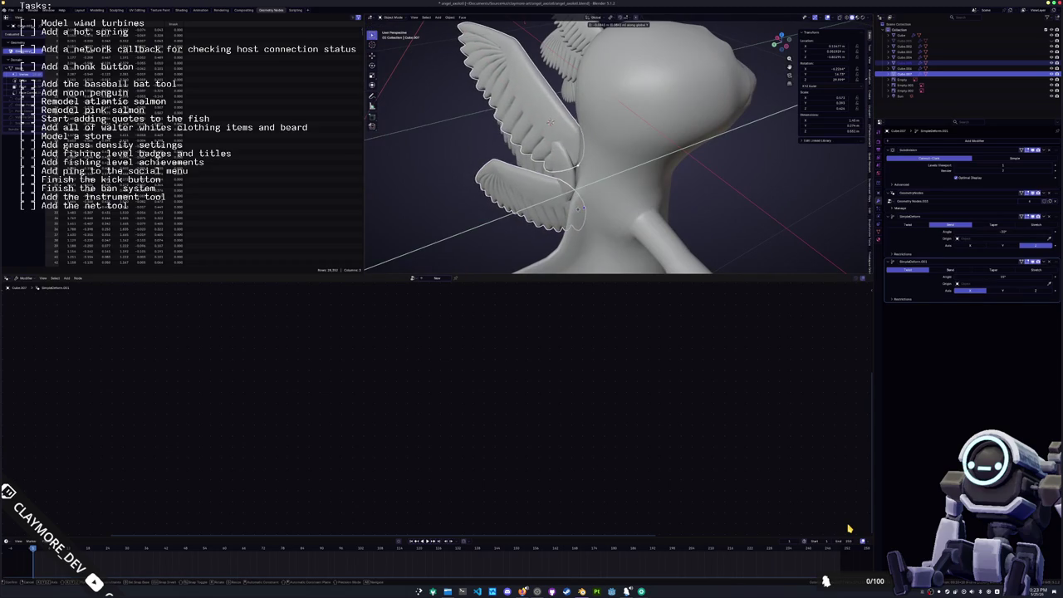
left_click(549, 122)
middle_click_drag(549, 122, 529, 170)
key("r")
left_click(528, 170)
- Try raising the small upper wing piece along Y, then undo the move
scroll(581, 179, "up", 5)
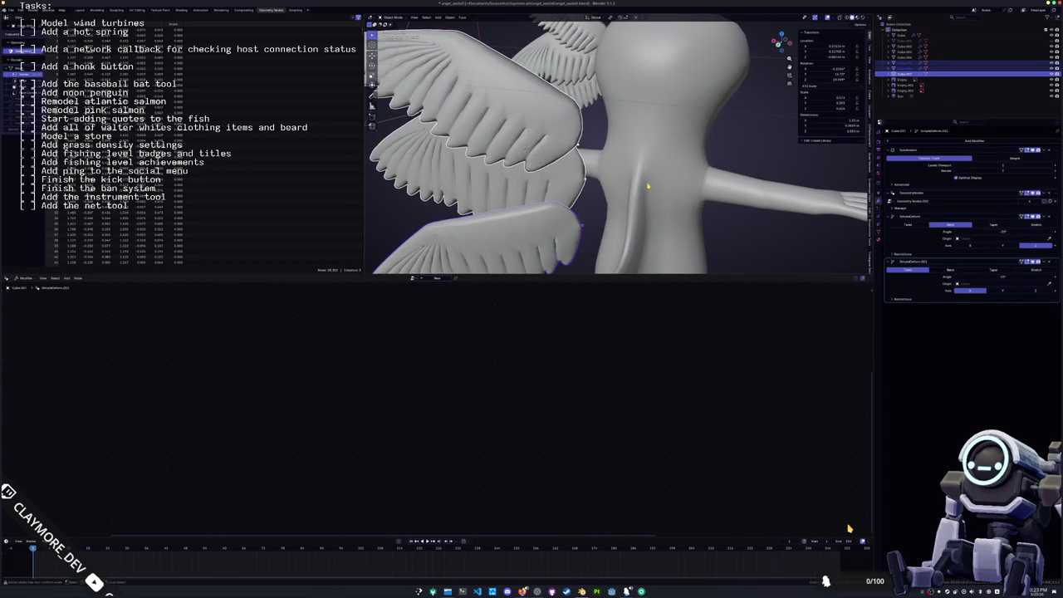
scroll(648, 186, "down", 2)
mouse_move(648, 186)
middle_mouse_down()
mouse_move(725, 185)
mouse_move(716, 228)
mouse_move(633, 206)
mouse_move(582, 236)
mouse_move(711, 217)
mouse_move(626, 226)
middle_mouse_up()
scroll(725, 185, "down", 3)
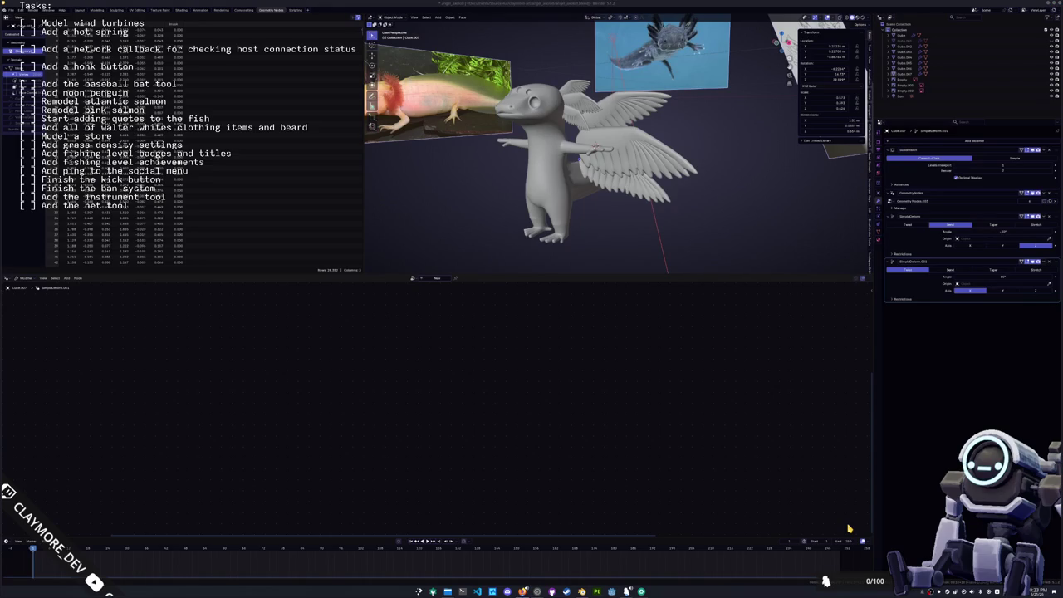
middle_click_drag(626, 226, 598, 226)
left_click(573, 113)
middle_click_drag(573, 112, 598, 116)
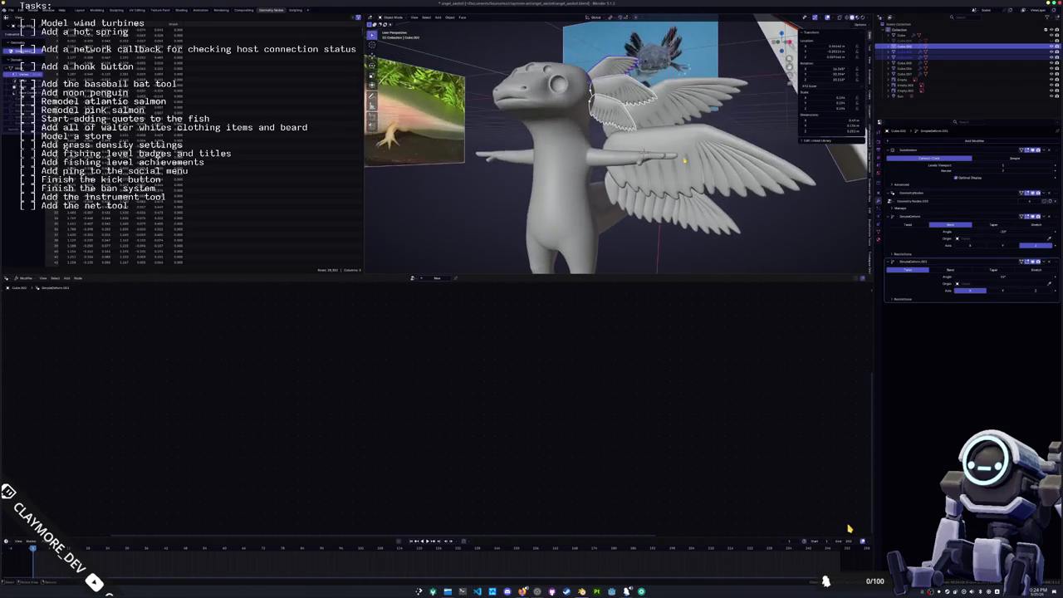
key("g")
key("y")
key("y")
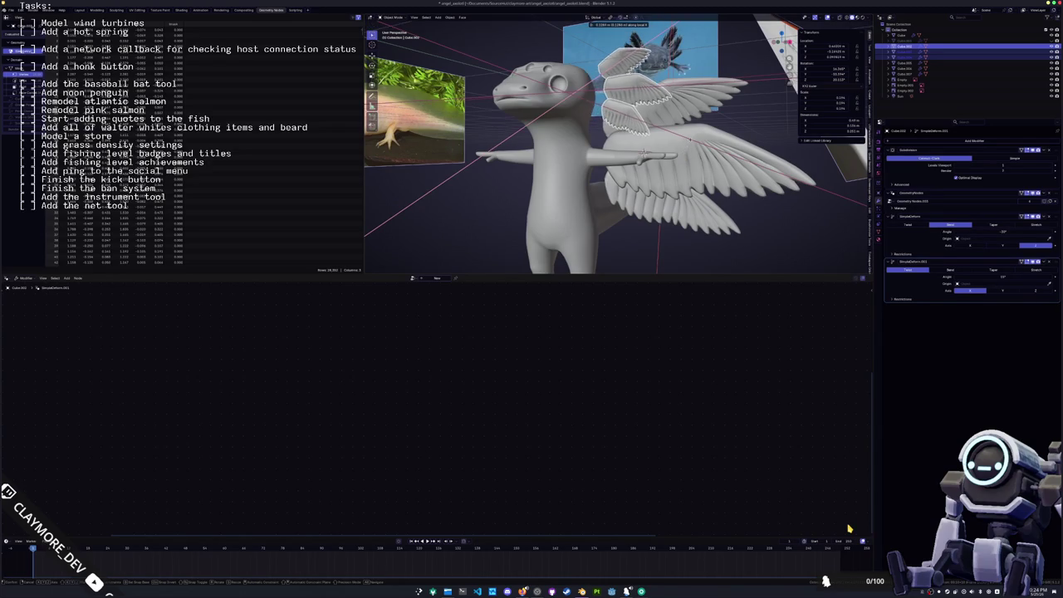
left_click(645, 152)
middle_click_drag(645, 152, 688, 156)
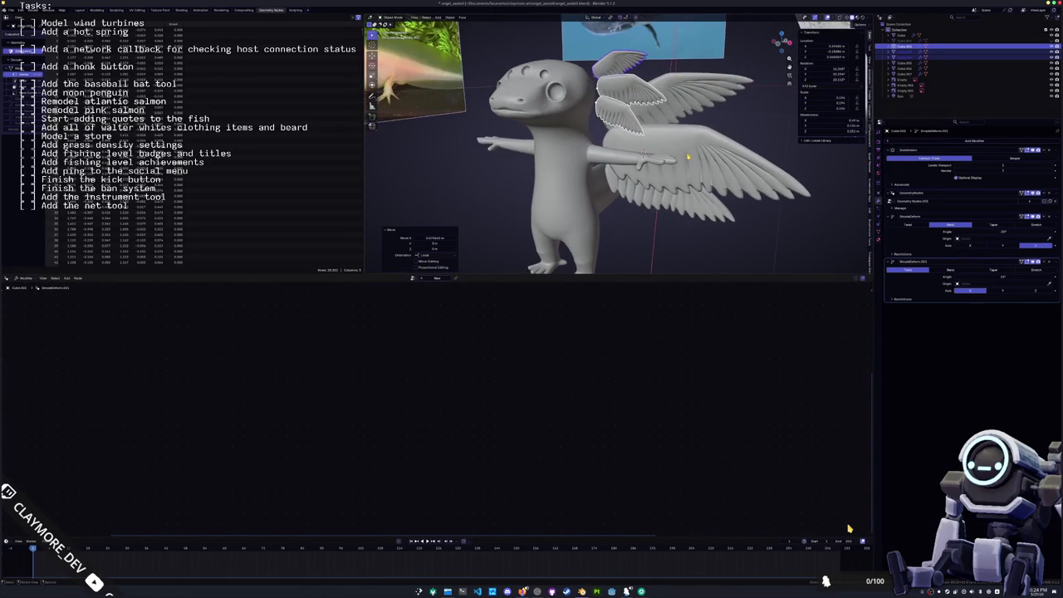
key("ctrl+z")
key("ctrl+z")
middle_click_drag(443, 189, 415, 193)
key("ctrl+z")
key("ctrl+z")
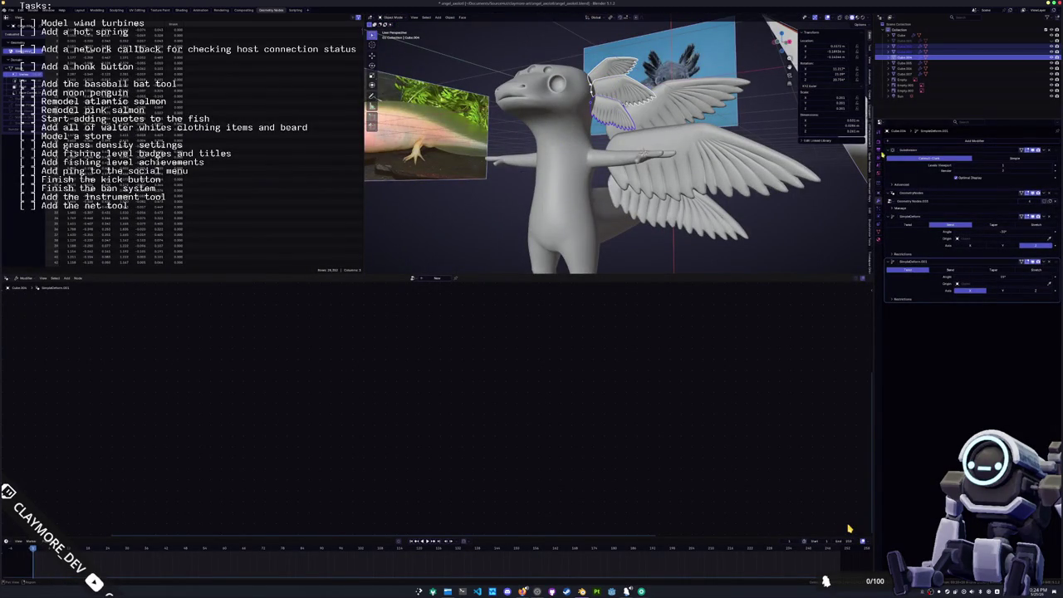
key("shift+a")
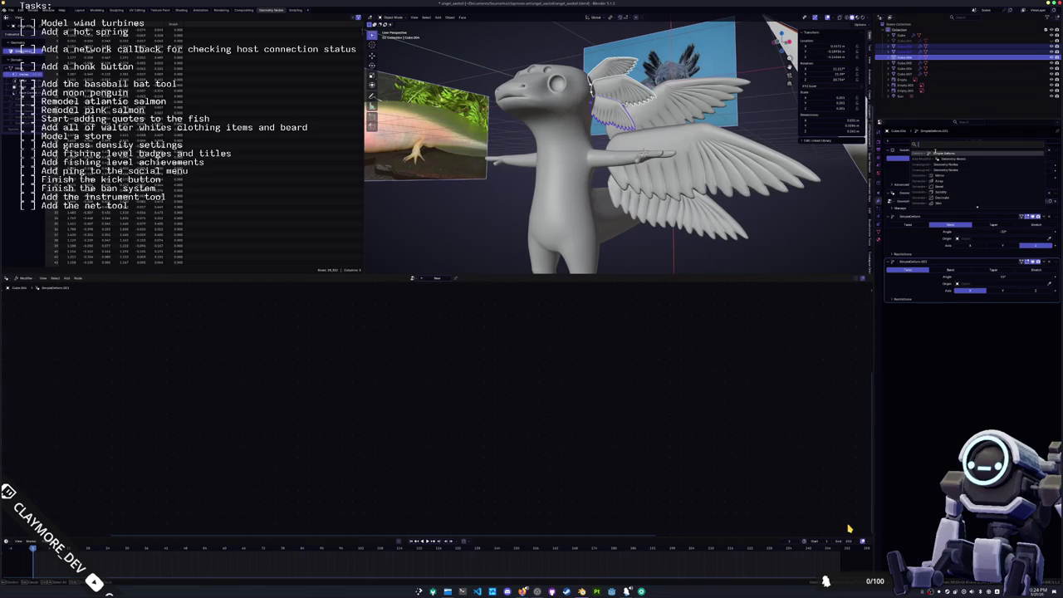
- Add a Mirror modifier to the wing and copy it to the other selected wings
left_click(937, 154)
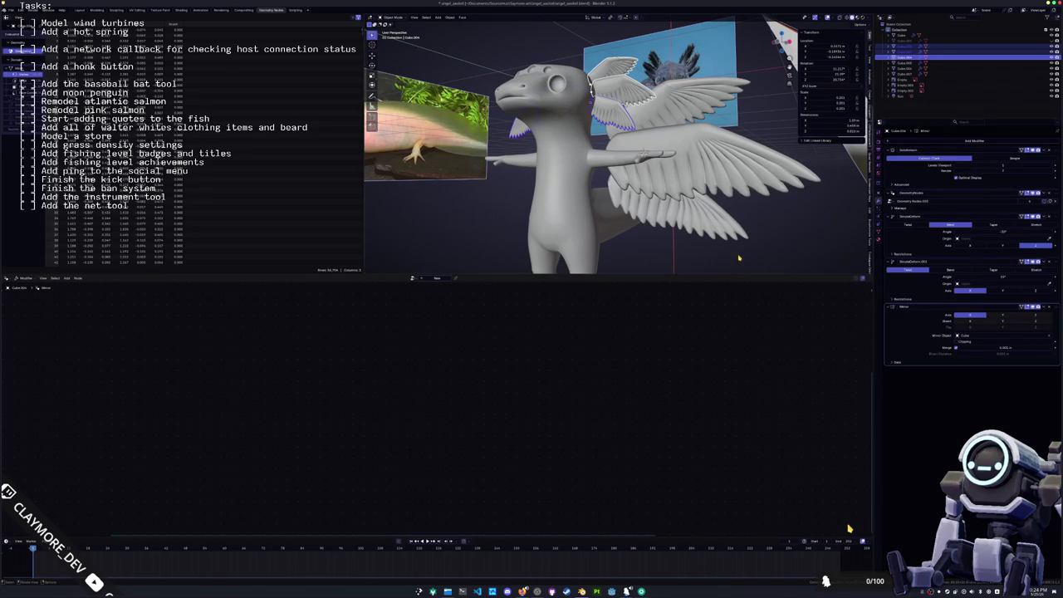
left_click(1037, 326)
left_click(685, 162)
left_click(690, 219)
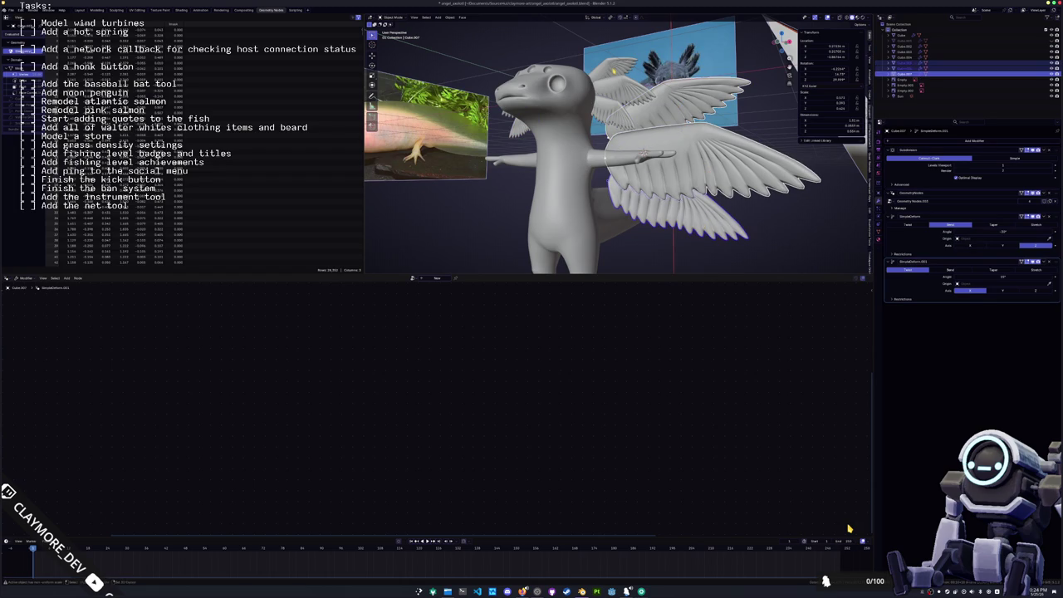
key("ctrl+z")
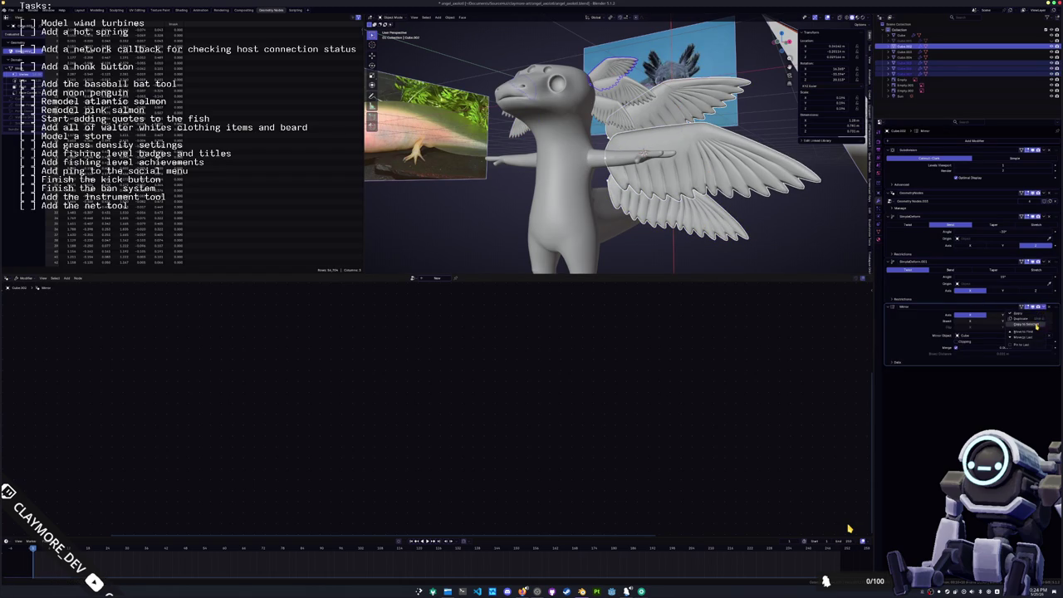
left_click(797, 241)
middle_click_drag(798, 241, 687, 237)
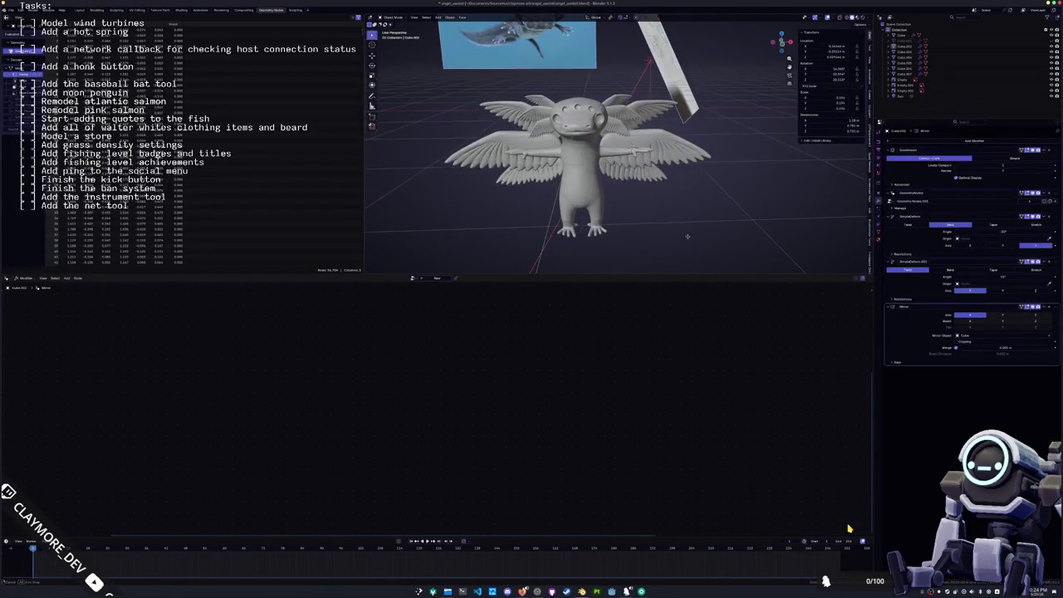
key("KP_1")
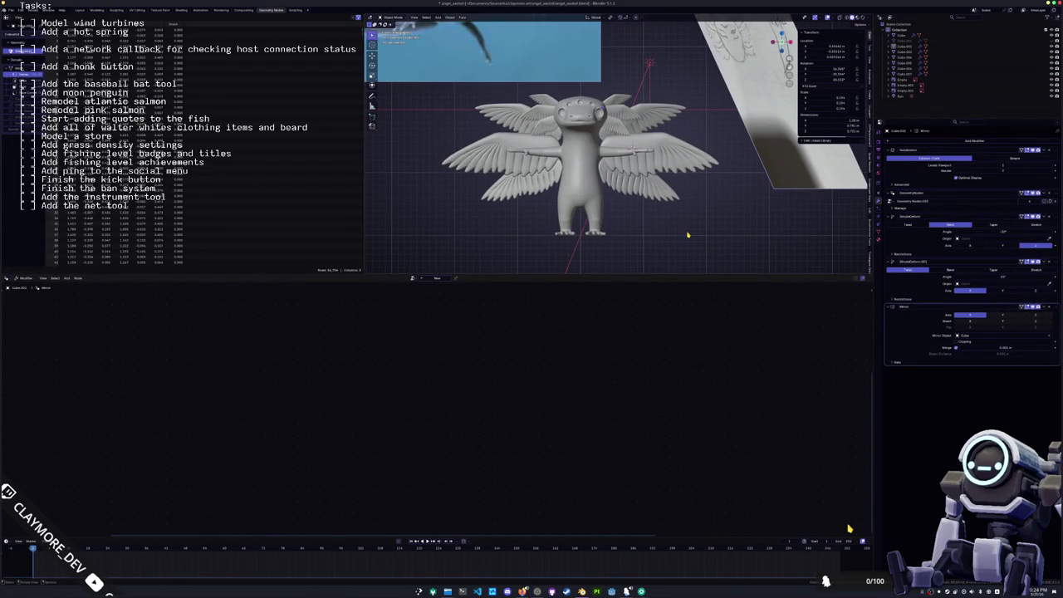
middle_click_drag(672, 225, 631, 208)
scroll(612, 199, "up", 2)
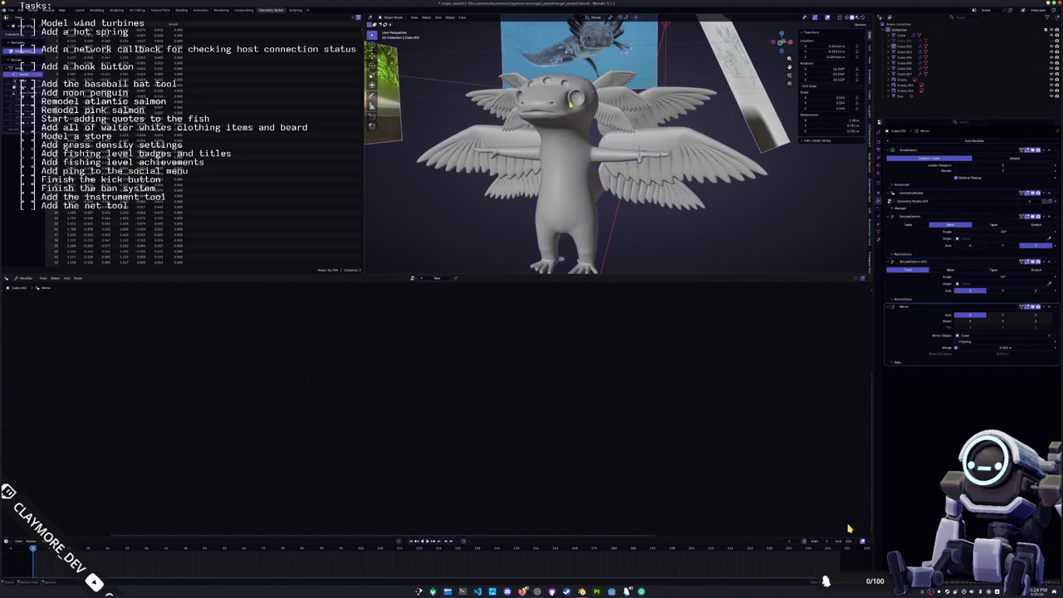
- Add a UV sphere near the face with adjusted segment and ring counts
left_click(573, 183)
key("Tab")
scroll(609, 130, "up", 3)
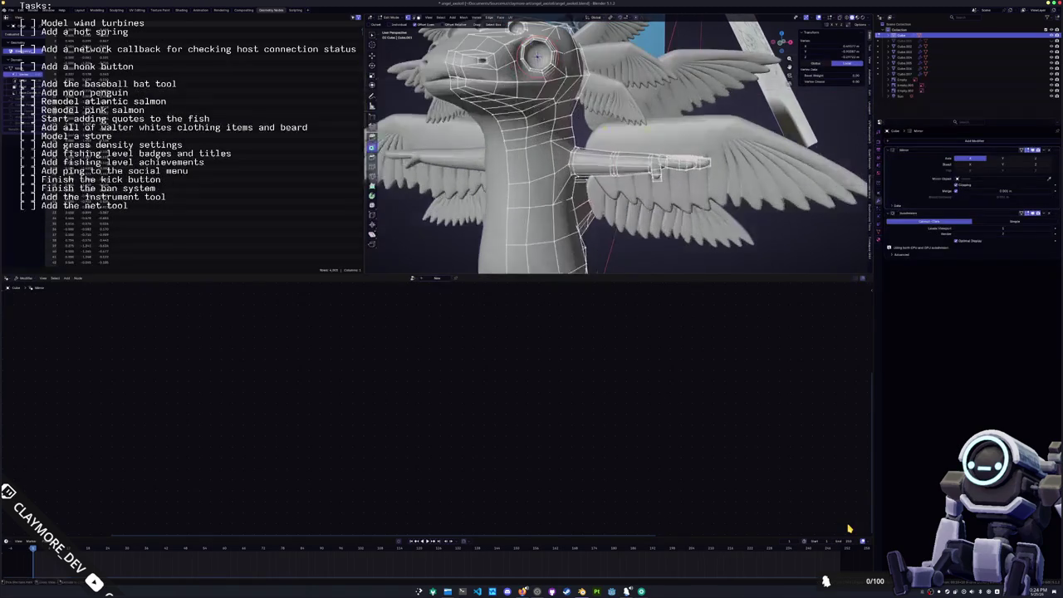
key("Tab")
middle_click_drag(623, 166, 646, 200)
scroll(645, 200, "up", 1)
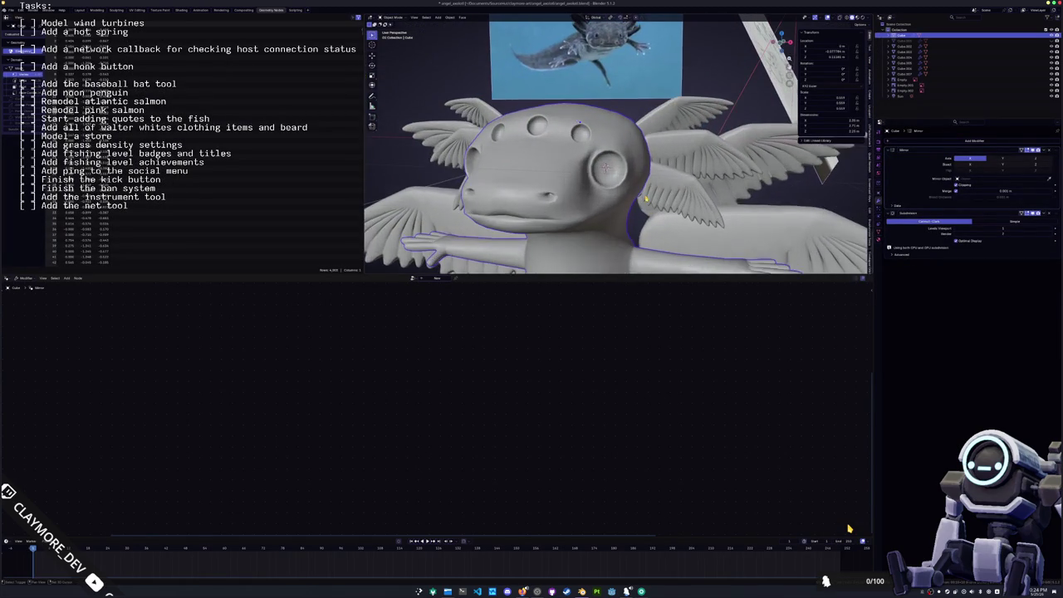
key("shift+a")
mouse_move(620, 124)
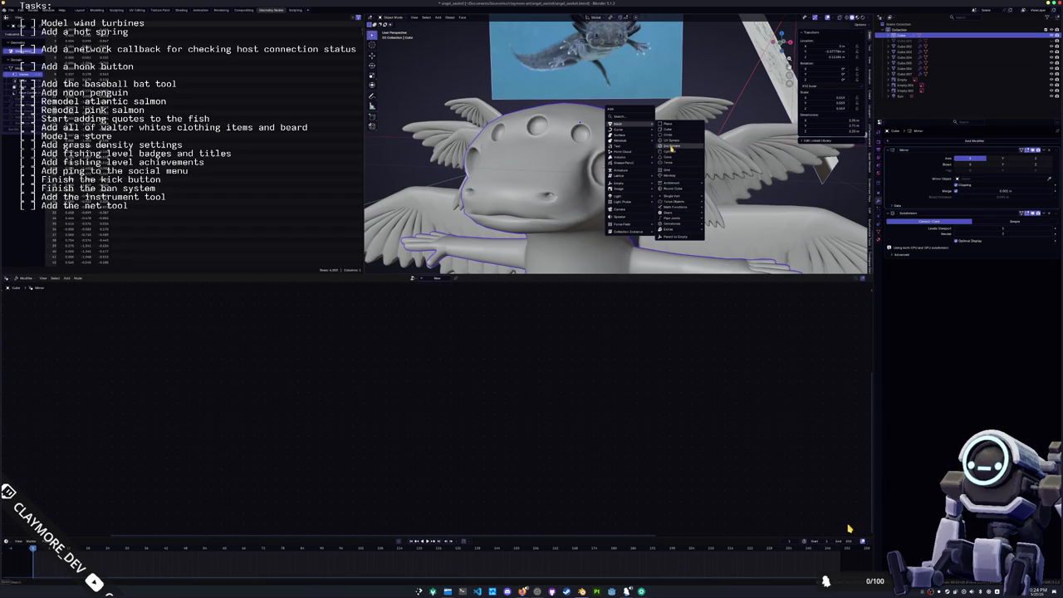
left_click(672, 142)
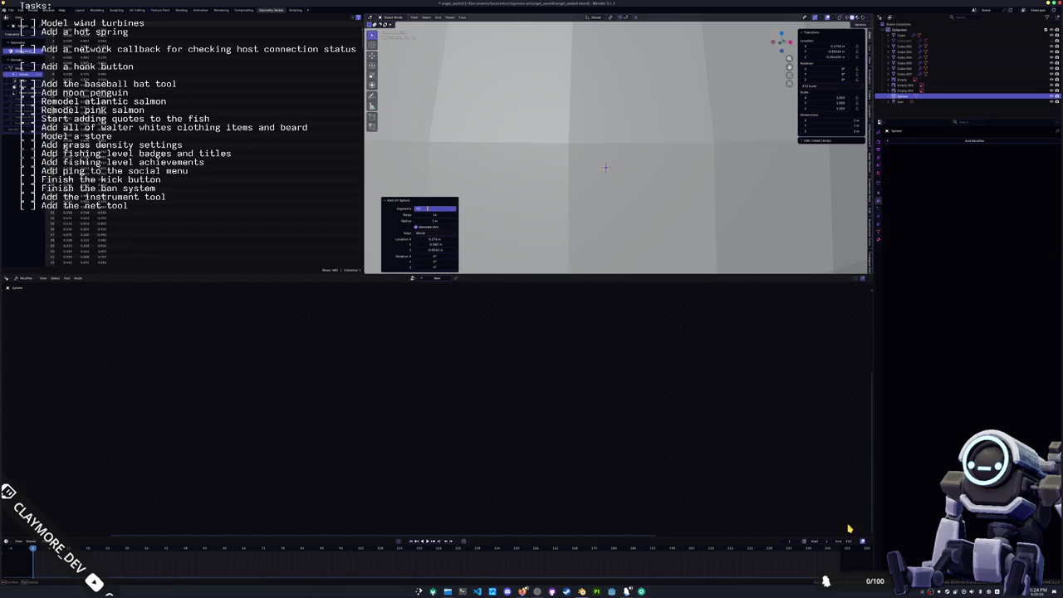
key("Return")
scroll(606, 167, "down", 3)
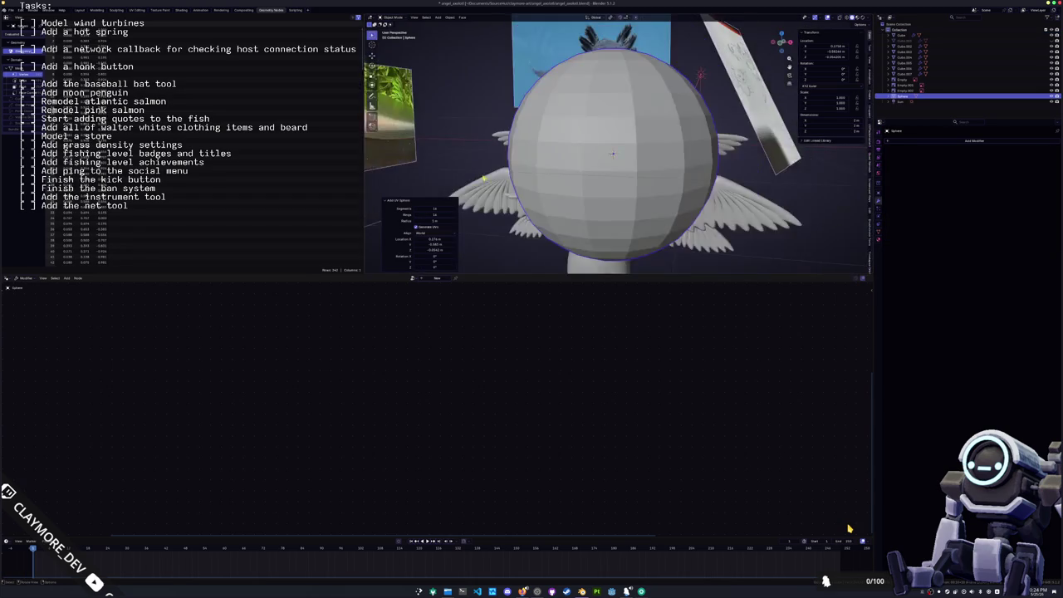
scroll(609, 162, "down", 2)
scroll(613, 155, "down", 1)
key("Return")
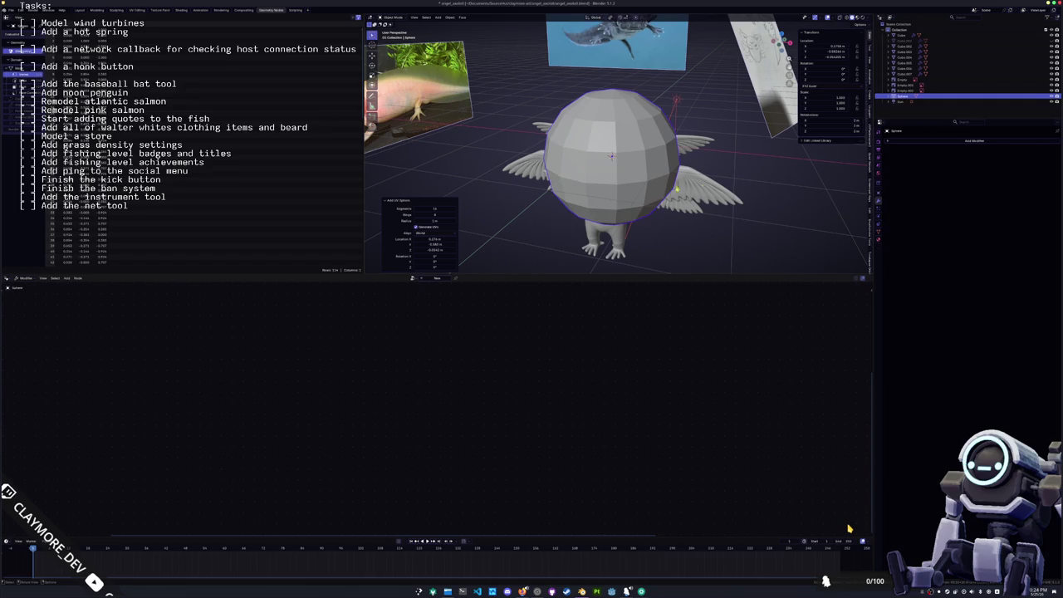
- Rotate the sphere 90° on X, scale it to 0.8, and turn it about Z
key("s")
key("Return")
key("KP_Decimal")
key("r")
key("x")
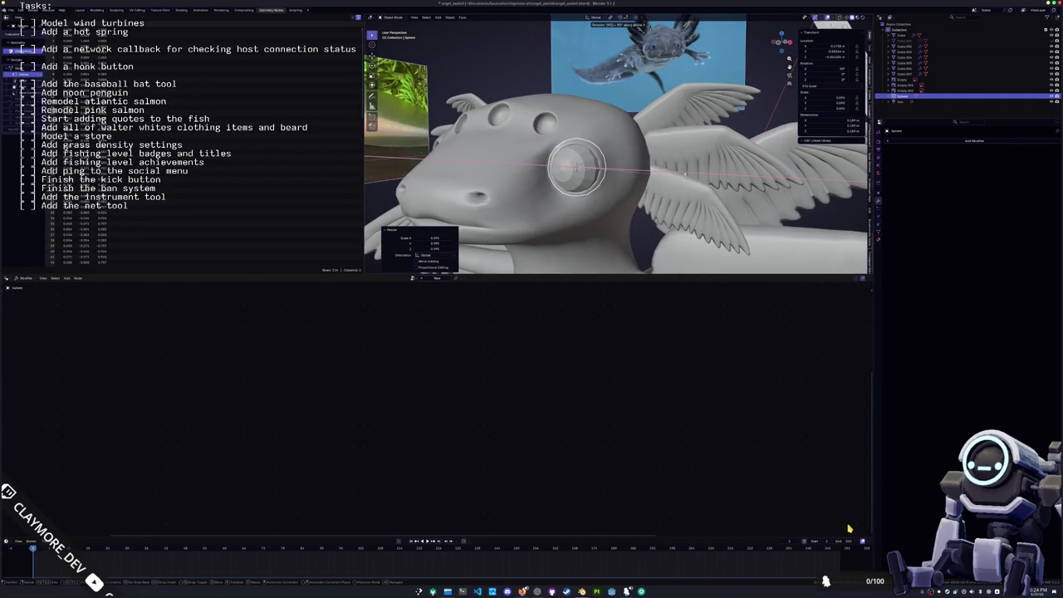
key("Return")
type("s0.8")
key("Return")
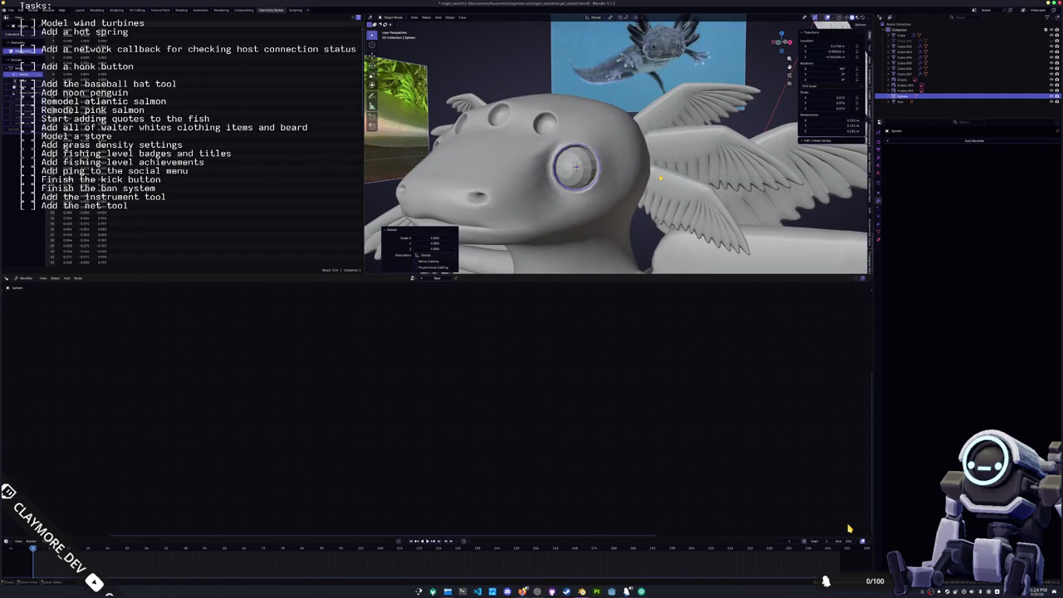
key("KP_4")
key("KP_4")
mouse_move(676, 177)
middle_mouse_down()
mouse_move(675, 213)
mouse_move(664, 191)
middle_mouse_up()
key("r")
key("z")
key("Return")
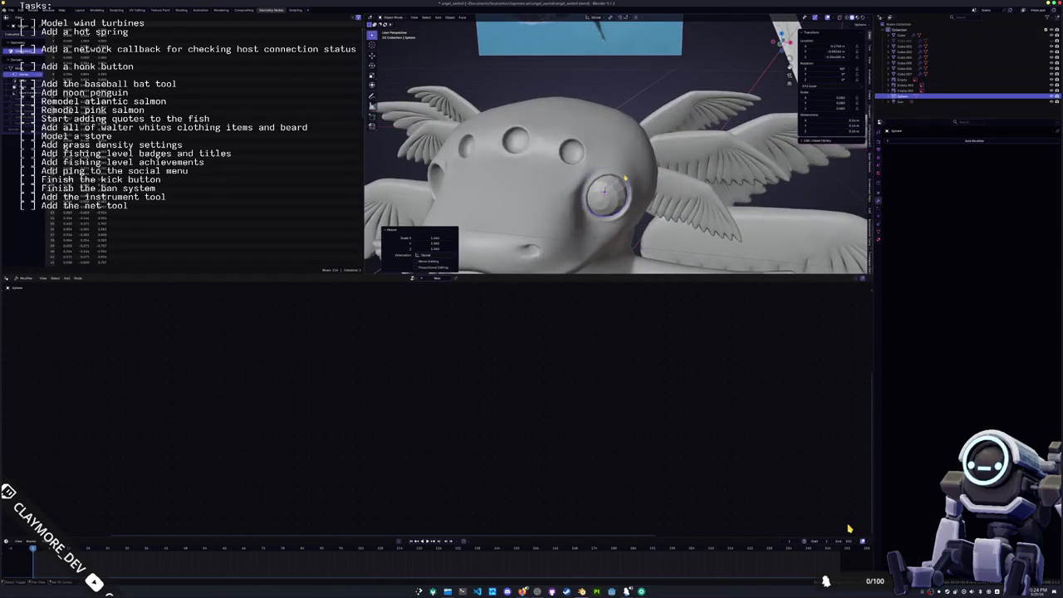
- Duplicate the sphere, snap the copy to the 3D cursor on the head, and scale it
key("shift+d")
left_click(665, 63)
left_click(548, 167)
key("Tab")
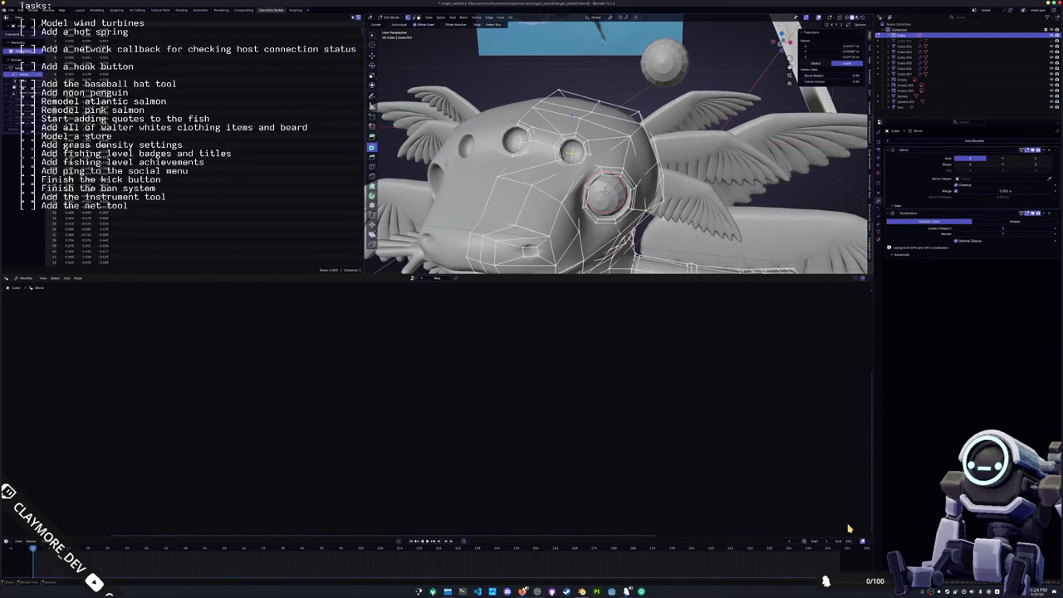
key("Tab")
left_click(664, 62)
key("shift+s")
key("s")
left_click(621, 145)
mouse_move(621, 145)
middle_mouse_down()
mouse_move(635, 156)
mouse_move(605, 163)
middle_mouse_up()
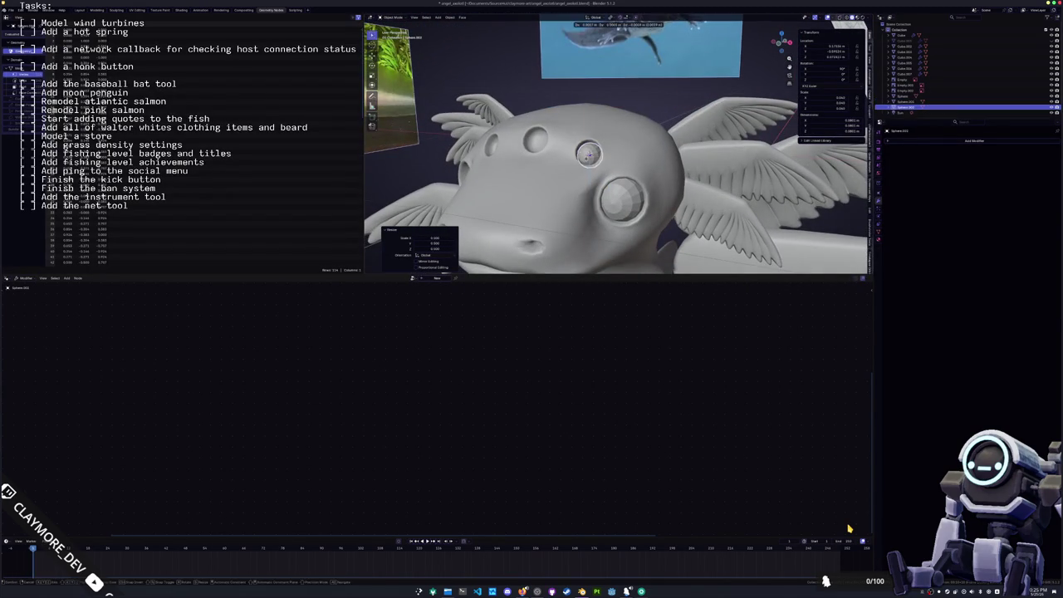
- Snap another sphere to the cursor in the other head socket and scale it
left_click(540, 140)
key("Tab")
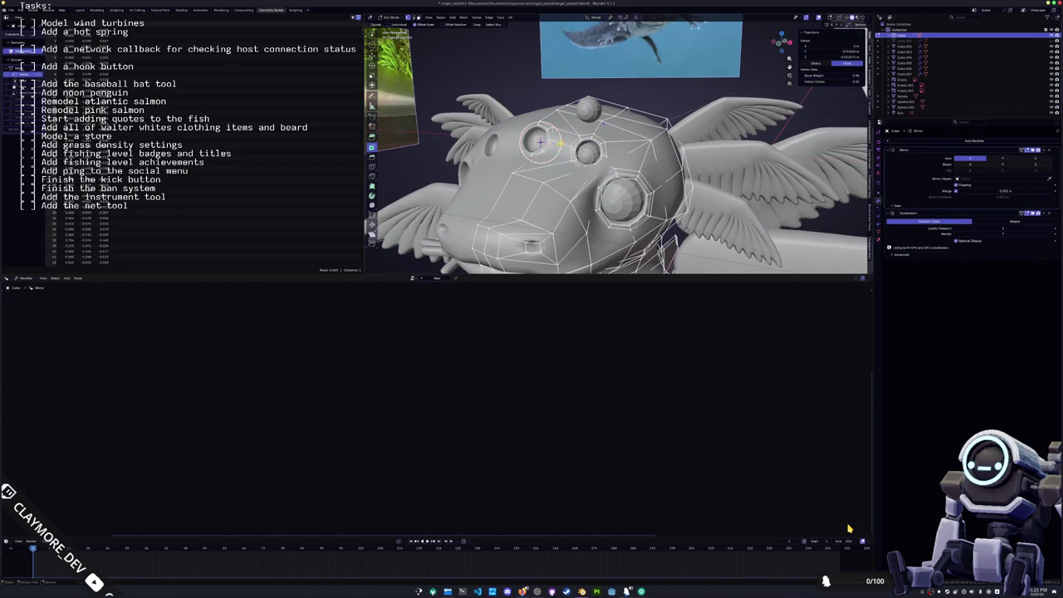
key("Tab")
left_click(560, 144)
key("shift+s")
mouse_move(561, 144)
middle_mouse_down()
mouse_move(629, 139)
mouse_move(490, 154)
mouse_move(536, 121)
mouse_move(540, 150)
middle_mouse_up()
key("s")
left_click(655, 135)
- Resize both eye spheres to fit the head sockets, then select the spheres
left_click(534, 122)
key("s")
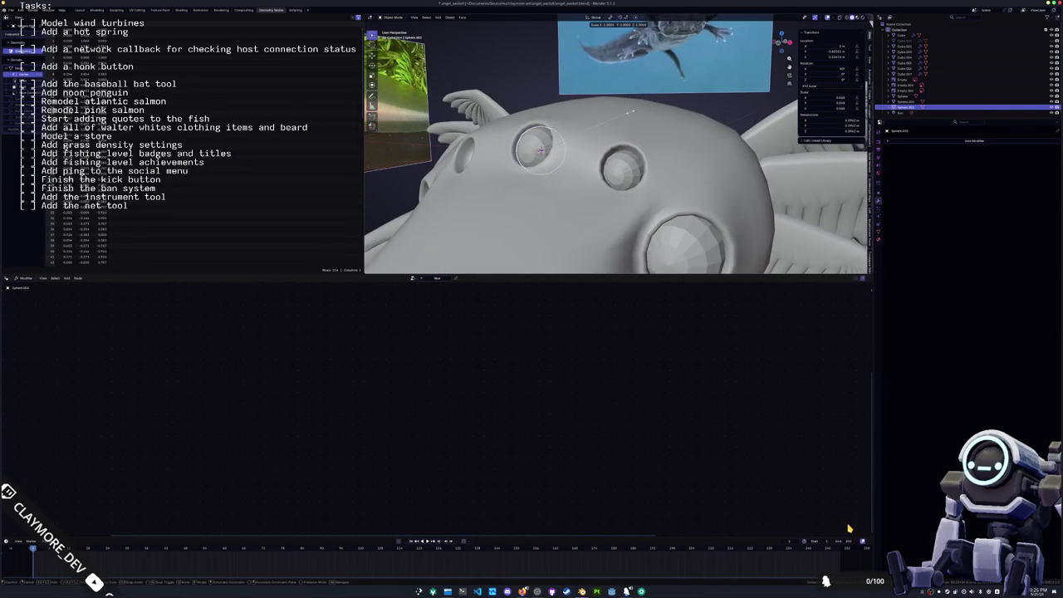
left_click(603, 119)
mouse_move(603, 119)
middle_mouse_down()
mouse_move(673, 151)
mouse_move(669, 138)
middle_mouse_up()
left_click(672, 150)
key("s")
left_click(675, 137)
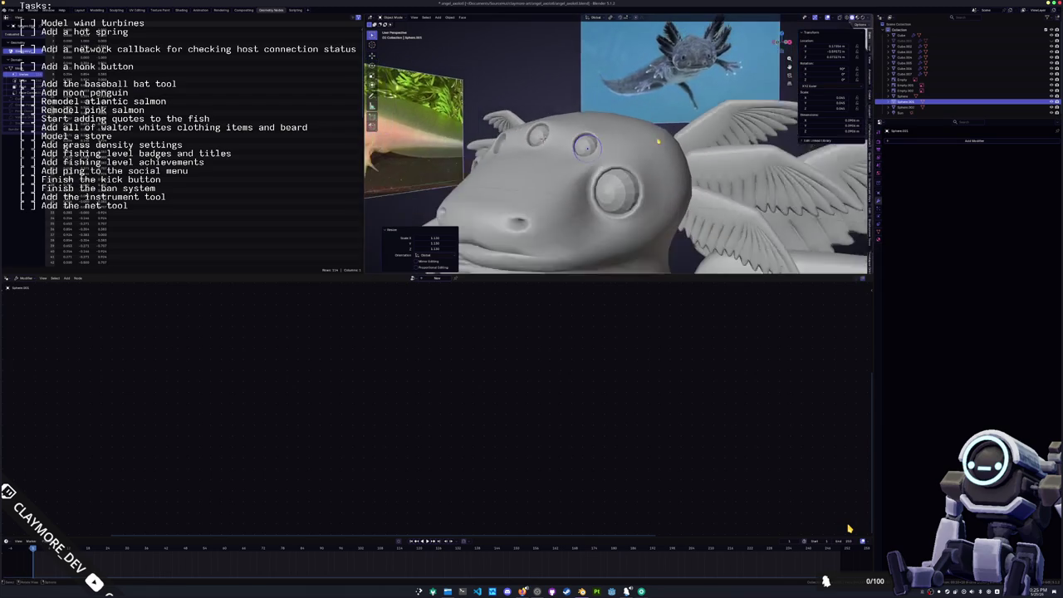
left_click(624, 177)
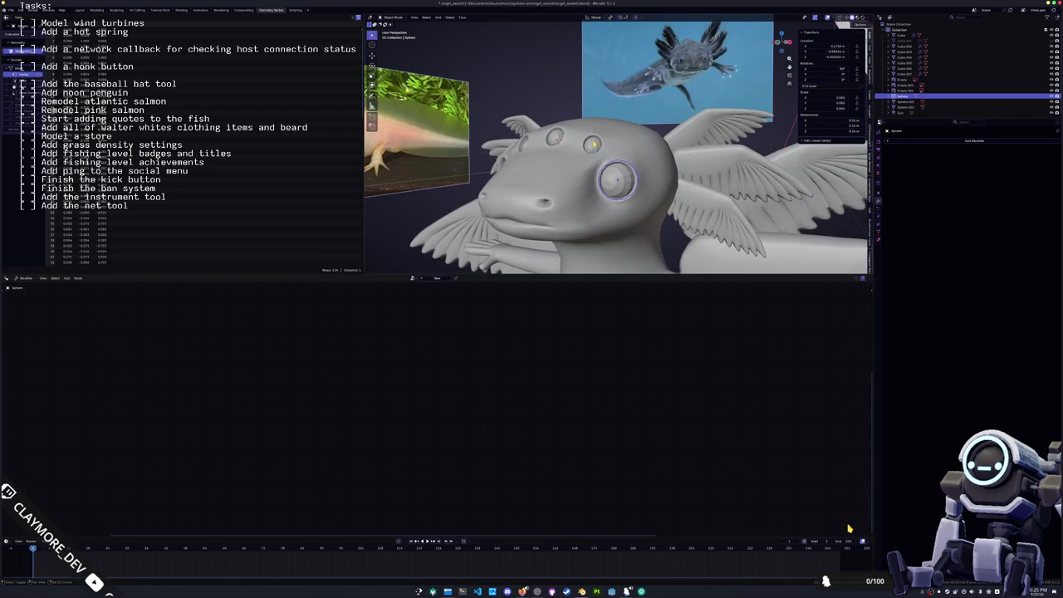
left_click(595, 147, "shift")
right_click(555, 134)
- Shade the head spheres smooth, then add and apply a Mirror modifier to them
left_click(554, 134)
left_click(972, 141)
left_click(956, 154)
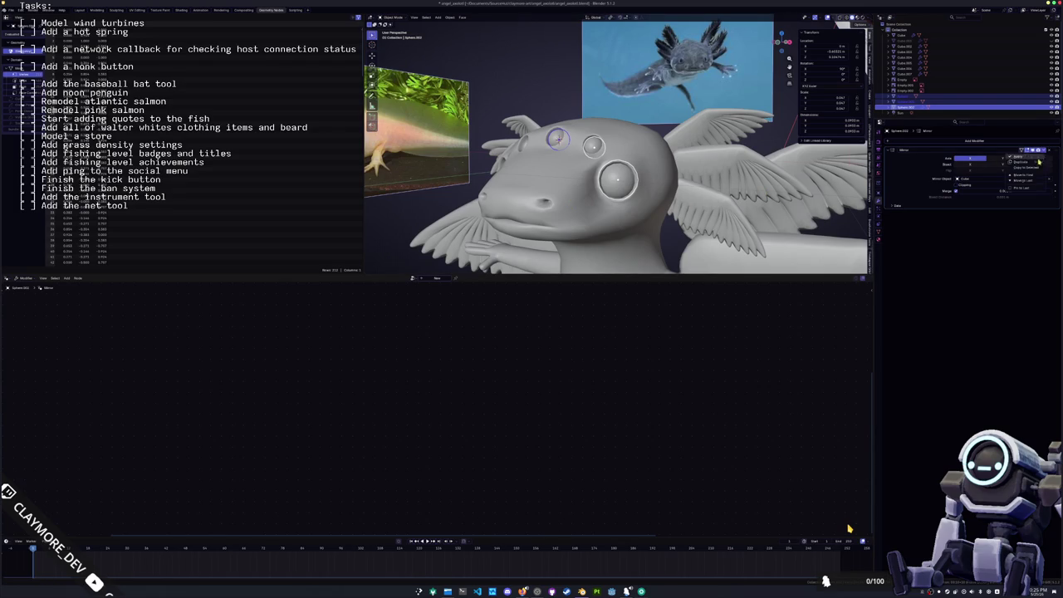
middle_click_drag(537, 98, 582, 116)
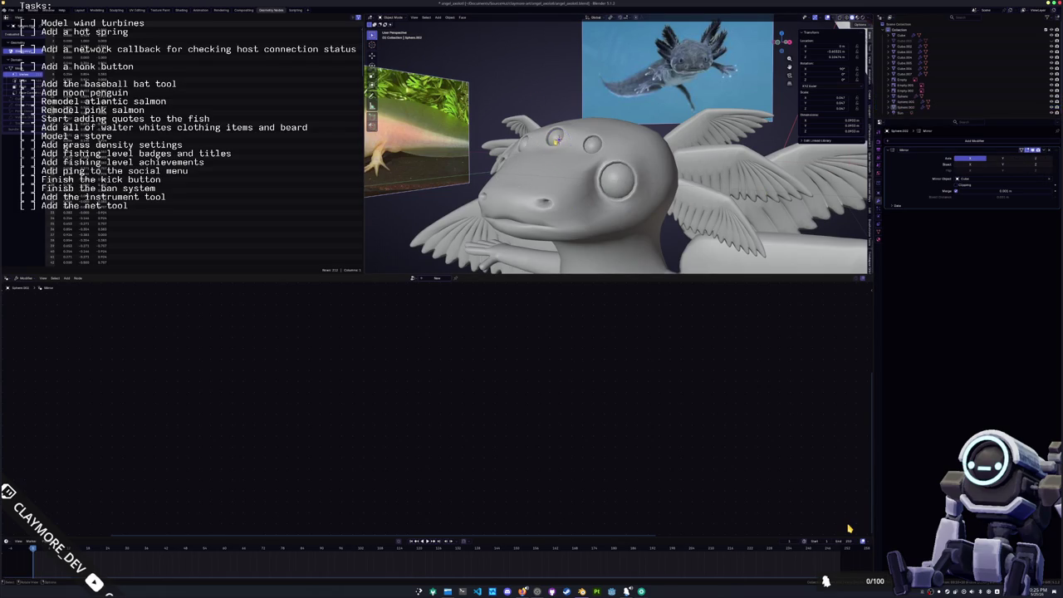
left_click(1049, 151)
mouse_move(582, 182)
middle_mouse_down()
mouse_move(549, 224)
mouse_move(526, 203)
mouse_move(601, 199)
mouse_move(565, 158)
middle_mouse_up()
scroll(541, 229, "down", 3)
scroll(582, 166, "up", 3)
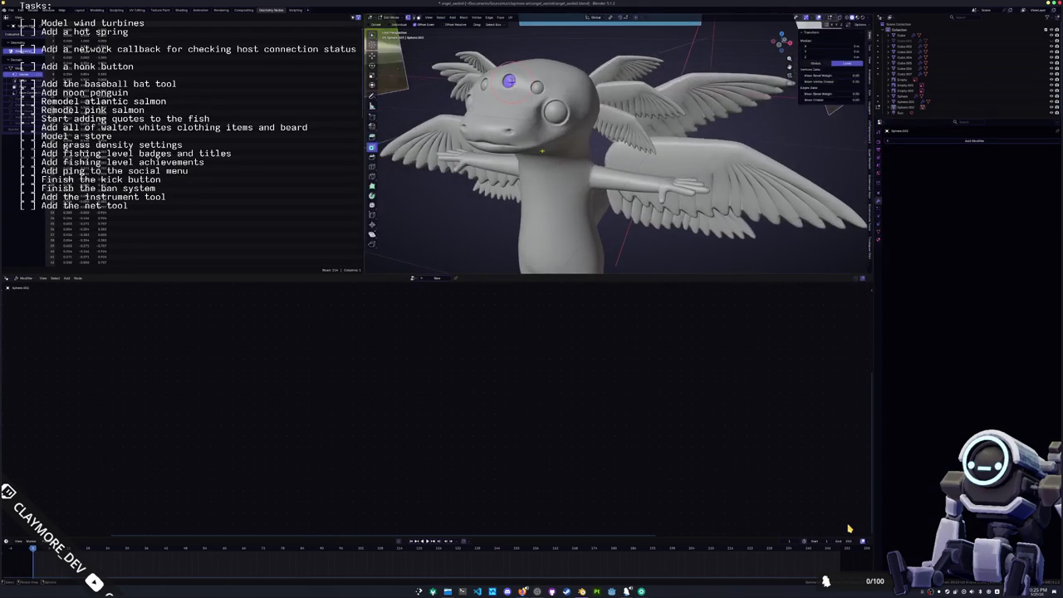
- Select the head mesh and enter Edit Mode, zooming in on the snout
left_click(516, 140)
key("Tab")
scroll(516, 140, "up", 4)
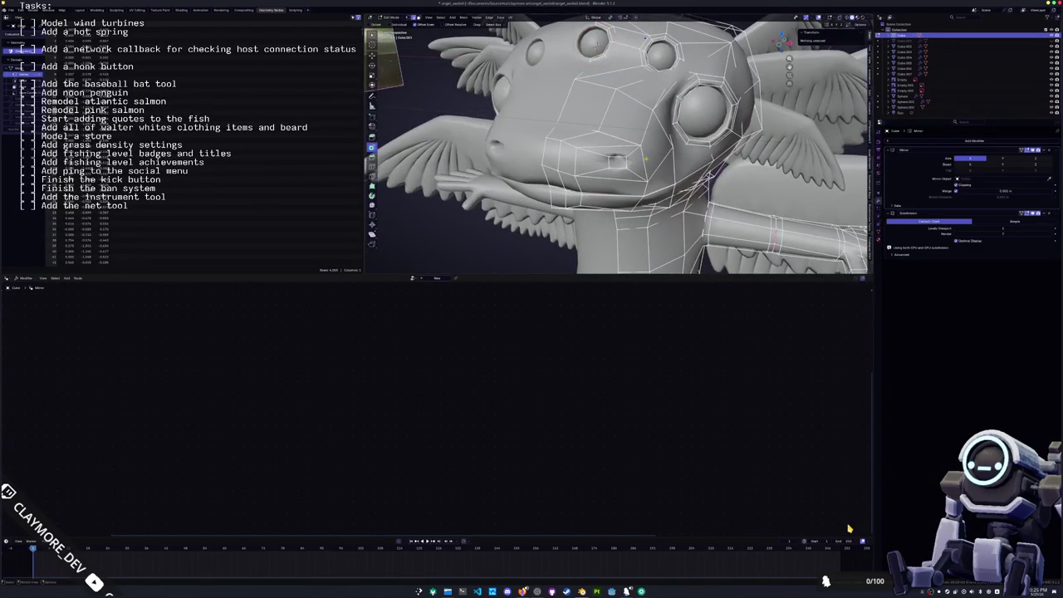
mouse_move(639, 188)
middle_mouse_down()
mouse_move(659, 140)
mouse_move(657, 174)
mouse_move(615, 158)
middle_mouse_up()
key("Tab")
scroll(659, 140, "down", 3)
key("Tab")
scroll(582, 146, "up", 3)
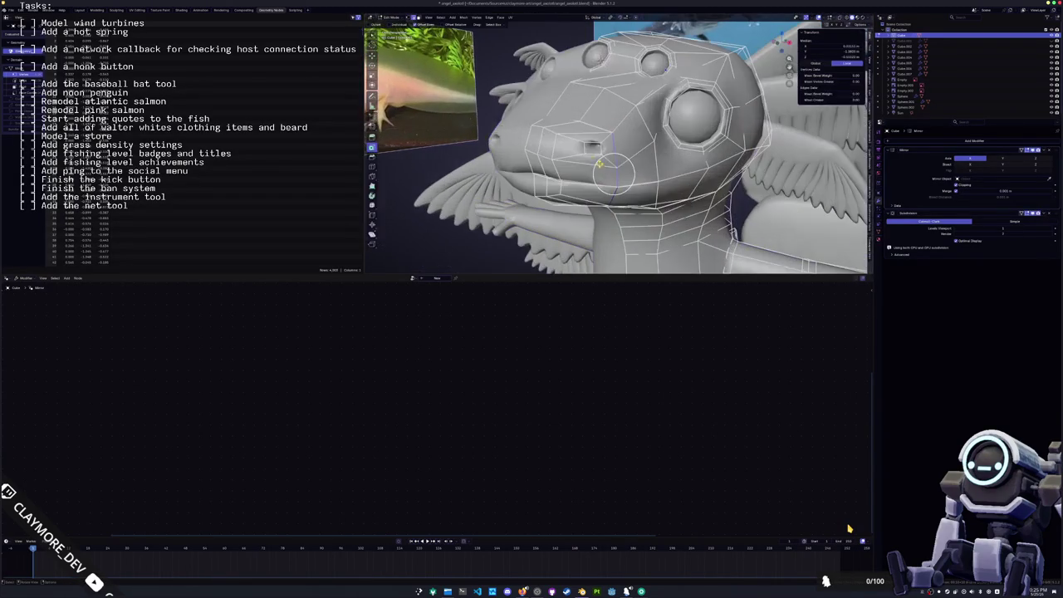
scroll(582, 145, "up", 2)
- Circle-select the snout face near the nostril in X-ray face mode and move it
key("c")
left_click(579, 148)
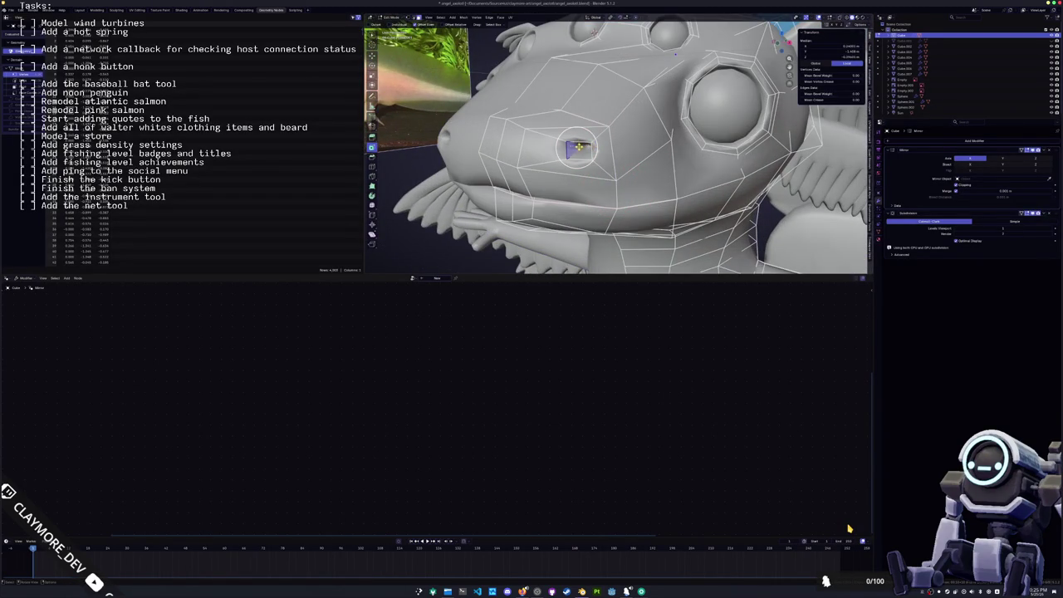
key("alt+z")
key("3")
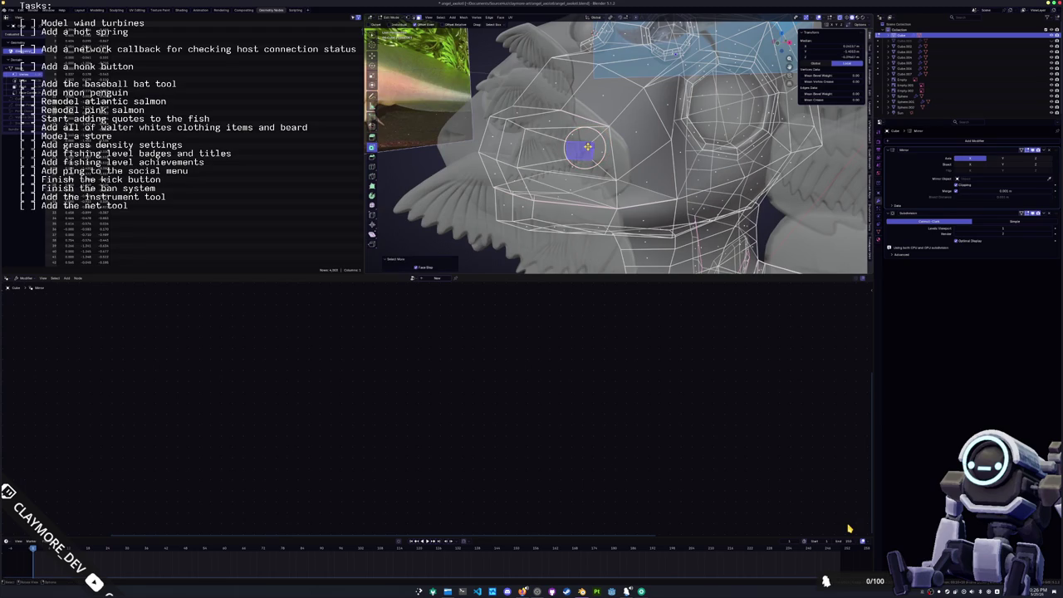
mouse_move(587, 144)
middle_mouse_down()
mouse_move(645, 130)
mouse_move(629, 94)
mouse_move(582, 141)
mouse_move(623, 132)
mouse_move(607, 141)
mouse_move(615, 216)
middle_mouse_up()
key("g")
key("Escape")
key("alt+z")
key("Tab")
key("Tab")
- Try an X-axis move on the selection, then leave mesh editing and view the whole body
key("g")
key("x")
key("Escape")
key("Tab")
scroll(624, 132, "down", 3)
scroll(606, 142, "down", 2)
middle_click_drag(537, 223, 551, 200)
- Select a gill in the Layout workspace, then move to the Shading workspace
left_click(79, 10)
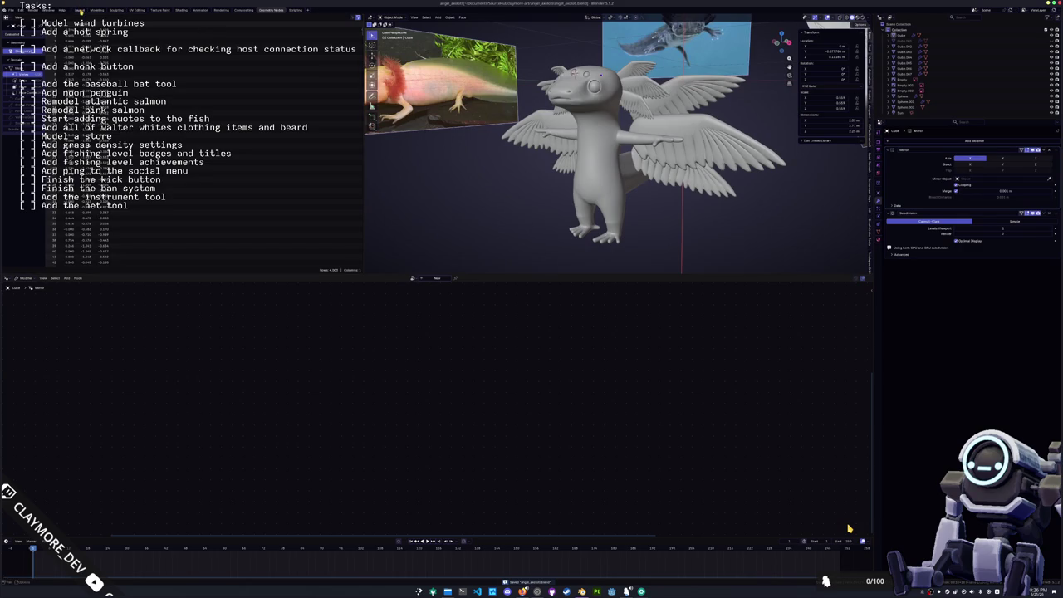
mouse_move(422, 209)
middle_mouse_down()
mouse_move(410, 252)
mouse_move(712, 245)
middle_mouse_up()
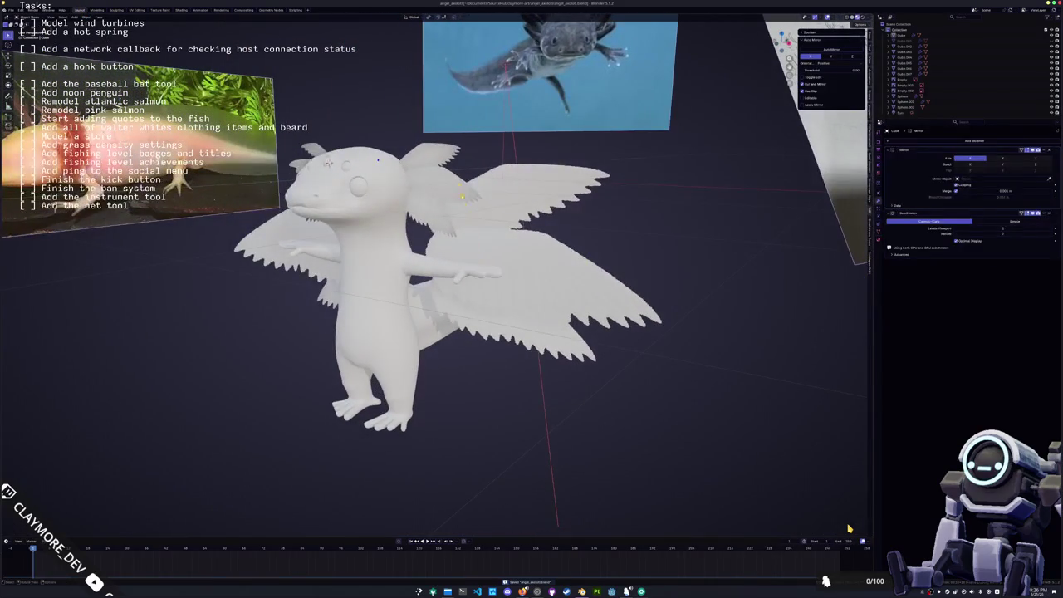
left_click(449, 186)
left_click(180, 10)
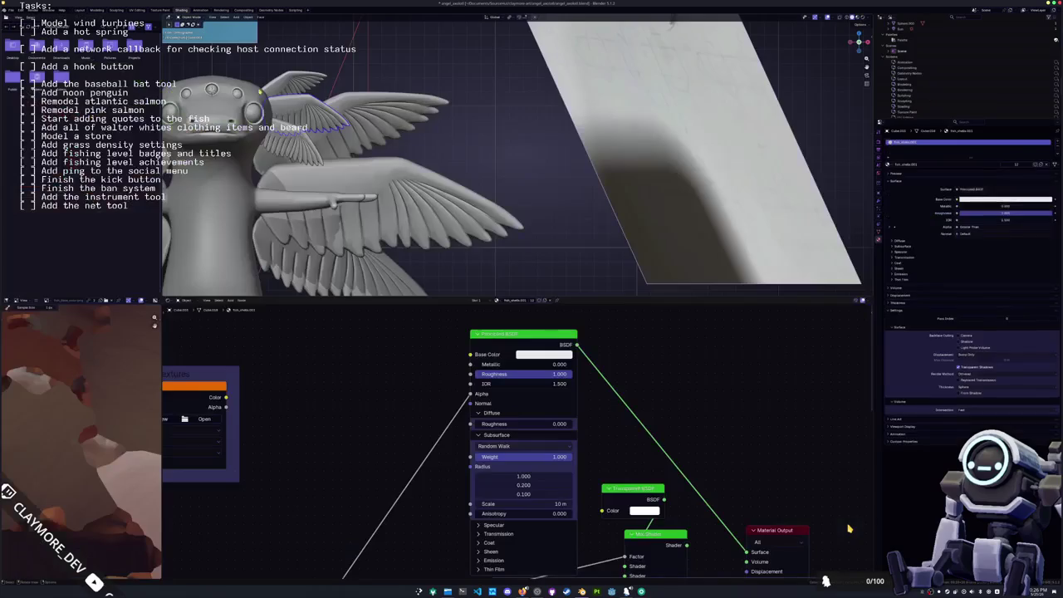
middle_click_drag(438, 218, 462, 127)
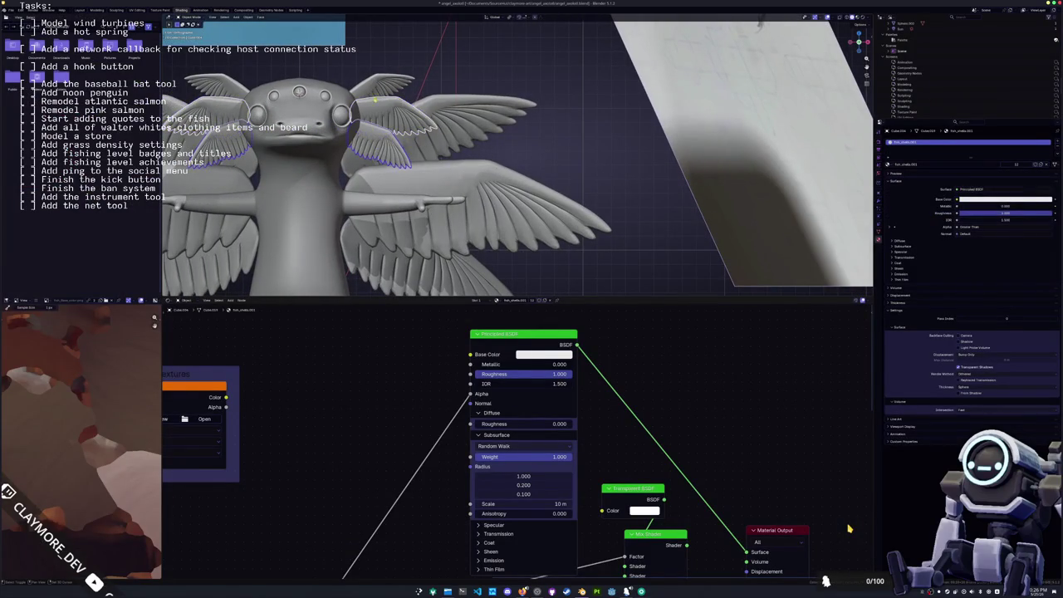
- Select the right wing plus the other wings and apply All Transforms
left_click(467, 194)
key("a")
key("ctrl+a")
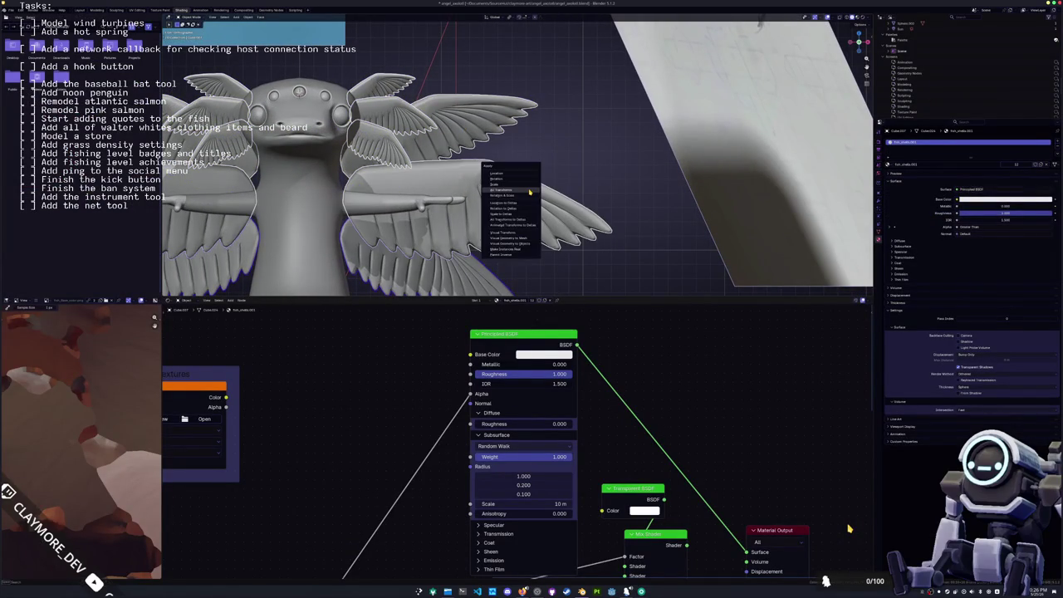
left_click(529, 191)
middle_click_drag(526, 191, 487, 188)
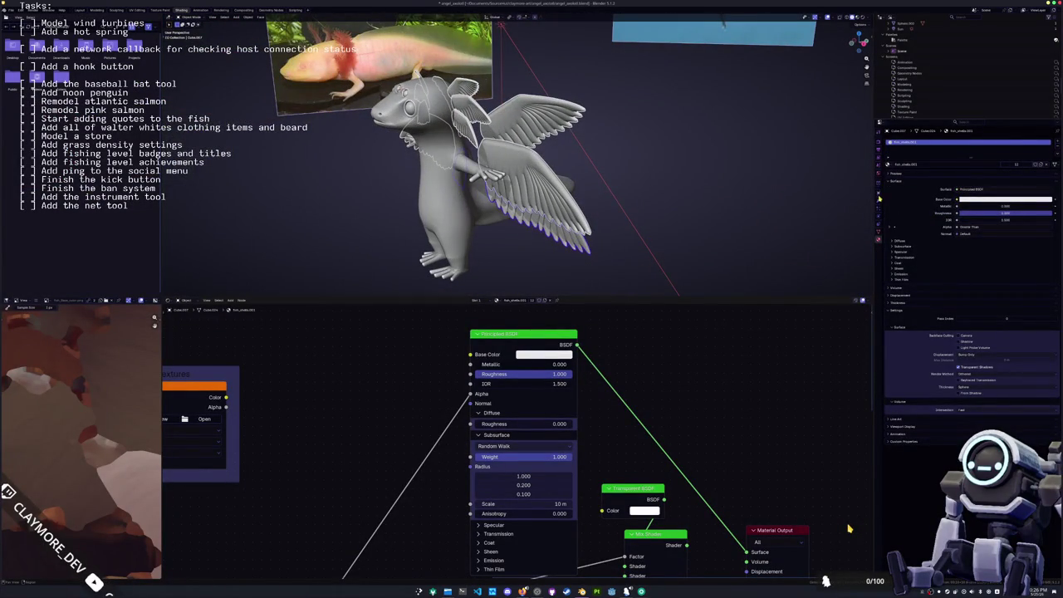
- Apply the wing's SimpleDeform and SimpleDeform.001 modifiers, after undoing one premature apply
left_click(879, 198)
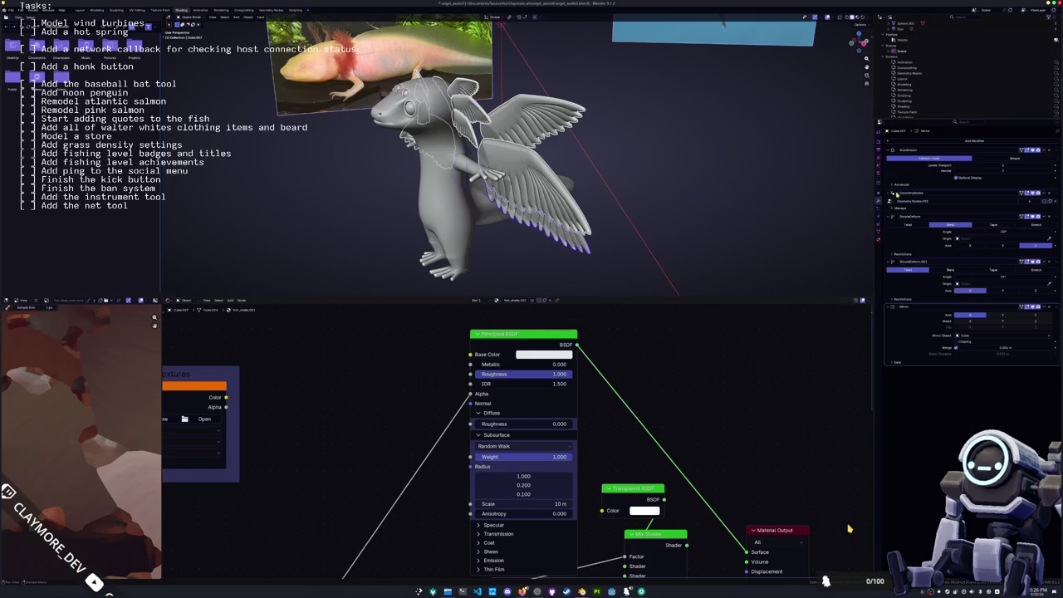
left_click(1042, 262)
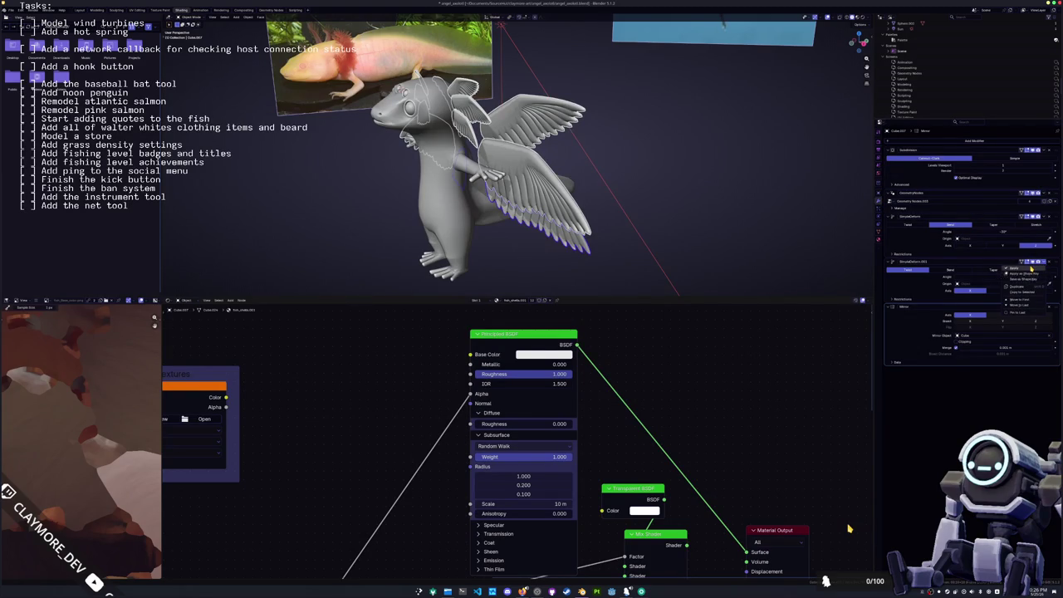
left_click(1031, 268)
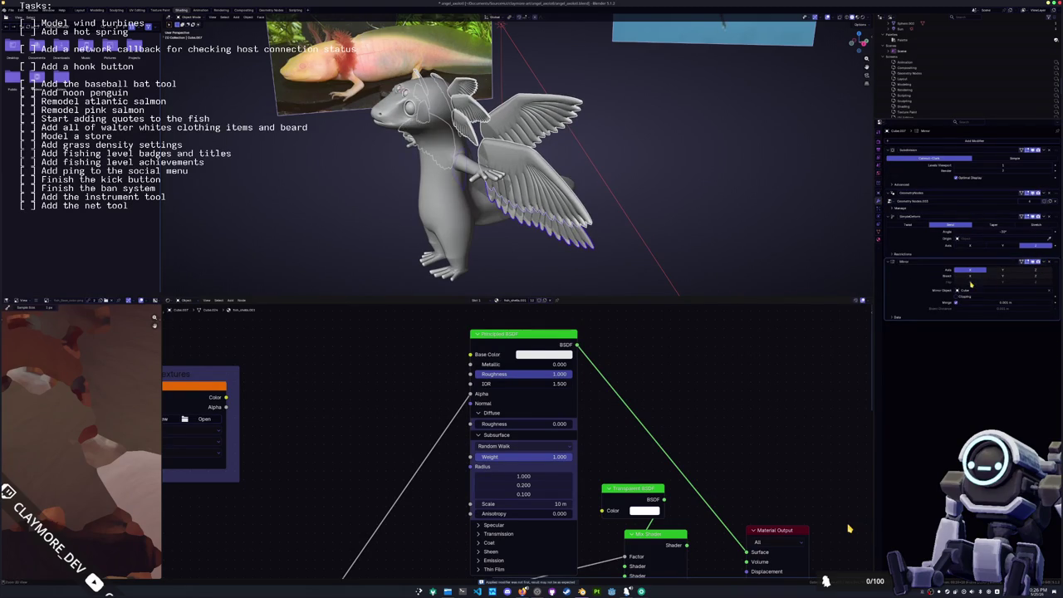
key("ctrl+z")
left_click(1043, 217)
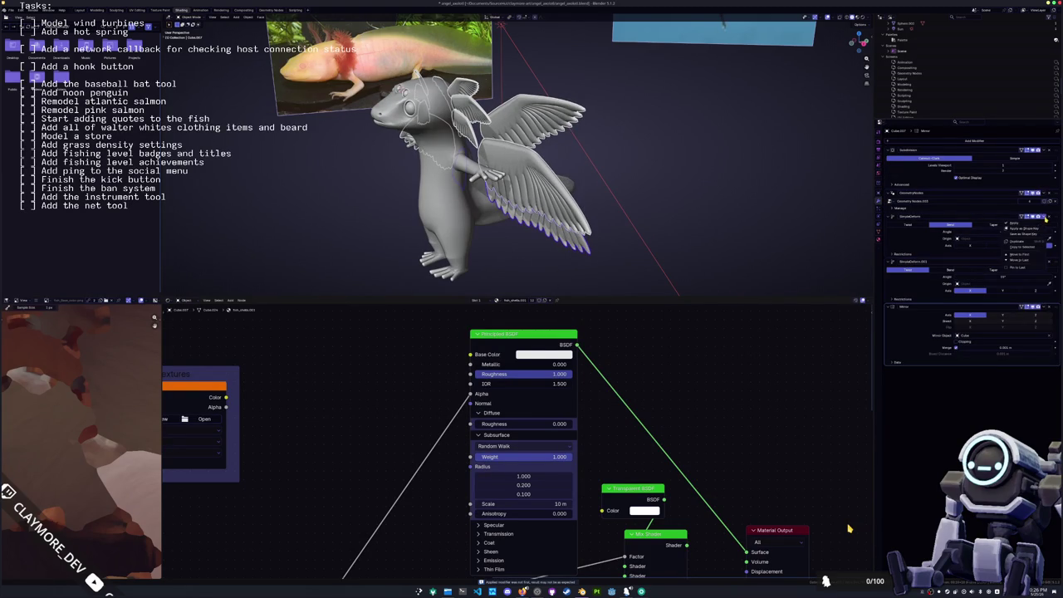
left_click(1040, 223)
left_click(1046, 219)
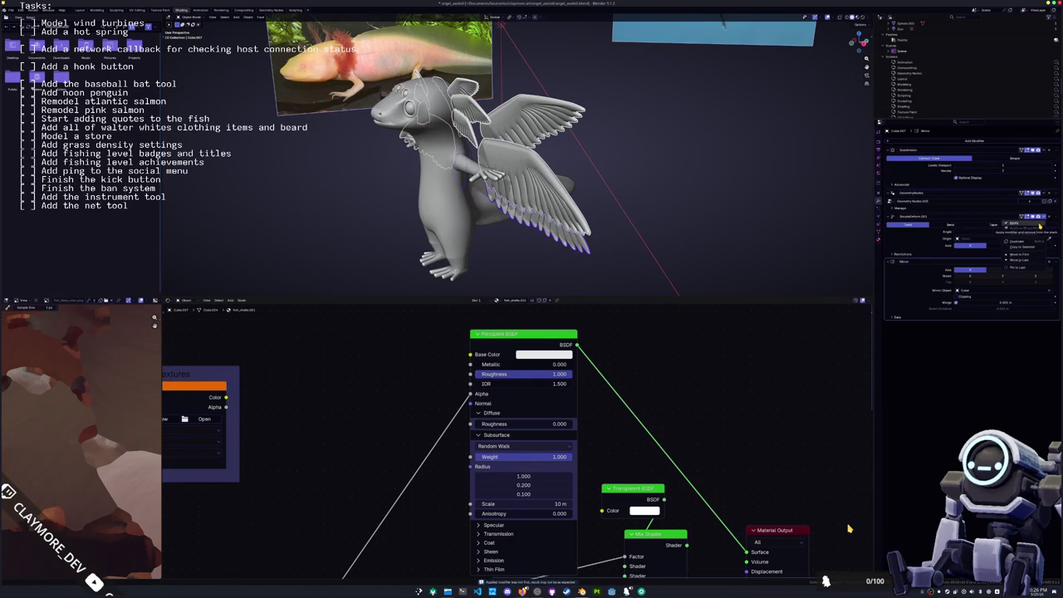
left_click(1041, 224)
- Apply All Transforms to the wings again
mouse_move(532, 166)
middle_mouse_down()
mouse_move(465, 182)
mouse_move(548, 166)
mouse_move(677, 163)
middle_mouse_up()
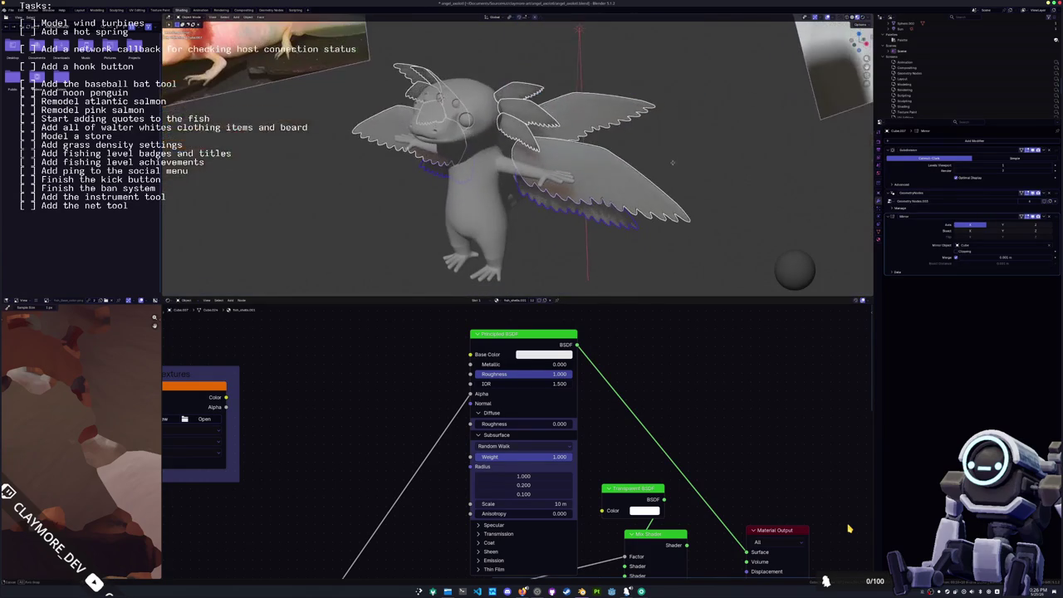
key("ctrl+a")
left_click(678, 163)
scroll(673, 159, "up", 2)
scroll(665, 153, "up", 3)
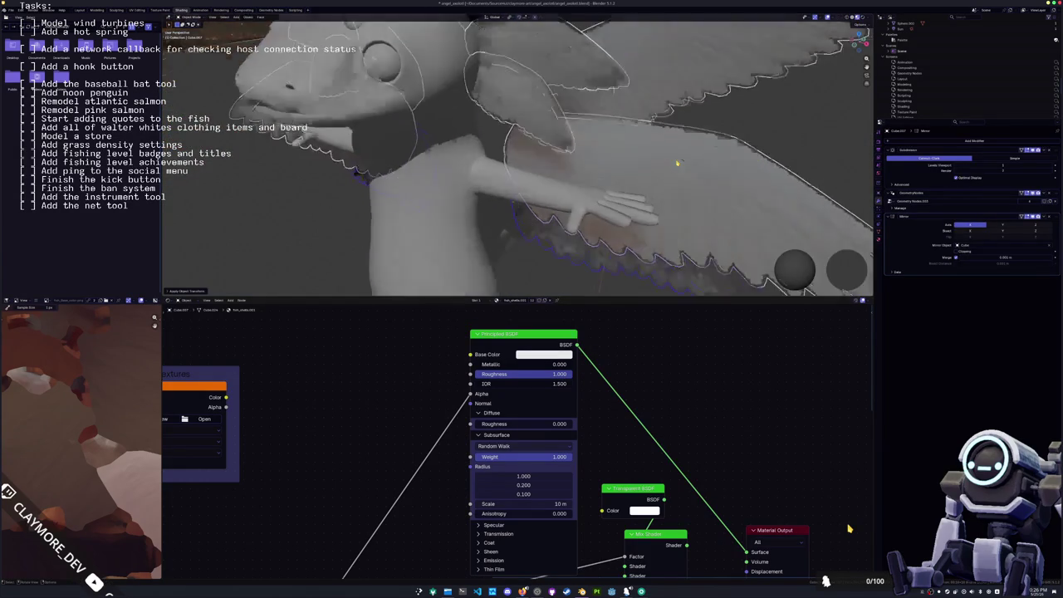
scroll(657, 149, "up", 3)
scroll(651, 145, "up", 2)
- Inspect the wing feathers up close, then select the axolotl body
middle_click_drag(650, 146, 559, 157)
scroll(559, 158, "down", 1)
scroll(529, 174, "down", 2)
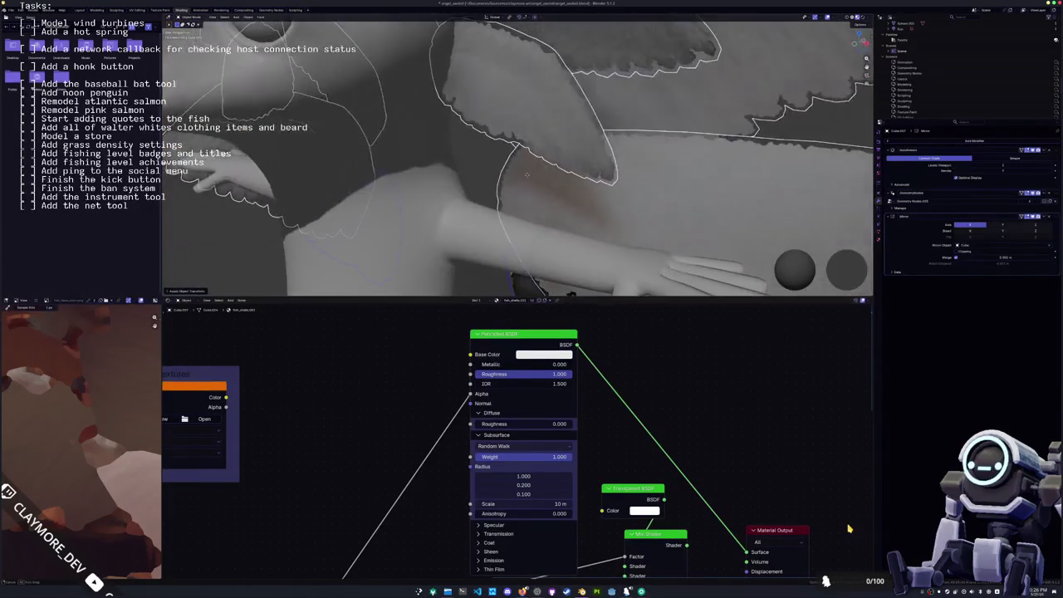
scroll(498, 190, "down", 3)
scroll(467, 207, "down", 3)
left_click(491, 200)
middle_click_drag(491, 199, 559, 178)
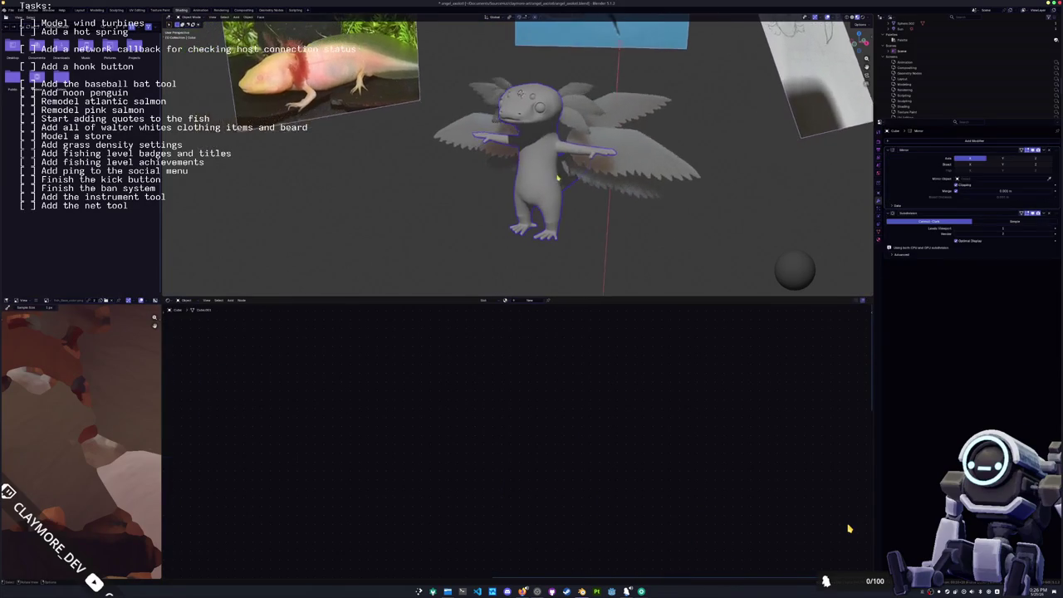
- Select the gill to view its material, then cycle workspace tabs to Geometry Nodes
left_click(581, 117)
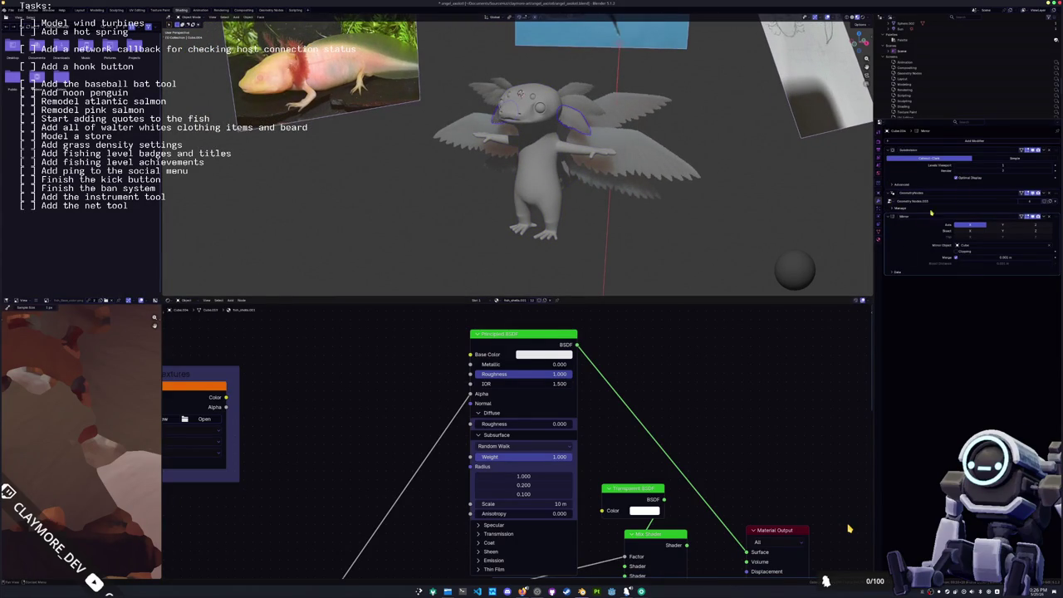
left_click(879, 238)
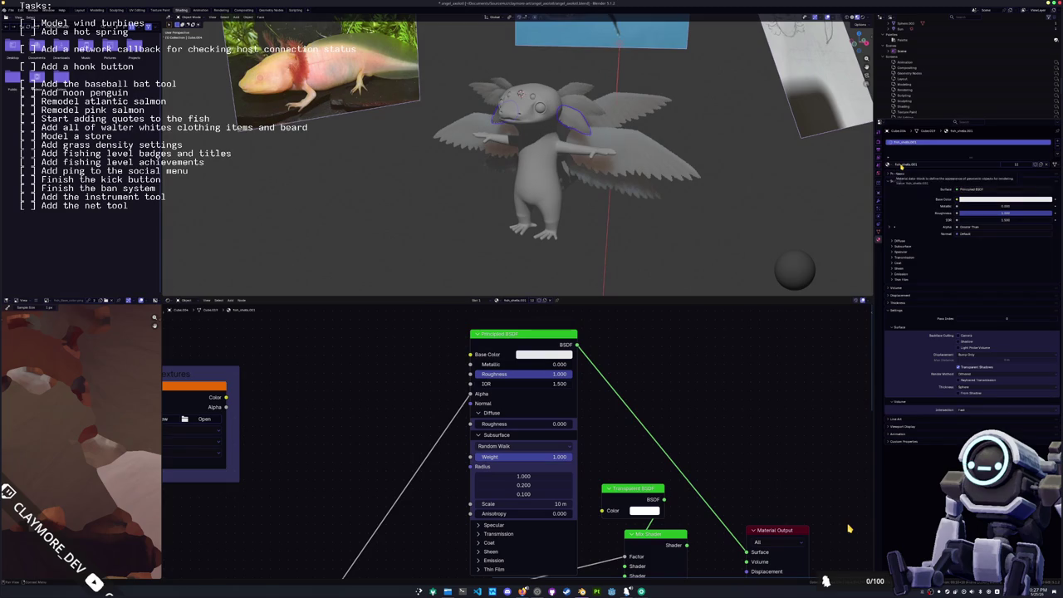
left_click(241, 10)
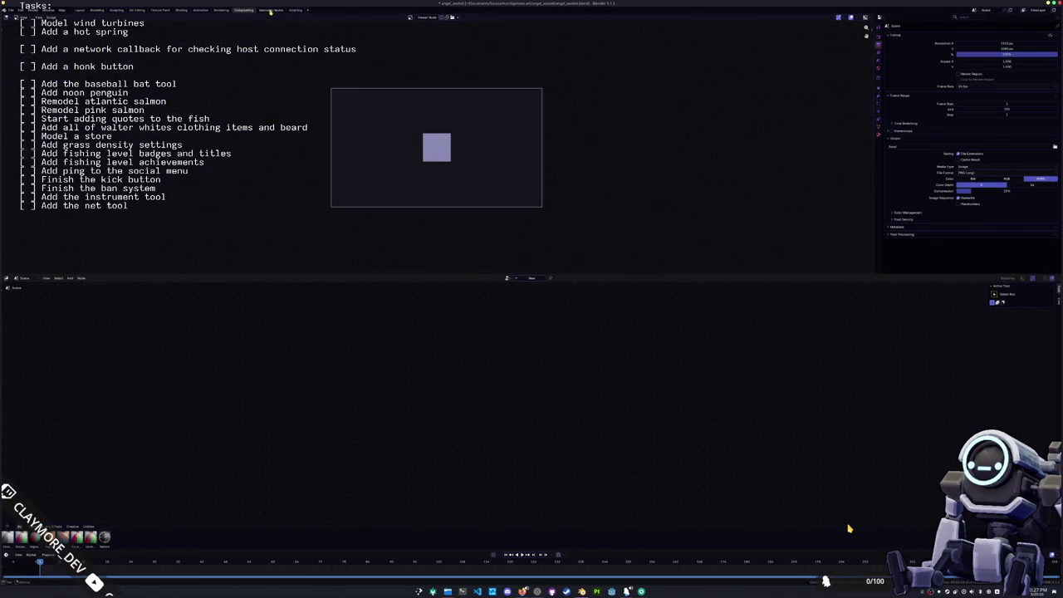
left_click(200, 10)
left_click(220, 10)
left_click(200, 10)
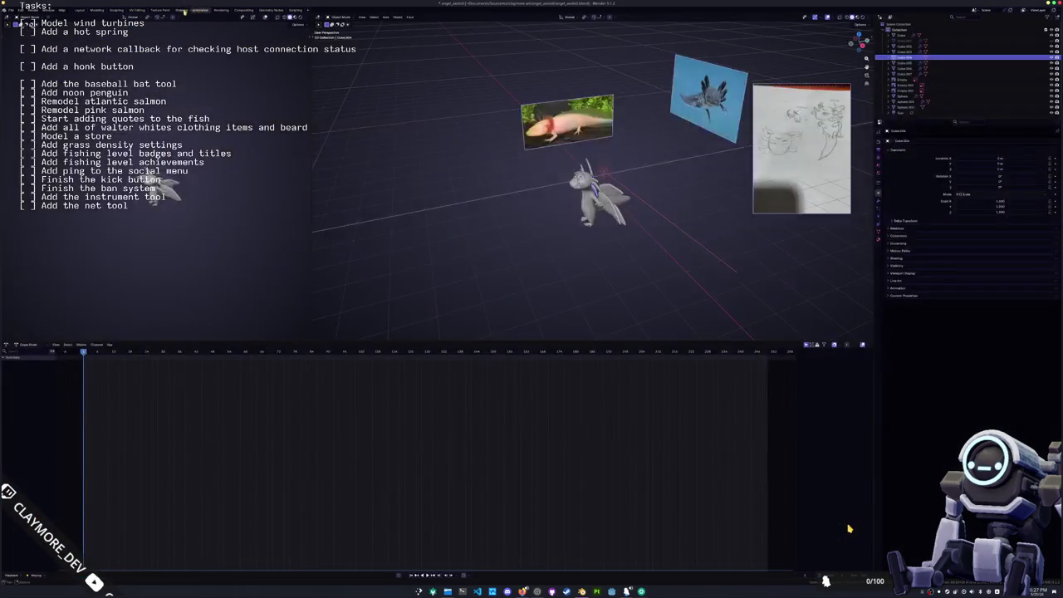
left_click(182, 10)
left_click(272, 10)
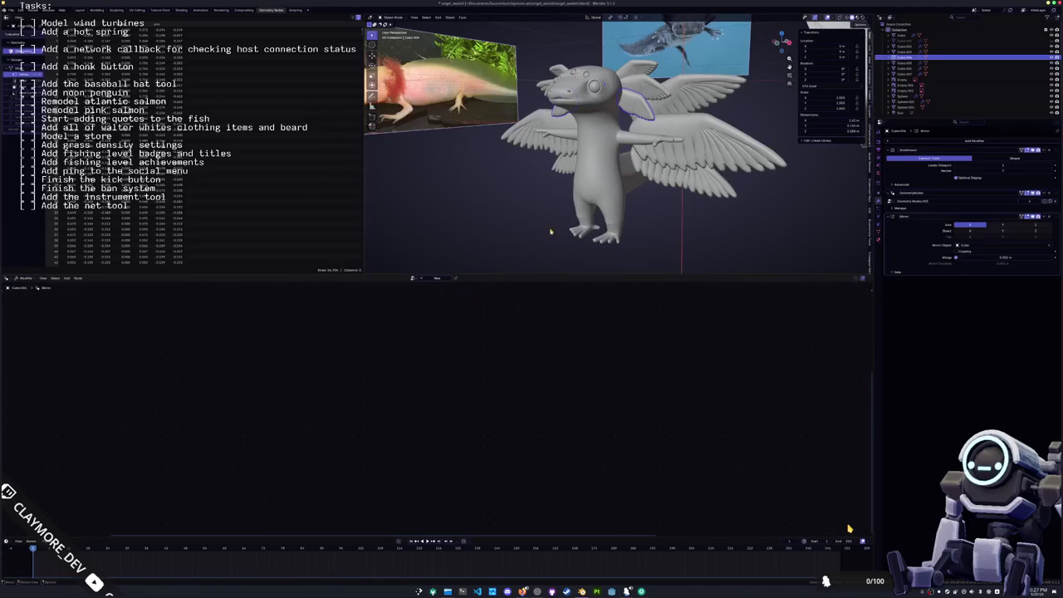
- Choose the right-hand wing set Cube.006, rename its Geometry Nodes modifier, and view its Set Material nodes
left_click(691, 163)
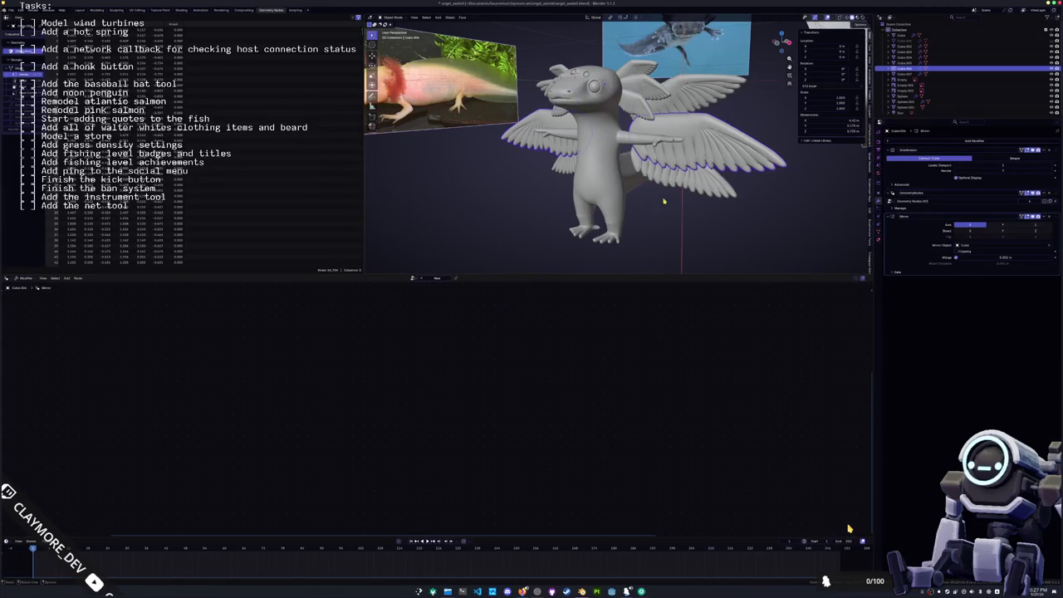
left_click(914, 201)
key("Return")
left_click(1007, 199)
mouse_move(696, 313)
middle_mouse_down()
mouse_move(654, 416)
mouse_move(605, 418)
middle_mouse_up()
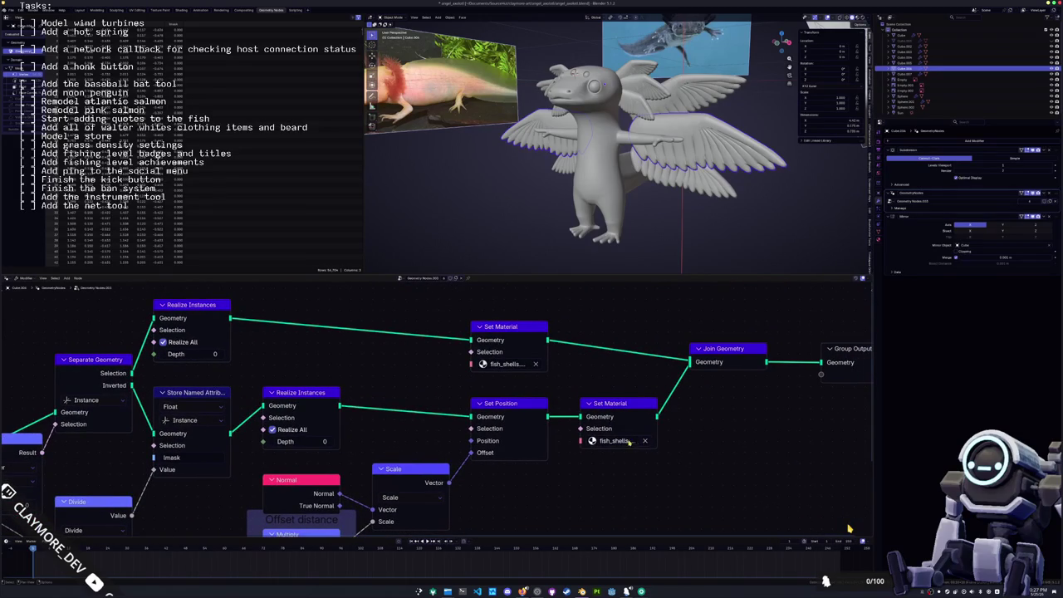
- Assign the fish material to the lower Set Material node
left_click(629, 442)
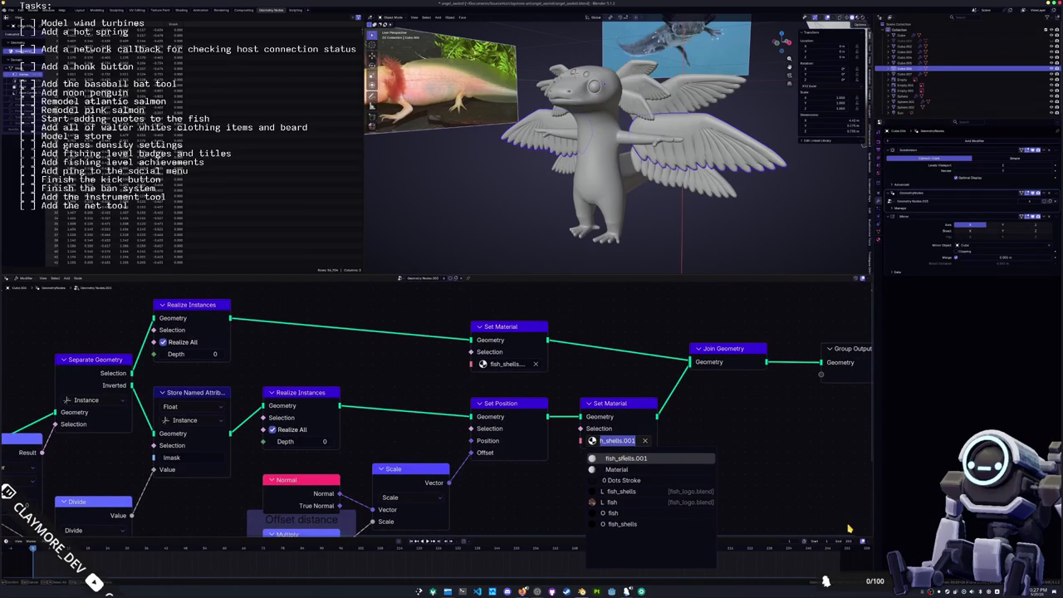
left_click(617, 513)
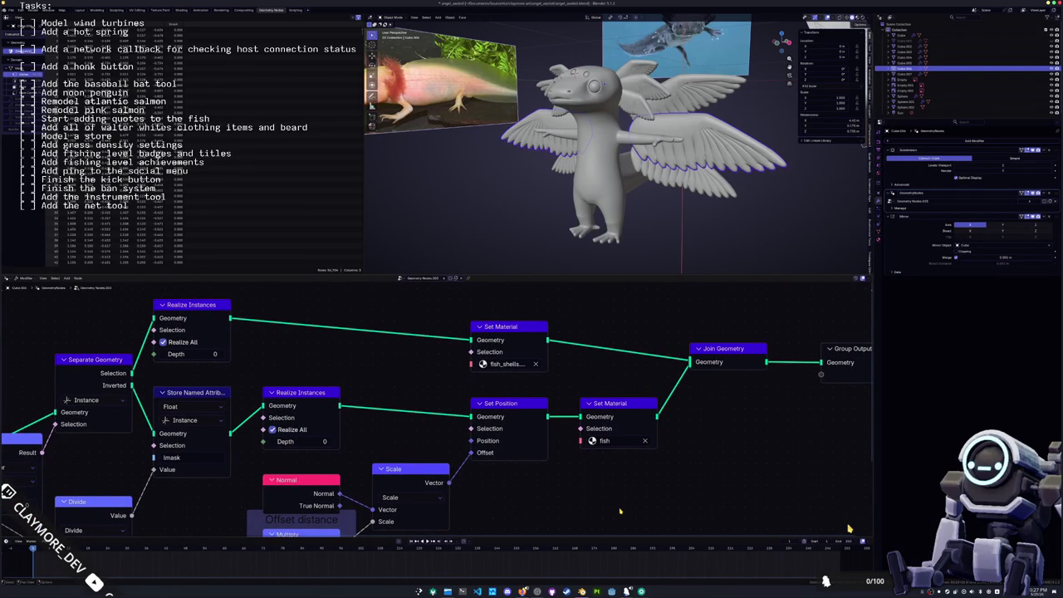
left_click(515, 369)
left_click(613, 443)
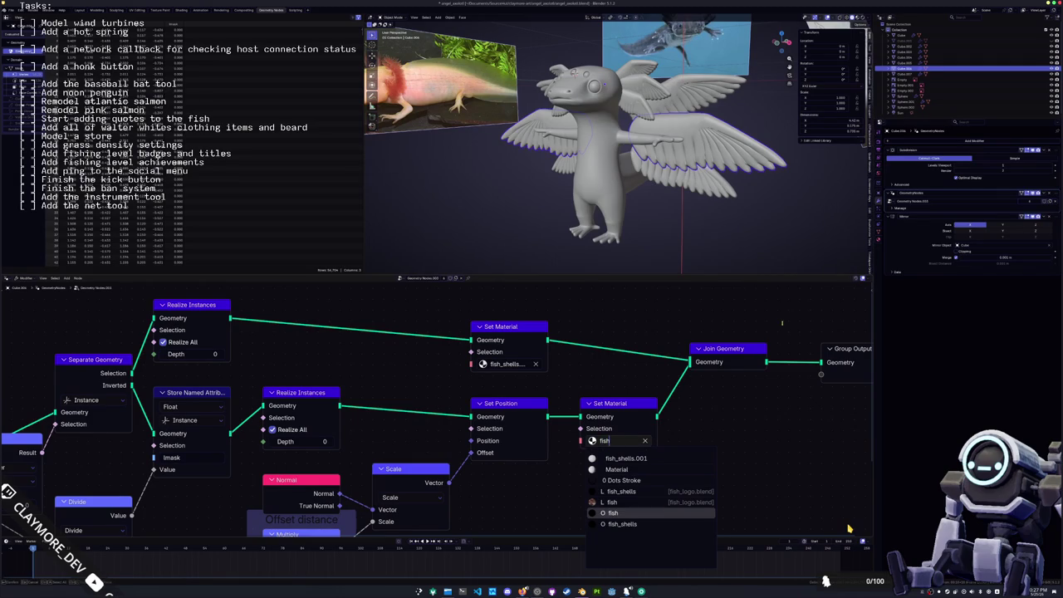
key("Return")
- Make a single-user copy fish.001, assign it to the lower node, and go to Shading
left_click(888, 165)
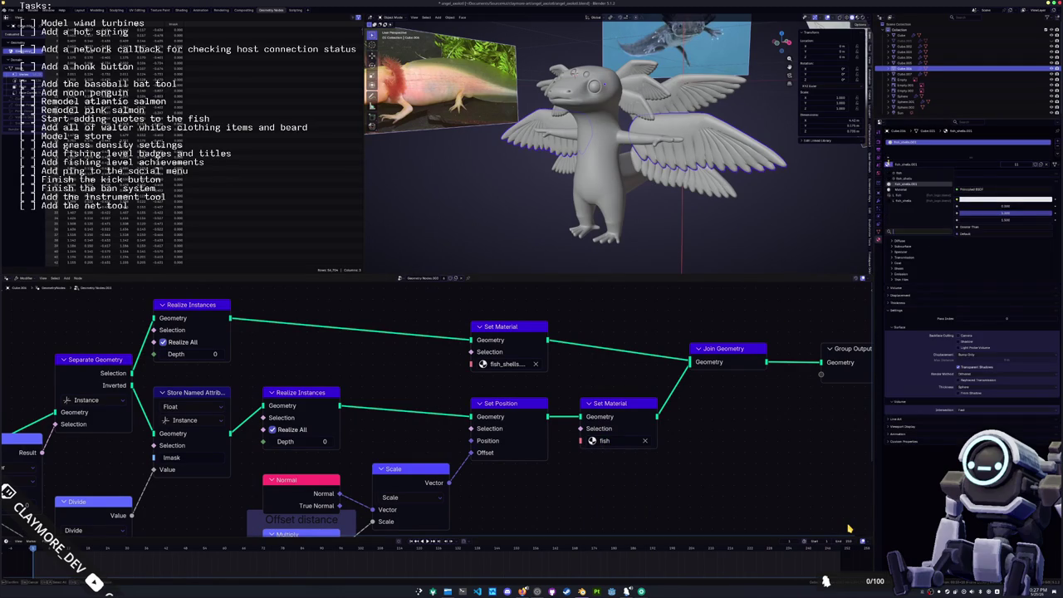
left_click(898, 174)
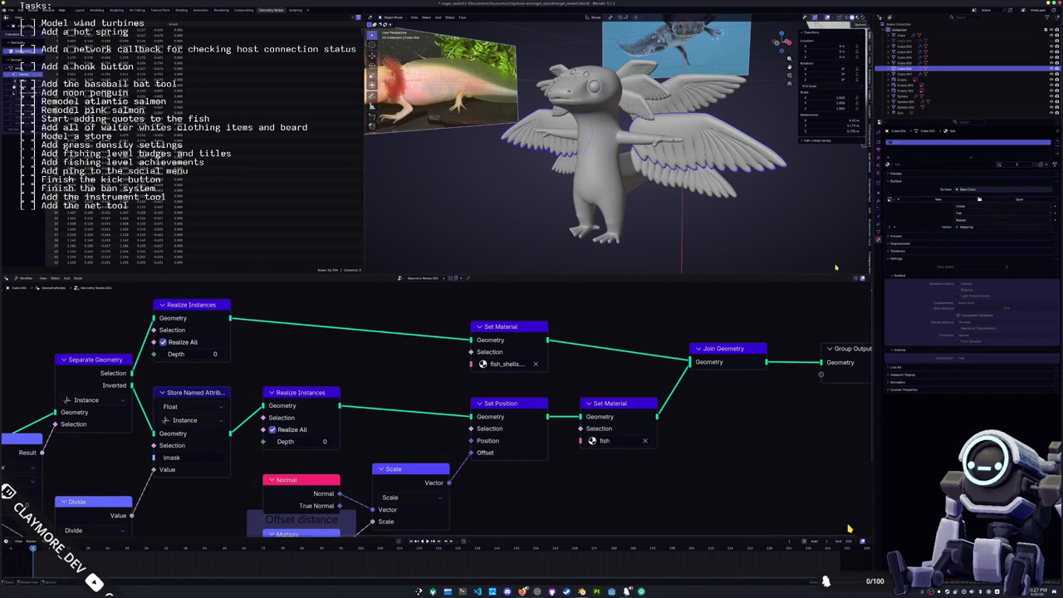
left_click(1043, 165)
left_click(594, 440)
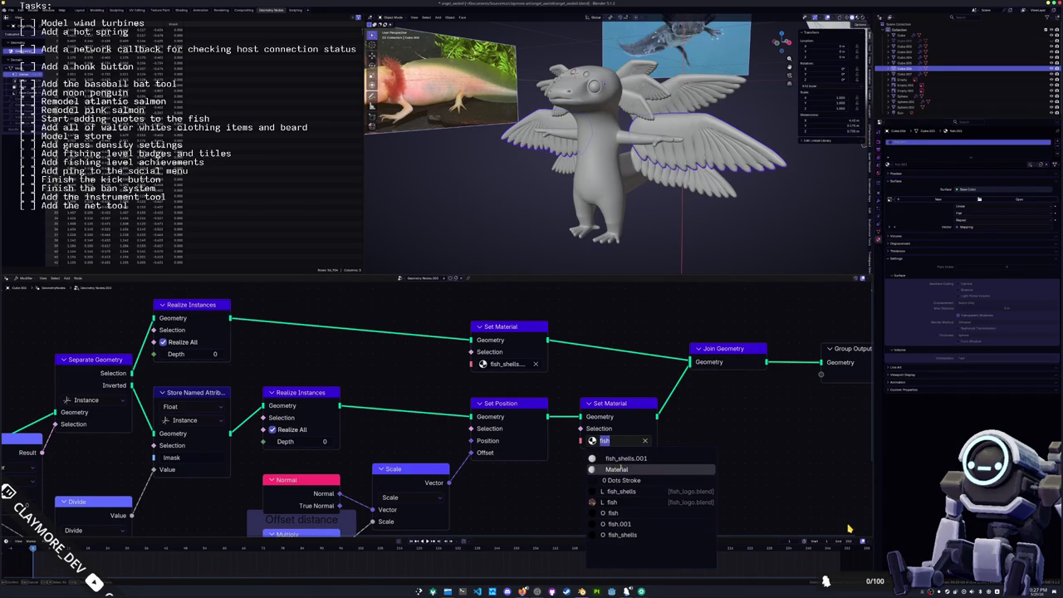
key("Return")
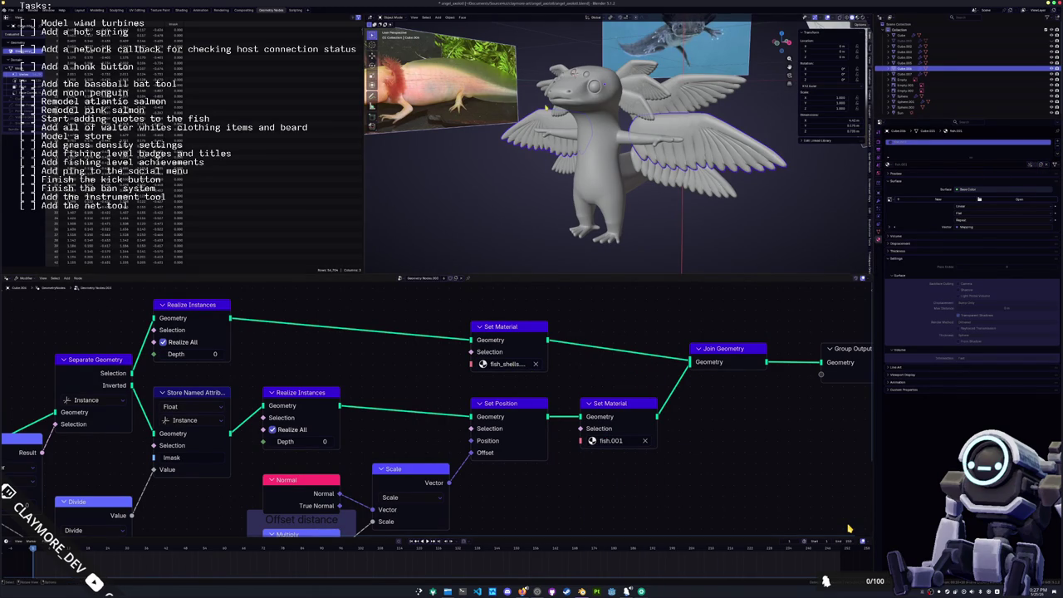
left_click(181, 10)
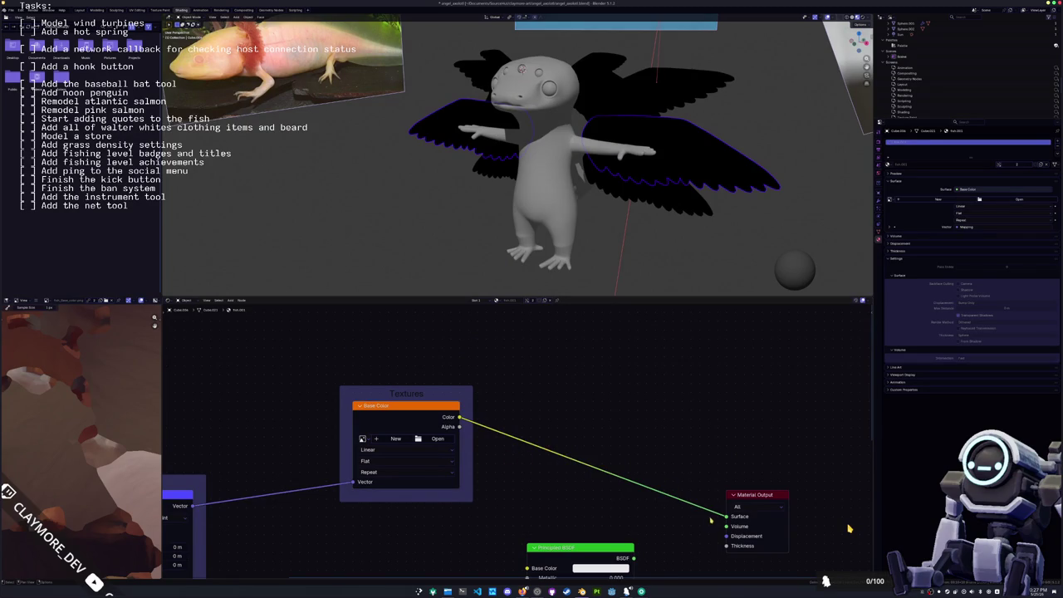
- Unlink the texture Color from Surface and connect the Principled BSDF to the Material Output
right_click_drag(523, 466, 531, 428, "ctrl")
middle_click_drag(664, 196, 599, 199)
scroll(574, 516, "down", 2)
left_click(574, 516, "ctrl+shift")
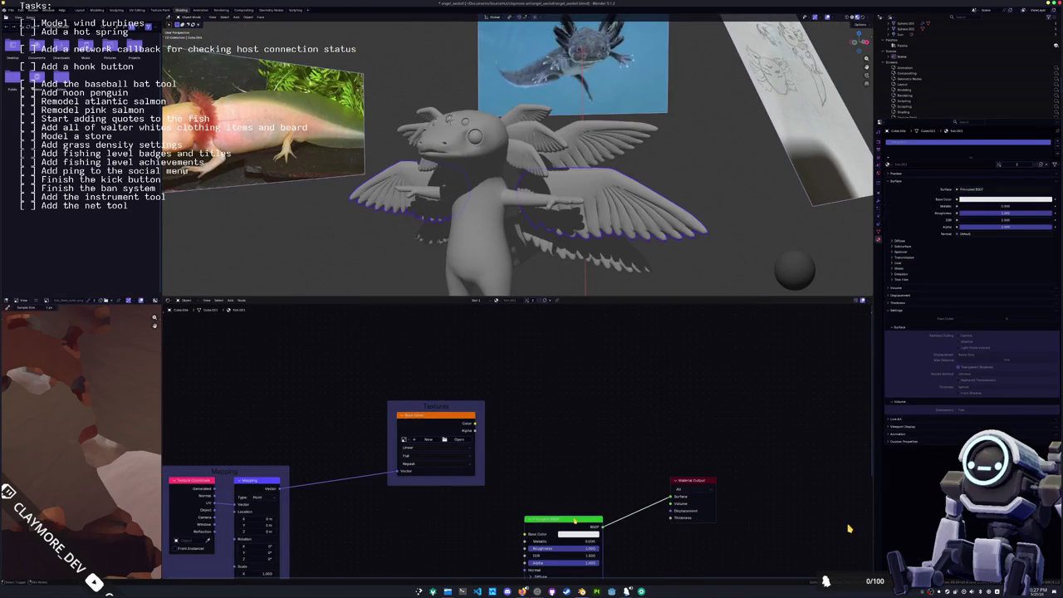
mouse_move(648, 166)
middle_mouse_down()
mouse_move(677, 158)
mouse_move(567, 119)
middle_mouse_up()
scroll(677, 158, "up", 3)
- Apply All Transforms to the wings and preview materials in the viewport
key("ctrl+a")
left_click(567, 120)
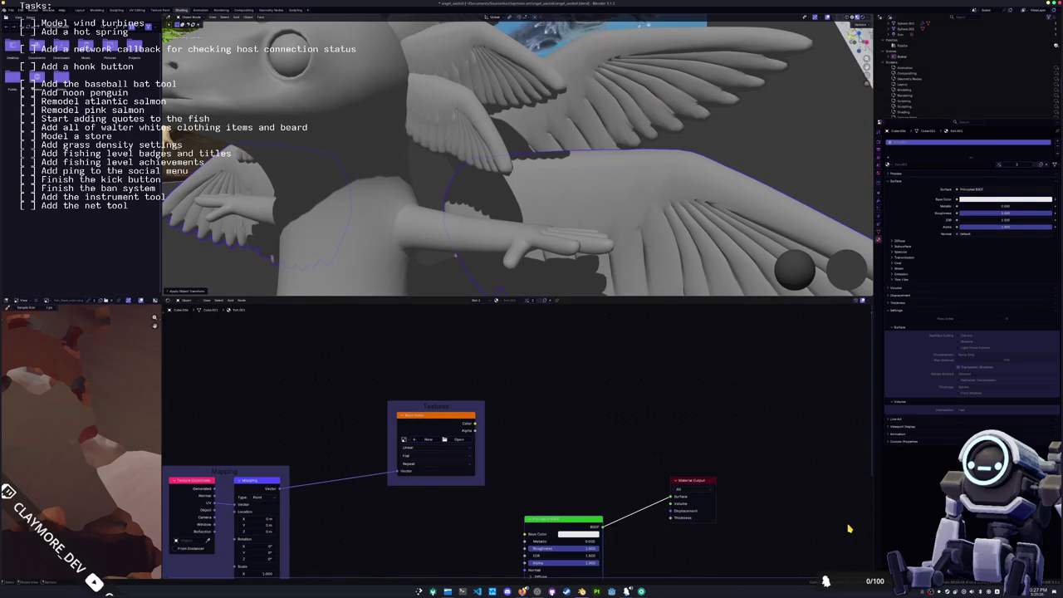
left_click(864, 16)
middle_click_drag(567, 374, 524, 314)
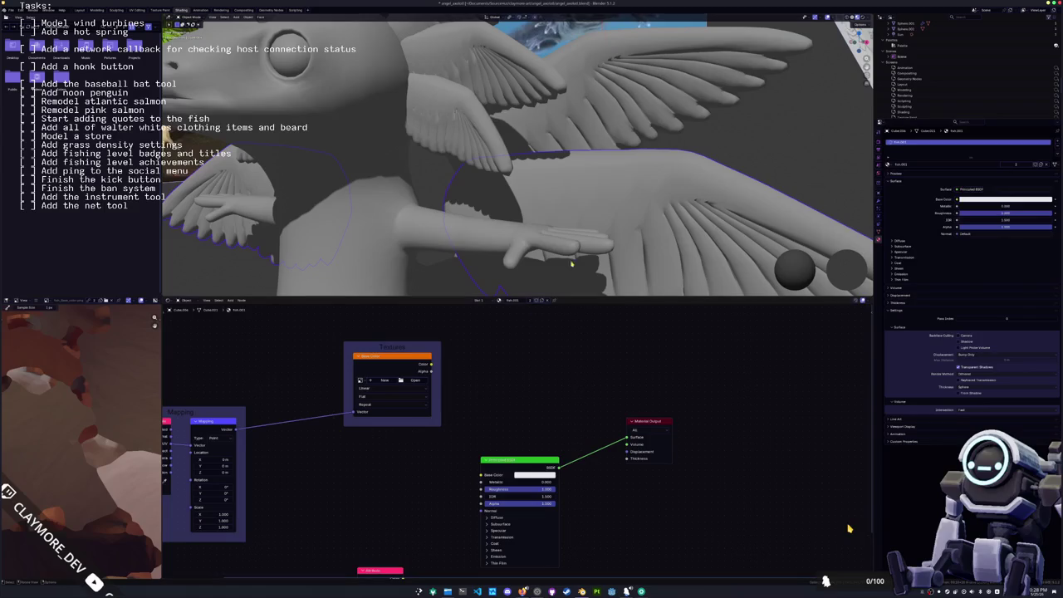
- Switch to the fish_shells.001 material and link the texture Color into Base Color
left_click(500, 300)
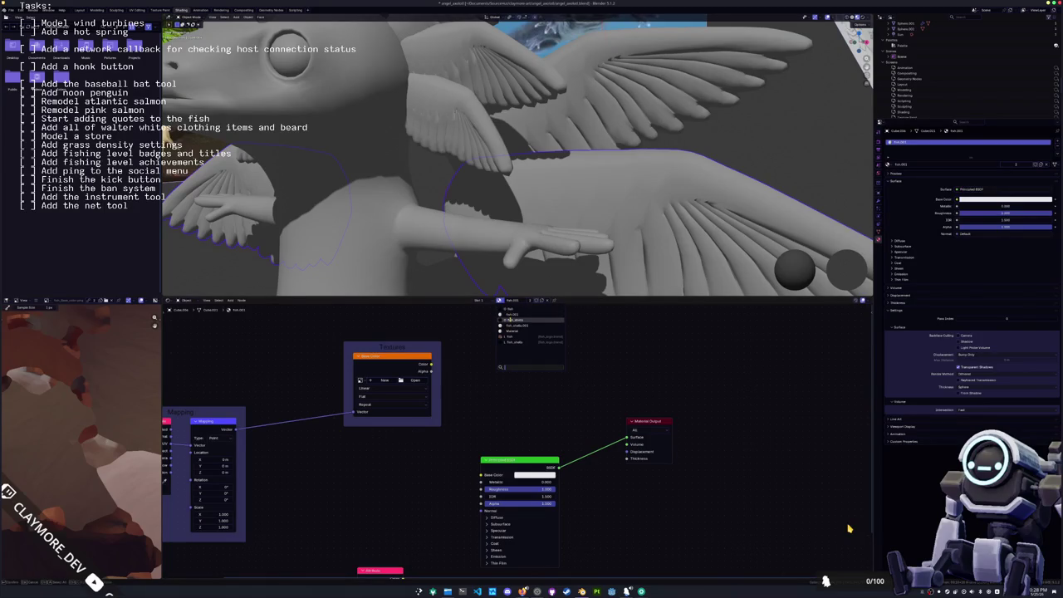
left_click(515, 325)
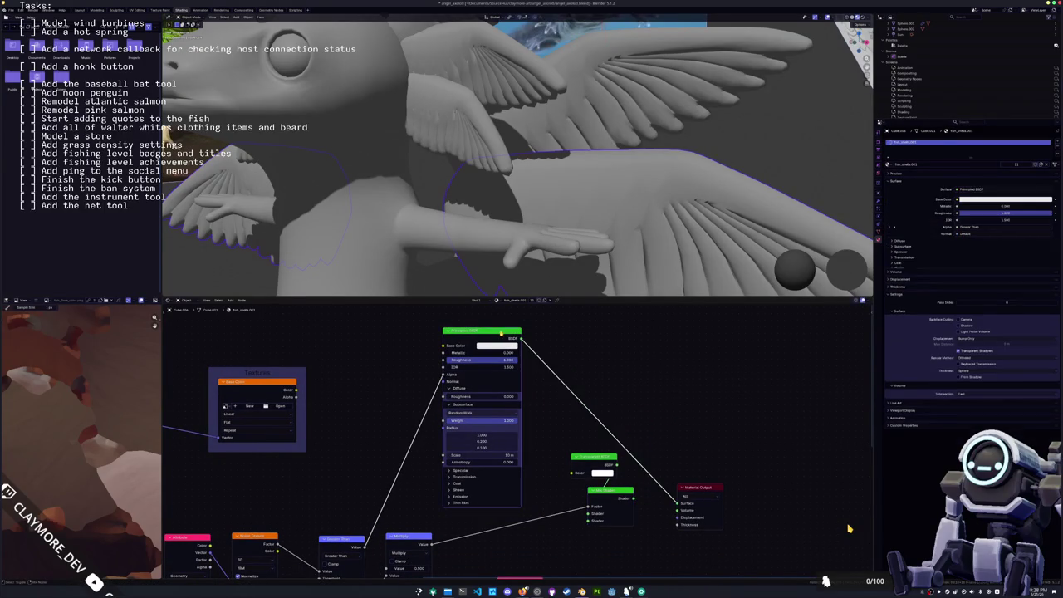
middle_click_drag(501, 332, 631, 309)
left_click_drag(428, 368, 573, 322)
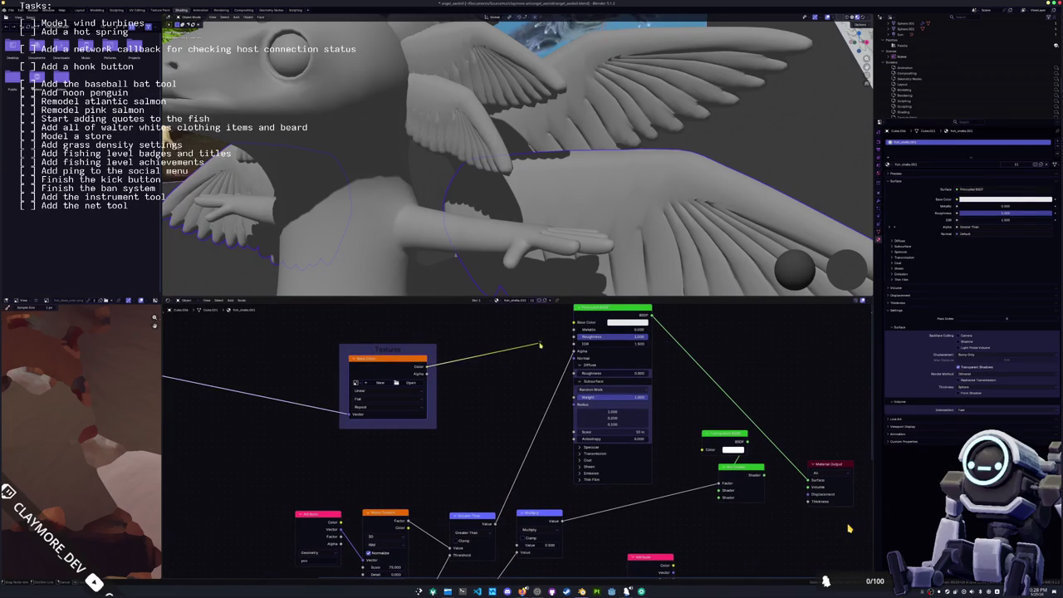
middle_click_drag(561, 200, 727, 86)
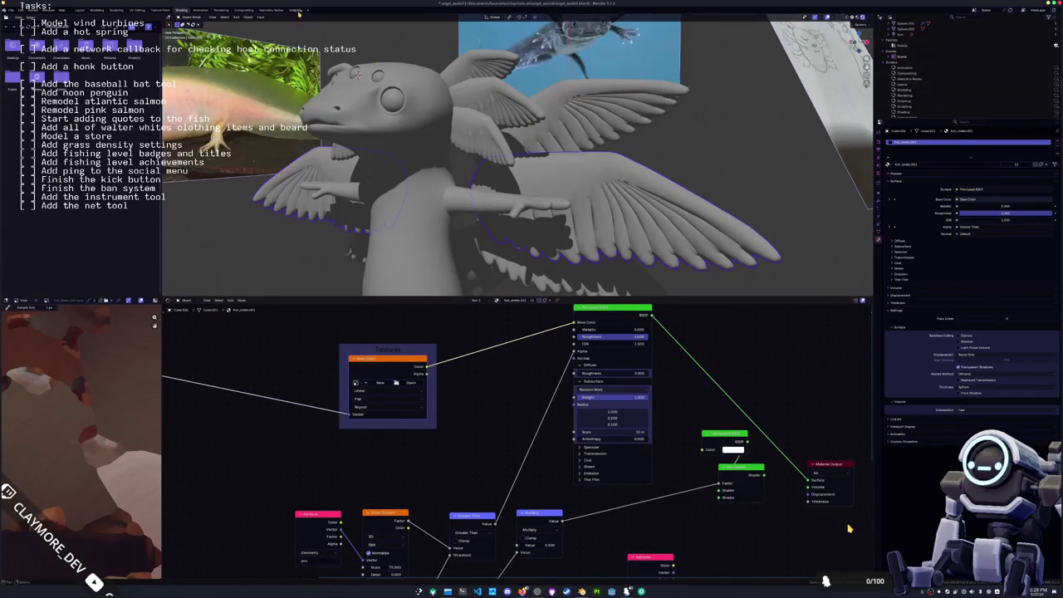
left_click(271, 10)
left_click(504, 365)
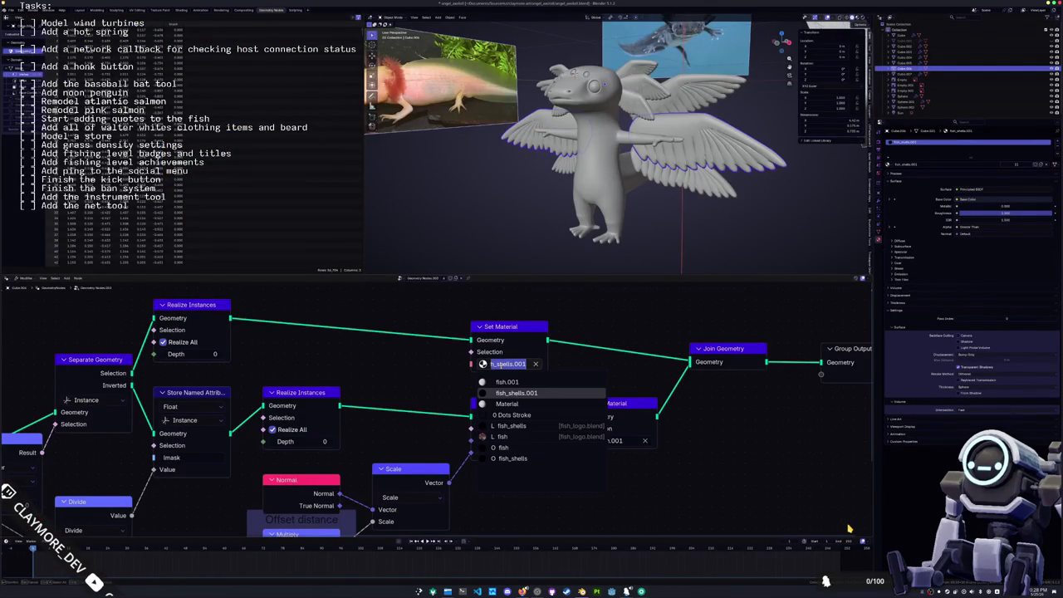
- Confirm the lower Set Material uses fish.001 and apply All Transforms to the wings
left_click(610, 440)
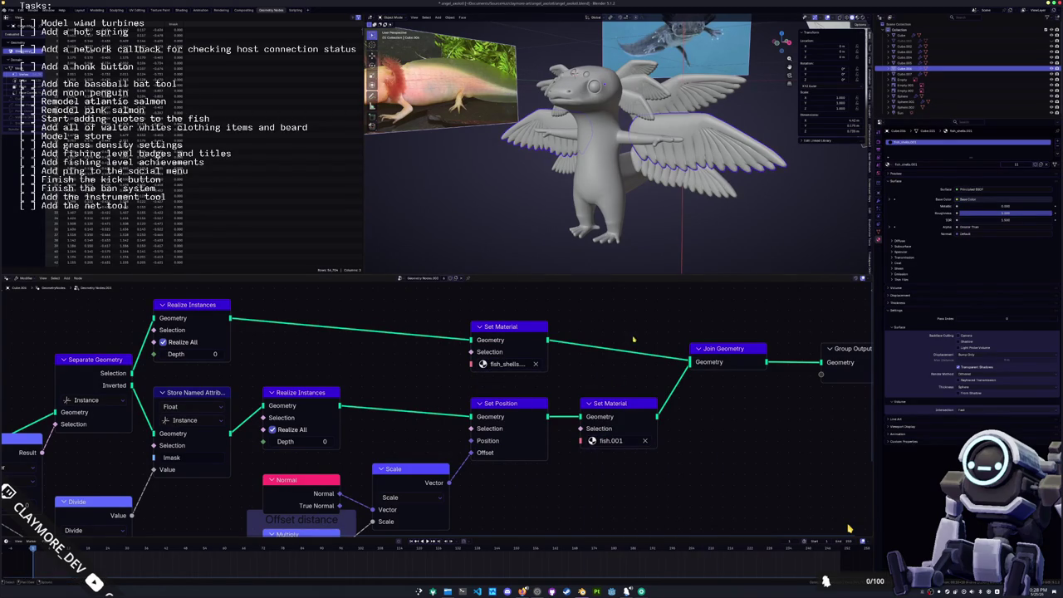
scroll(677, 214, "up", 5)
middle_click_drag(677, 214, 618, 170)
key("ctrl+a")
left_click(618, 170)
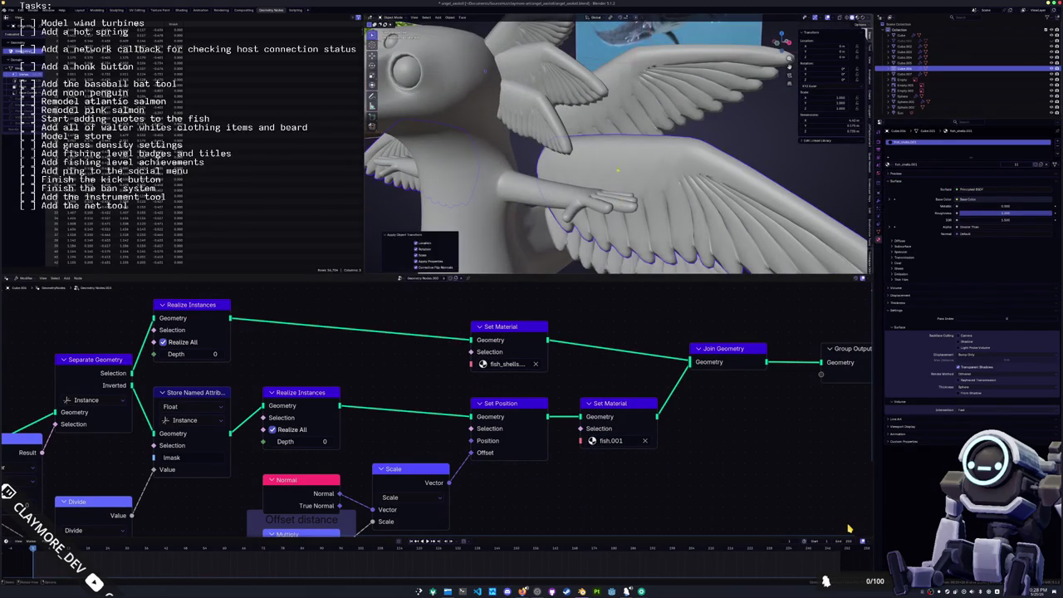
- In the Shading workspace, apply All Transforms to the wings once more
left_click(181, 10)
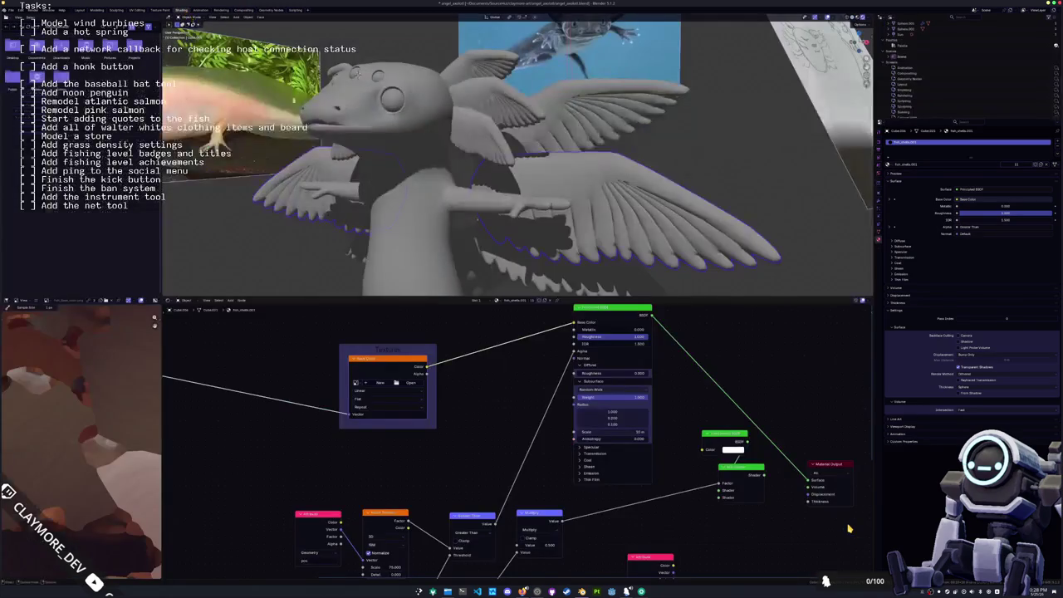
scroll(771, 68, "up", 5)
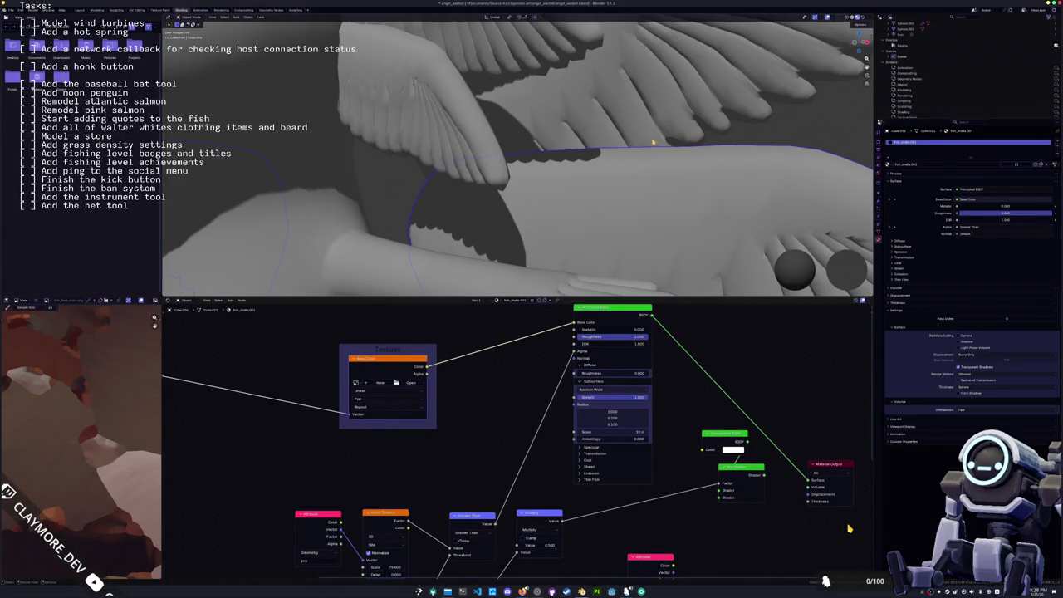
middle_click_drag(653, 143, 631, 125)
key("ctrl+a")
left_click(619, 133)
- Enable Scene World in viewport shading and connect the Transparent BSDF to the Material Output
left_click(868, 18)
left_click(841, 45)
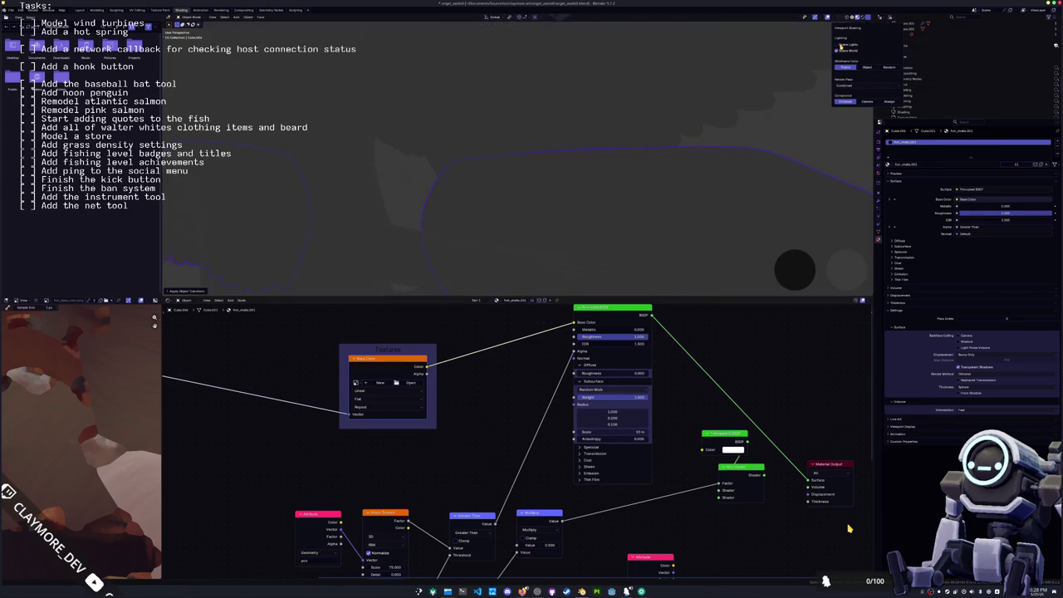
left_click(842, 50)
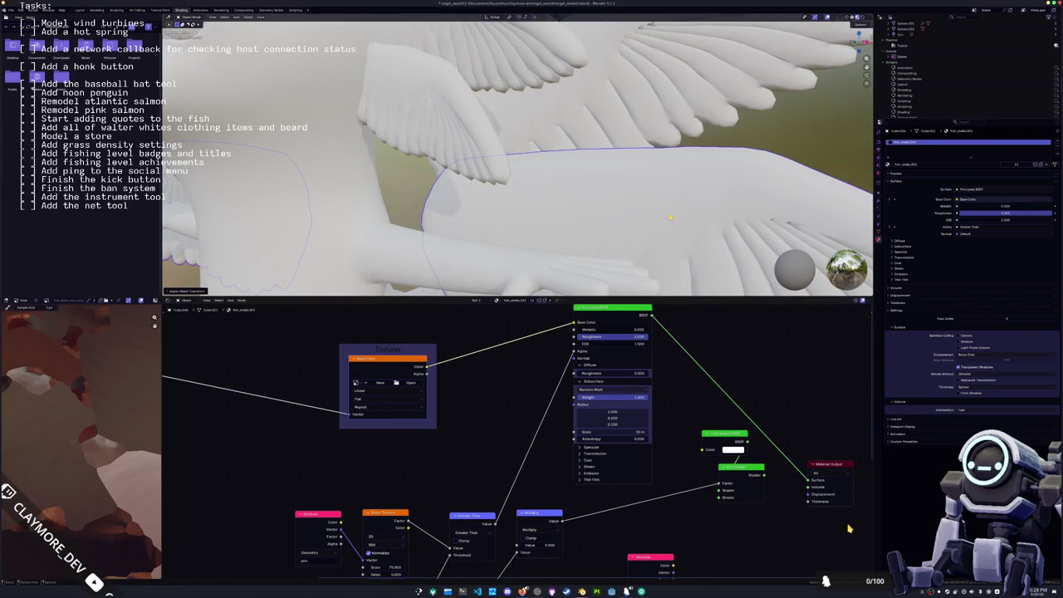
middle_click_drag(559, 374, 511, 479)
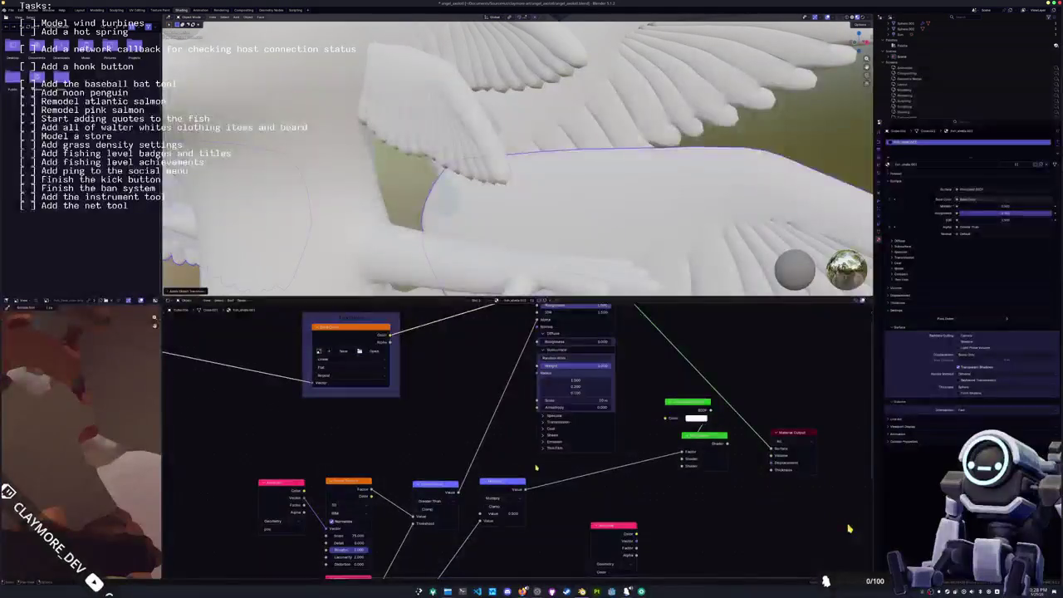
key("f")
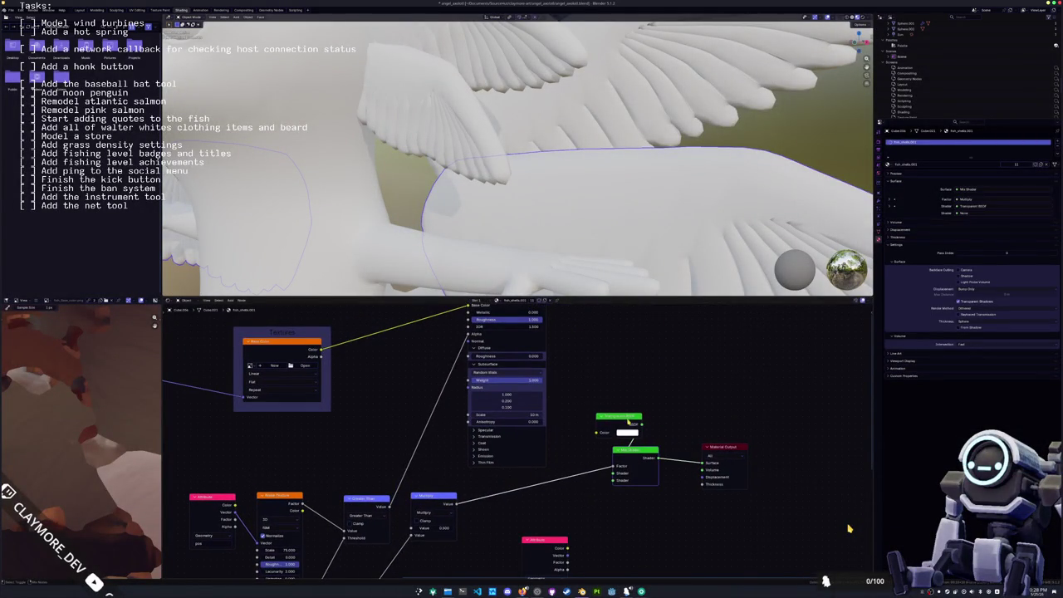
left_click(629, 422, "ctrl+shift")
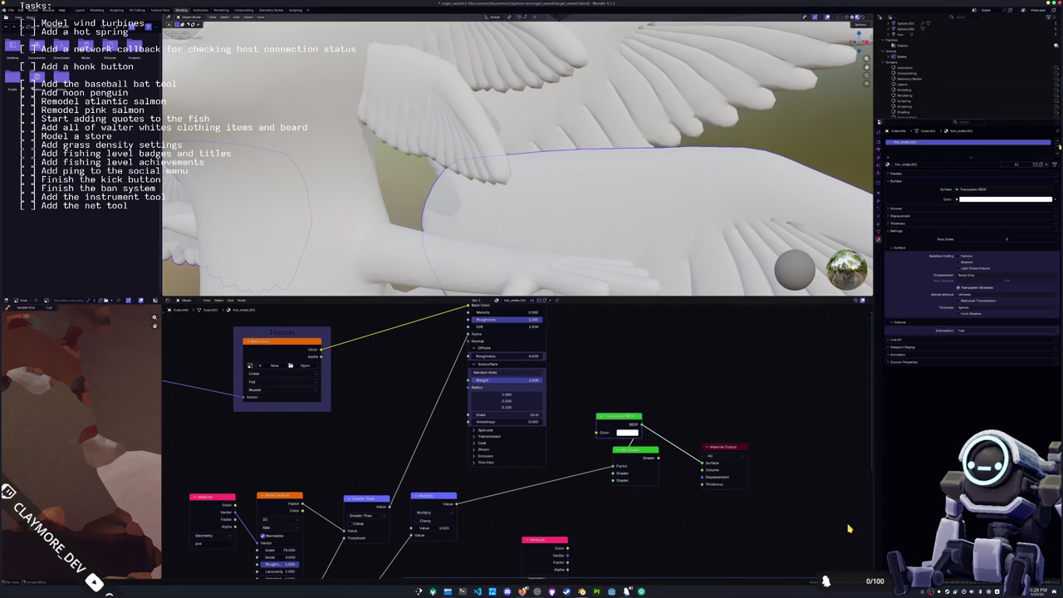
- Frame the whole axolotl and expand Geometry Data, Attributes and UV Maps in Object Data
key("KP_Decimal")
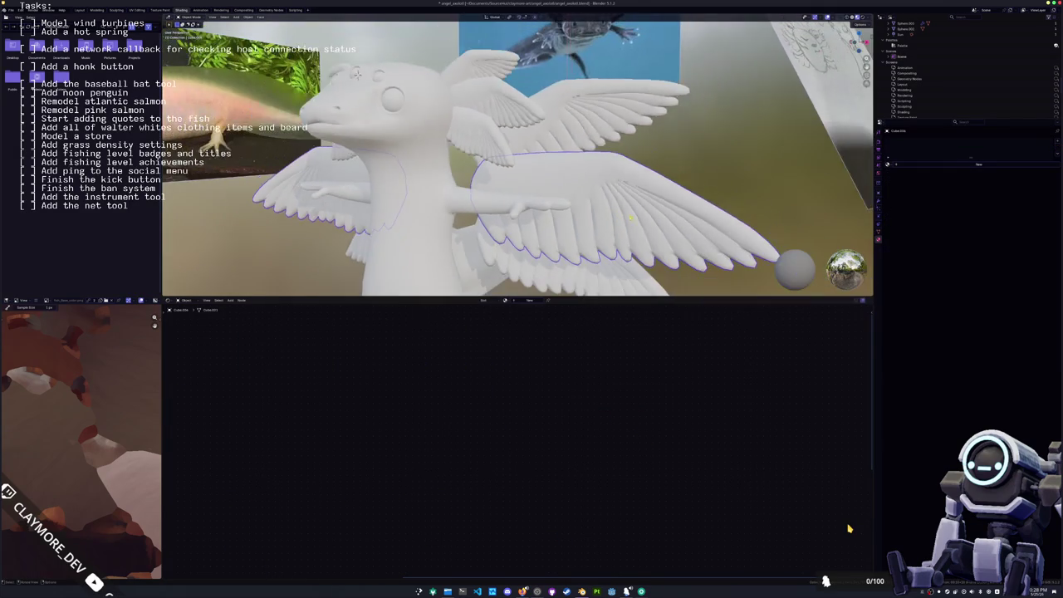
key("ctrl+a")
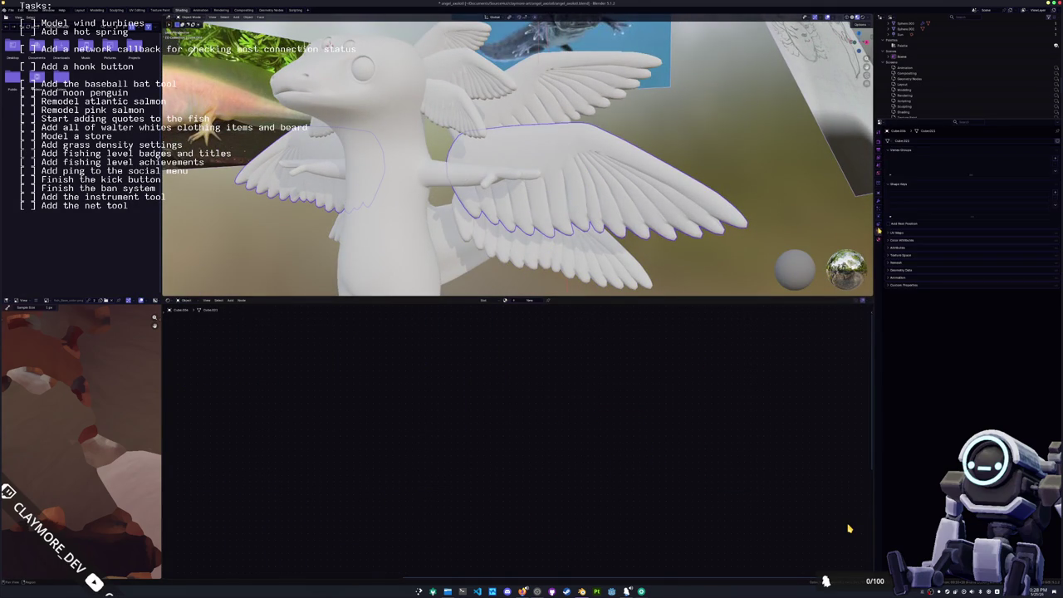
left_click(898, 270)
left_click_drag(898, 263, 901, 235)
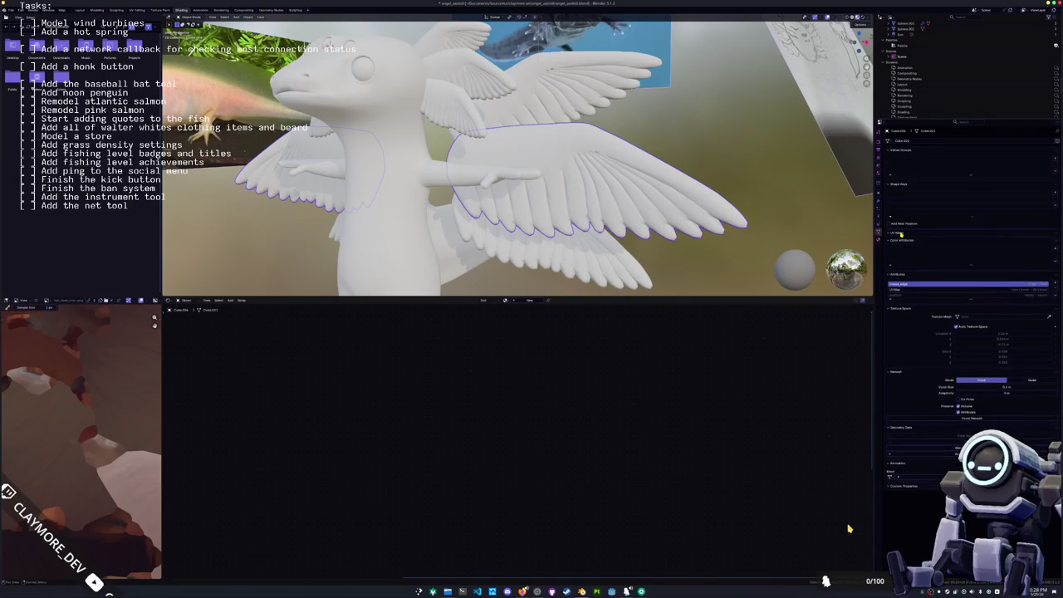
left_click(901, 233)
- Select the lower wing and increase its material's Noise Texture Scale
left_click(581, 250)
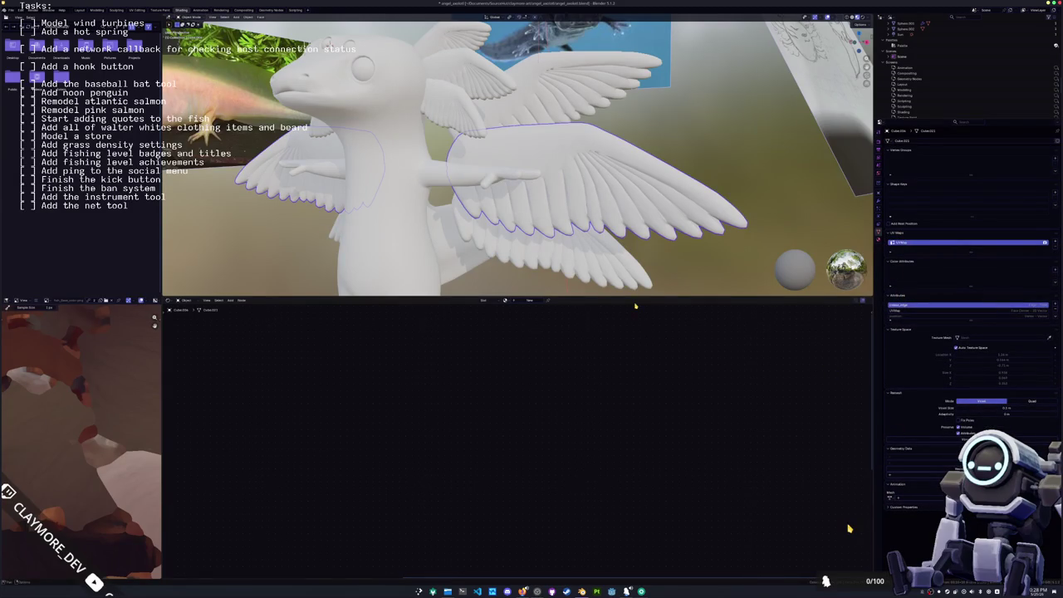
middle_click_drag(586, 311, 567, 357)
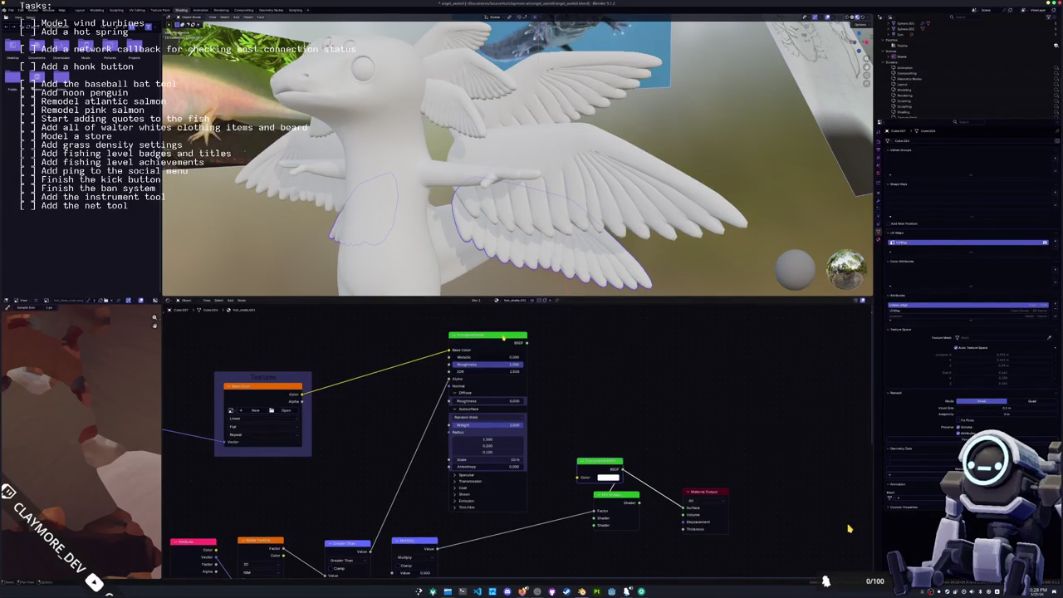
middle_click_drag(387, 427, 415, 459)
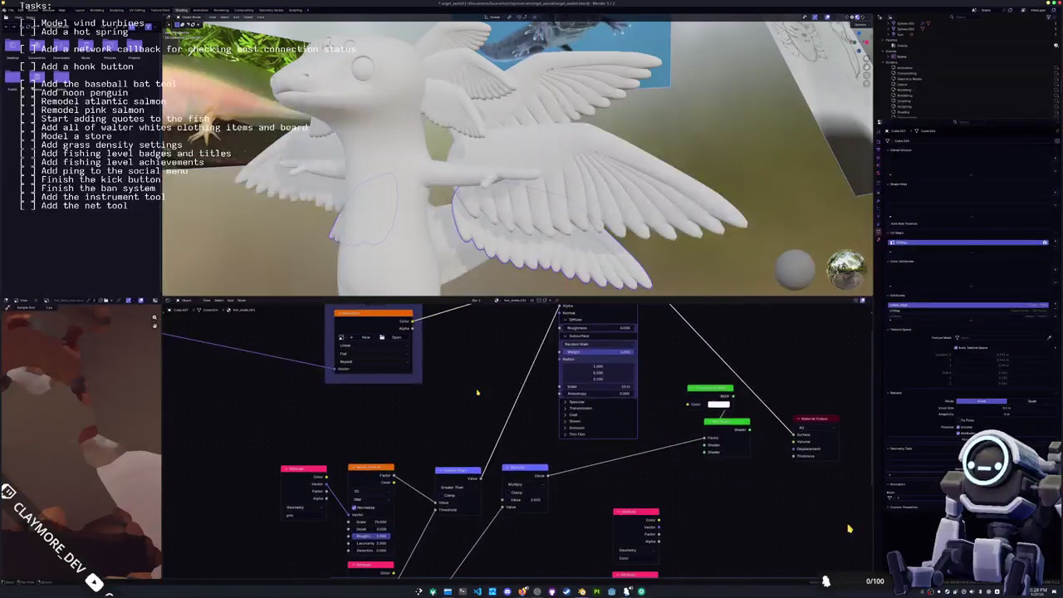
left_click_drag(399, 450, 442, 449)
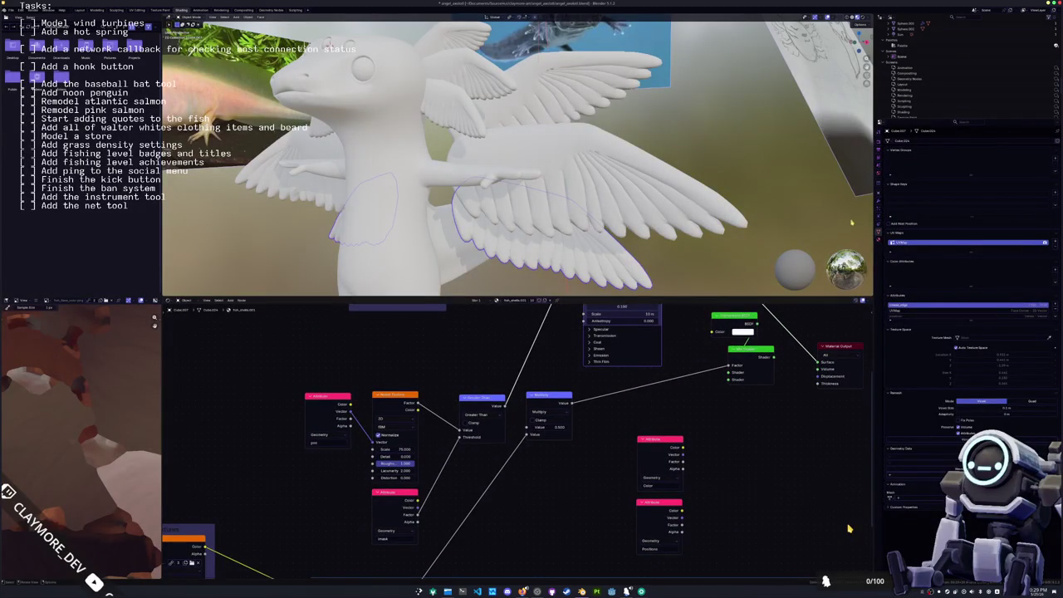
left_click(869, 17)
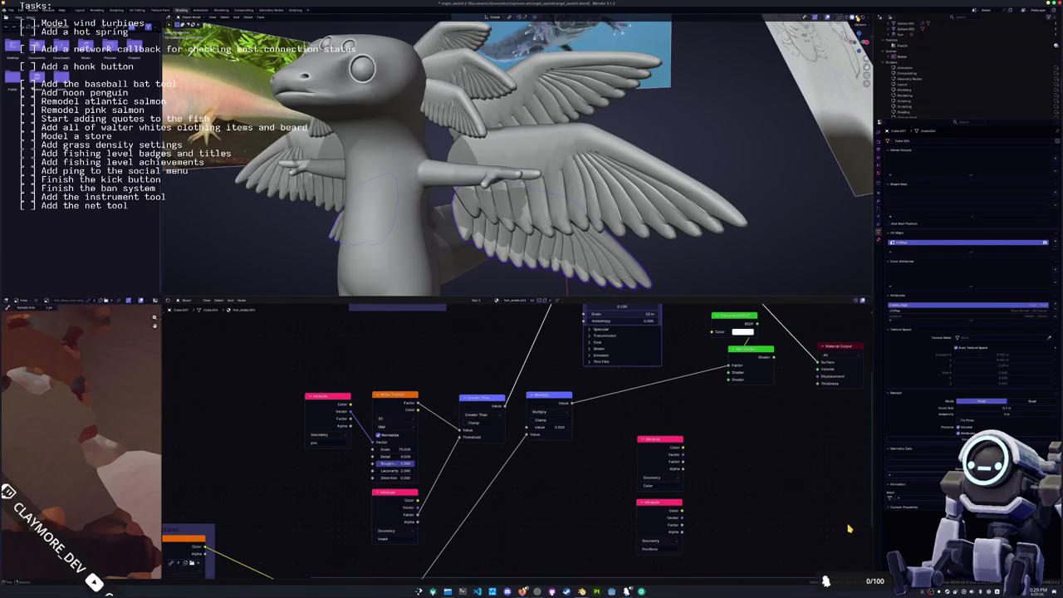
left_click(869, 16)
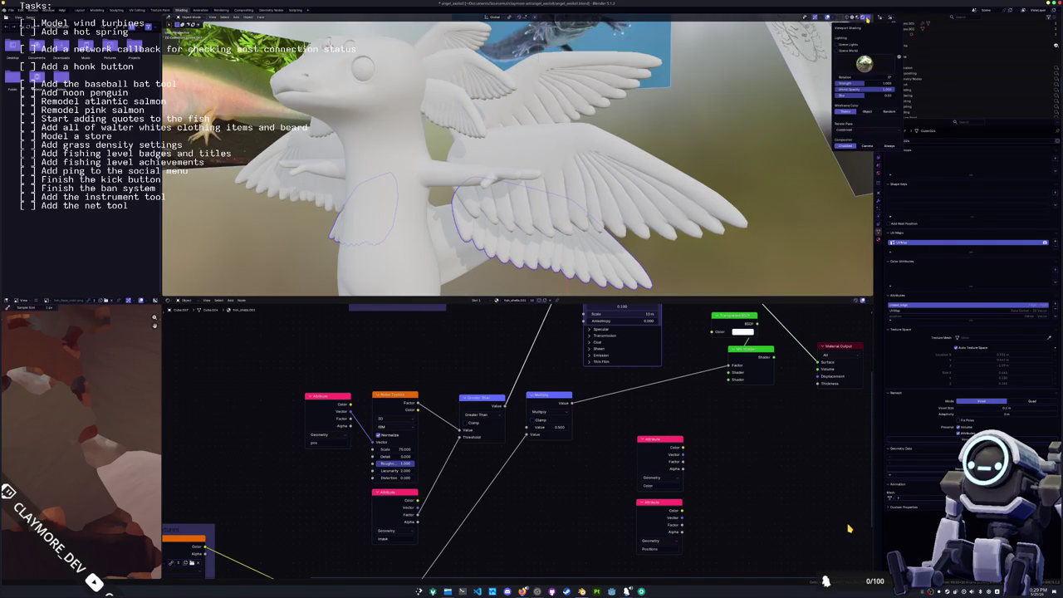
- Turn off Scene World, then open Render properties and expand and collapse Film and Performance
left_click(842, 52)
left_click(879, 141)
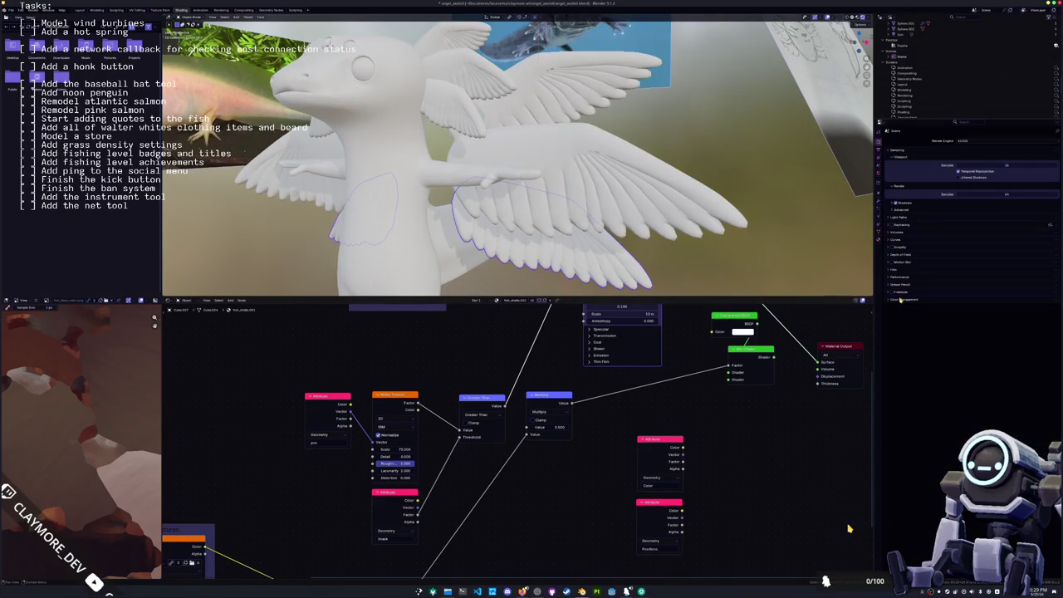
left_click(893, 270)
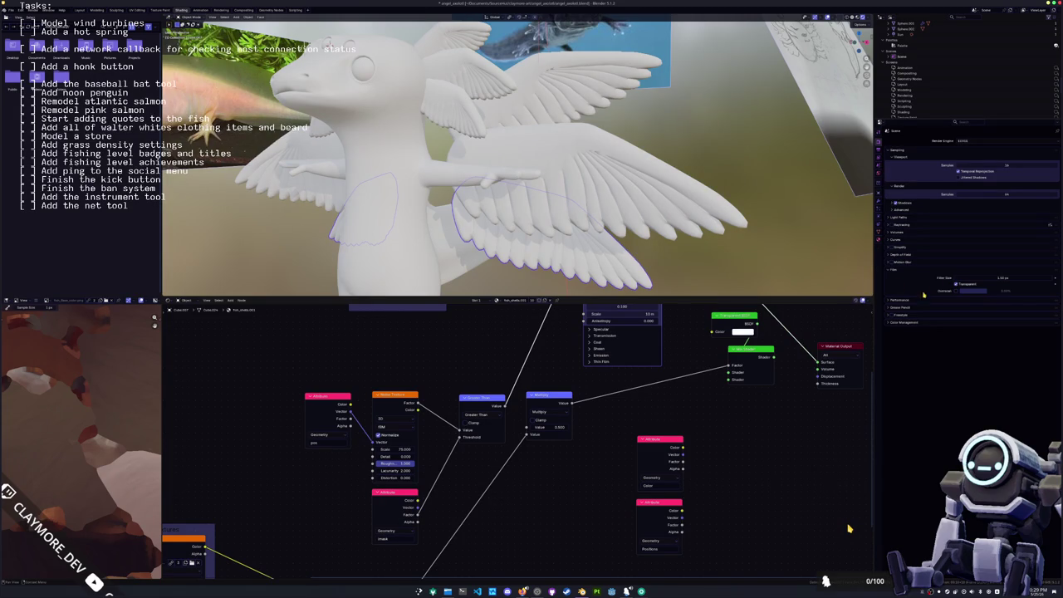
left_click(906, 299)
left_click(905, 300)
left_click(901, 269)
left_click(901, 265)
left_click(901, 265)
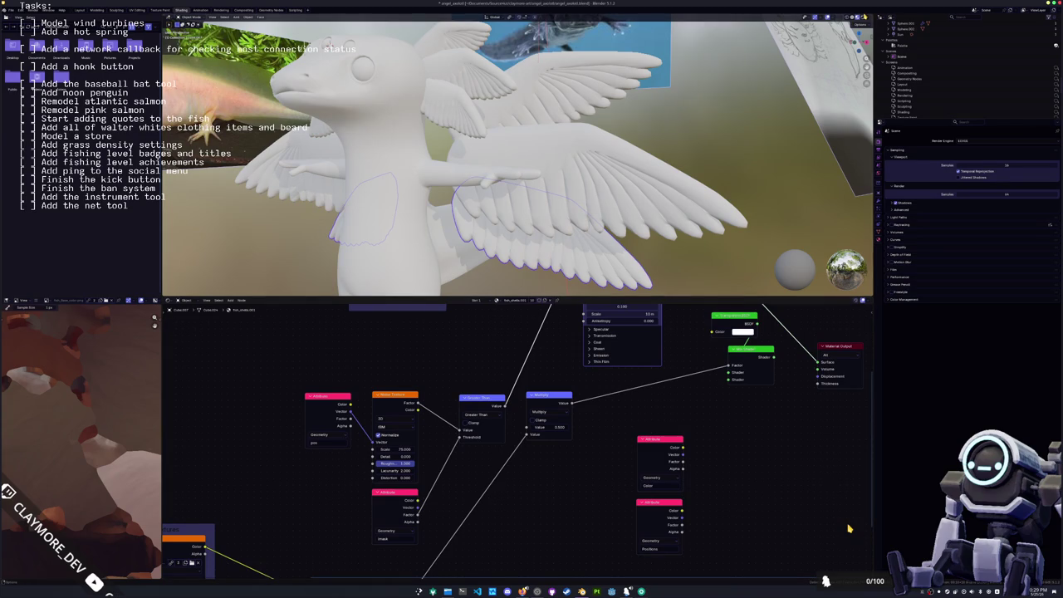
- Switch the viewport to Solid shading and frame the whole scene with Home
left_click(869, 17)
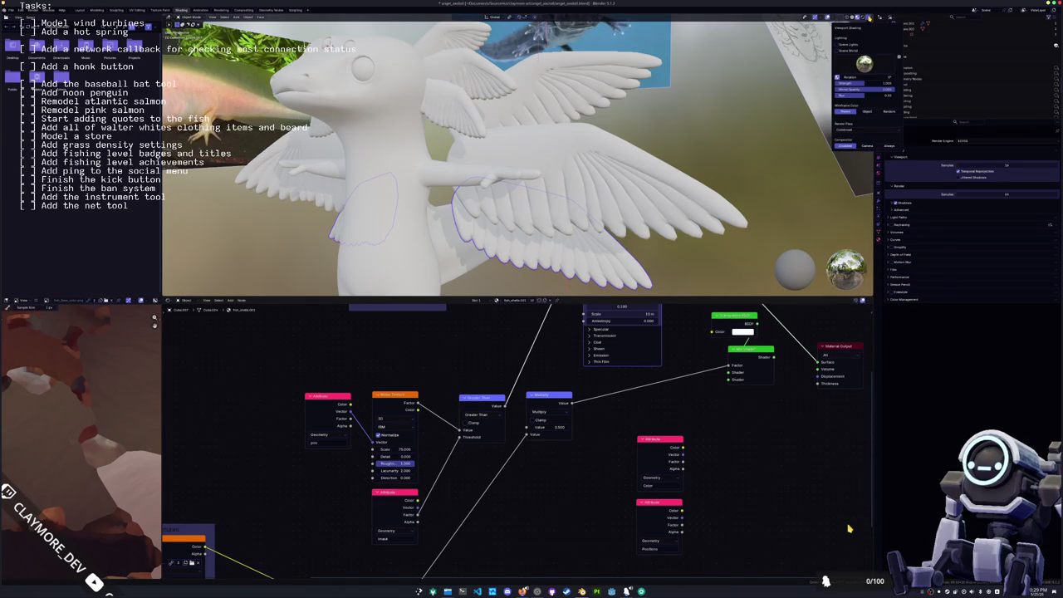
left_click(849, 528)
left_click(869, 17)
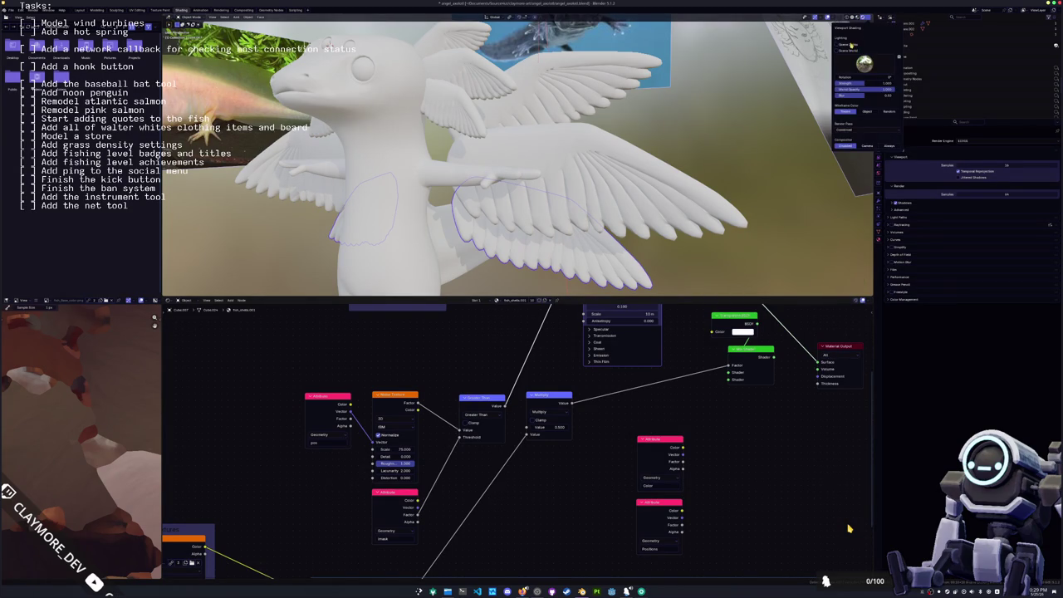
left_click(856, 16)
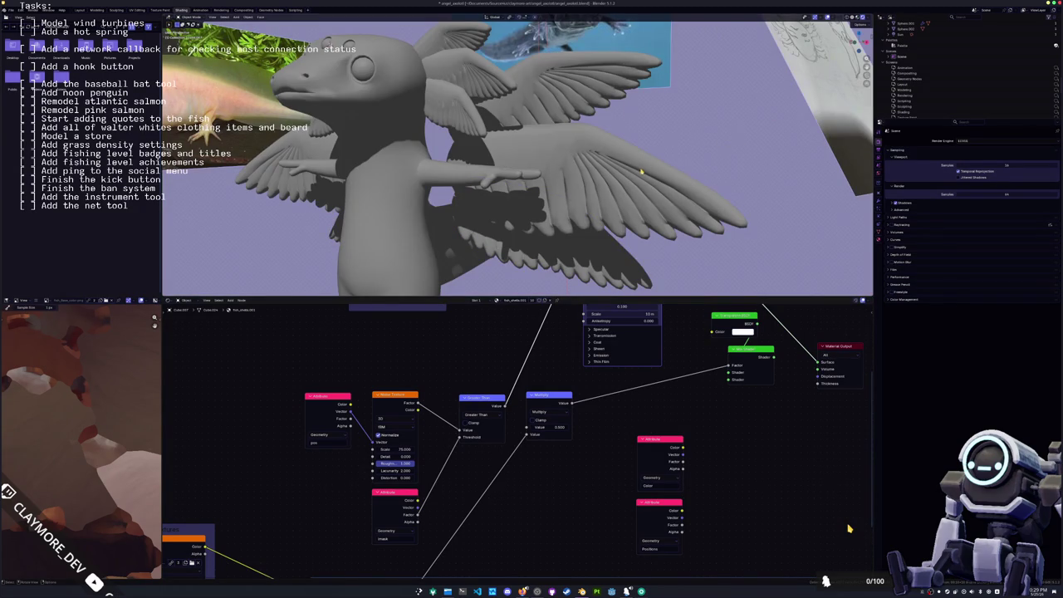
key("Home")
left_click(887, 17)
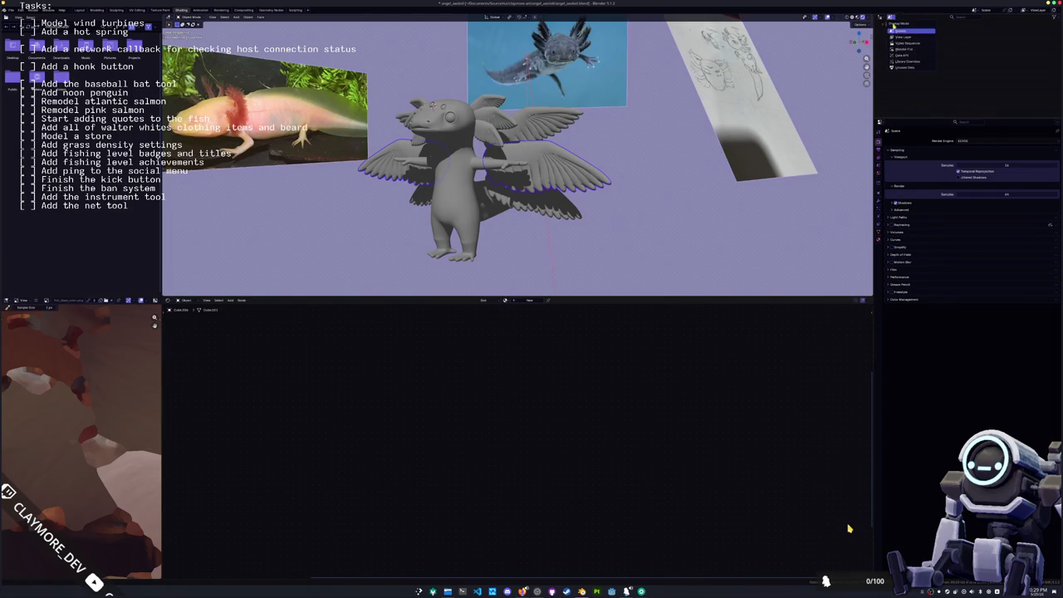
- Delete the Sun light from the scene, then undo the deletion
left_click(907, 37)
left_click(904, 112)
key("x")
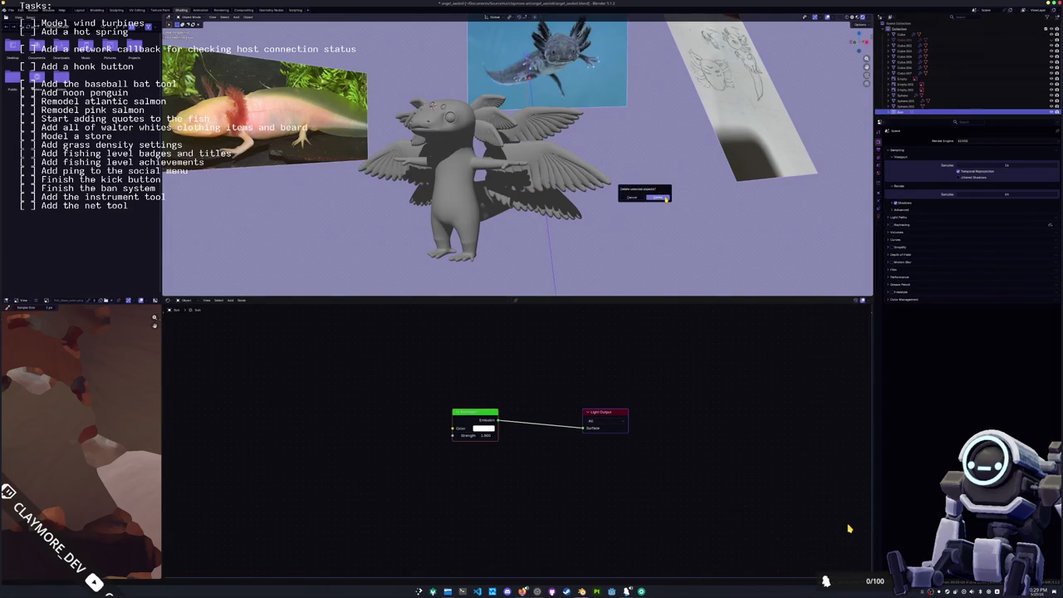
left_click(658, 197)
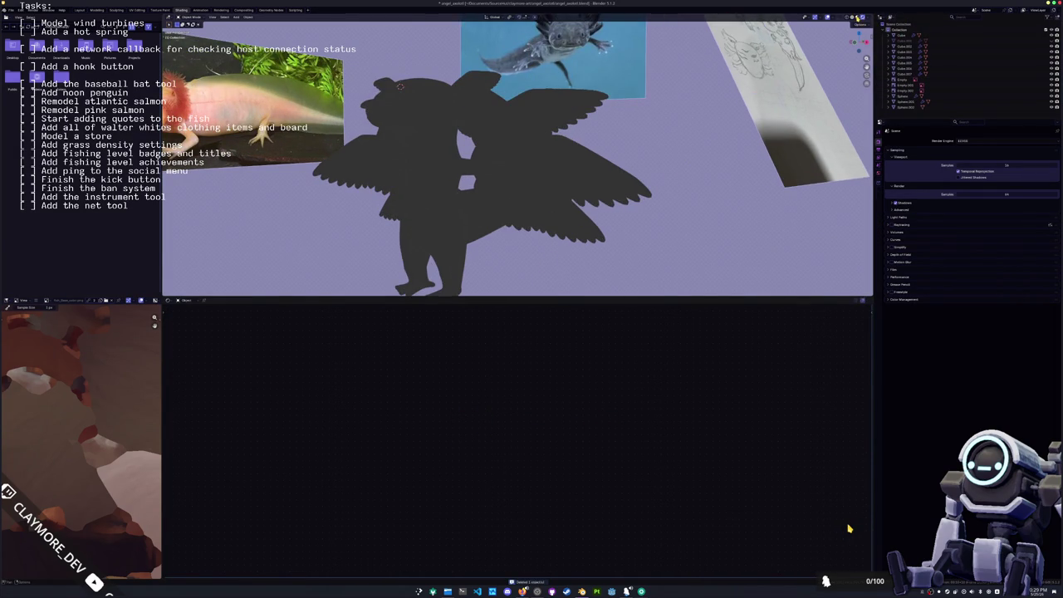
key("ctrl+z")
key("ctrl+z")
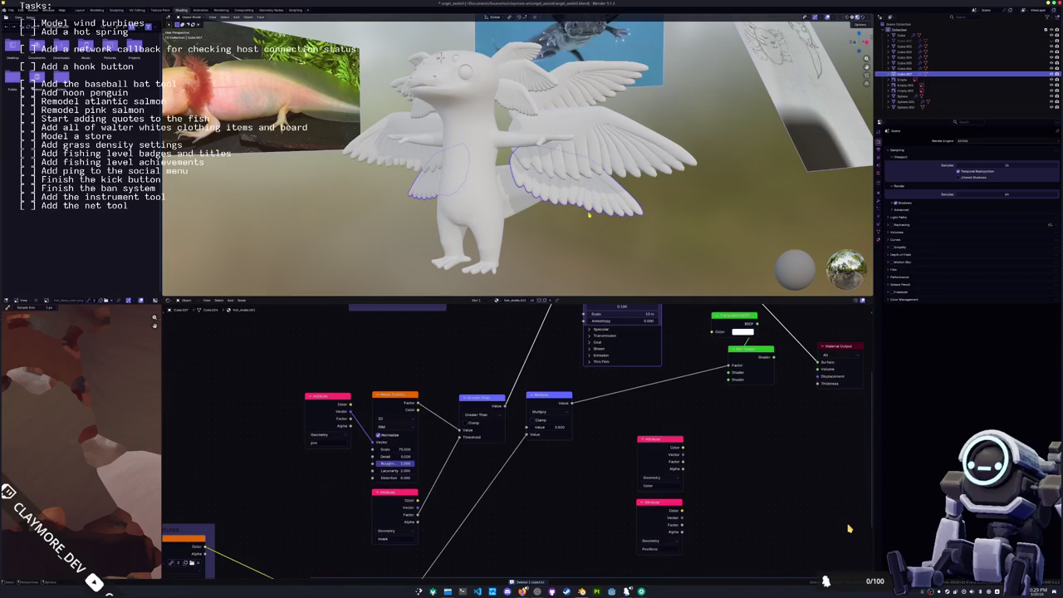
- Connect the wing material's Principled BSDF directly to the Material Output
middle_click_drag(831, 466, 796, 529)
middle_click_drag(835, 562, 849, 529)
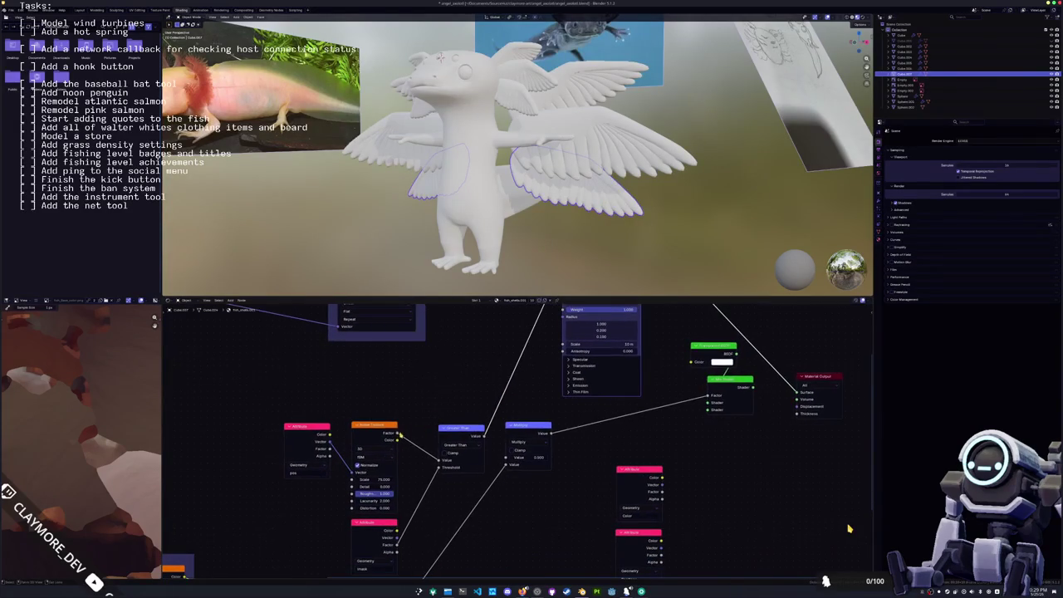
left_click(381, 431, "ctrl+shift")
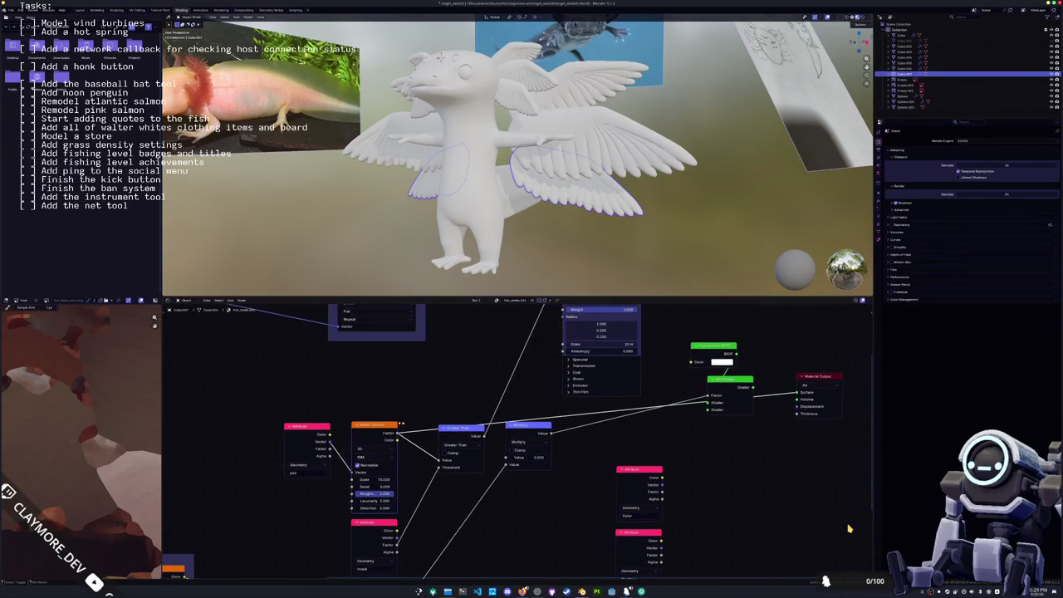
middle_click_drag(401, 424, 354, 545)
left_click(594, 343, "ctrl+shift")
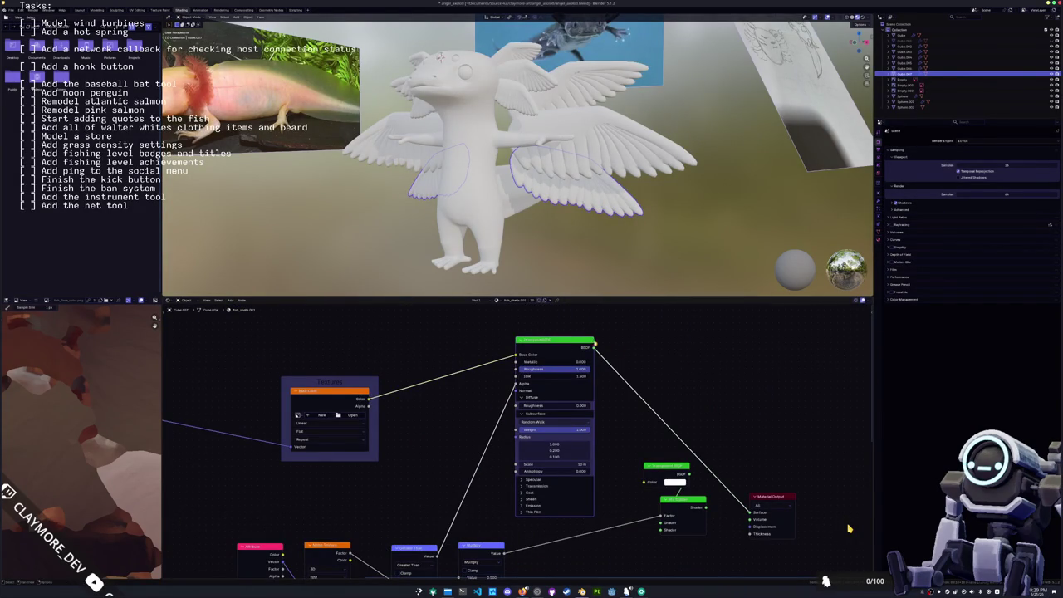
- Apply the selected wing's transforms and show its empty material properties
key("ctrl+a")
key("Return")
key("KP_Decimal")
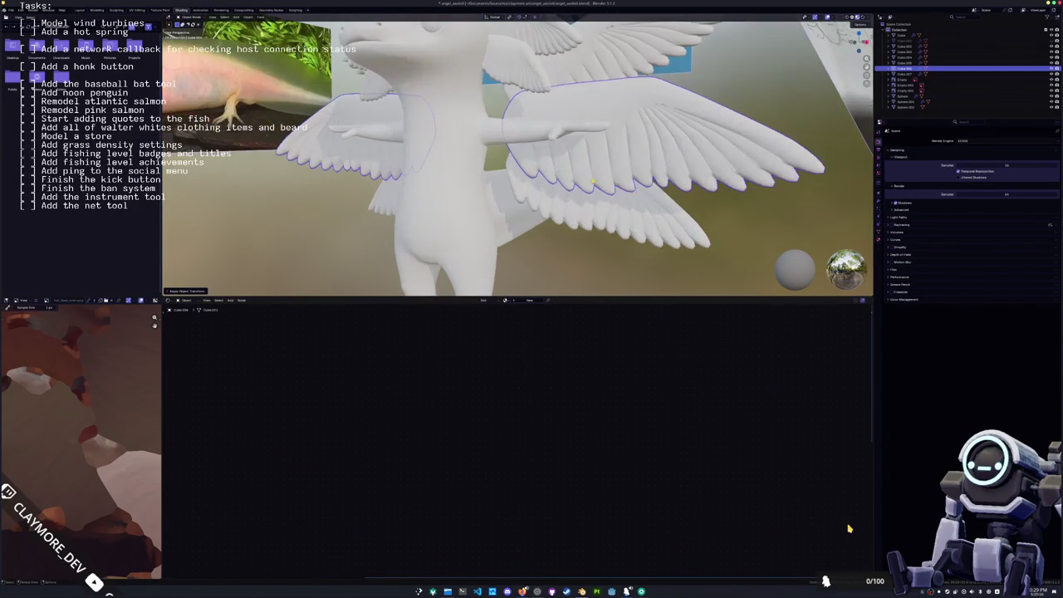
left_click(861, 24)
left_click(866, 17)
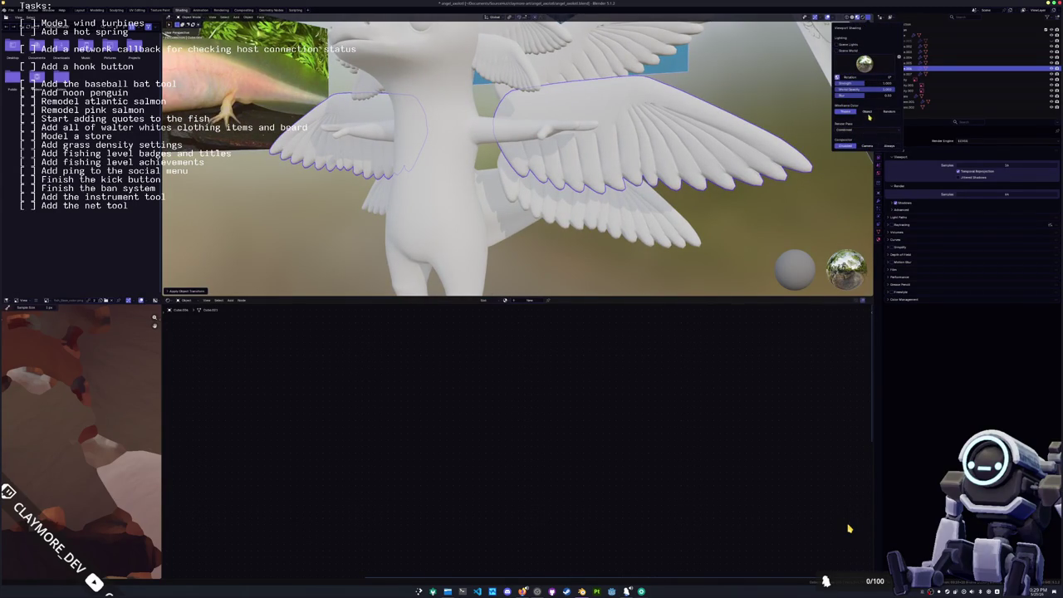
scroll(779, 219, "down", 5)
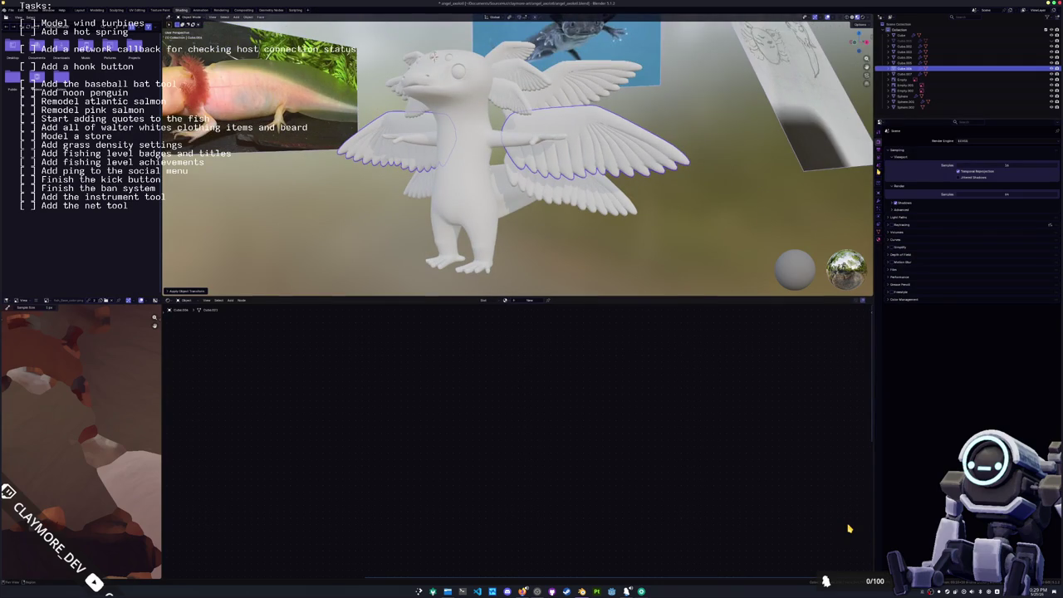
left_click(878, 241)
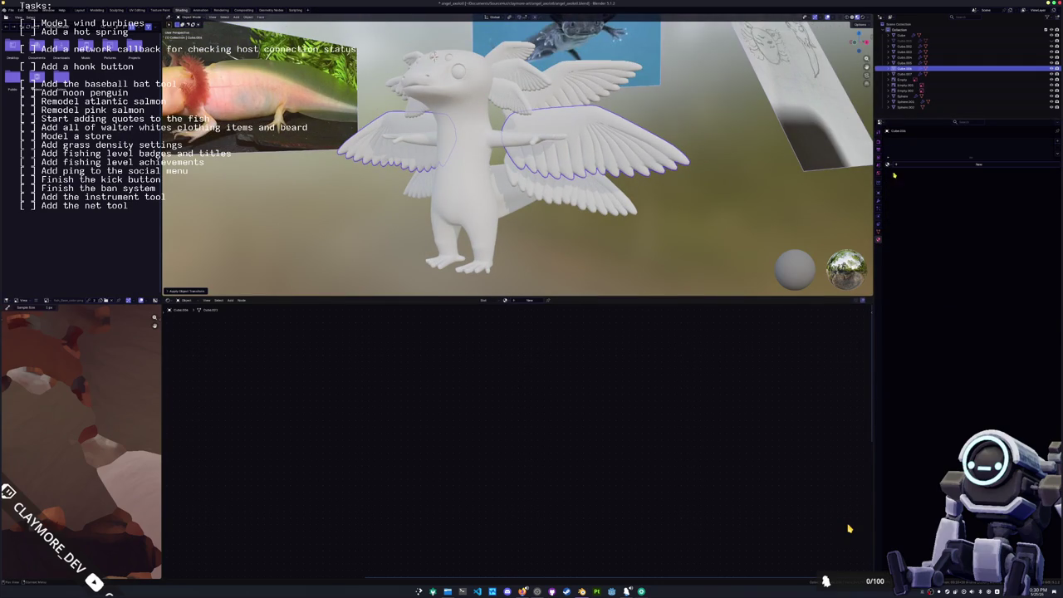
- Assign an existing material to the wing, preview its Image Texture, then restore the Principled BSDF
left_click(889, 164)
left_click(901, 178)
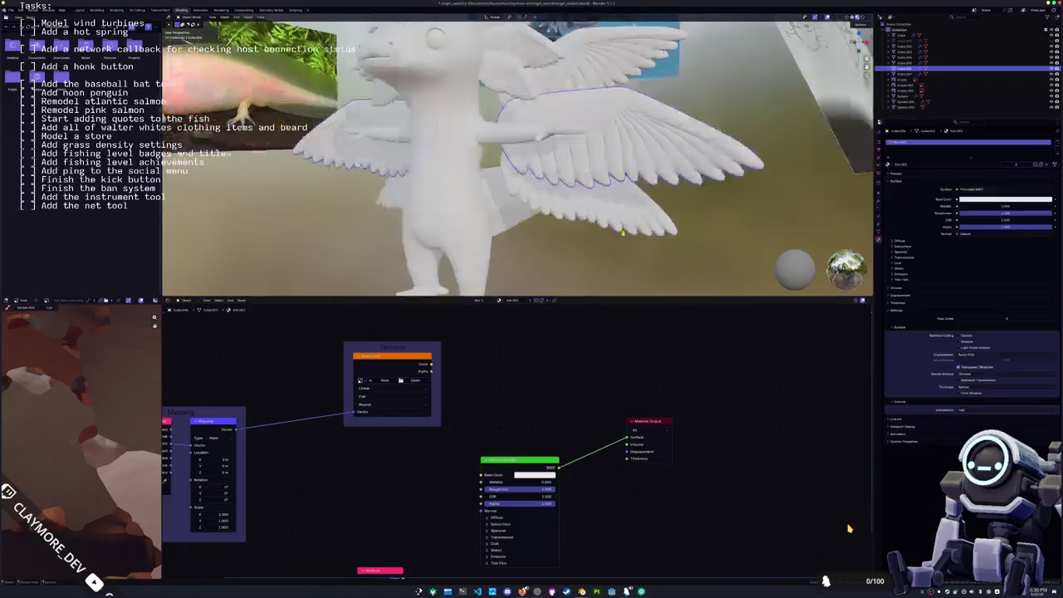
scroll(517, 155, "up", 3)
scroll(517, 155, "up", 3)
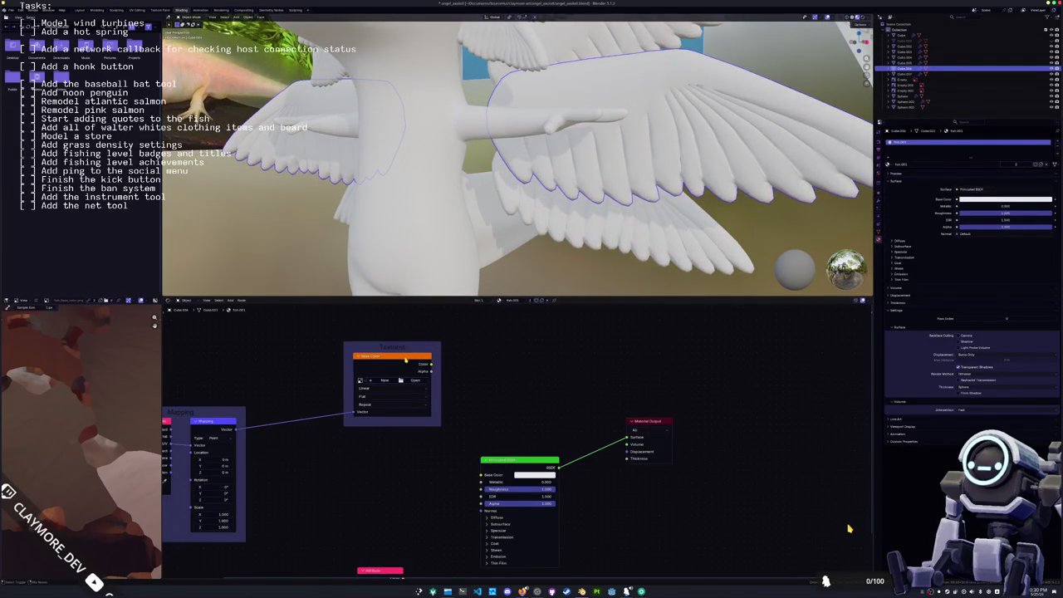
left_click(407, 357, "ctrl+shift")
left_click(518, 443, "ctrl+shift")
left_click(404, 360, "ctrl+shift")
left_click(521, 459, "ctrl+shift")
- Toggle the wing's Geometry Nodes modifier display in the viewport
left_click(879, 201)
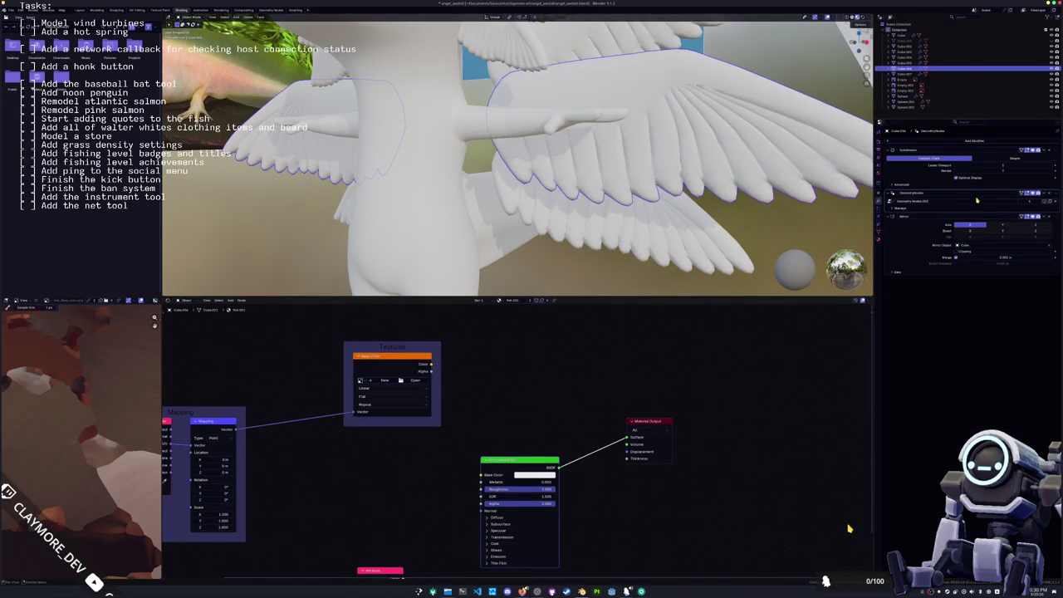
left_click(1036, 193)
middle_click_drag(726, 195, 691, 181)
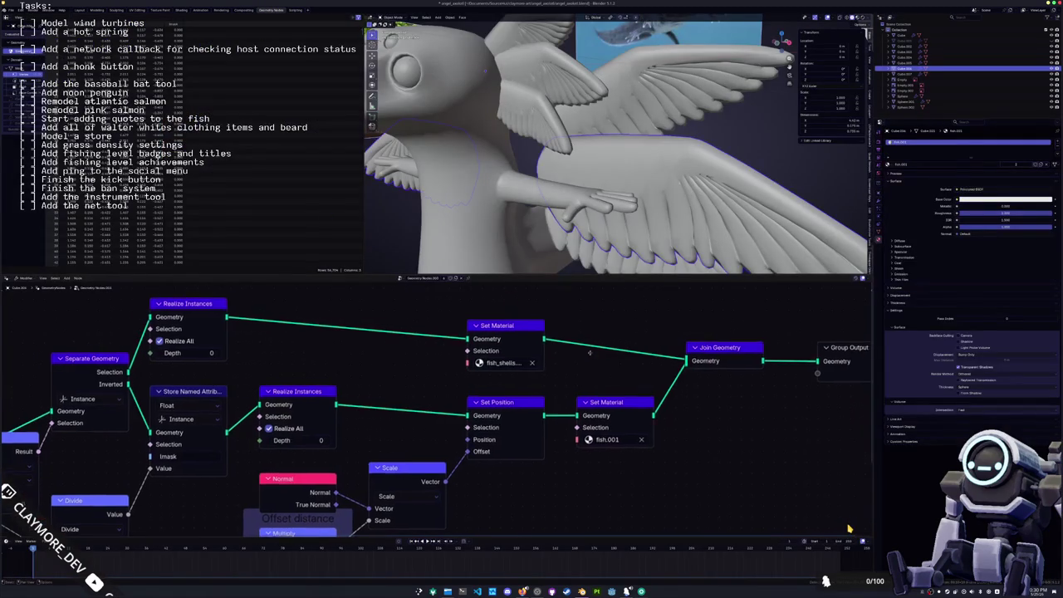
- Swap the Set Material nodes: upper to fish.001, lower to fish_shells
middle_click_drag(590, 352, 551, 356)
left_click(467, 366)
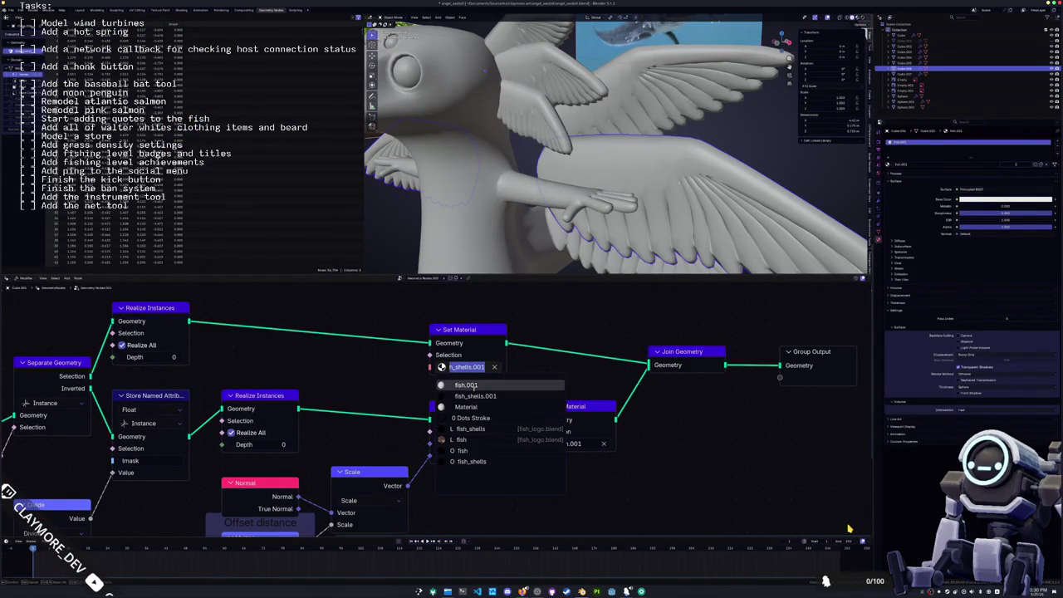
left_click(468, 385)
left_click(574, 443)
left_click(573, 468)
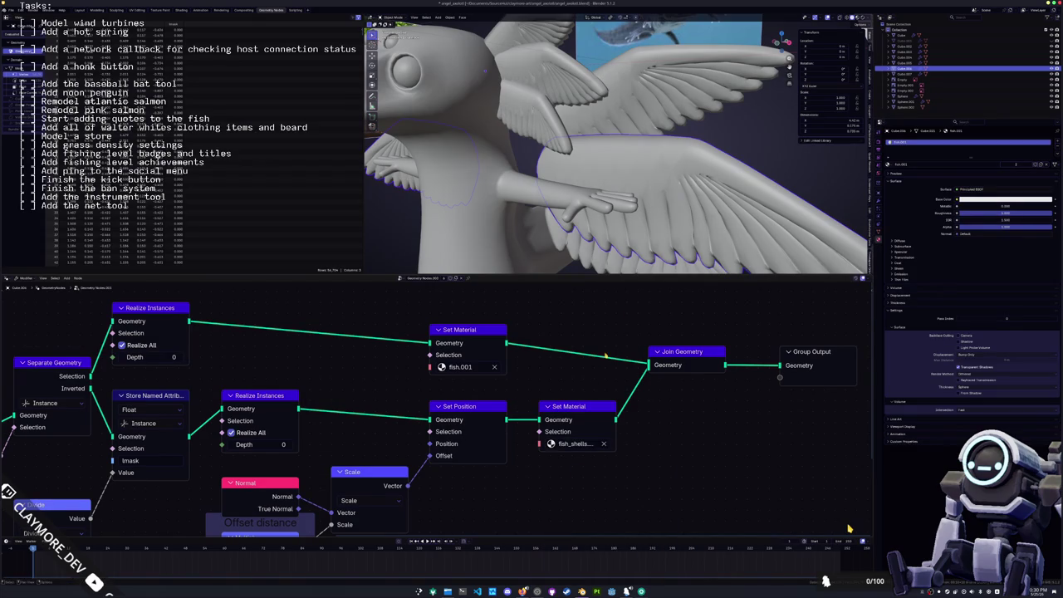
- Switch to Material Preview, apply the wing's transforms, and go to the Shading workspace
left_click(856, 17)
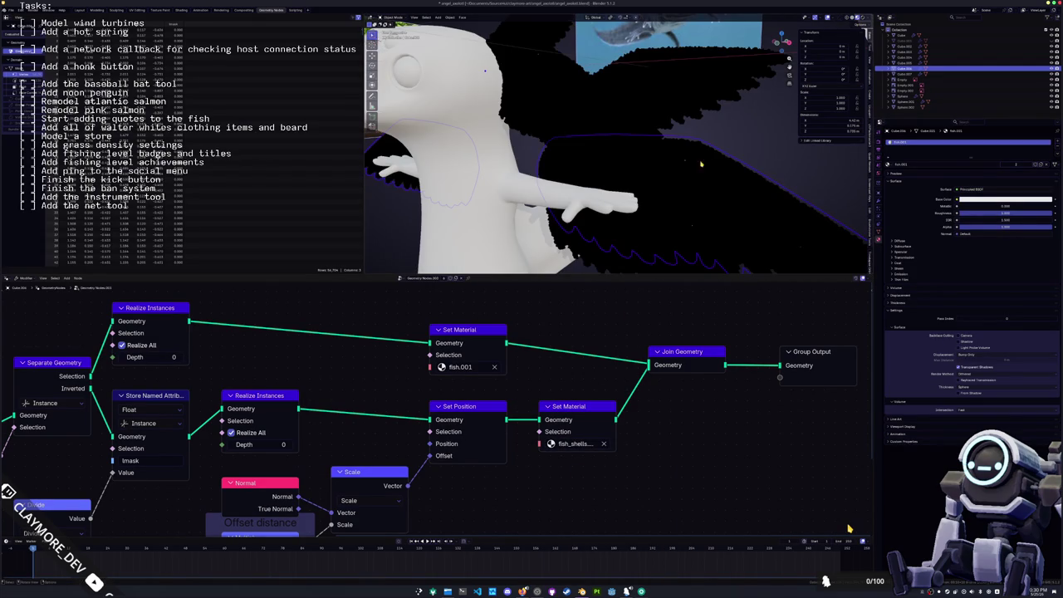
scroll(701, 164, "down", 4)
key("ctrl+a")
left_click(680, 173)
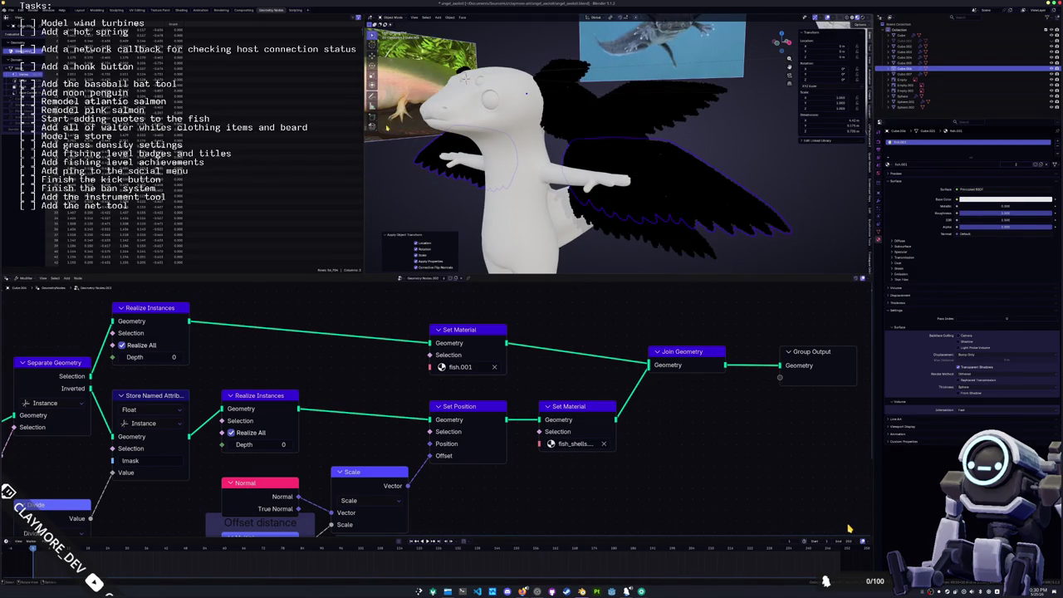
left_click(181, 10)
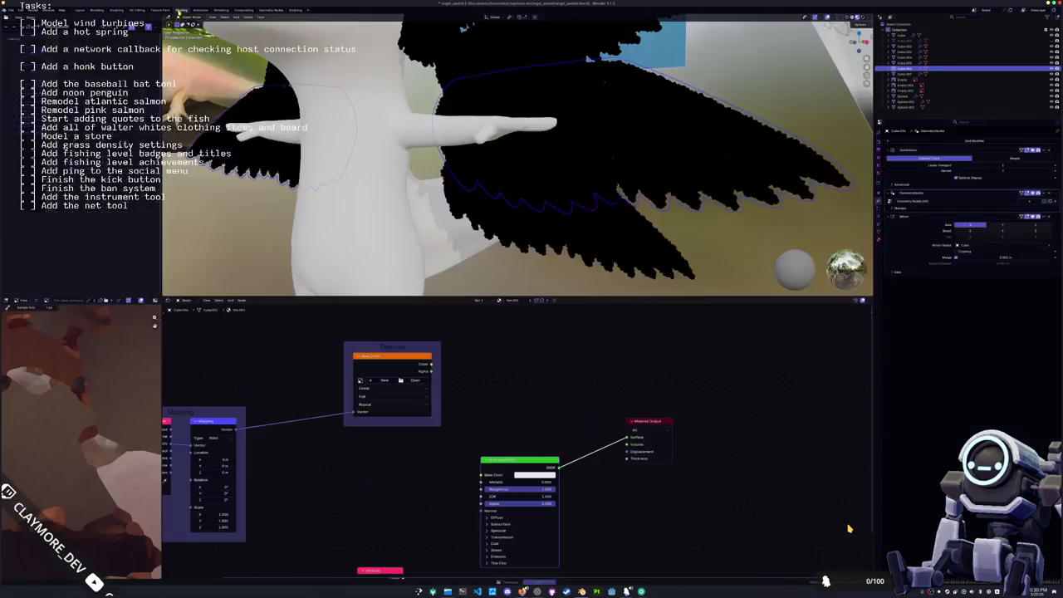
- Give the wings the shared fish material and unlink the texture from Base Color
middle_click_drag(507, 383, 507, 400)
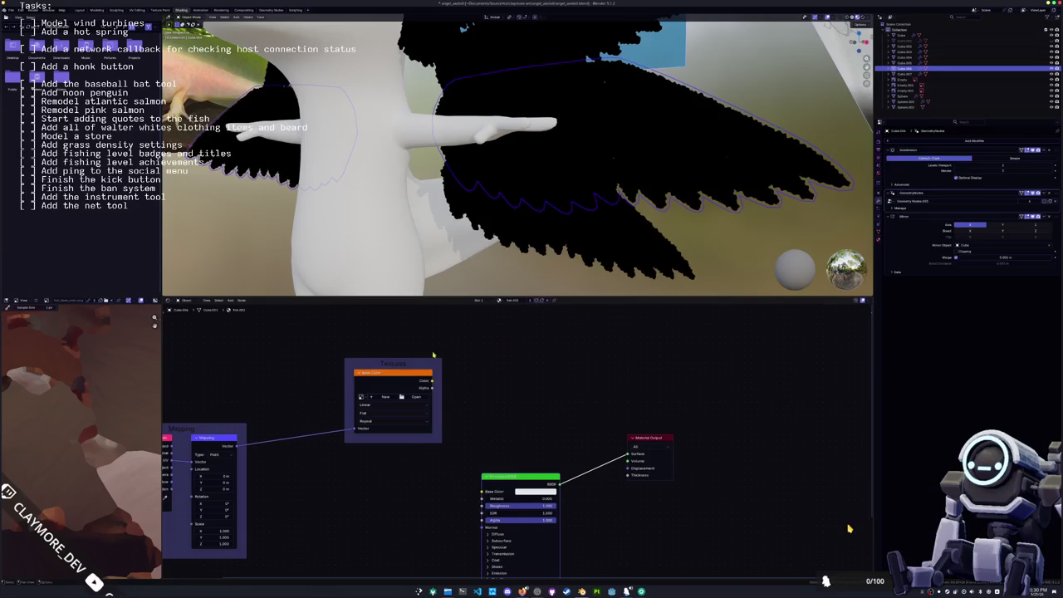
left_click(500, 300)
left_click(521, 322)
left_click_drag(469, 363, 449, 390)
- Select all the gill objects and apply their transforms
mouse_move(499, 207)
middle_mouse_down()
mouse_move(538, 192)
mouse_move(509, 143)
middle_mouse_up()
left_click(509, 142)
left_click(524, 137, "shift")
key("ctrl+a")
left_click(529, 133)
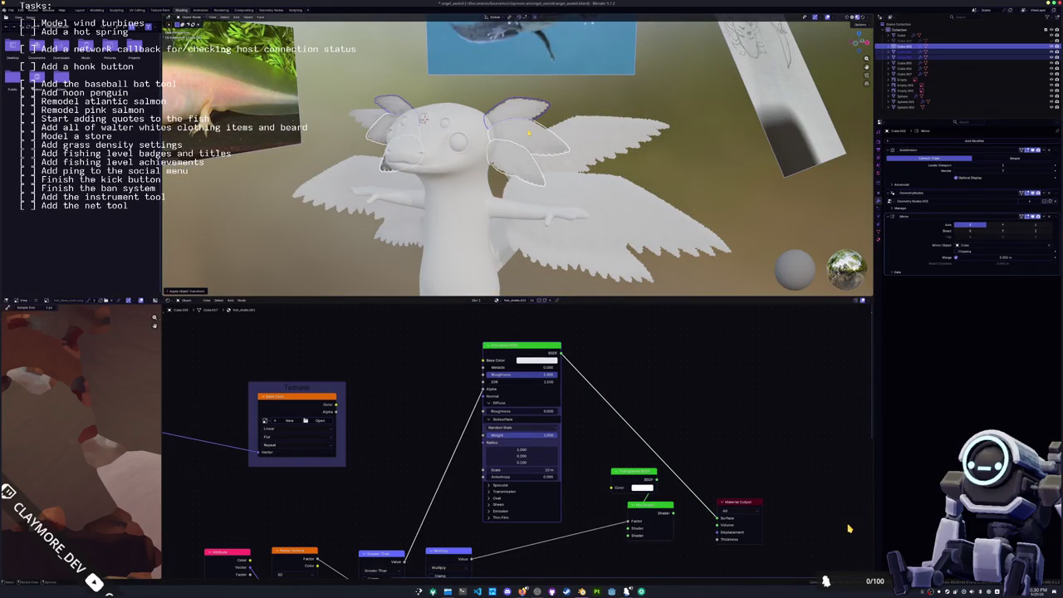
- Select and frame the body sphere, pick another sphere, and return to Layout
mouse_move(609, 218)
middle_mouse_down()
mouse_move(600, 197)
mouse_move(540, 241)
middle_mouse_up()
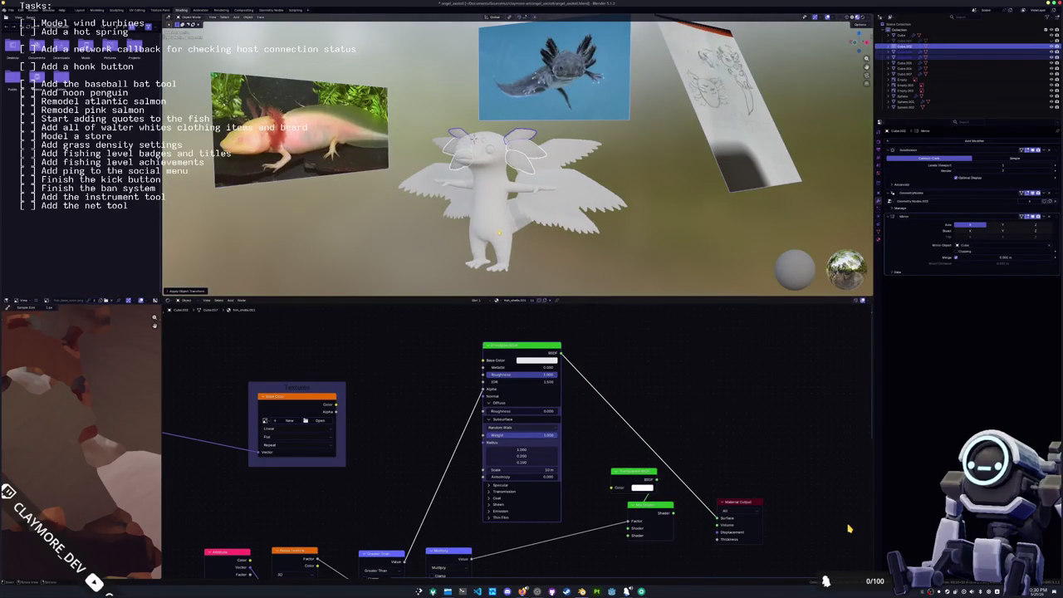
left_click(490, 208)
key("KP_Decimal")
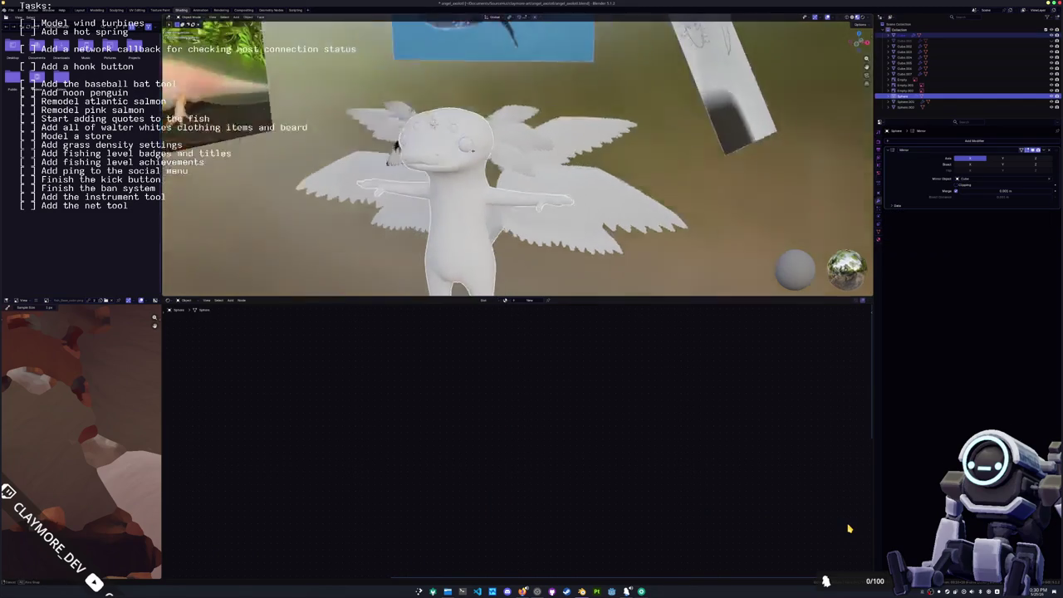
left_click(500, 166)
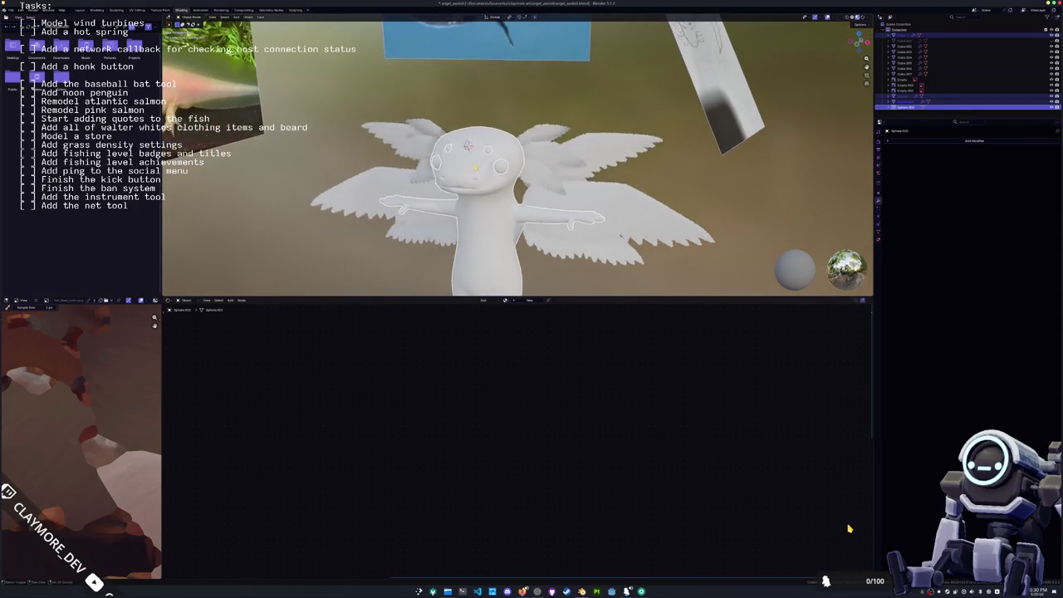
left_click(80, 11)
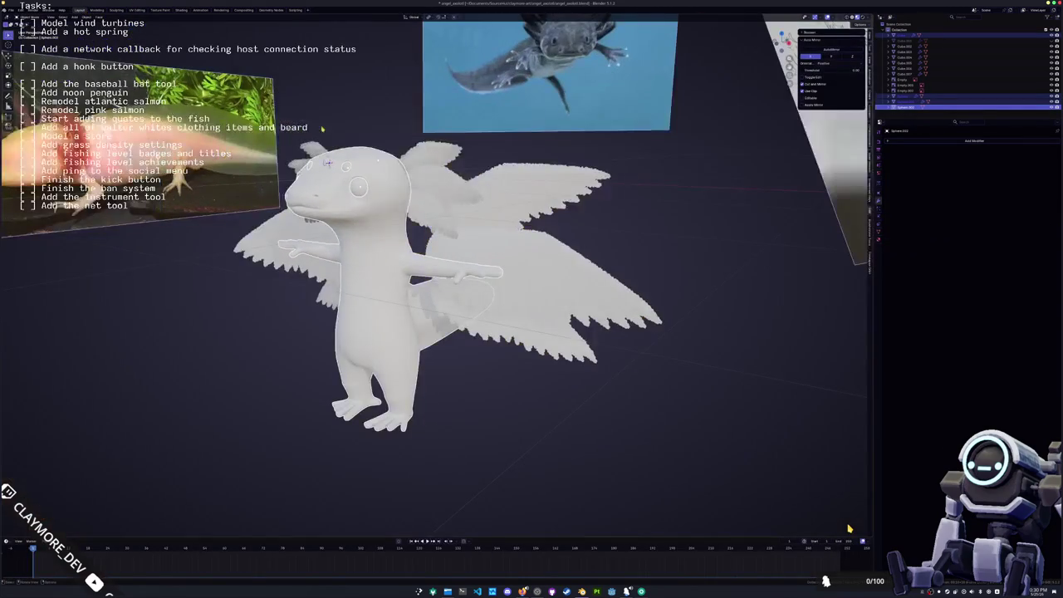
- Make Cube.004 active, toggle one of its wing modifiers, and clear the selection
scroll(295, 312, "down", 2)
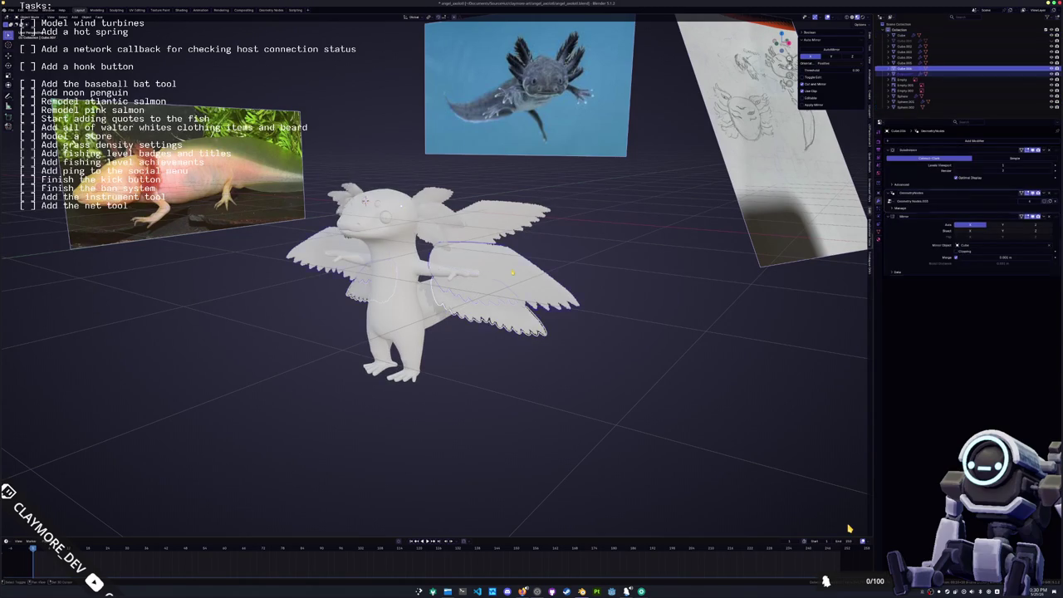
key("KP_Decimal")
left_click(901, 58, "ctrl")
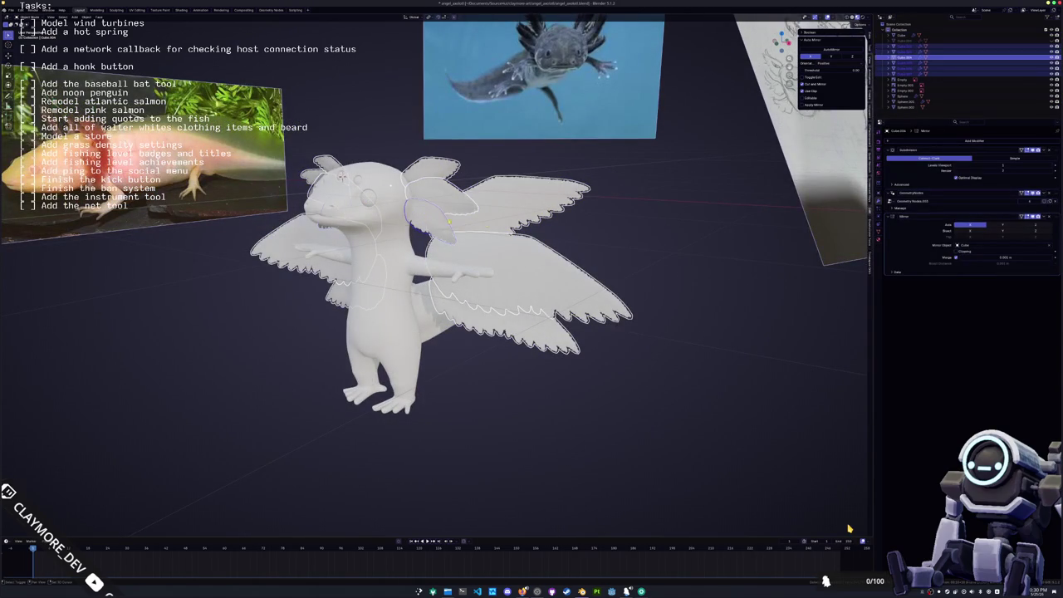
left_click(1037, 193)
key("alt+a")
- Apply a wing's transforms and switch the viewport to grey Solid shading
mouse_move(532, 249)
middle_mouse_down()
mouse_move(661, 249)
mouse_move(491, 255)
middle_mouse_up()
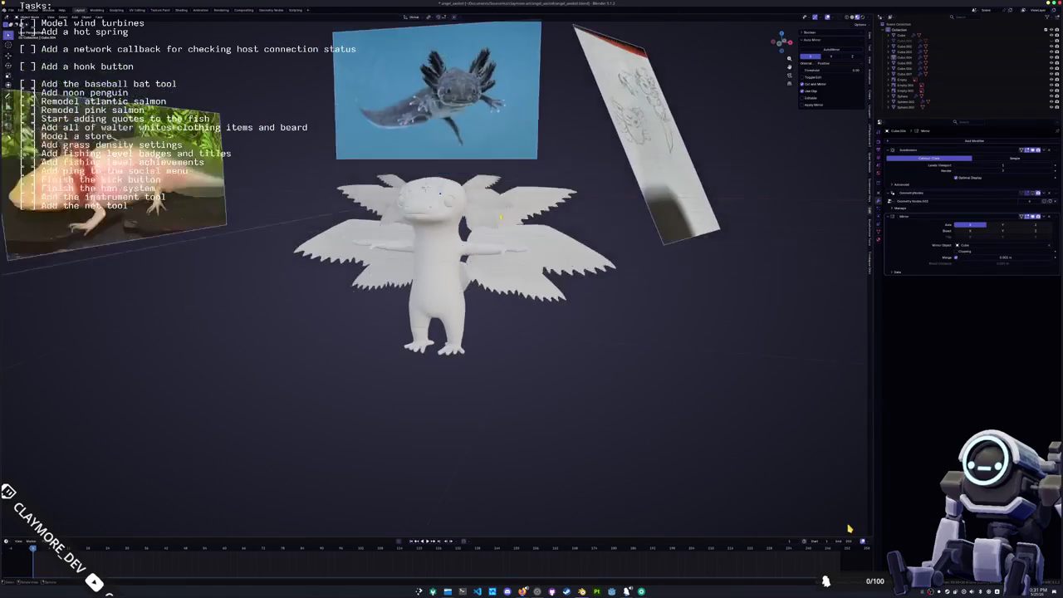
scroll(490, 255, "up", 5)
left_click(515, 166)
key("ctrl+a")
left_click(503, 162)
left_click(850, 17)
- Apply the body's Mirror and Subdivision modifiers to its mesh
middle_click_drag(498, 249, 681, 291)
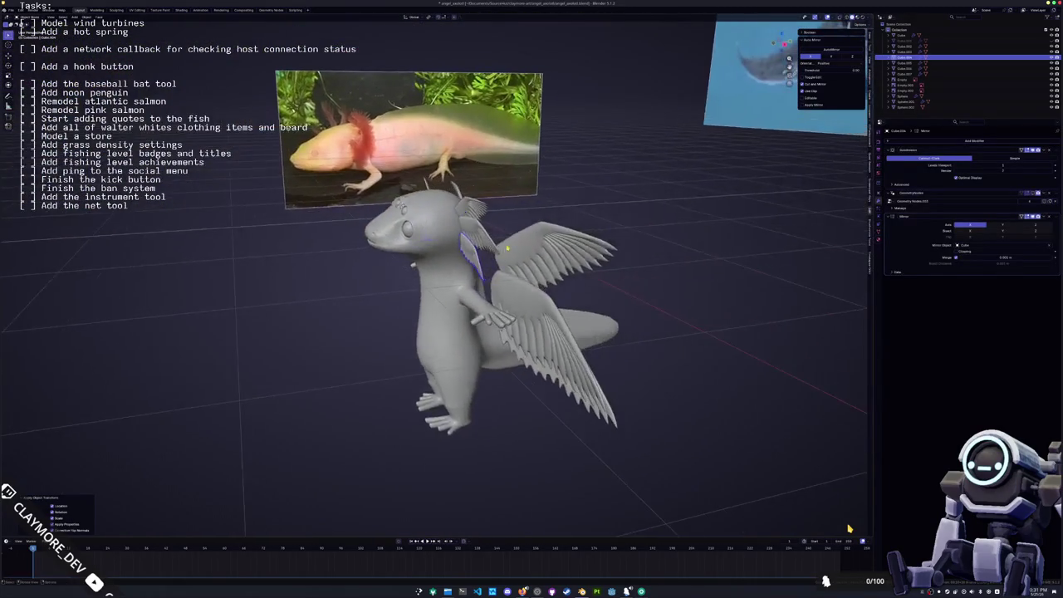
left_click(514, 157)
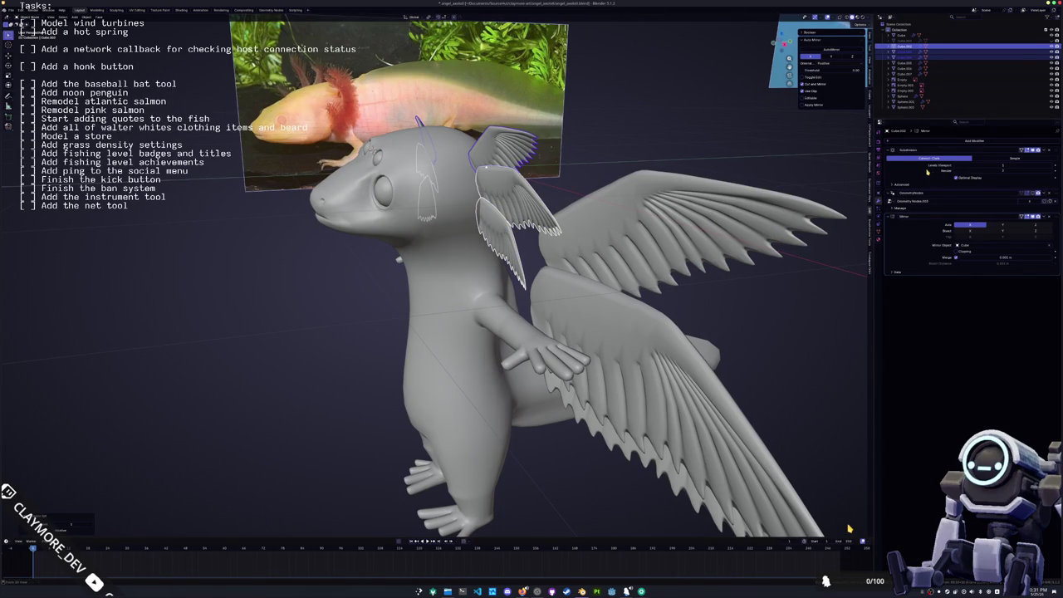
left_click(657, 353)
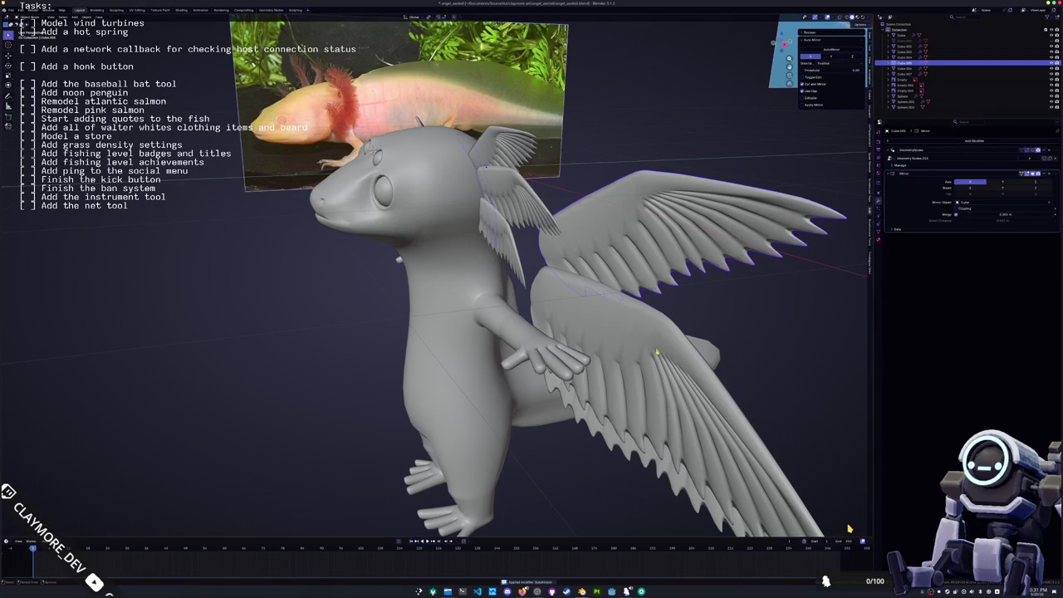
middle_click_drag(849, 528, 849, 528)
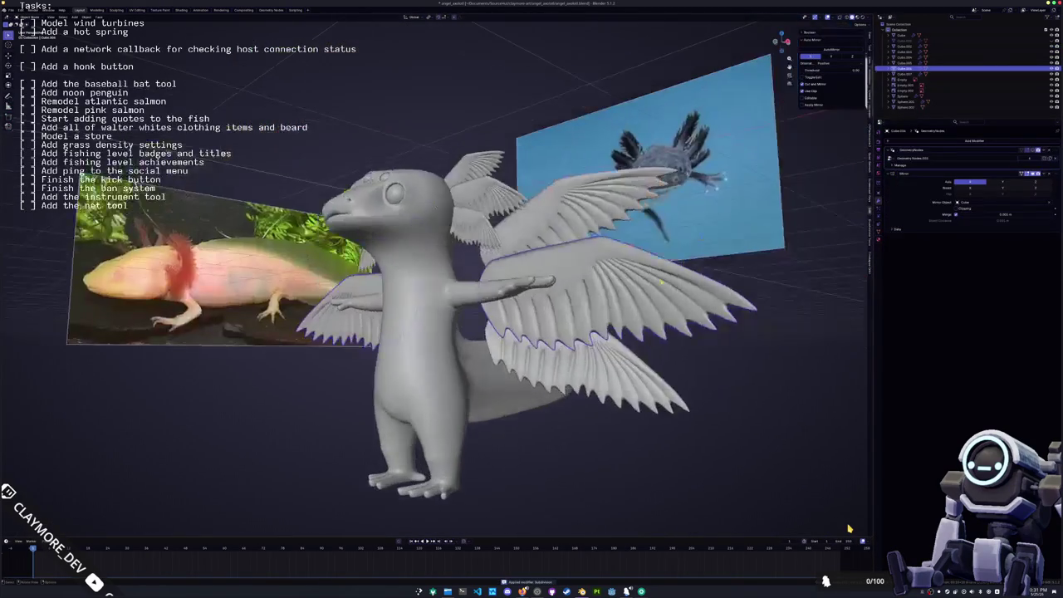
middle_click_drag(660, 284, 544, 306)
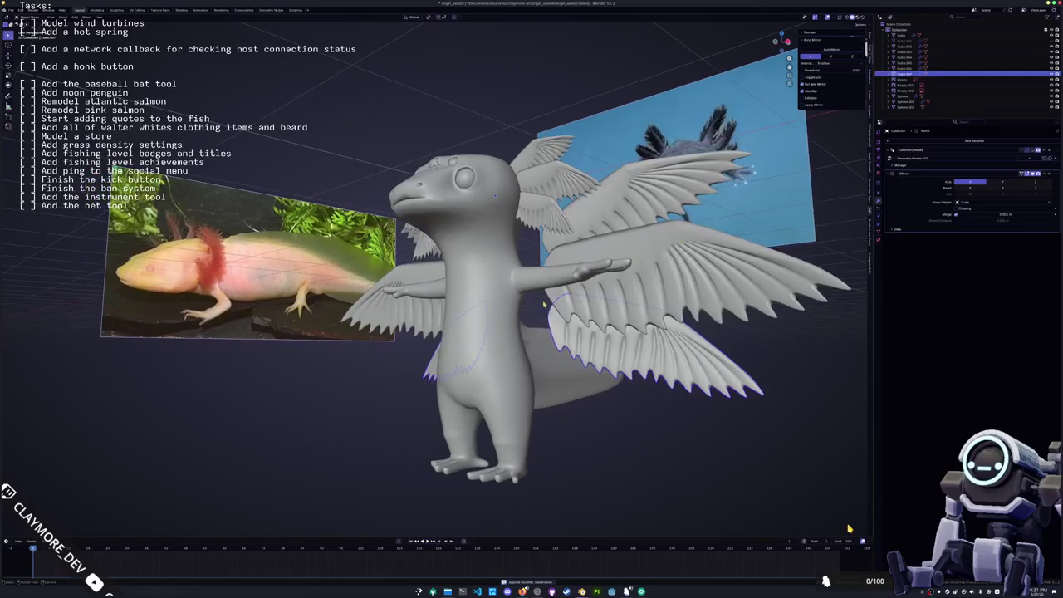
left_click(506, 316)
key("ctrl+a")
key("ctrl+a")
- Select the three eye spheres with the big eye as the active object
scroll(446, 204, "up", 1)
left_click(482, 155)
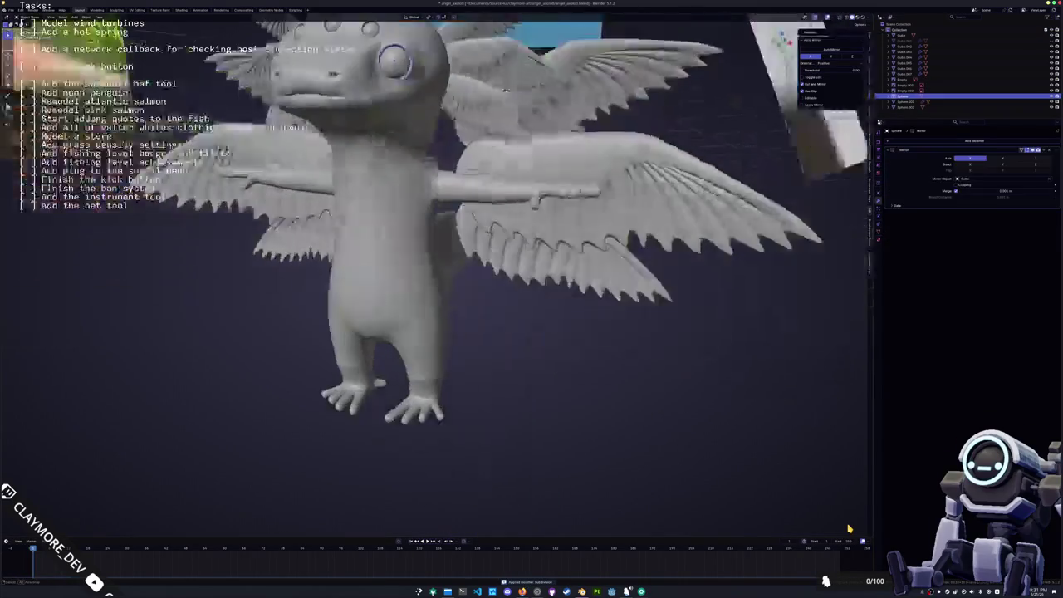
middle_click_drag(482, 155, 906, 175)
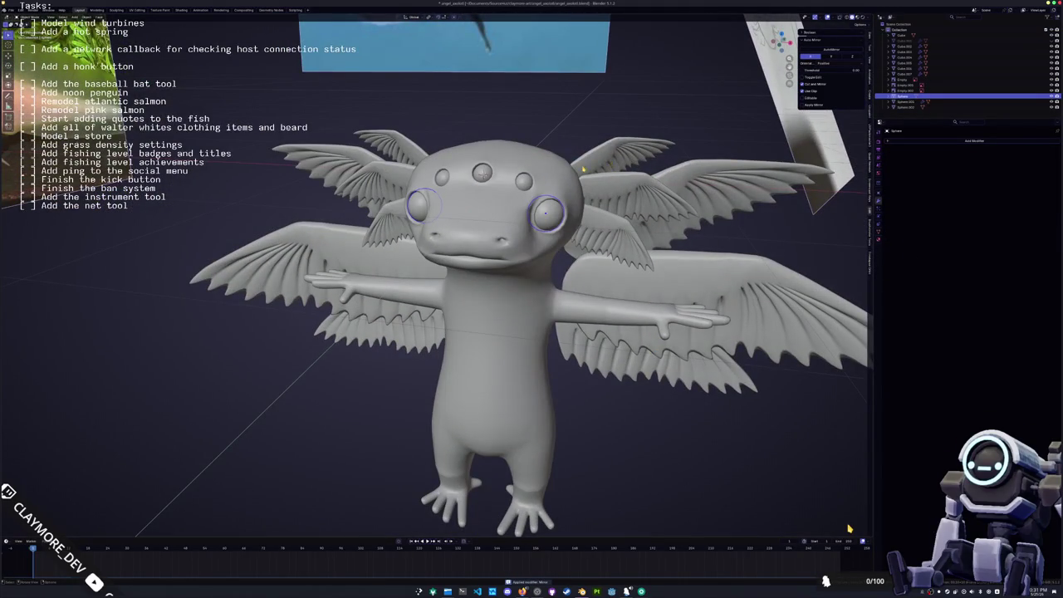
left_click(444, 178)
left_click(482, 174)
left_click(548, 216)
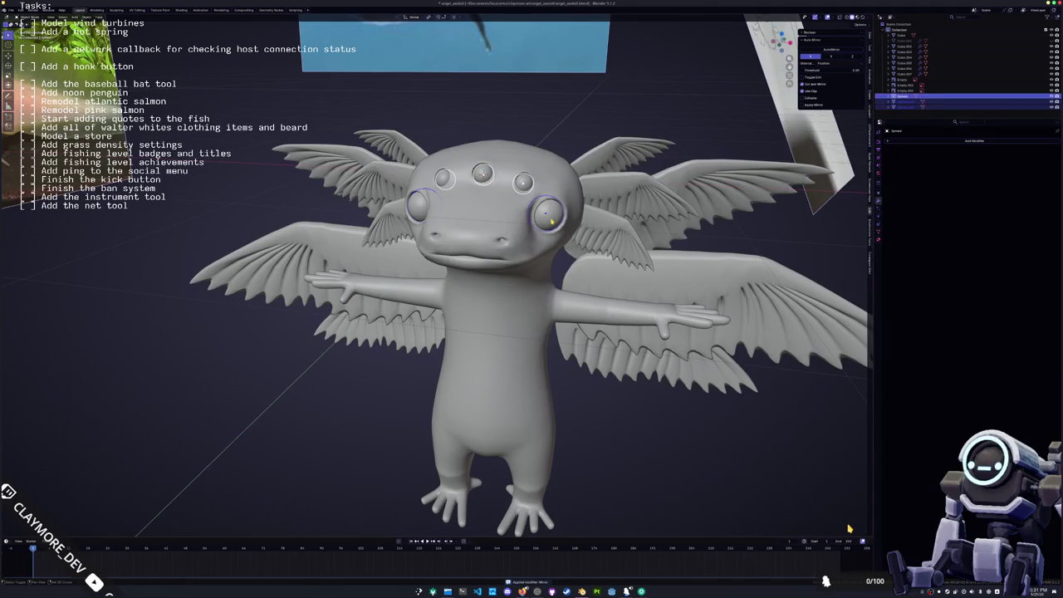
- Join the eye spheres into one object named axolotl_eyes
key("ctrl+j")
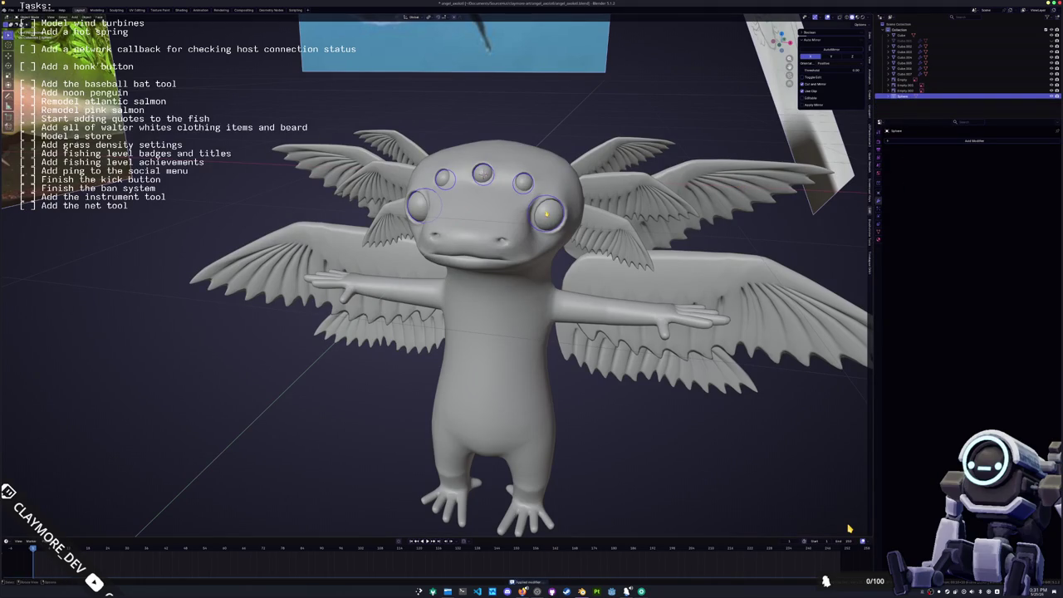
key("F2")
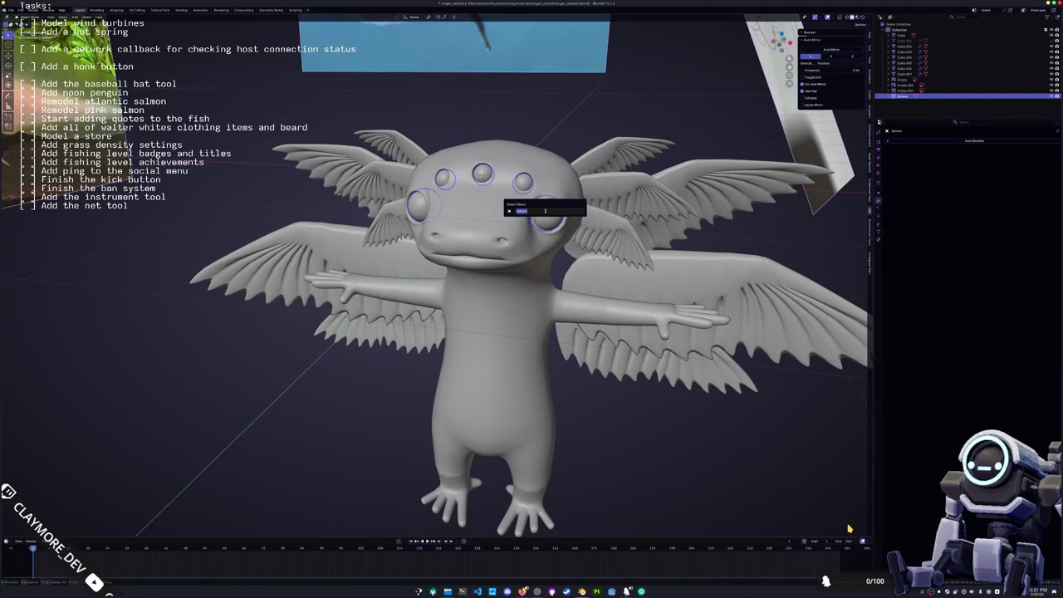
type("ey")
key("Return")
- Rename the body mesh to axolotl_body, then select the small head-wing
left_click(504, 155)
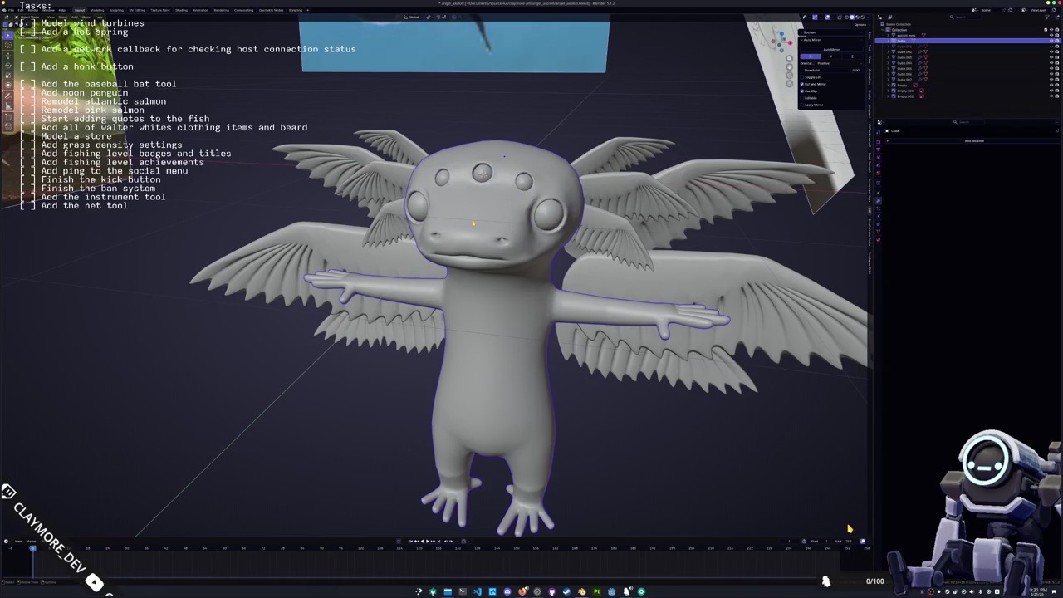
key("F2")
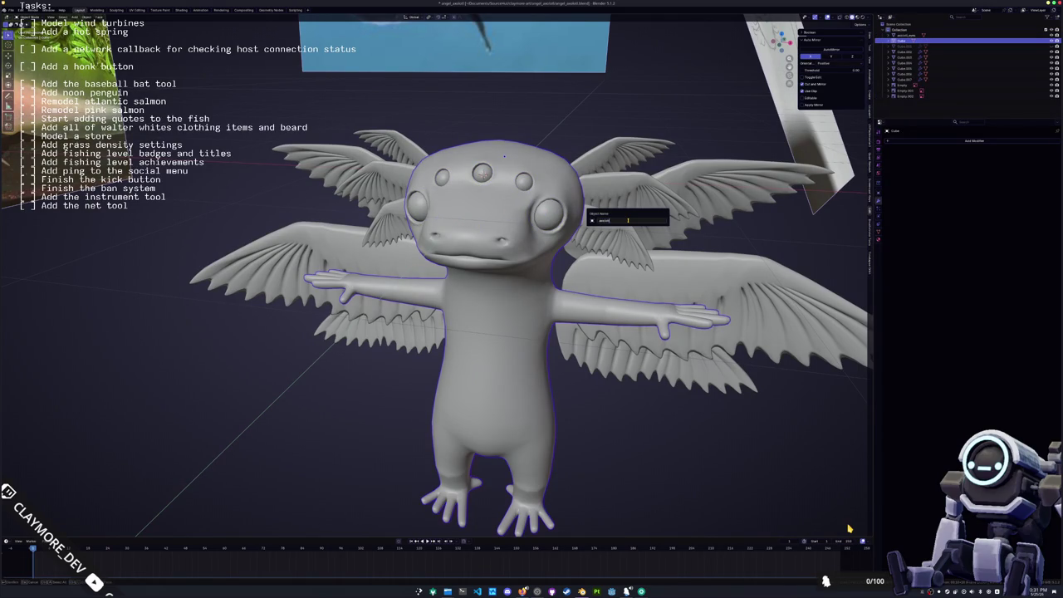
key("Return")
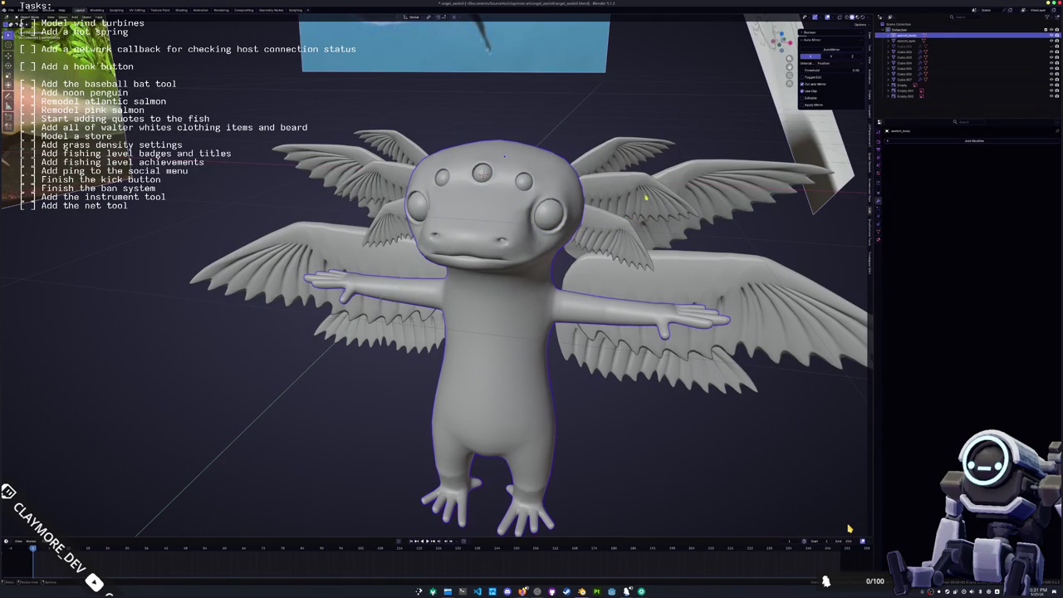
left_click(647, 196)
mouse_move(647, 196)
middle_mouse_down()
mouse_move(614, 208)
mouse_move(581, 250)
middle_mouse_up()
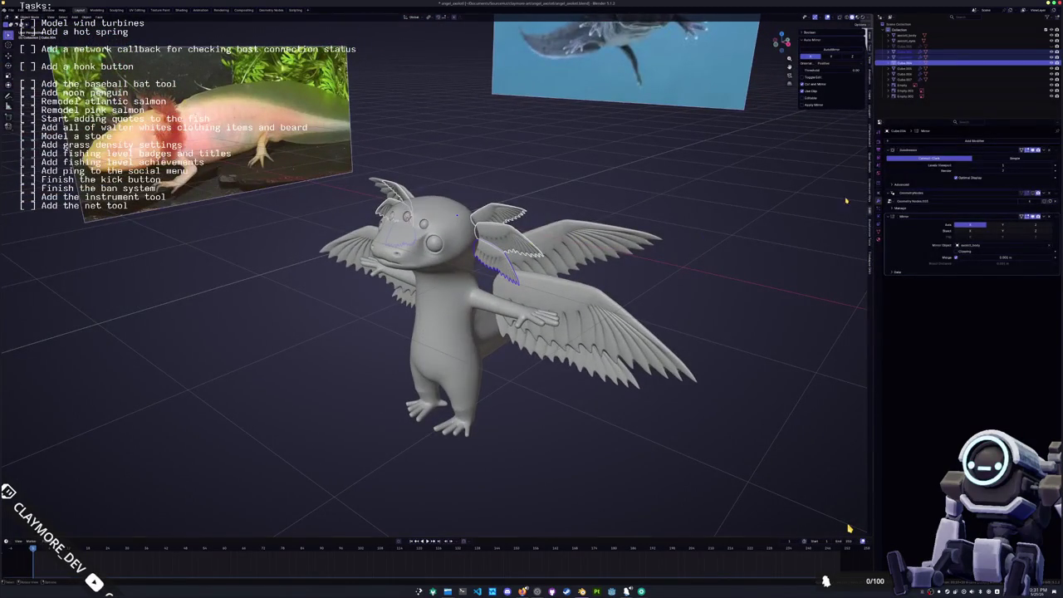
- Remove a wing's Subdivision modifier and apply the remaining modifiers on the wing pieces
left_click(1048, 150)
left_click(507, 214)
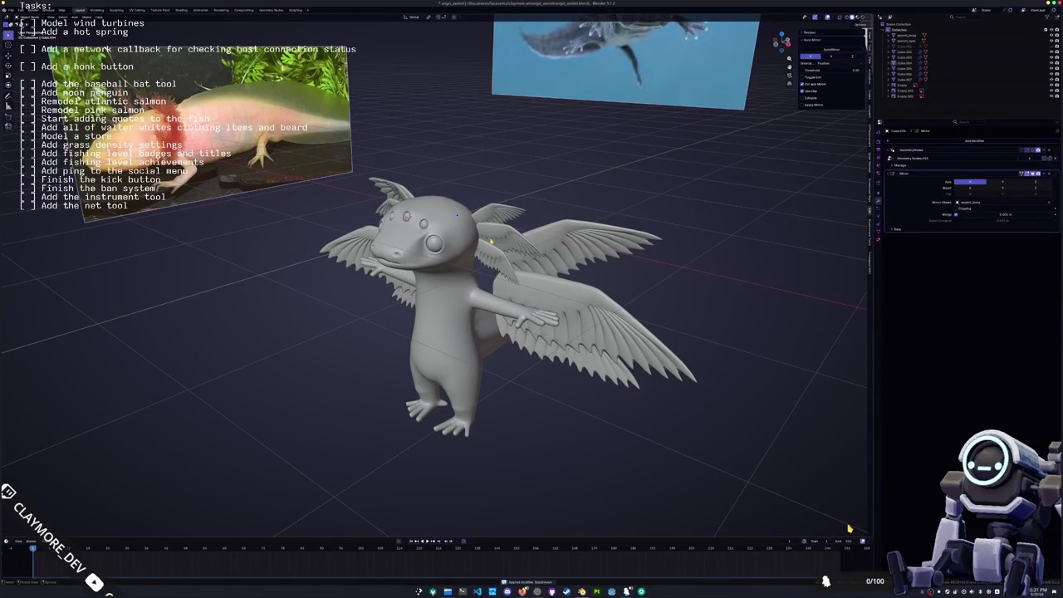
left_click(513, 238)
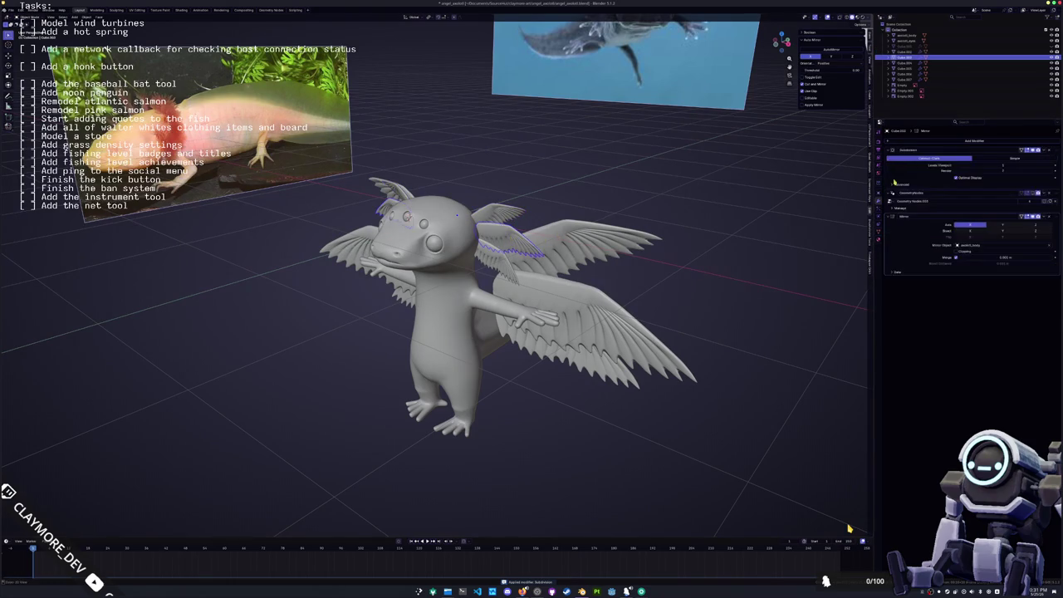
key("ctrl+a")
key("ctrl+a")
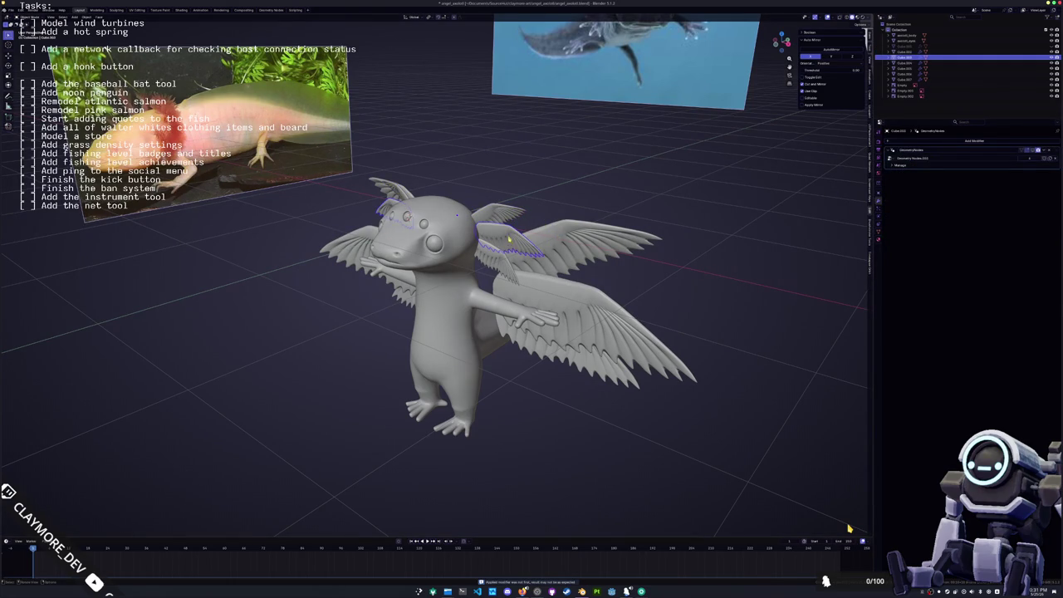
- Apply the Mirror modifiers on the head, back, and lower Cube.007 wings, then select all wings
left_click(499, 213)
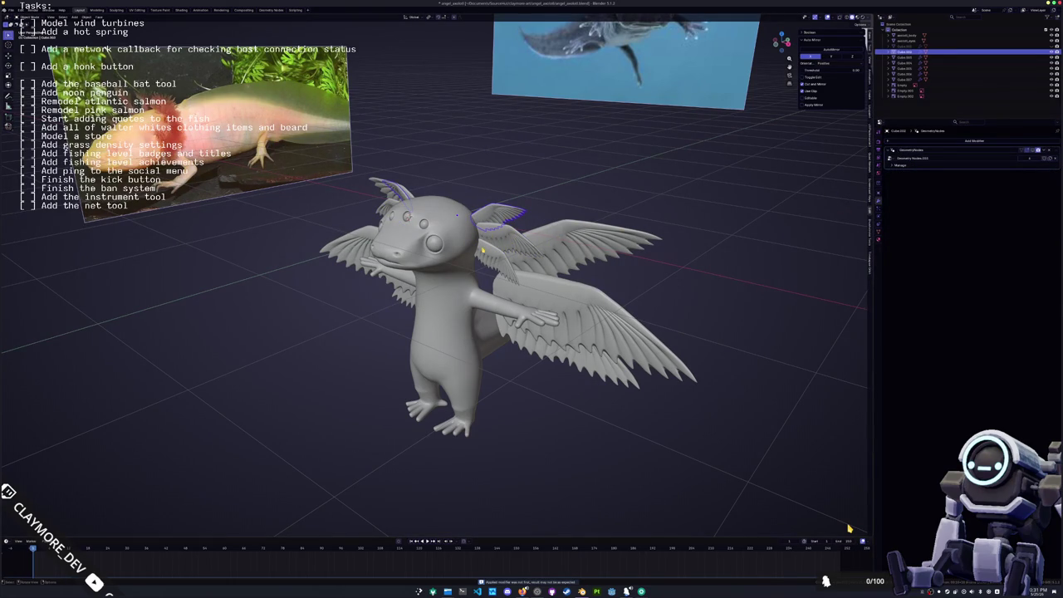
left_click(640, 240)
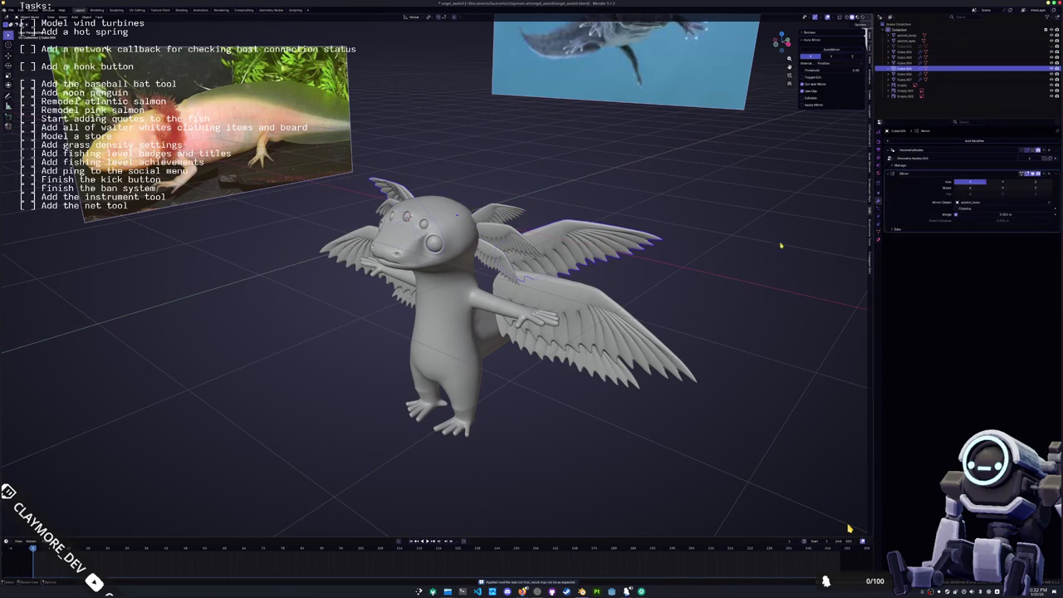
key("ctrl+a")
left_click(598, 341)
key("ctrl+a")
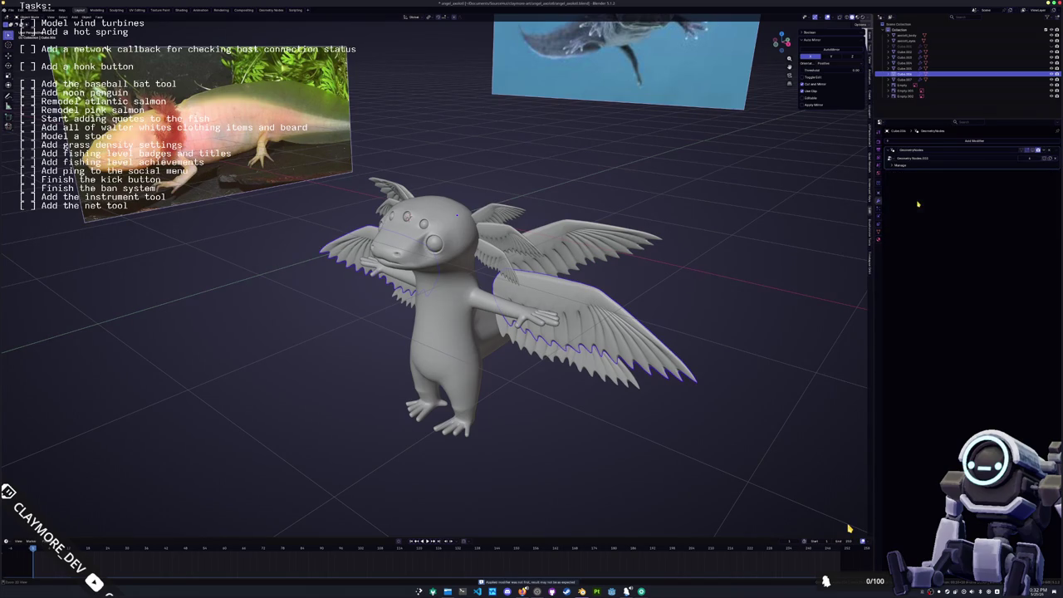
left_click(903, 79)
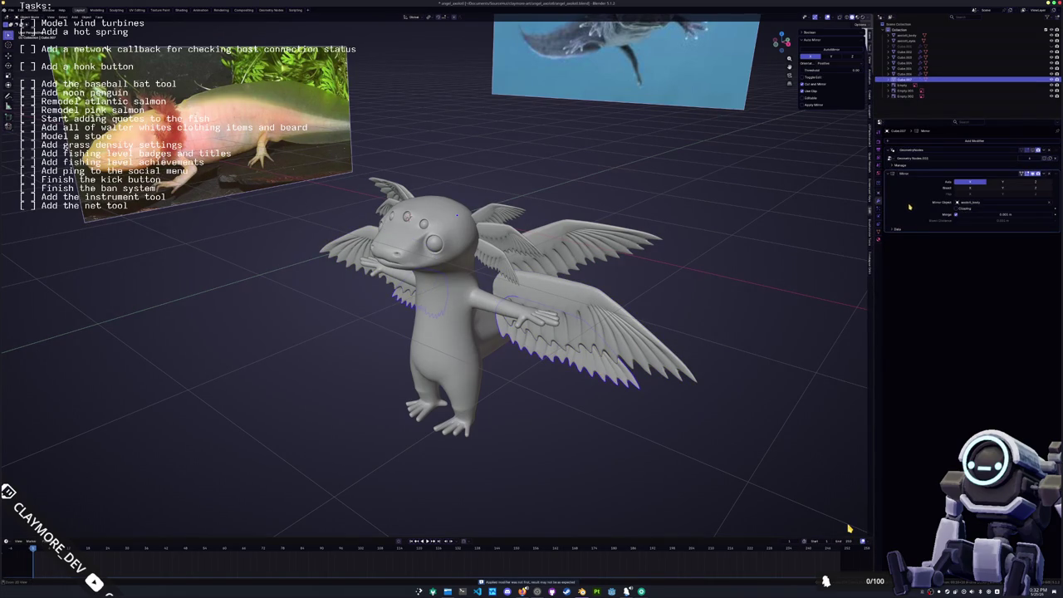
key("ctrl+a")
key("shift+Up")
key("shift+Up")
key("shift+Up")
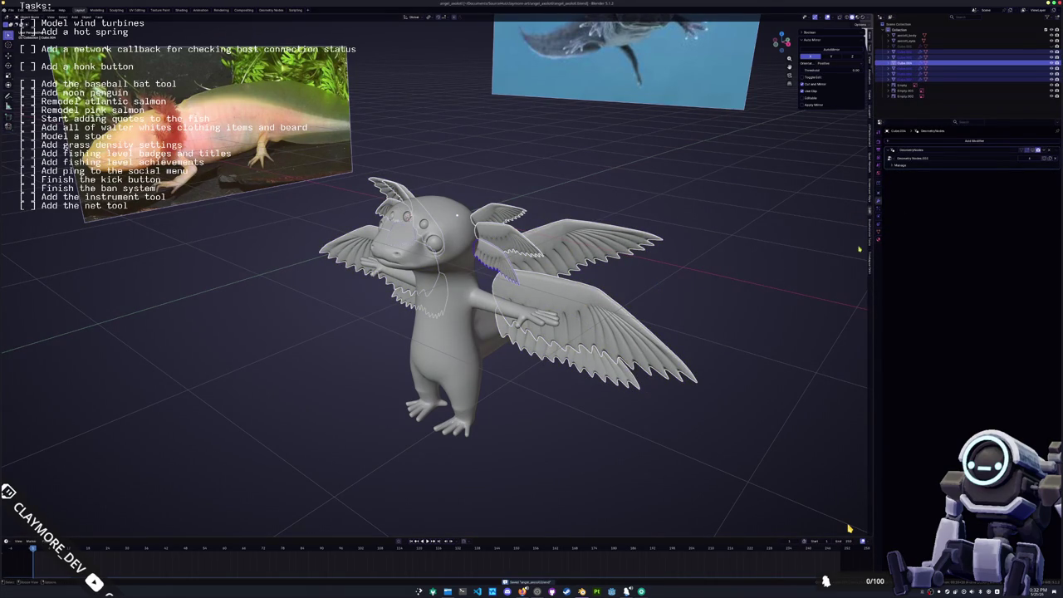
- Create an axolotl_wings material and link it to every selected wing
left_click(879, 239)
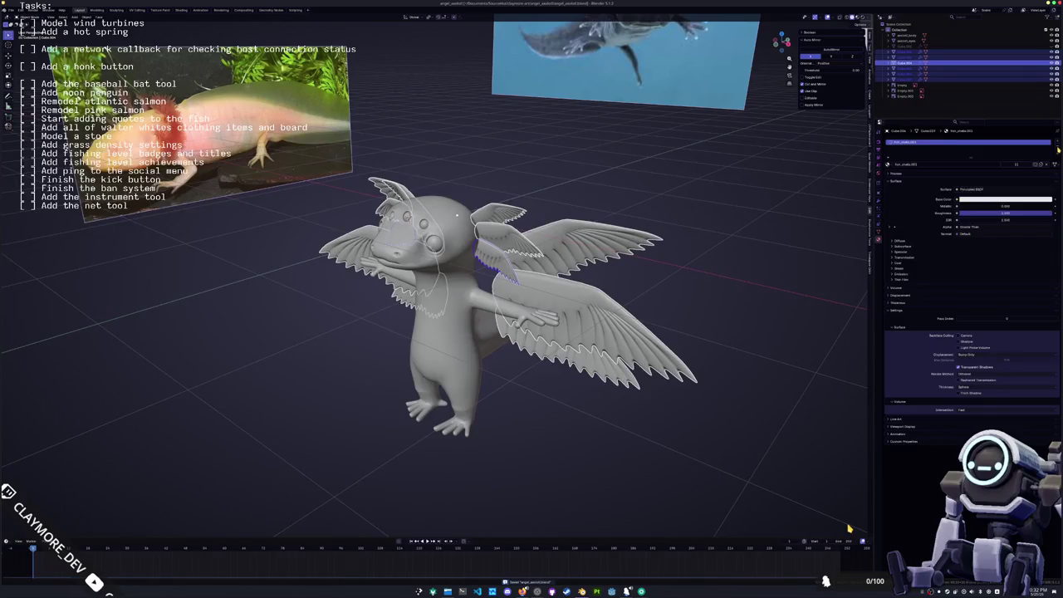
left_click(1038, 164)
double_click(904, 165)
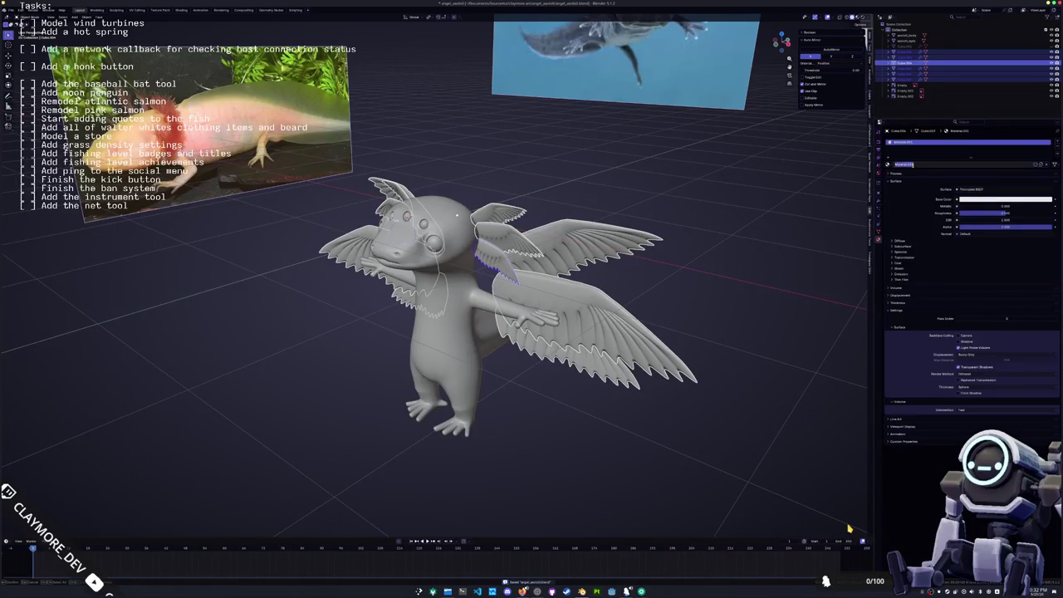
type("axolotl_wings")
key("Return")
key("ctrl+l")
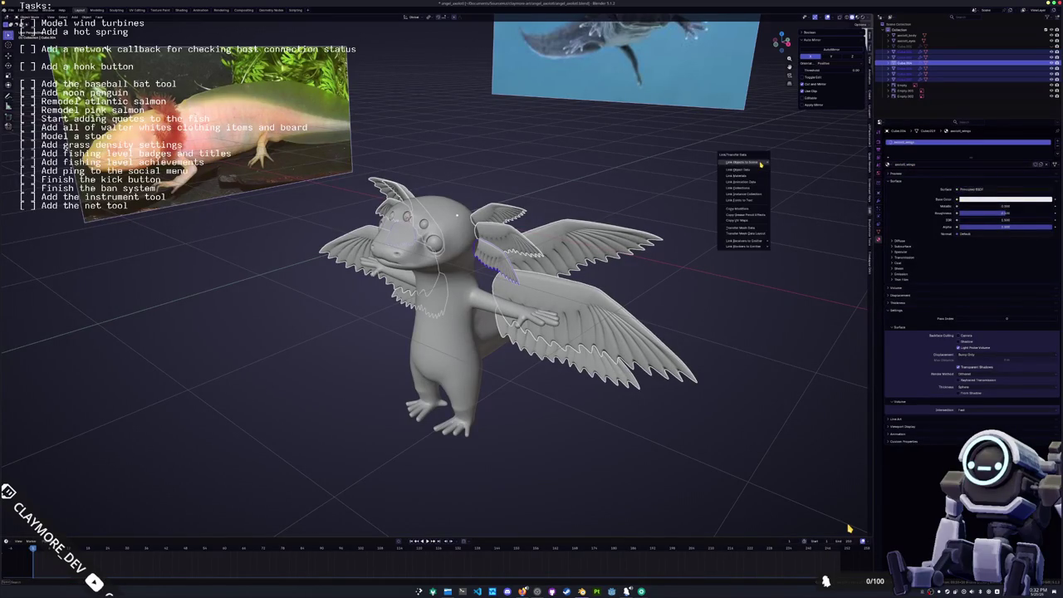
left_click(760, 164)
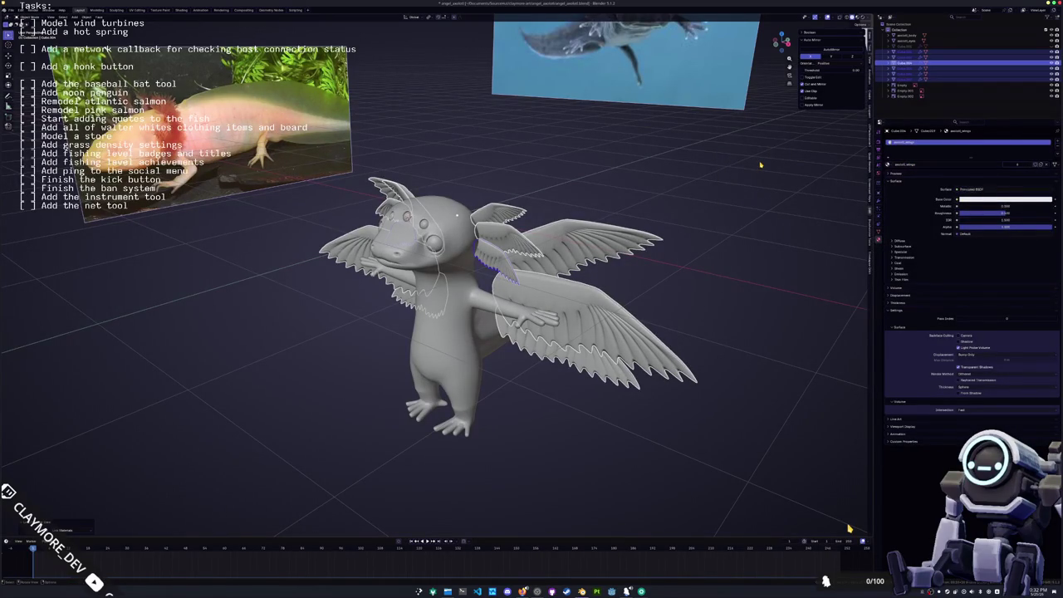
- Give the body a new material named axolotl_body
left_click(905, 35)
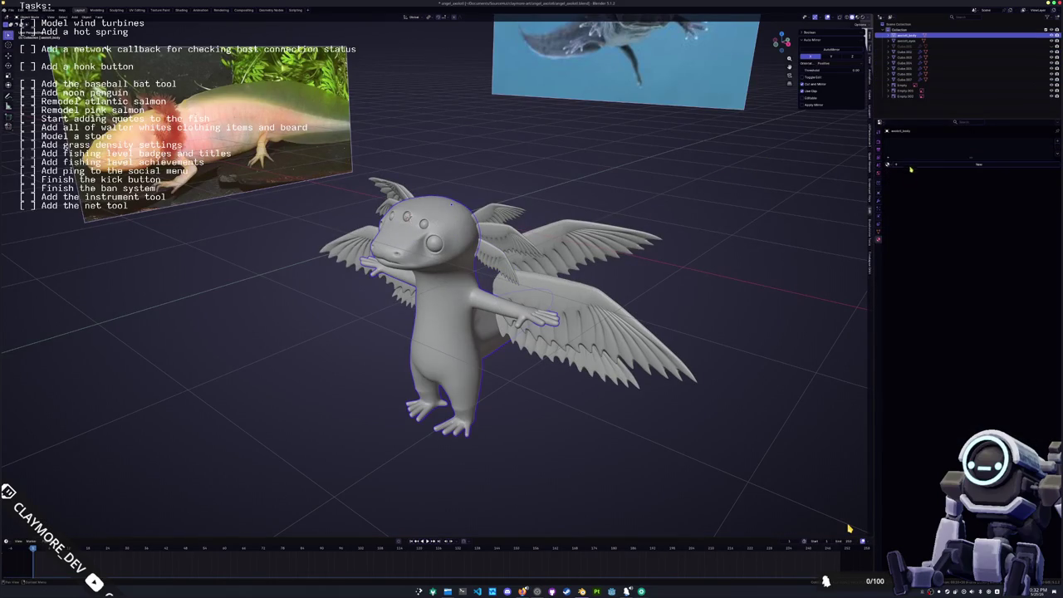
left_click(910, 169)
double_click(916, 164)
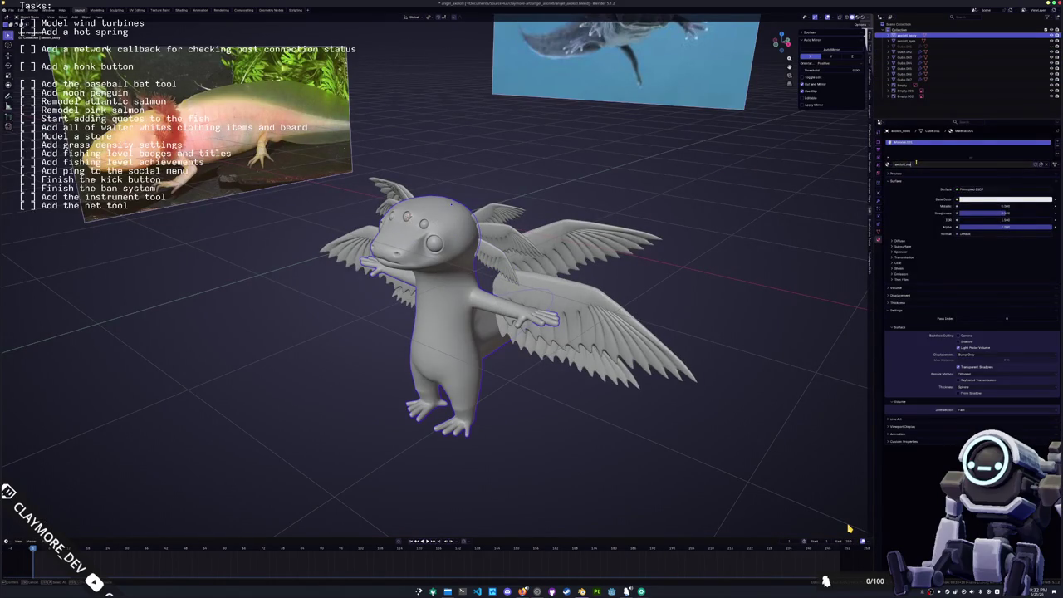
key("Return")
- Give the eye object a new material named axolotl_eyes
key("alt+a")
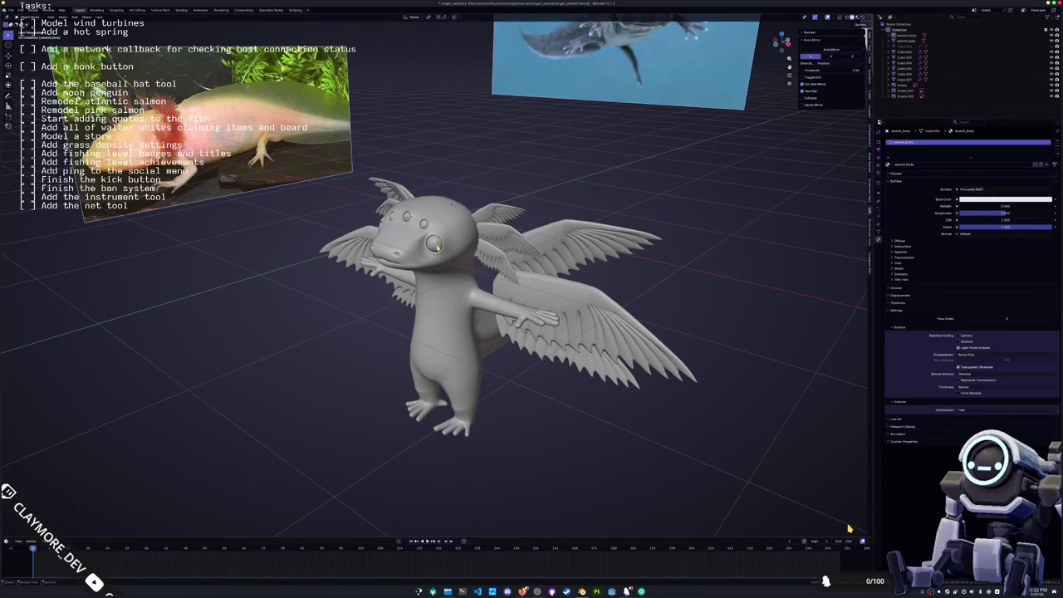
left_click(434, 242)
left_click(910, 169)
double_click(919, 164)
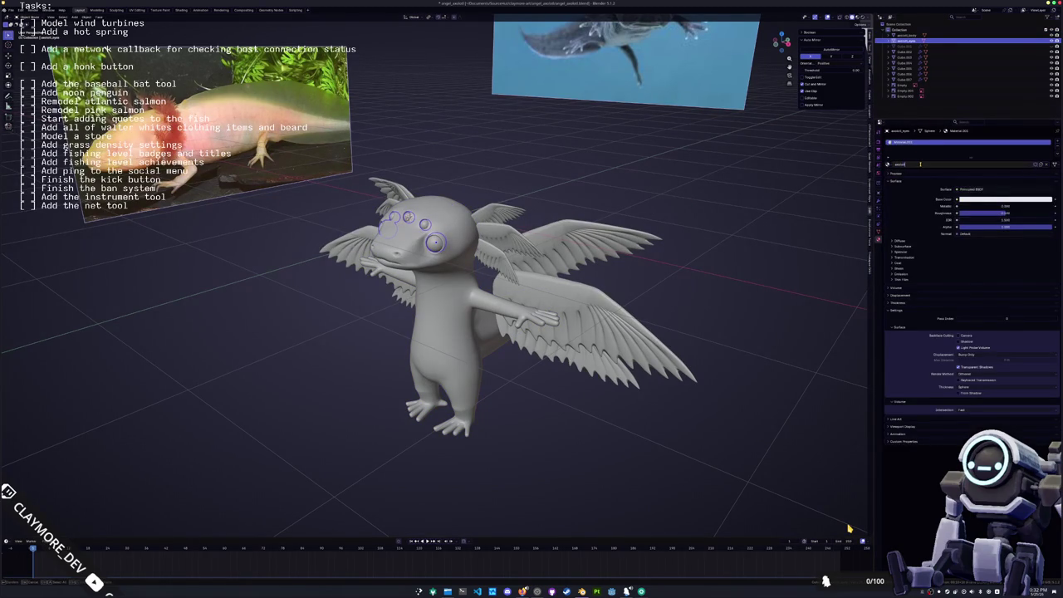
key("Return")
key("alt+a")
- Select all the wing objects and enter Edit Mode on their meshes
left_click(500, 249)
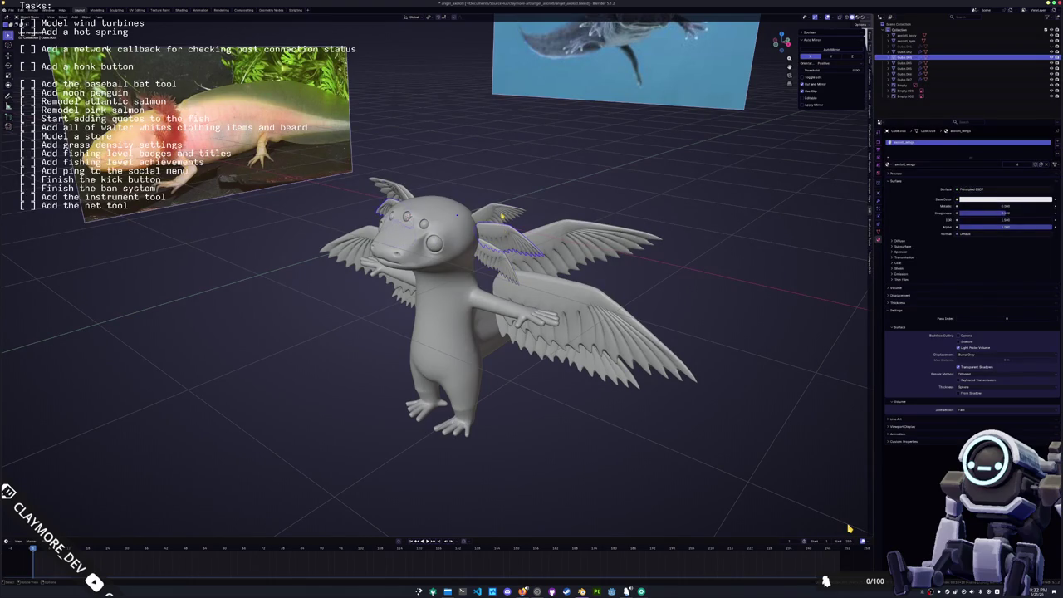
left_click(569, 240)
left_click(575, 330)
left_click(413, 314)
left_click(452, 258)
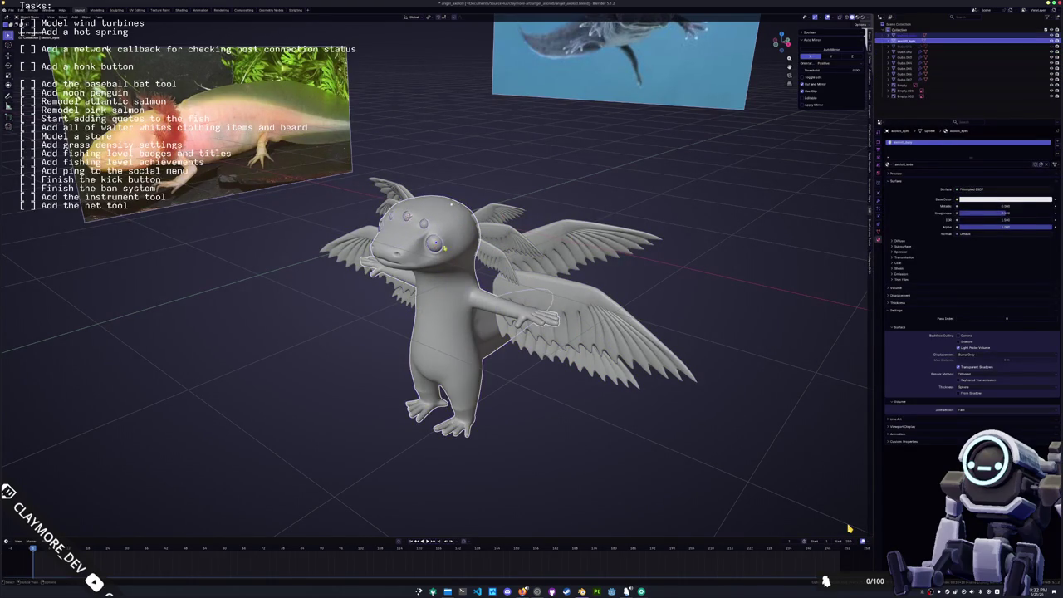
left_click(524, 219, "shift")
left_click(581, 241, "shift")
left_click(598, 333, "shift")
key("Tab")
- Select all wing faces and Smart UV Project them in the UV Editing workspace
key("a")
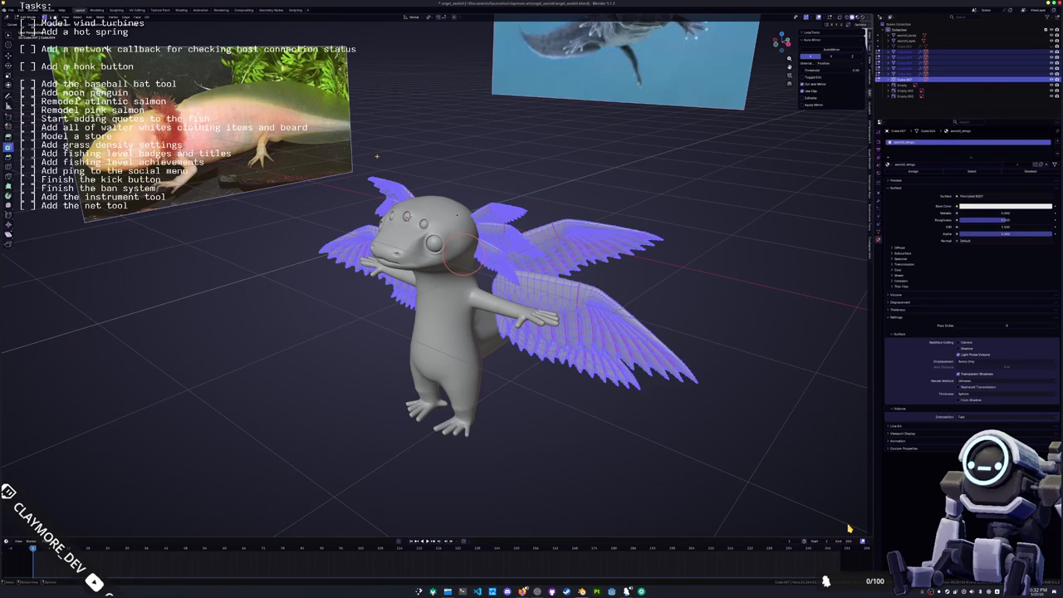
left_click(137, 10)
middle_click_drag(849, 528, 849, 528)
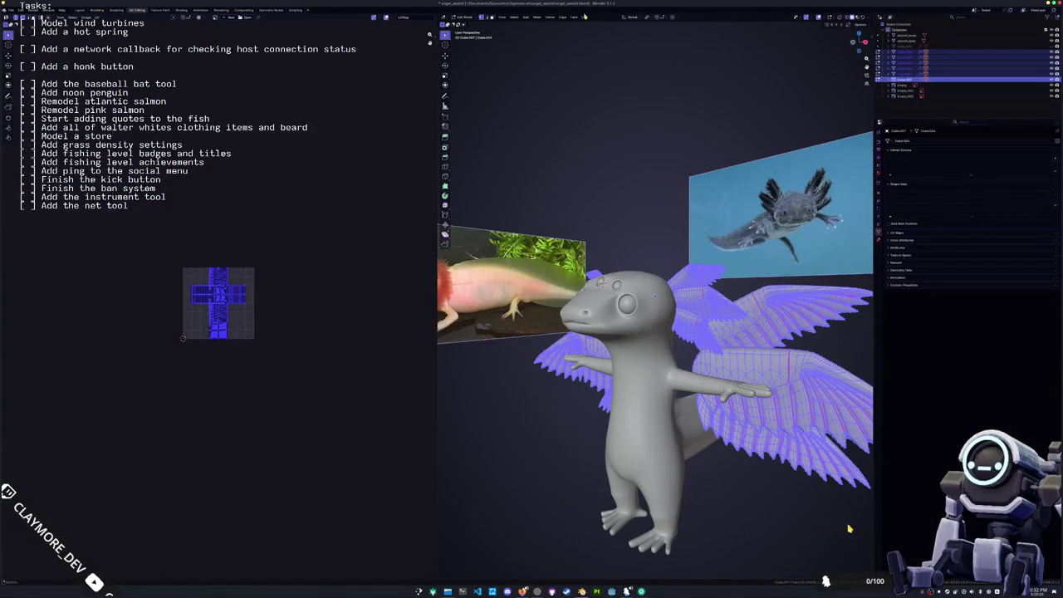
left_click(585, 17)
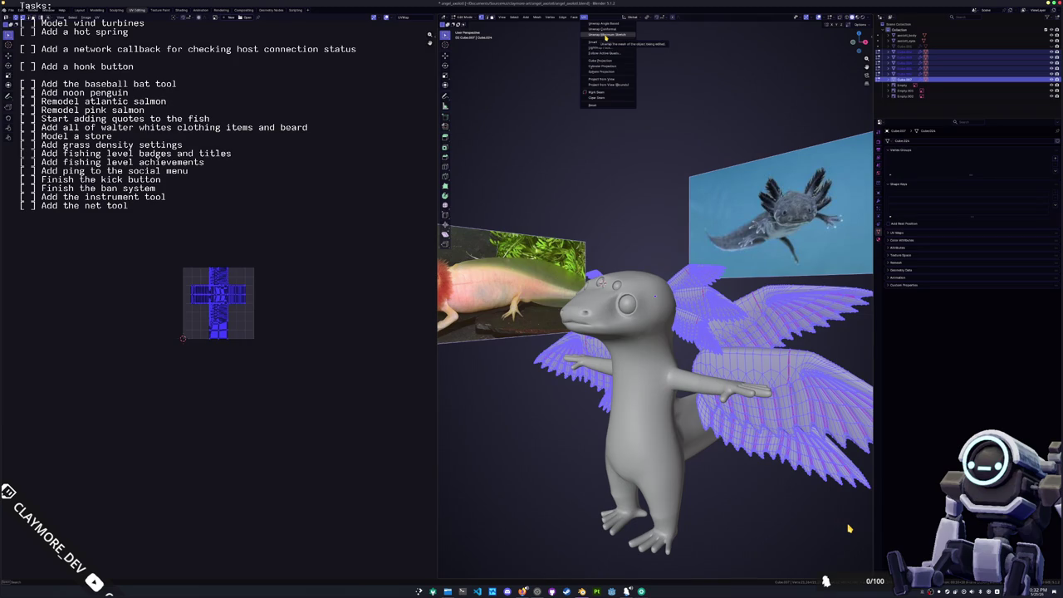
left_click(604, 44)
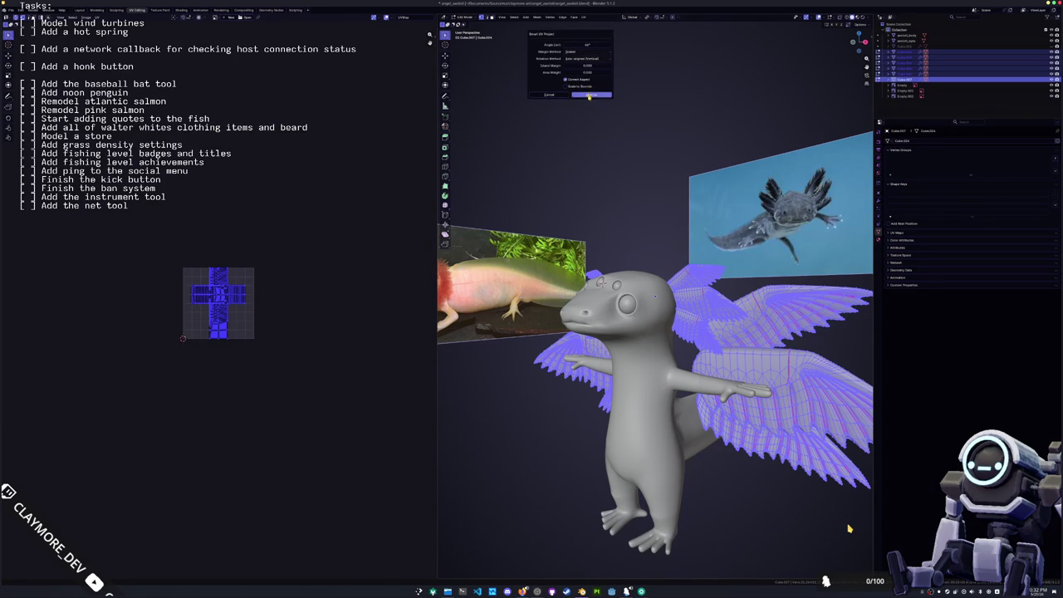
left_click(592, 97)
- Pack the wing UV islands with UVPackmaster3, then return to Object Mode
scroll(242, 303, "up", 8)
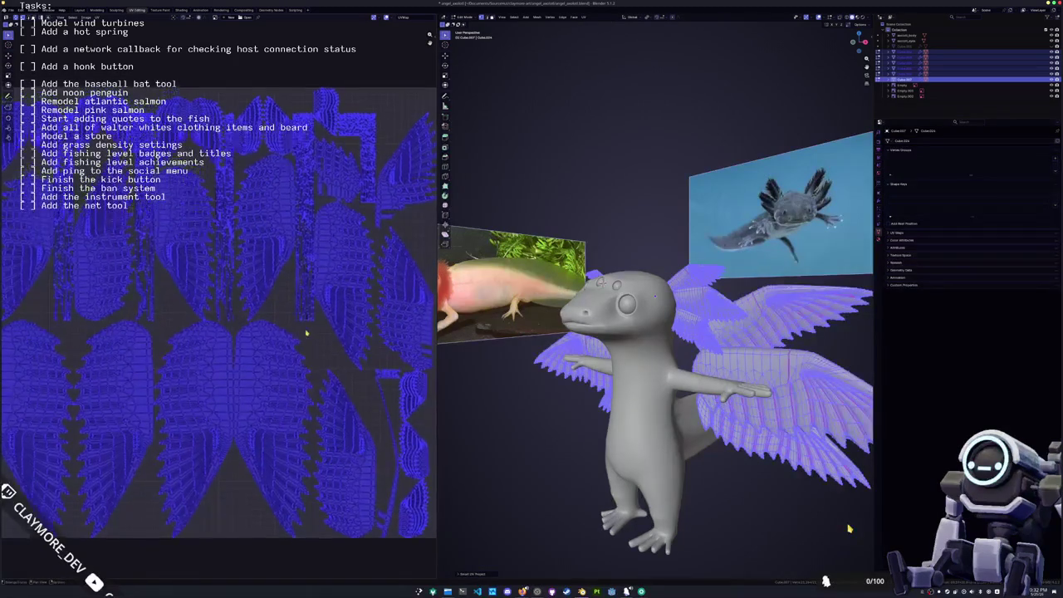
scroll(306, 326, "down", 2)
key("n")
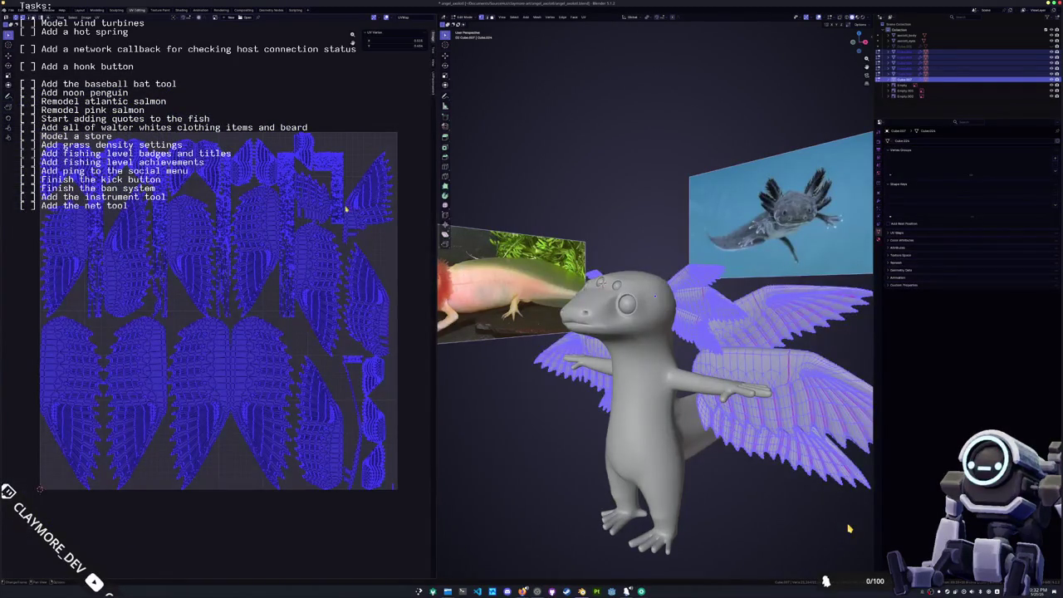
left_click(433, 92)
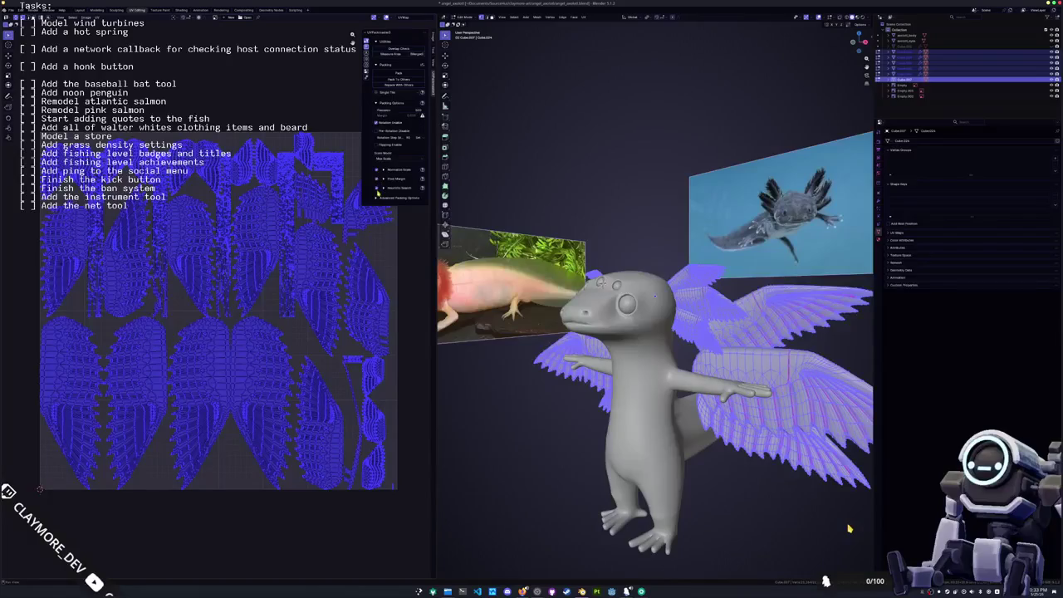
left_click(399, 73)
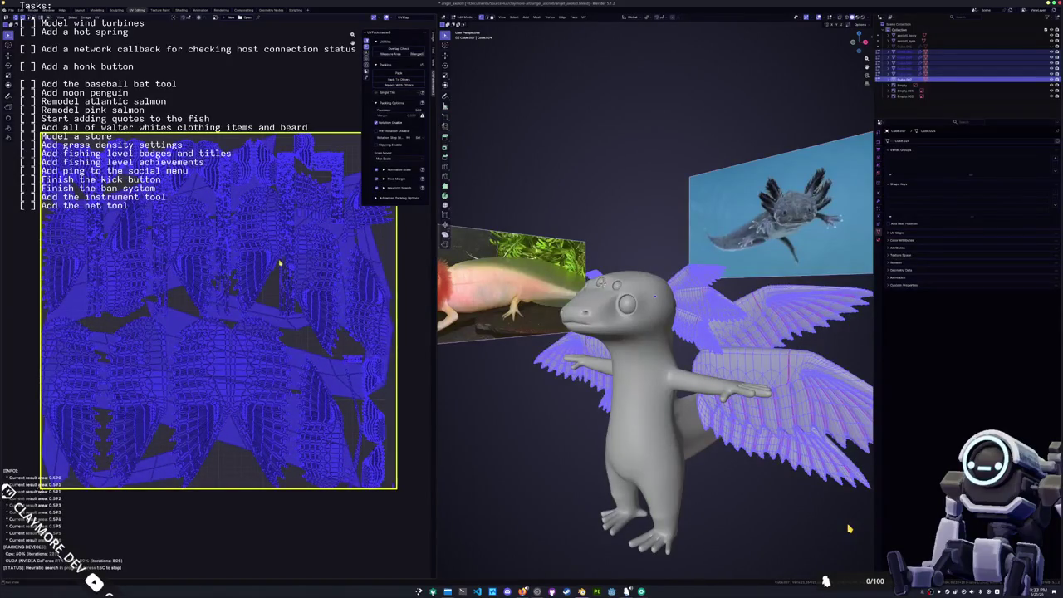
key("Escape")
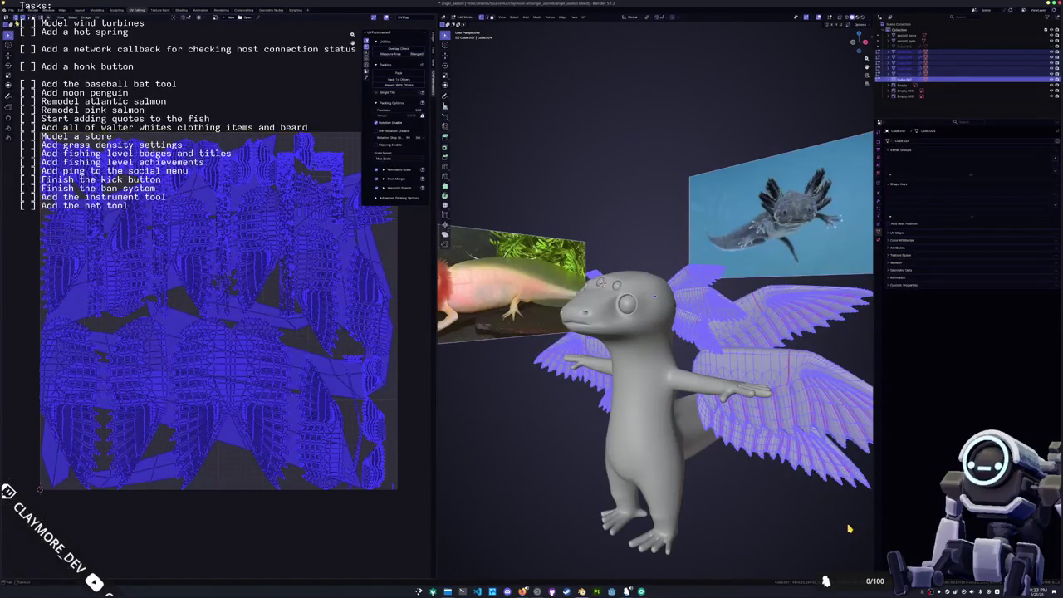
left_click(399, 74)
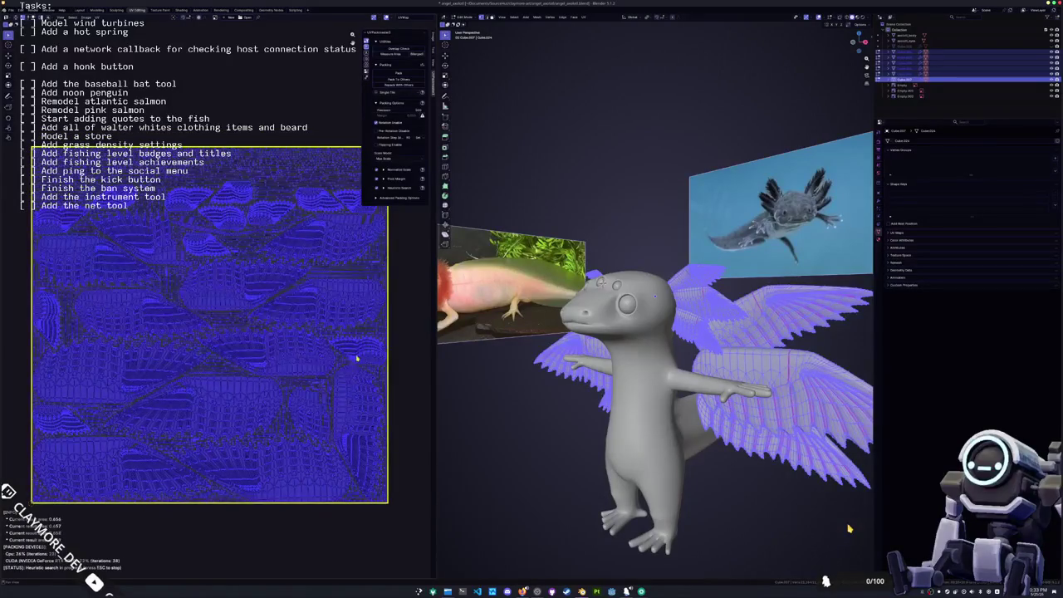
key("Tab")
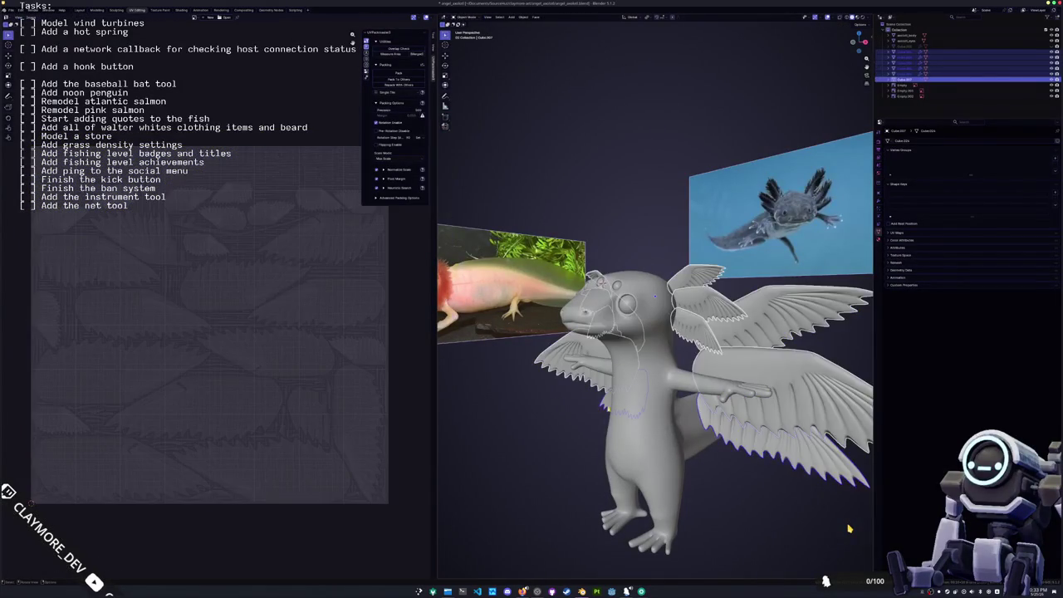
- Enter Edit Mode on axolotl_body, enable X-ray, and zoom in from a low front angle on the eye sockets
middle_click_drag(615, 391, 654, 400)
key("Tab")
key("KP_1")
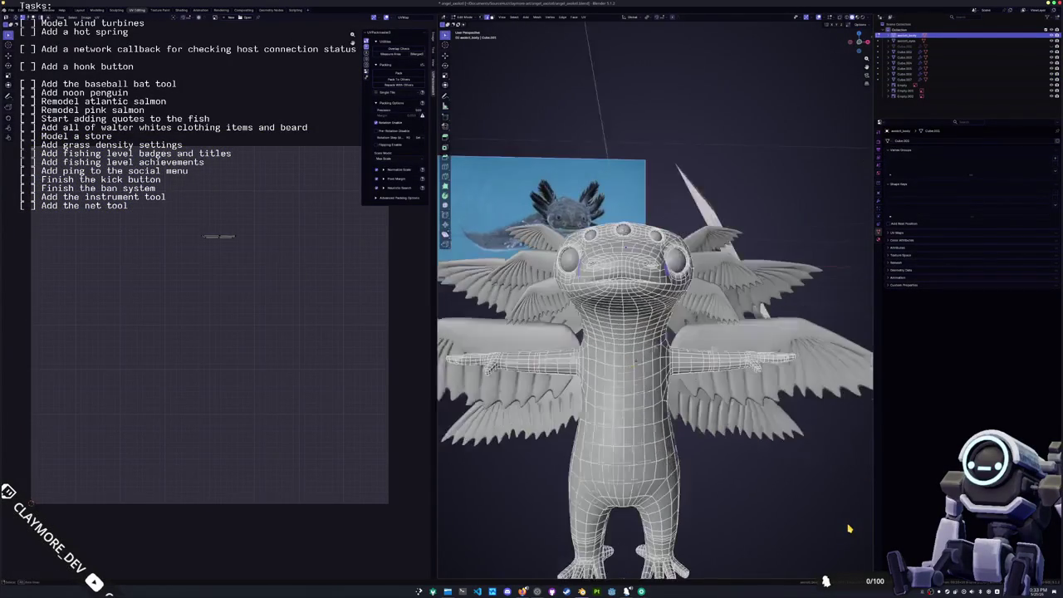
middle_click_drag(849, 528, 849, 528)
key("alt+z")
key("alt+z")
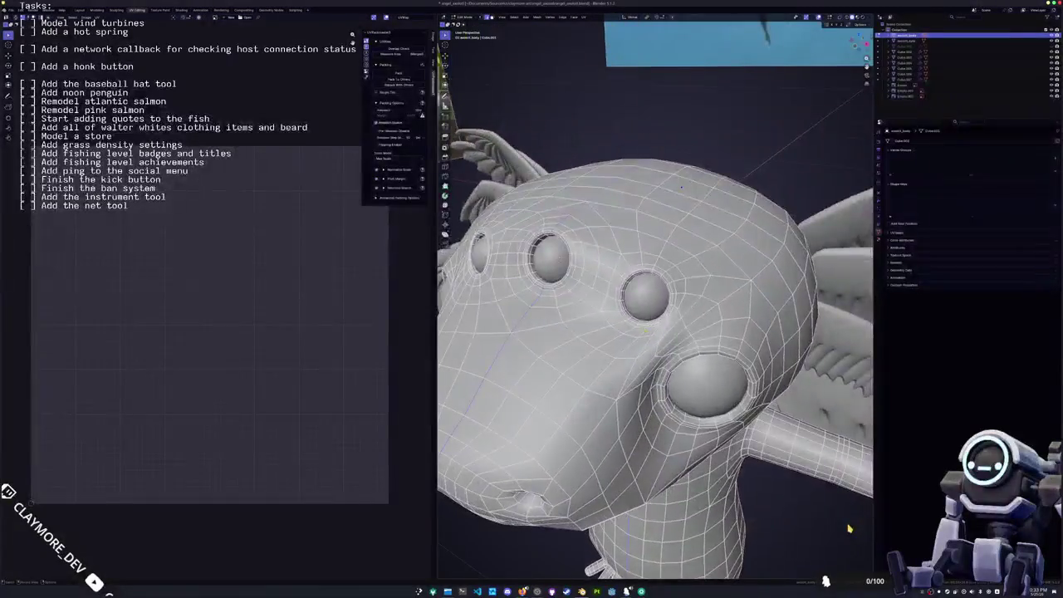
scroll(849, 529, "up", 5)
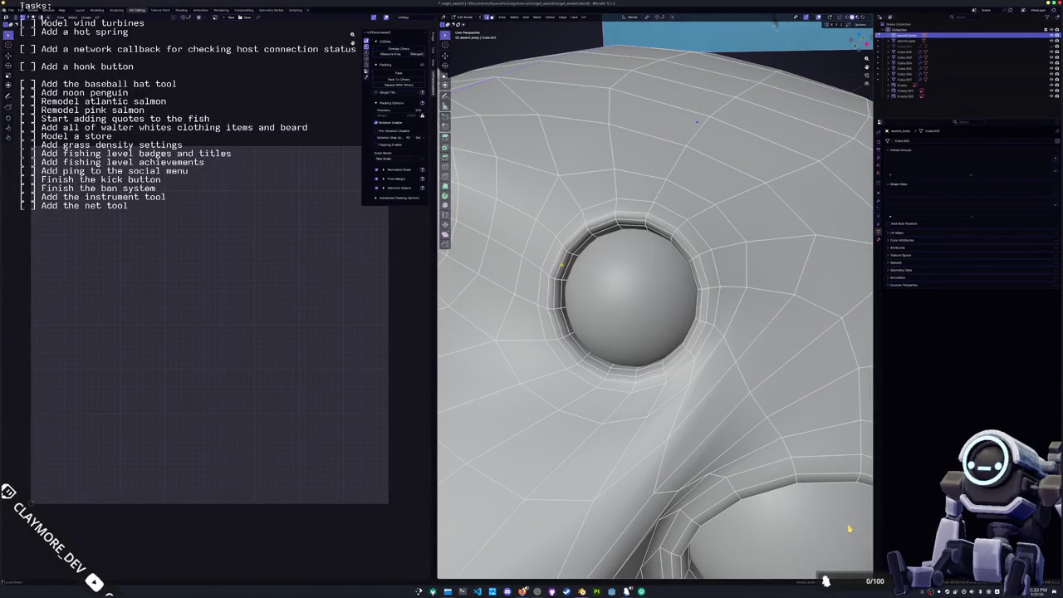